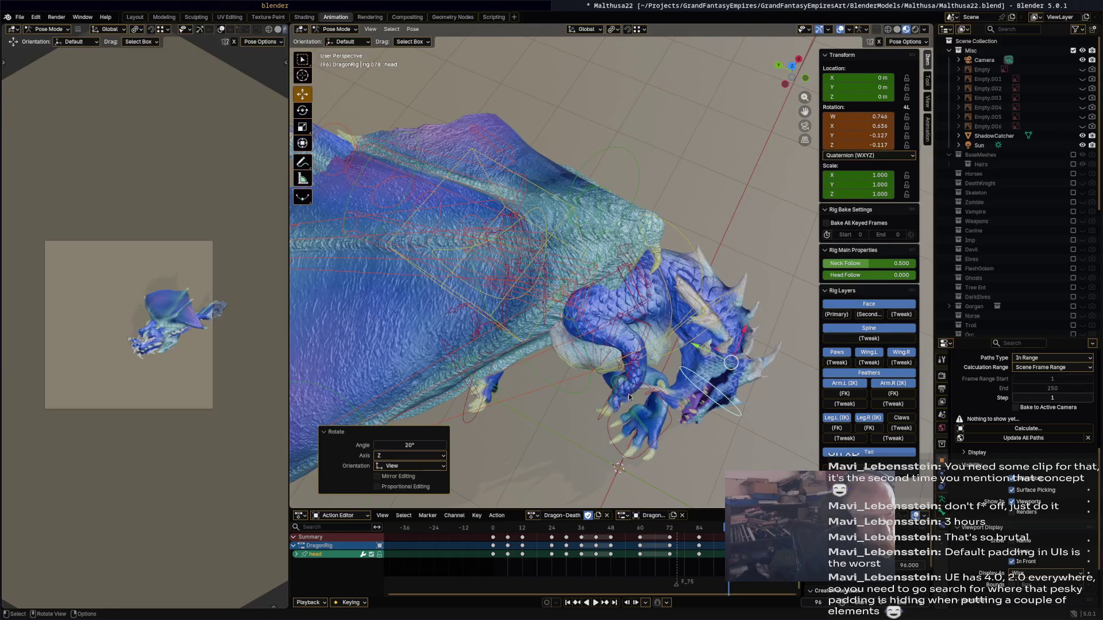
- Move the front_foot_ik.R control down to a new position
left_click_drag(527, 205, 525, 232)
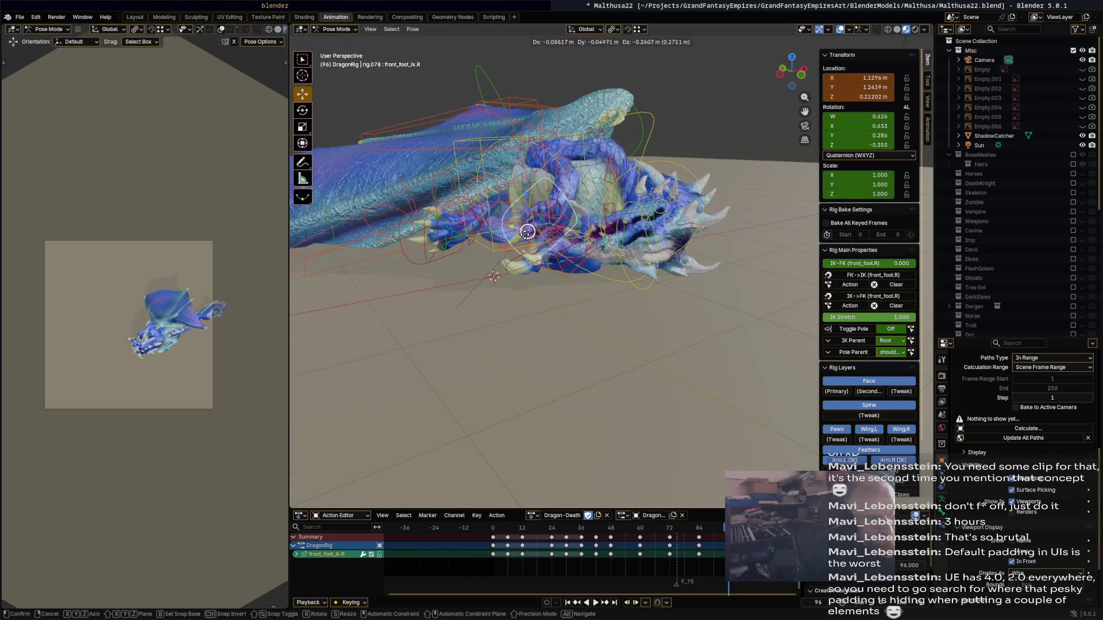
left_click_drag(464, 263, 465, 264)
mouse_move(466, 264)
middle_mouse_down()
mouse_move(711, 348)
mouse_move(680, 347)
mouse_move(643, 264)
mouse_move(618, 180)
mouse_move(664, 155)
mouse_move(663, 138)
mouse_move(621, 58)
middle_mouse_up()
left_click(594, 305)
- Rotate Wing.002.R, then w_feather.003.R by 46° and w_feather.002.R by 21.3°
left_click(668, 171)
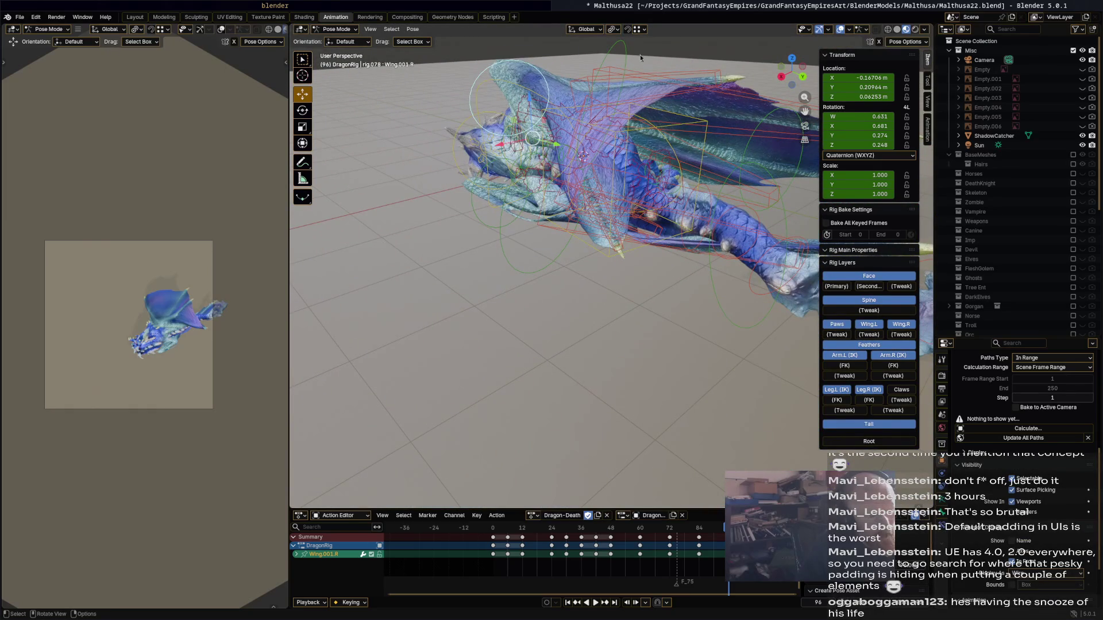
key("r")
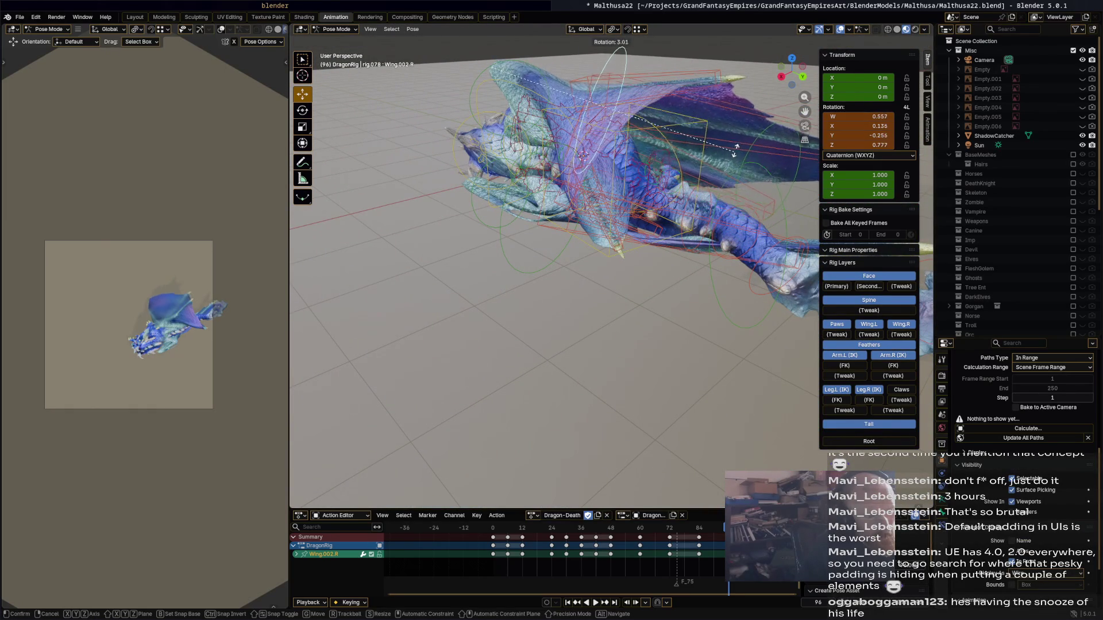
left_click(779, 187)
middle_click_drag(779, 186, 732, 103)
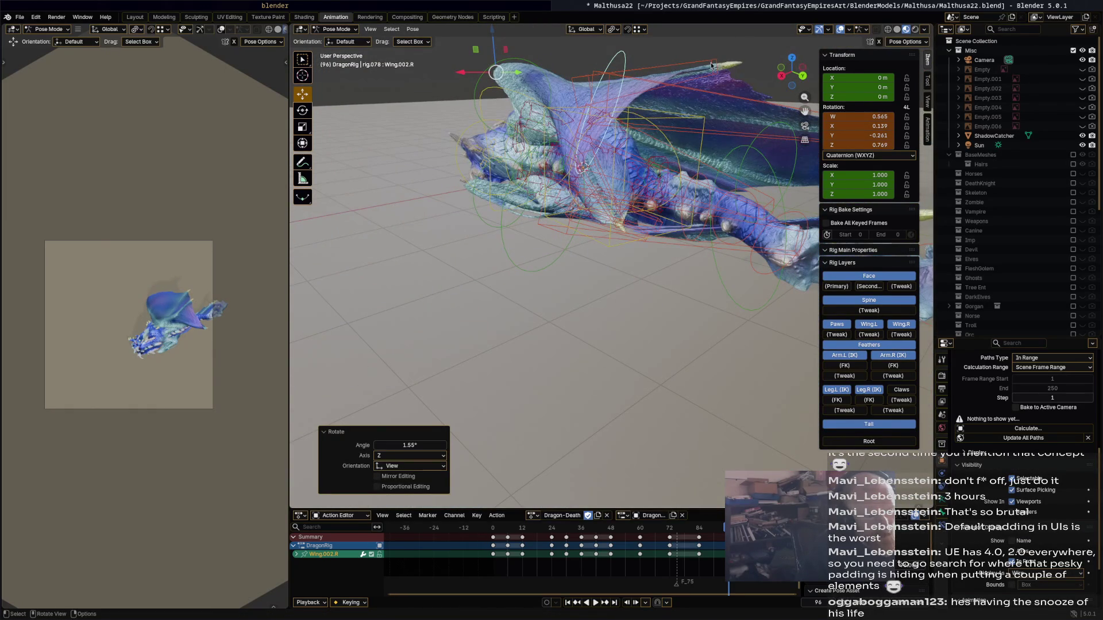
left_click(722, 77)
key("r")
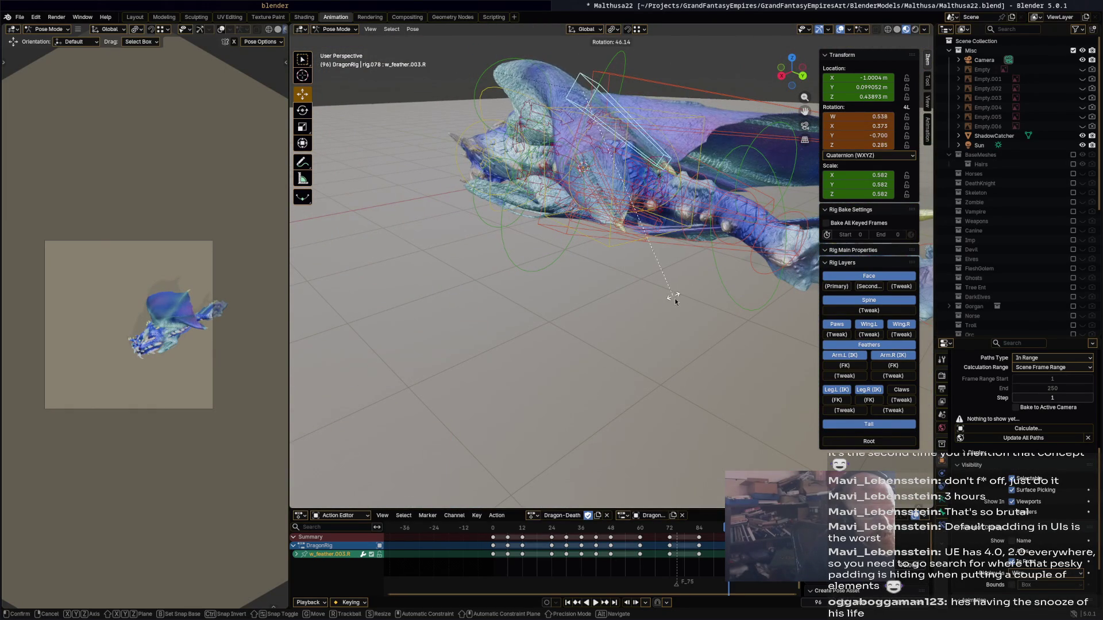
left_click(758, 195)
middle_click_drag(758, 194, 656, 182, "shift")
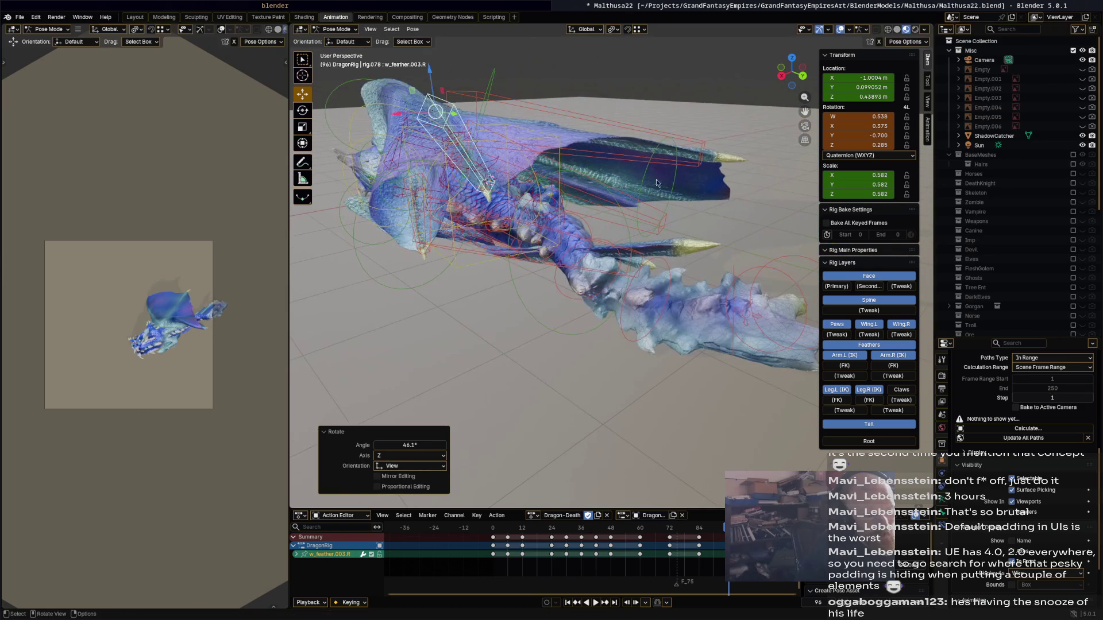
left_click(687, 142)
key("r")
left_click(680, 224)
- Rotate w_feather.001.R and Wing.002.R.001, then re-rotate w_feather.001.R to 16.8°
middle_click_drag(680, 224, 682, 338)
left_click(704, 314)
key("r")
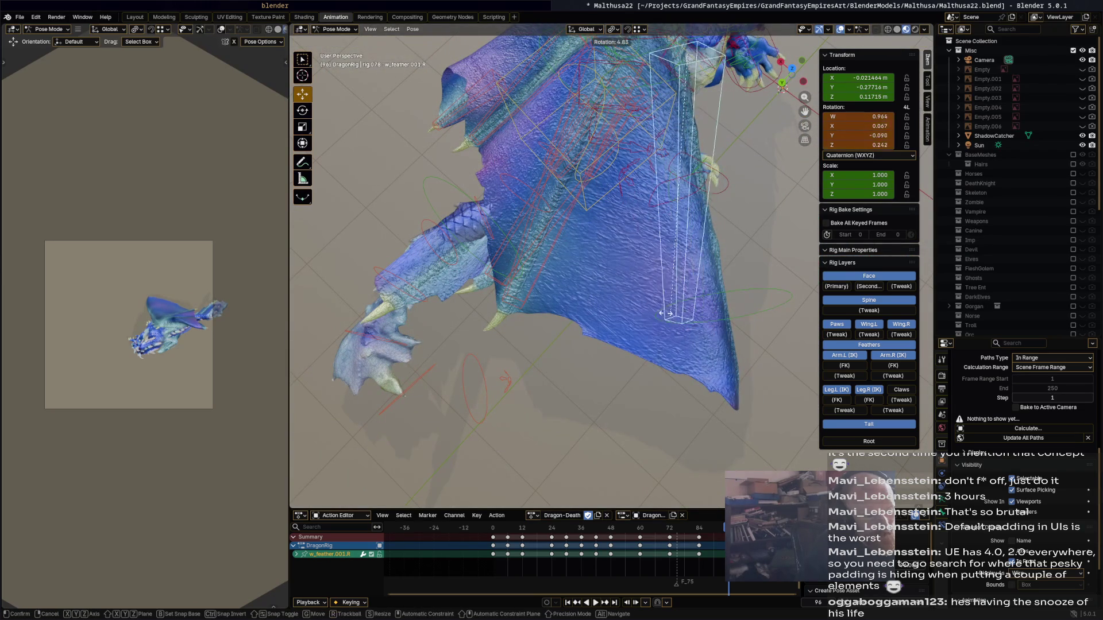
left_click(740, 324)
left_click(707, 304)
key("r")
left_click(733, 303)
left_click(726, 310)
key("r")
left_click(657, 308)
- Rotate spine.001 by -24° and spine.014, then select all bones and play
mouse_move(656, 309)
middle_mouse_down()
mouse_move(639, 261)
mouse_move(609, 238)
mouse_move(755, 295)
mouse_move(716, 265)
mouse_move(569, 247)
mouse_move(617, 243)
mouse_move(630, 278)
mouse_move(674, 260)
mouse_move(605, 323)
mouse_move(571, 390)
middle_mouse_up()
left_click(581, 387)
key("r")
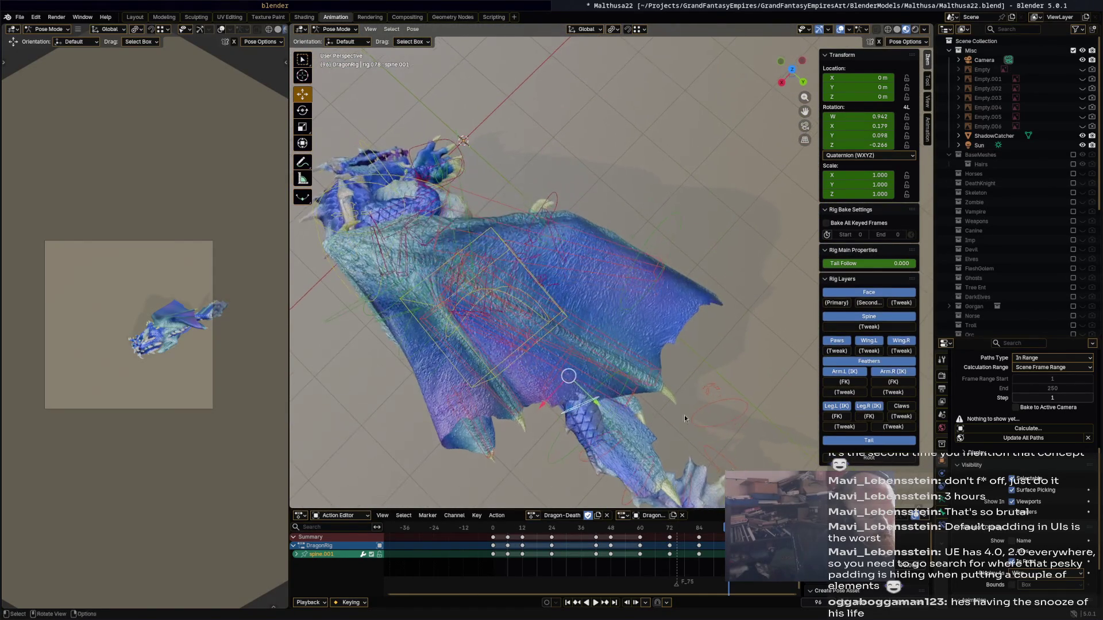
left_click(687, 367)
mouse_move(687, 366)
middle_mouse_down()
mouse_move(639, 319)
mouse_move(605, 245)
middle_mouse_up()
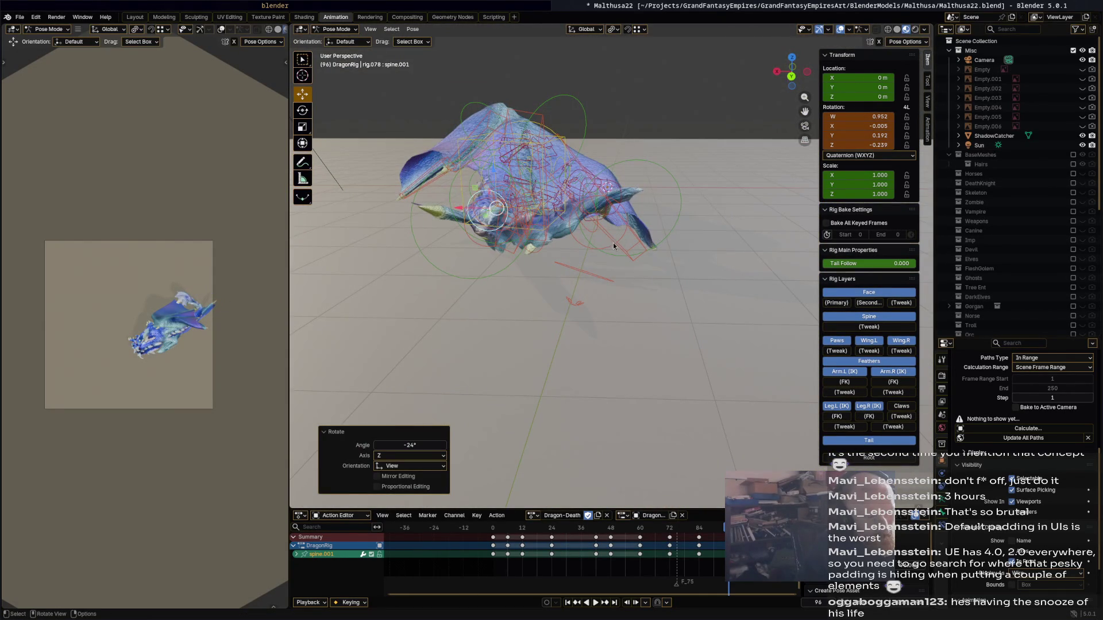
left_click(612, 251)
key("r")
left_click(611, 277)
mouse_move(611, 277)
middle_mouse_down()
mouse_move(651, 329)
mouse_move(580, 311)
mouse_move(463, 312)
mouse_move(541, 277)
mouse_move(567, 287)
middle_mouse_up()
key("a")
key("space")
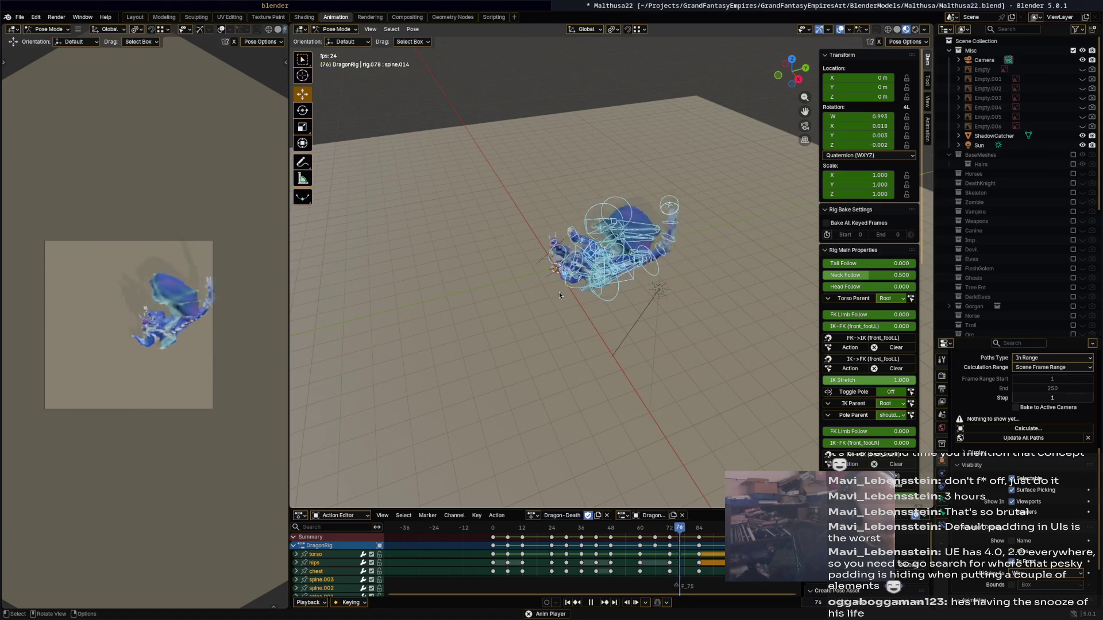
- Play, stop and scrub frames 9–40, orbiting in close on the dragon
middle_click_drag(554, 303, 564, 303)
scroll(564, 303, "up", 3)
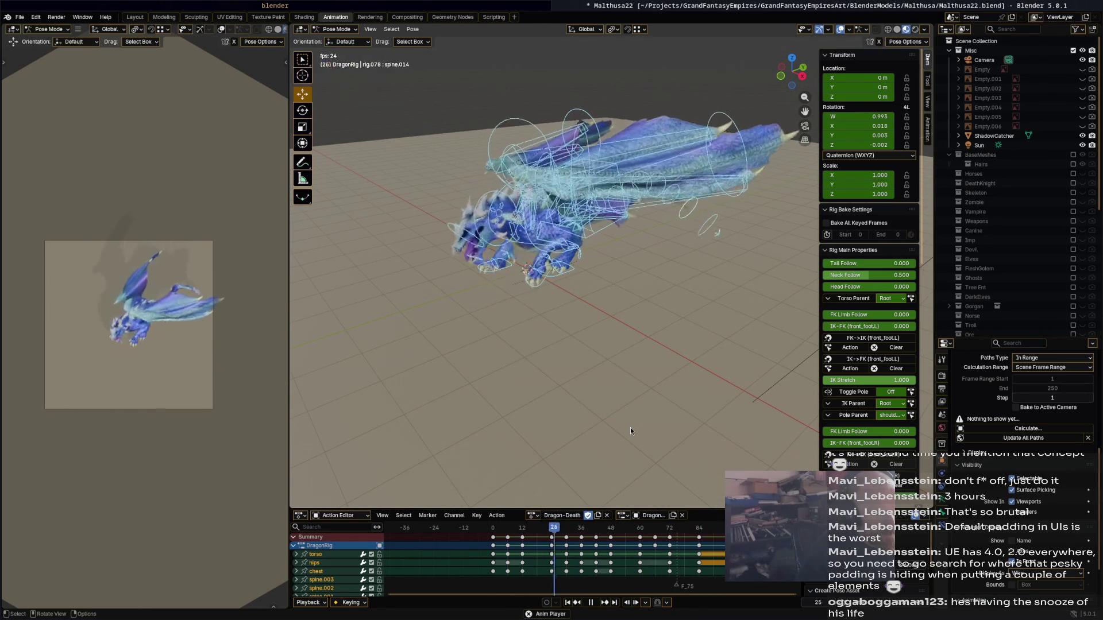
key("space")
key("space")
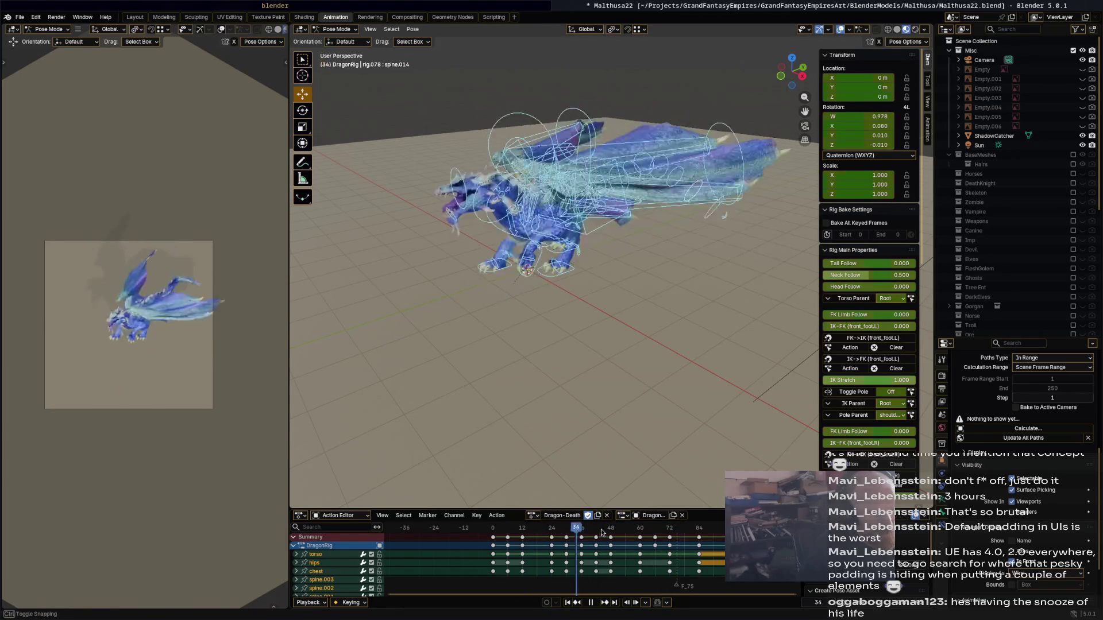
mouse_move(615, 531)
left_mouse_down()
mouse_move(515, 529)
mouse_move(556, 533)
left_mouse_up()
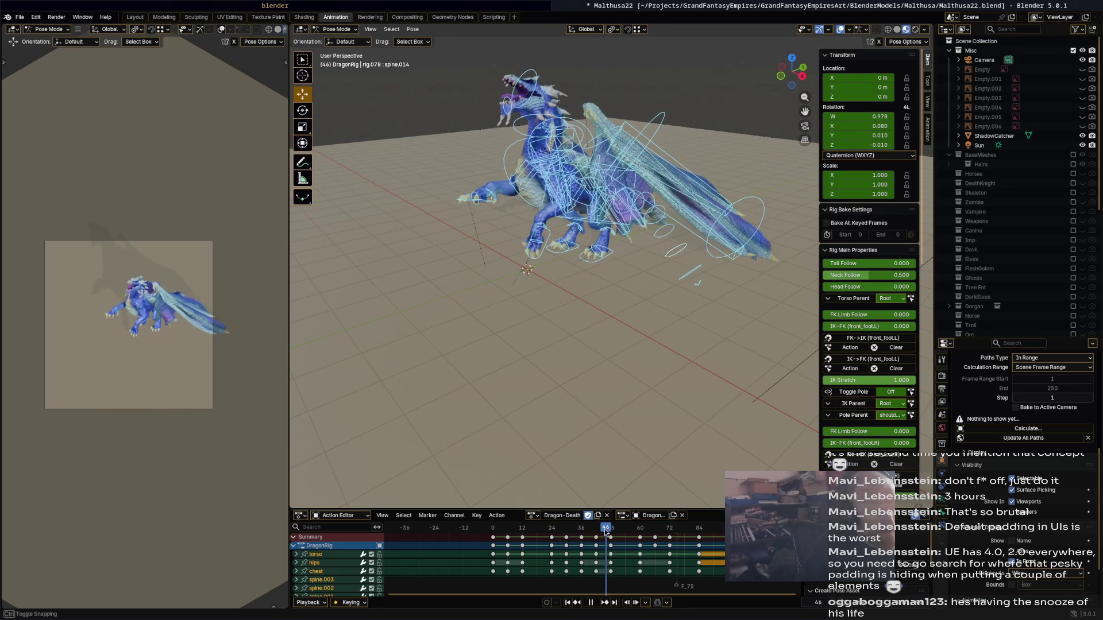
key("space")
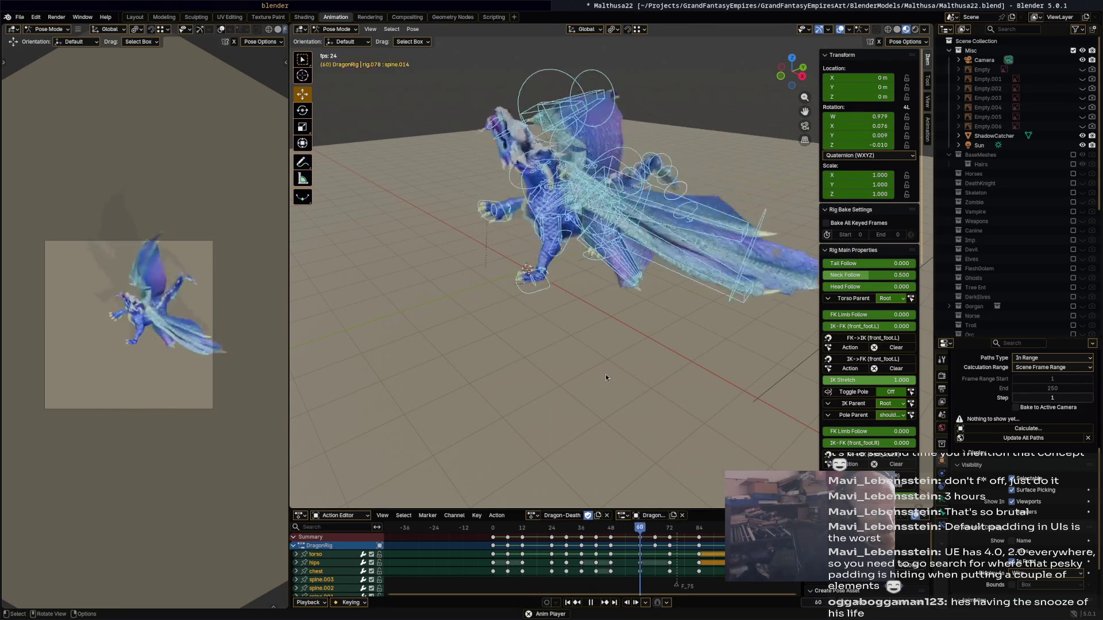
left_click_drag(566, 527, 556, 525)
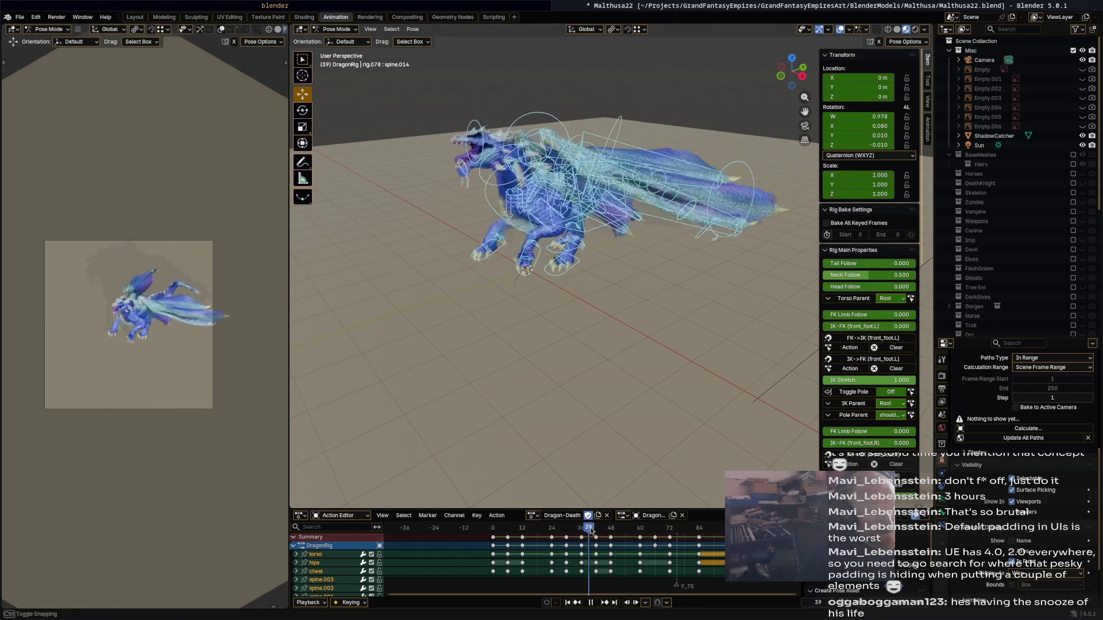
mouse_move(595, 529)
left_mouse_down()
mouse_move(584, 523)
mouse_move(598, 530)
left_mouse_up()
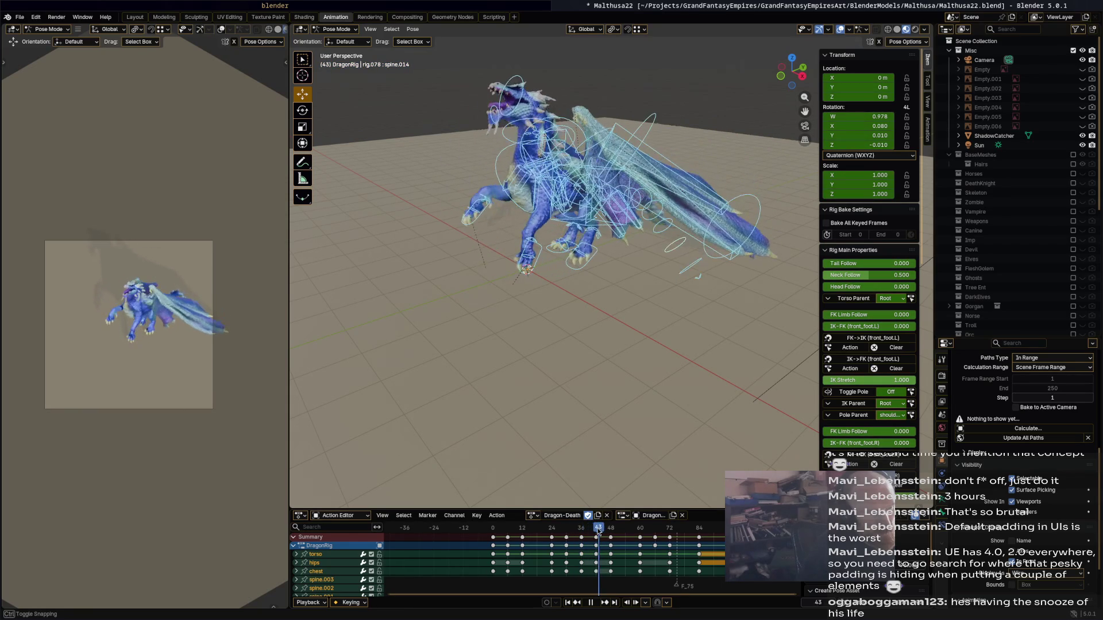
mouse_move(631, 359)
middle_mouse_down()
mouse_move(586, 336)
mouse_move(680, 408)
middle_mouse_up()
scroll(680, 408, "up", 4)
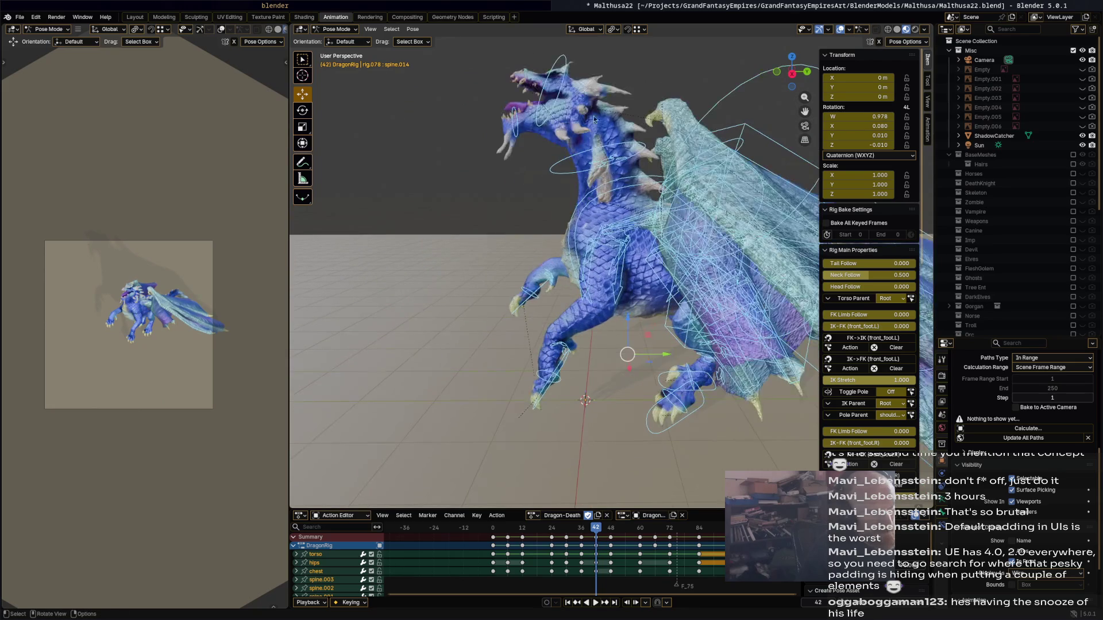
- Rotate the head bone -27.1° and insert a keyframe for it
left_click(562, 66)
key("r")
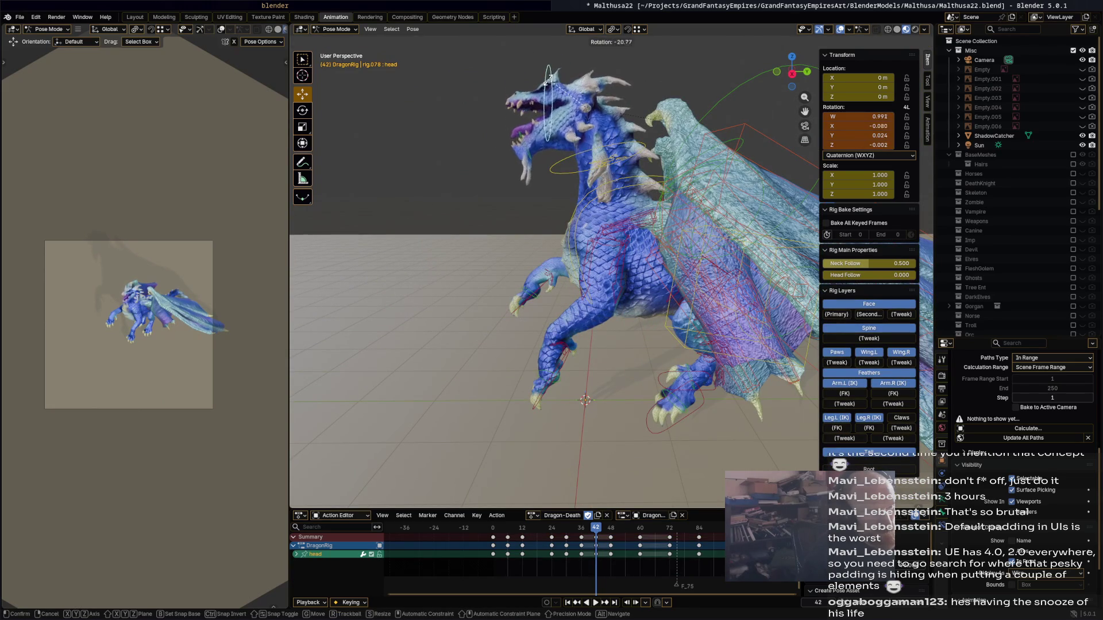
left_click(548, 86)
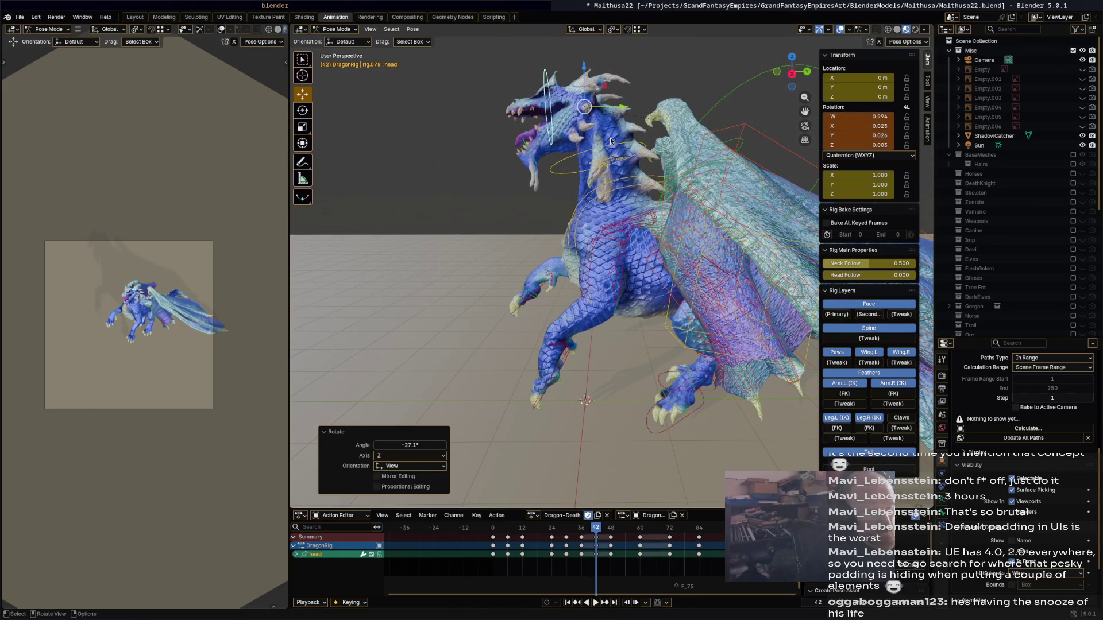
key("i")
- Scrub and play to check the head turn, then select all bones and keys 36–48
mouse_move(596, 531)
left_mouse_down()
mouse_move(613, 535)
mouse_move(505, 528)
left_mouse_up()
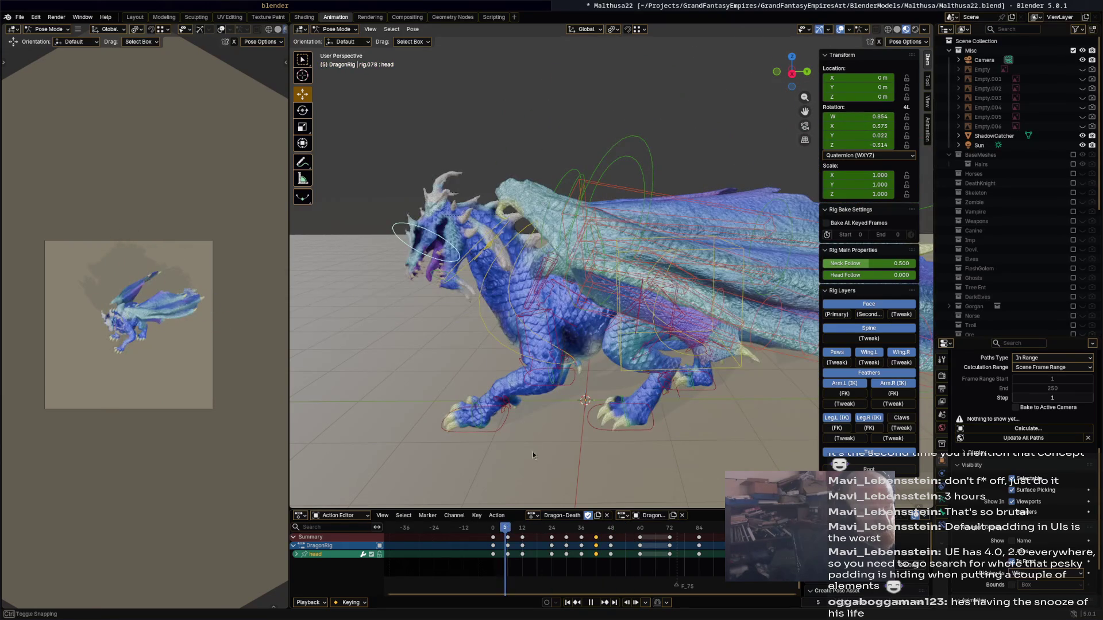
key("space")
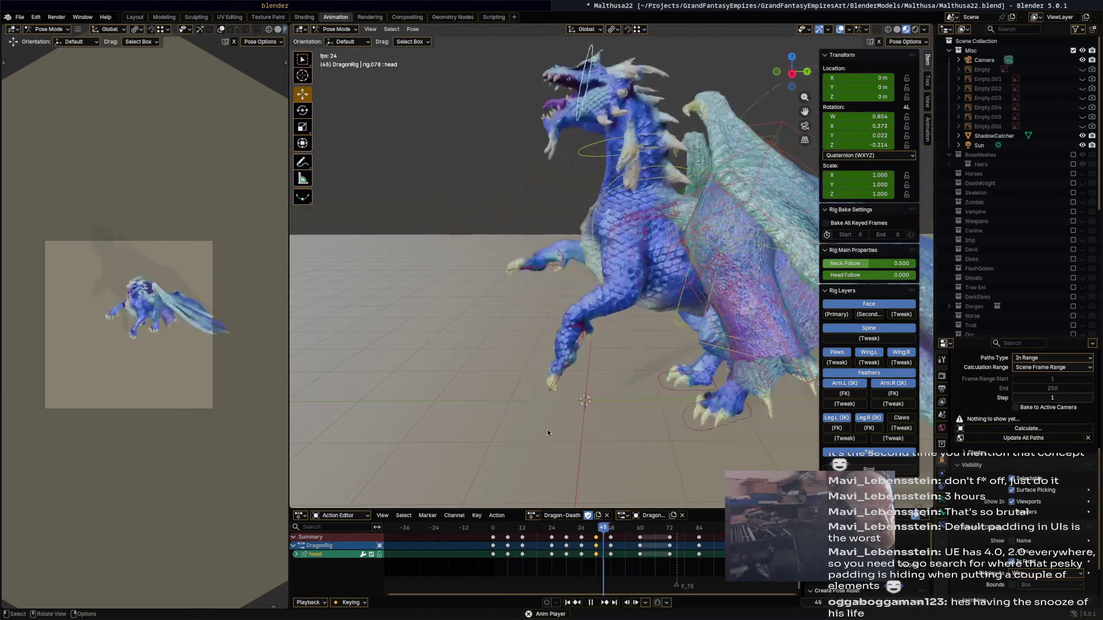
key("space")
key("space")
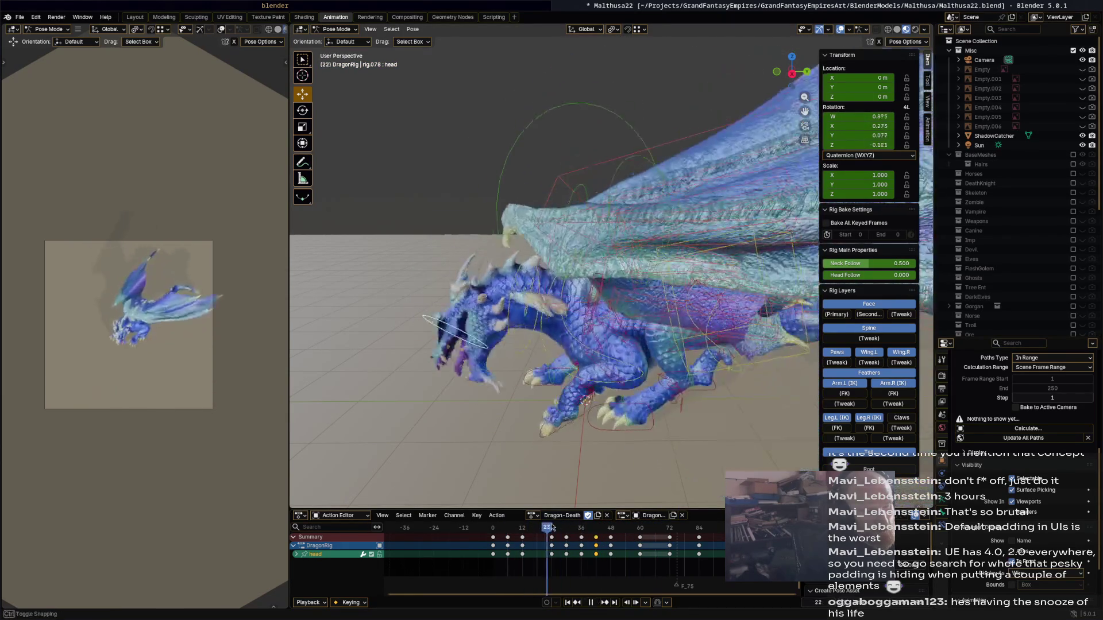
mouse_move(609, 532)
left_mouse_down()
mouse_move(618, 537)
mouse_move(607, 531)
left_mouse_up()
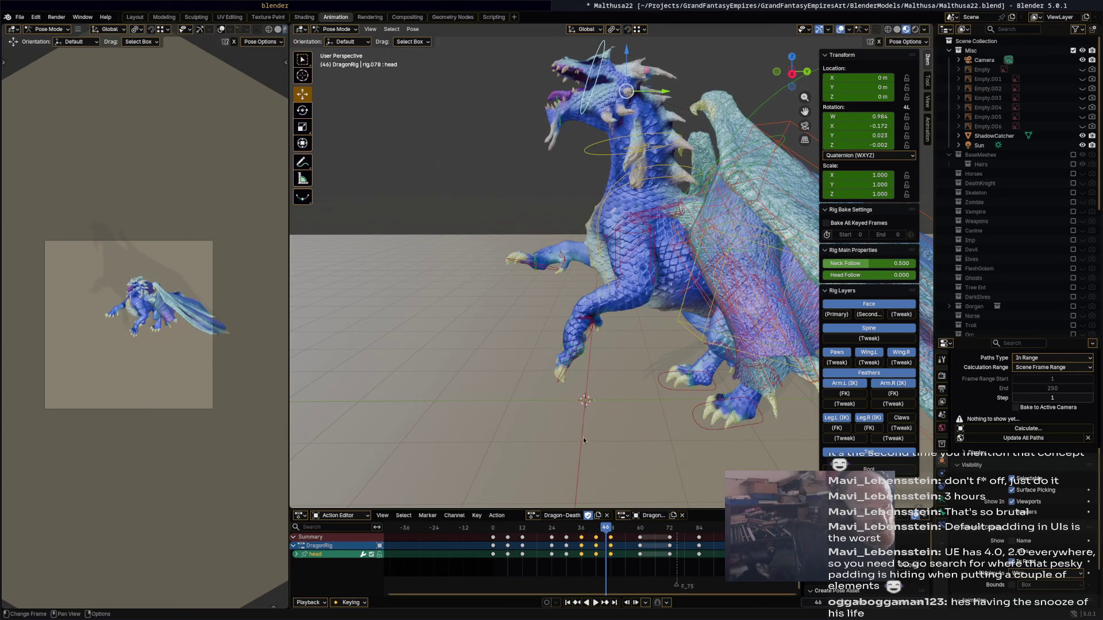
key("a")
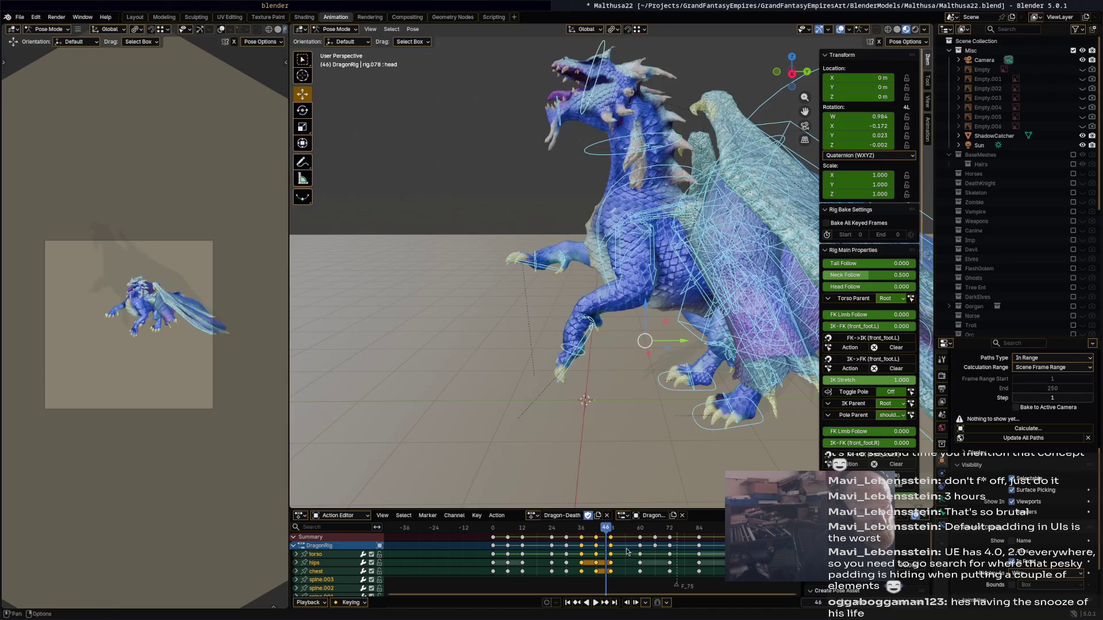
left_click_drag(582, 532, 576, 530)
- In the Graph Editor, apply Smooth (Gaussian) to keys 36–48 and play the result
key("ctrl+Tab")
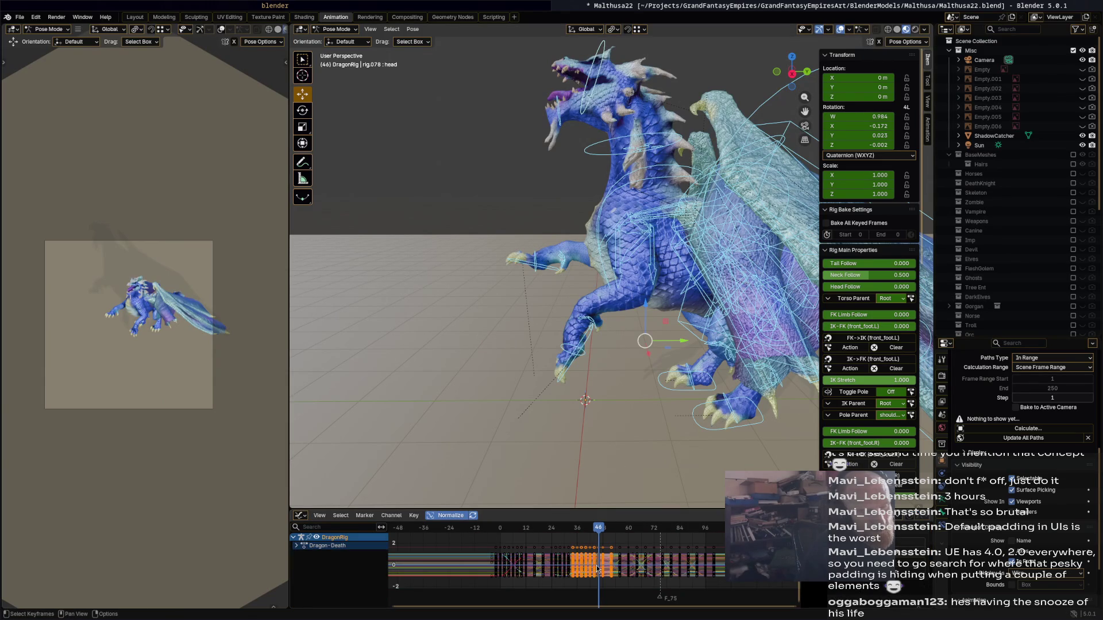
key("a")
key("alt+a")
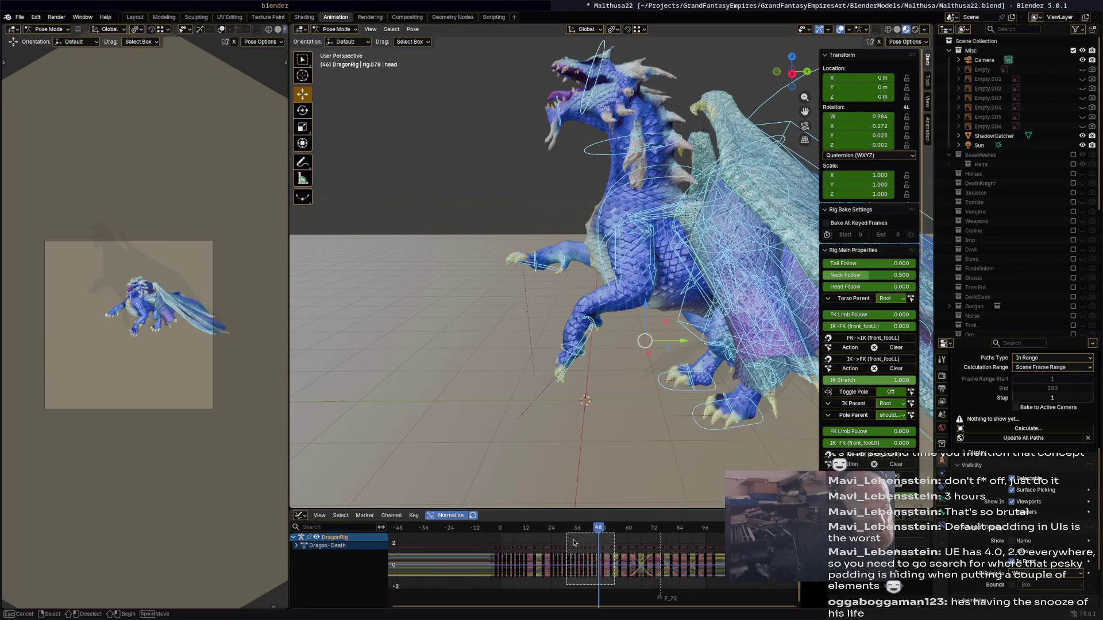
left_click_drag(573, 542, 568, 536)
left_click(414, 516)
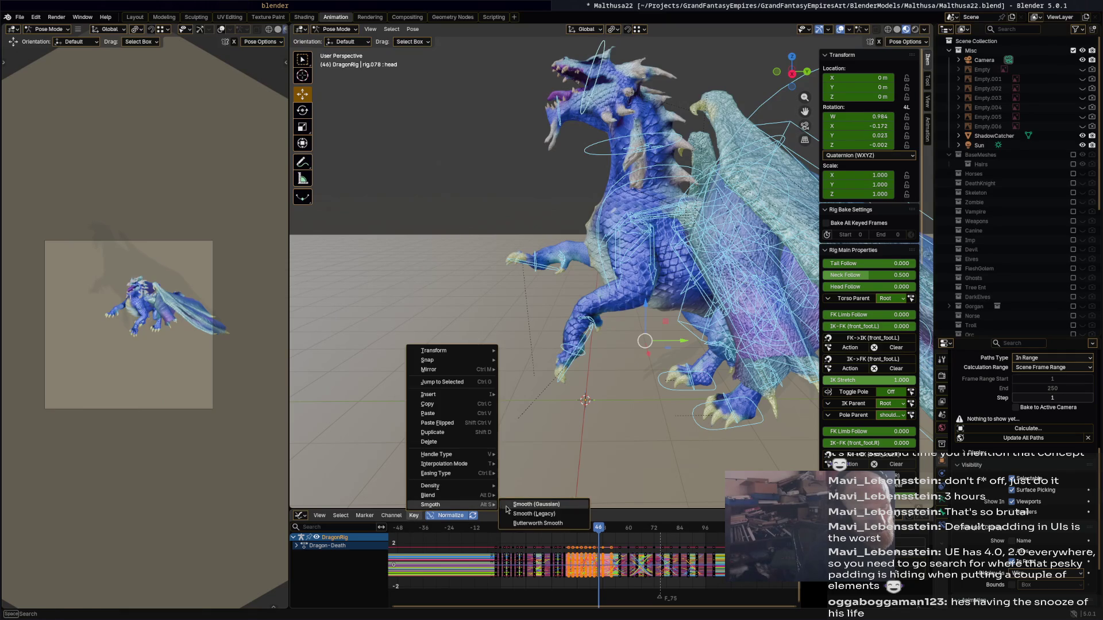
left_click(531, 504)
left_click(414, 516)
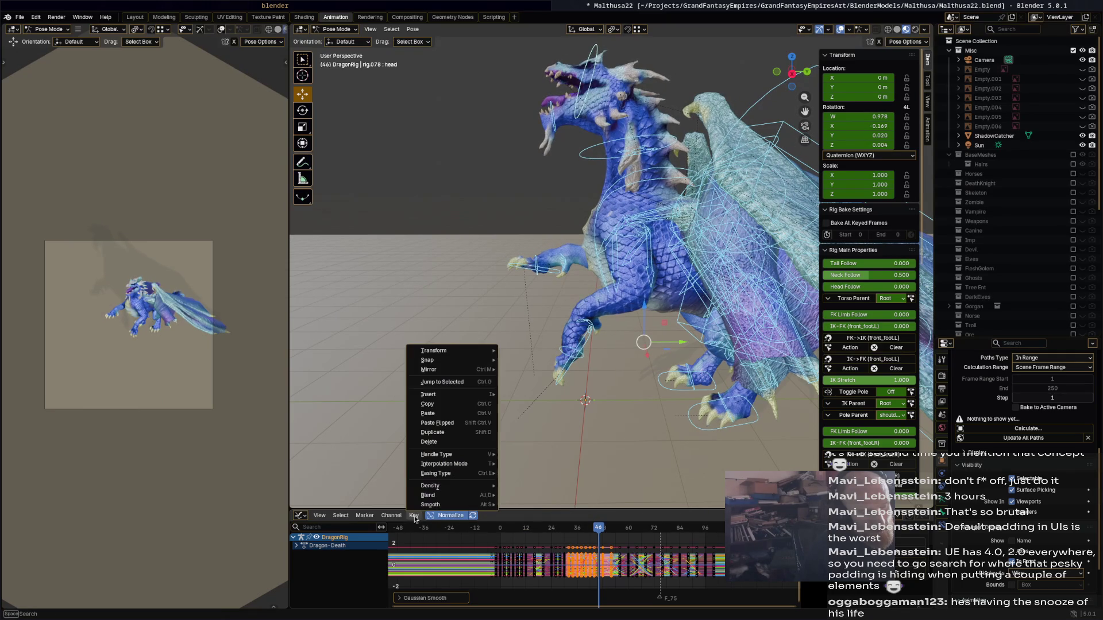
key("Escape")
key("space")
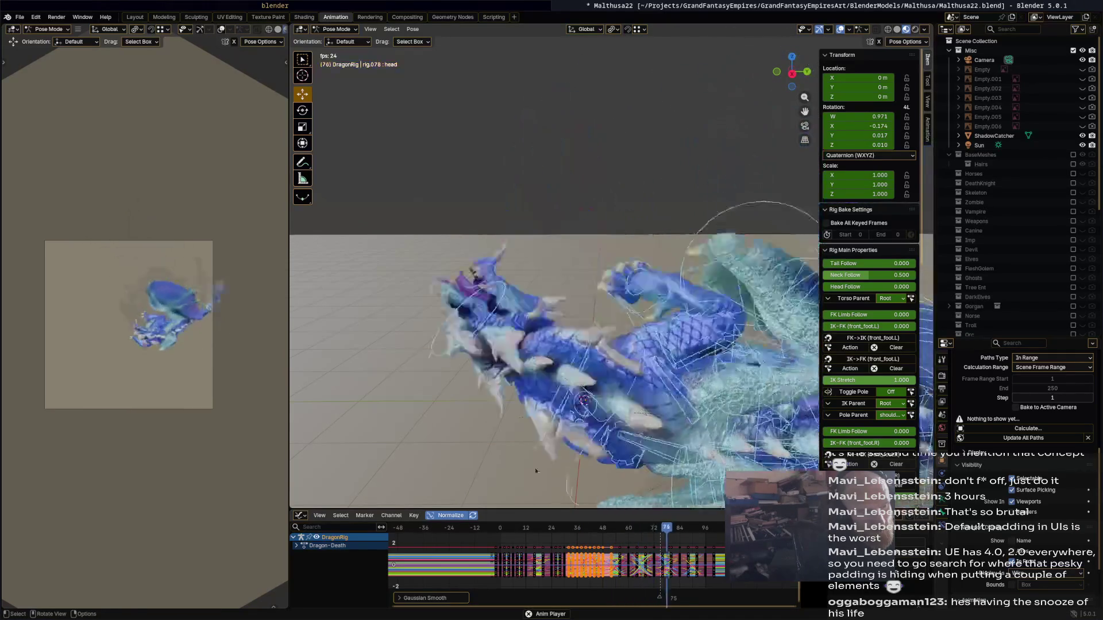
- Back in the Action Editor, go to frame 48 and start raising the torso control
key("ctrl+Tab")
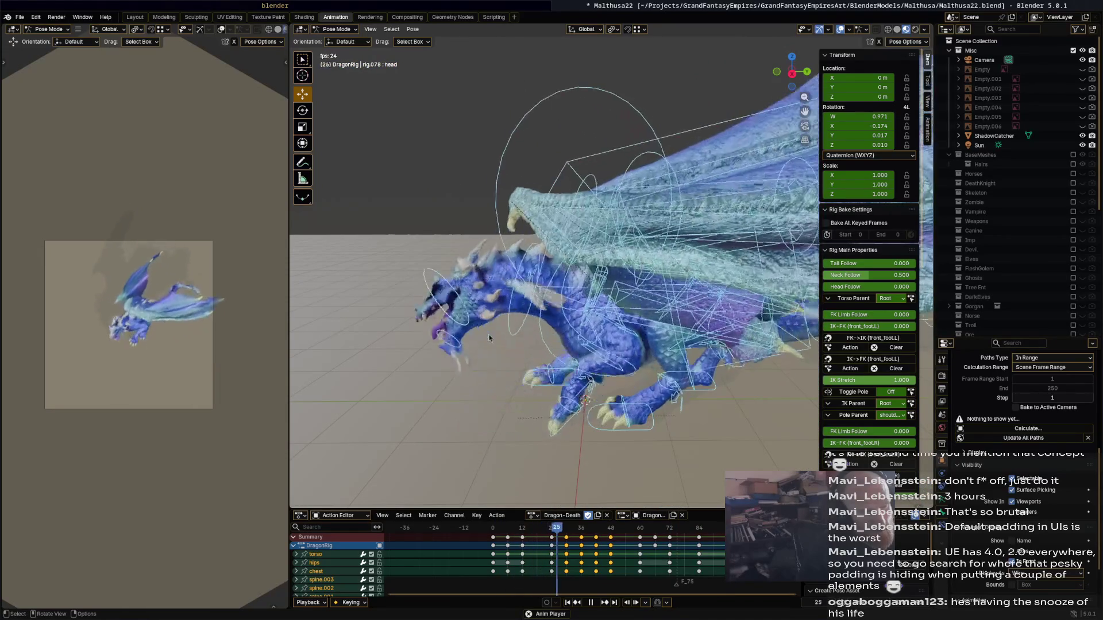
left_click_drag(586, 528, 610, 527)
mouse_move(632, 457)
middle_mouse_down()
mouse_move(601, 437)
mouse_move(666, 329)
middle_mouse_up()
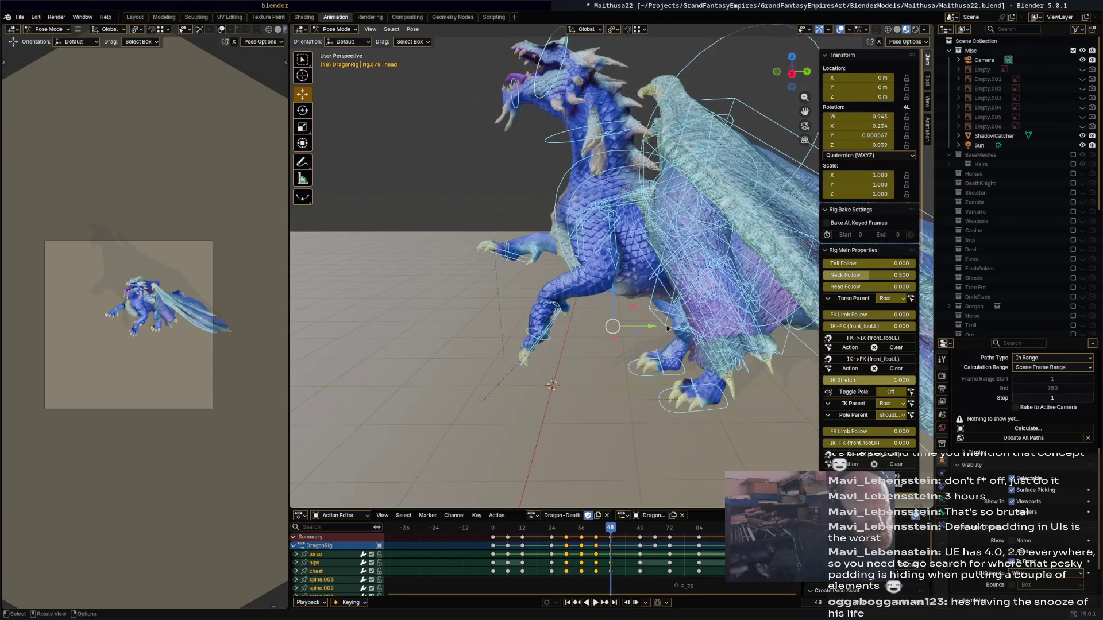
left_click(666, 329)
left_click_drag(725, 281, 725, 260)
- Raise the torso, rotate it 1.92°, and keyframe the pose
left_click(764, 286)
key("r")
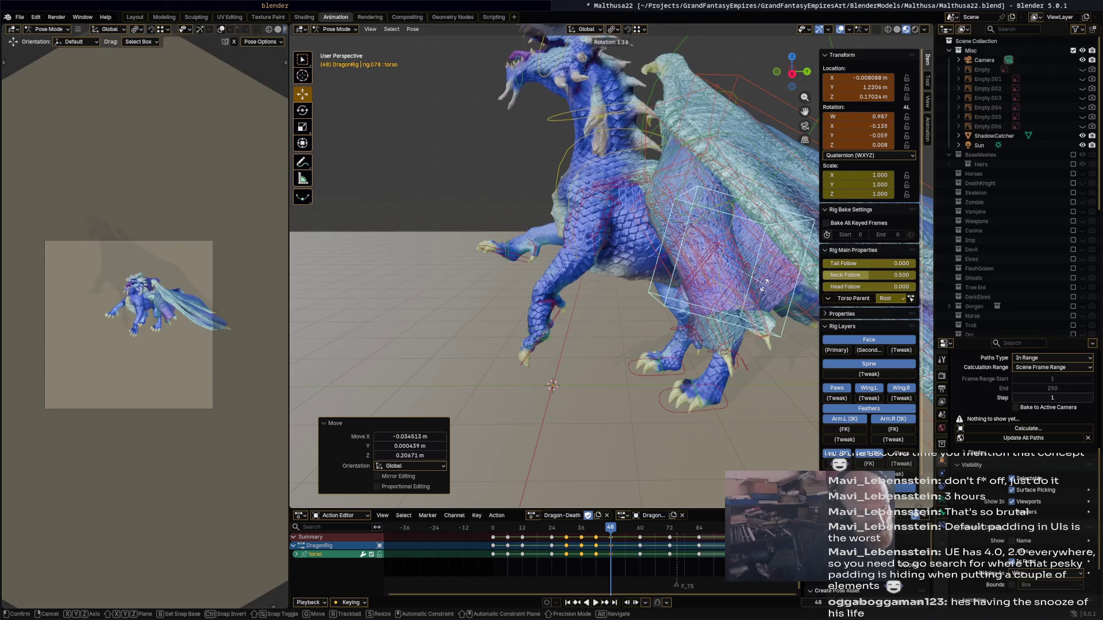
left_click(739, 313)
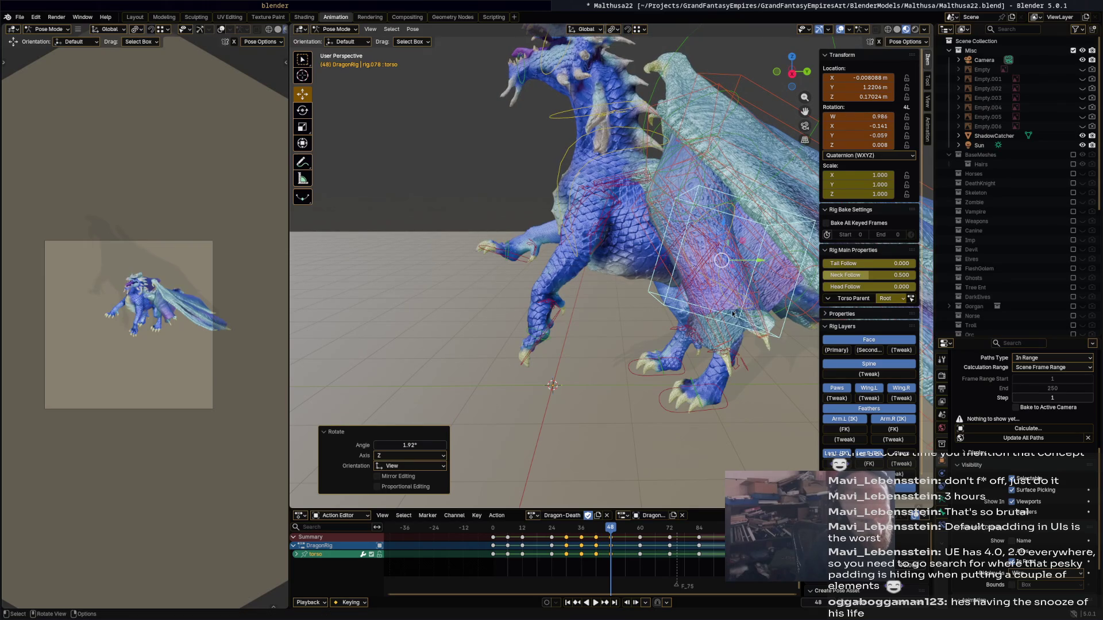
key("i")
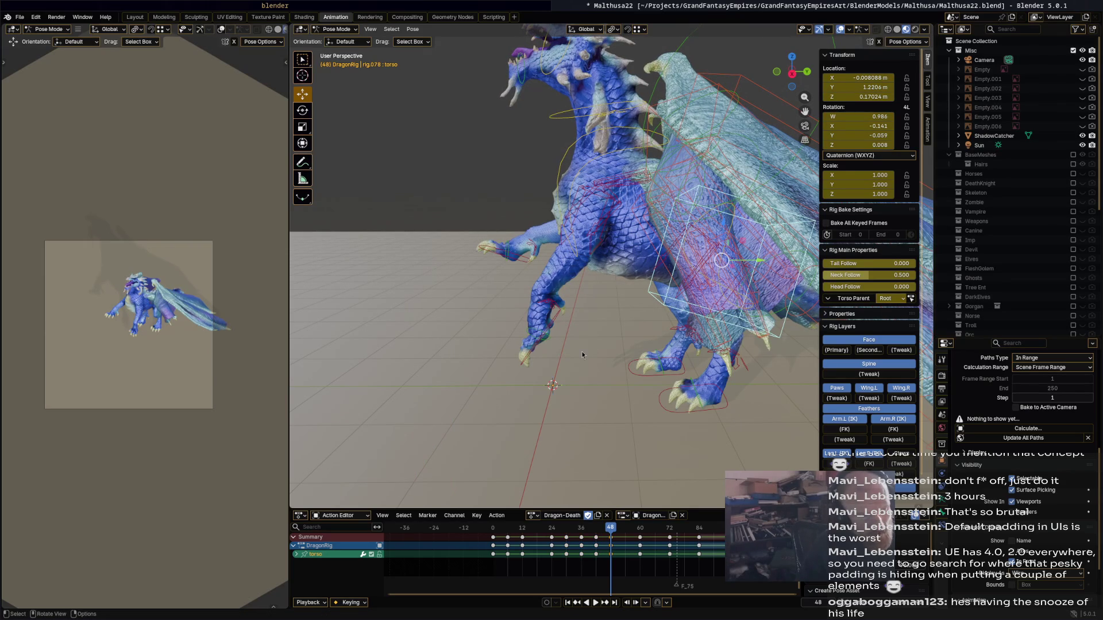
- Preview the motion, select the neck control and move to frame 29
key("space")
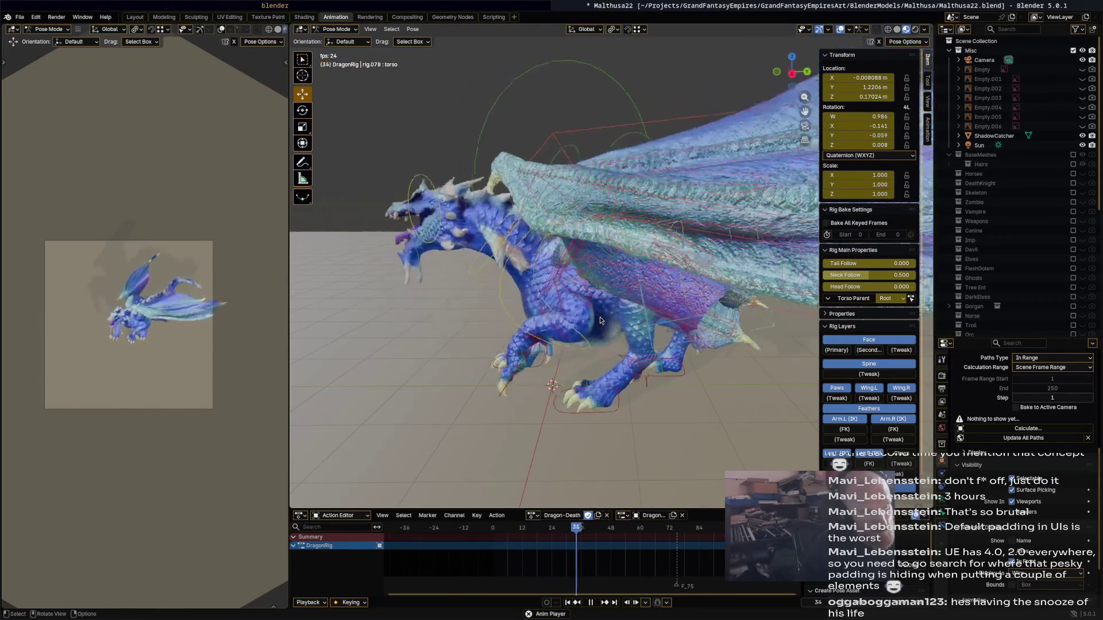
key("space")
mouse_move(623, 530)
left_mouse_down()
mouse_move(546, 534)
mouse_move(600, 543)
mouse_move(590, 540)
left_mouse_up()
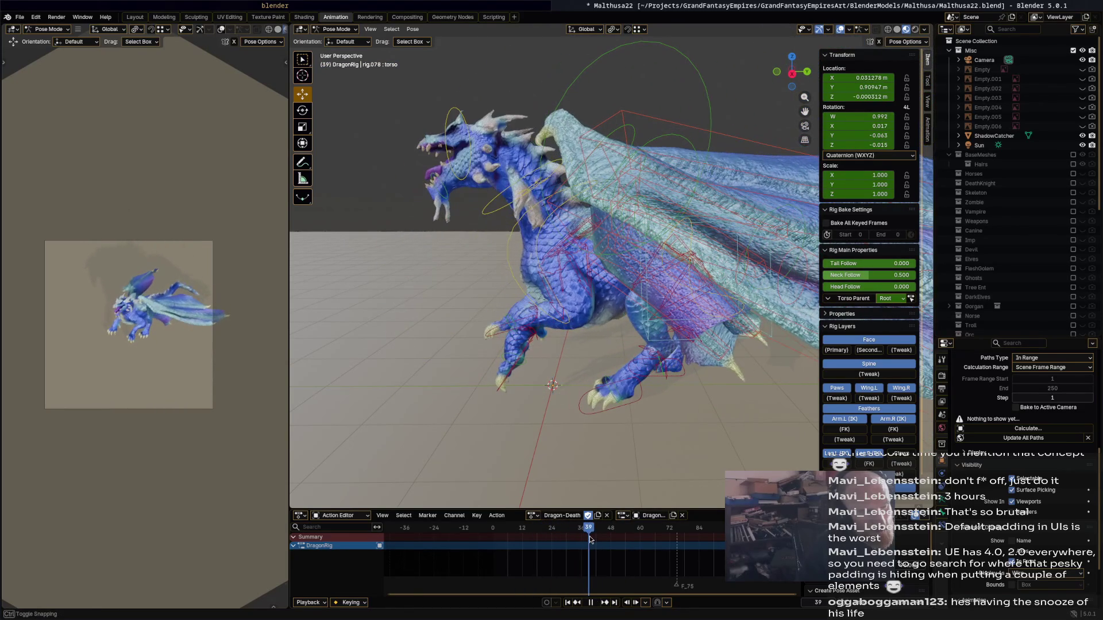
left_click(458, 171)
mouse_move(589, 528)
left_mouse_down()
mouse_move(566, 532)
mouse_move(597, 536)
mouse_move(581, 534)
left_mouse_up()
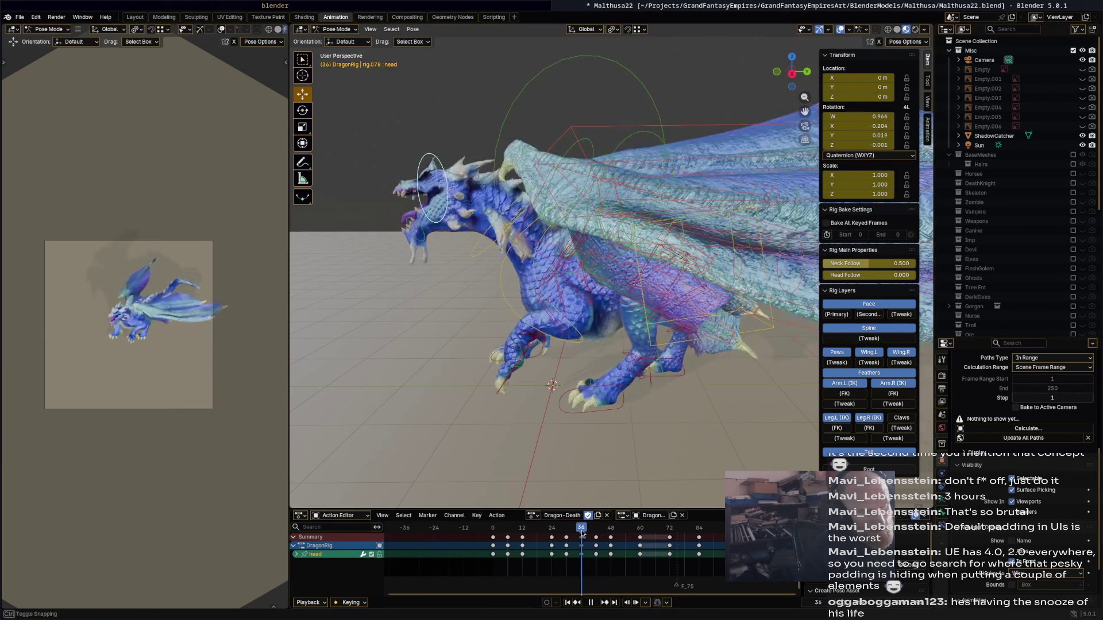
- Key head turns at frames 36 and 42 and rotate Bone 18.1°
key("r")
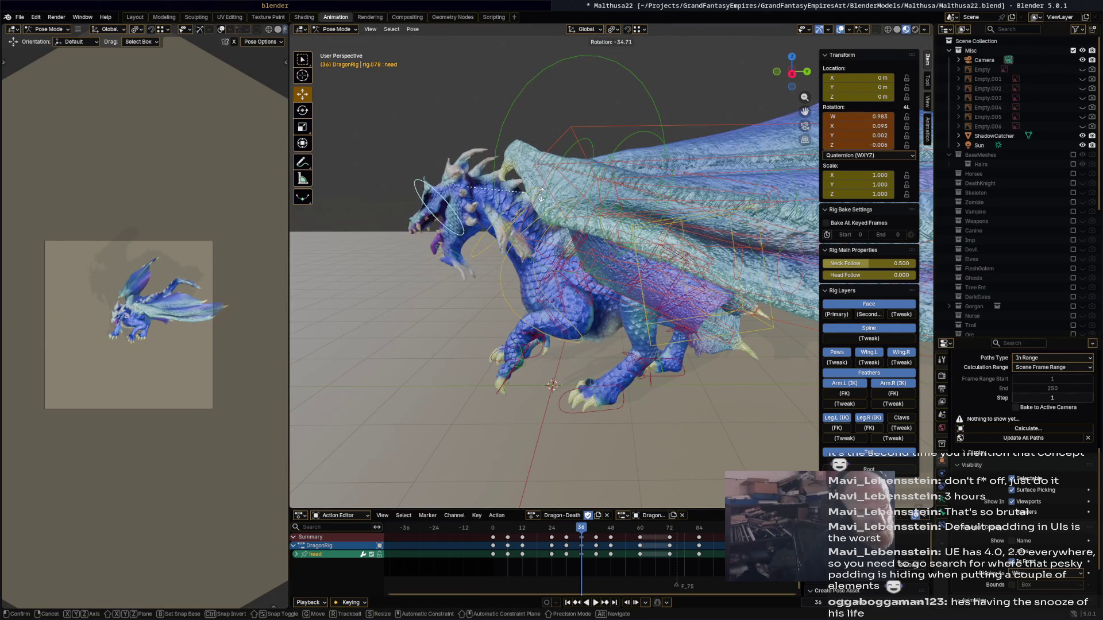
left_click(541, 198)
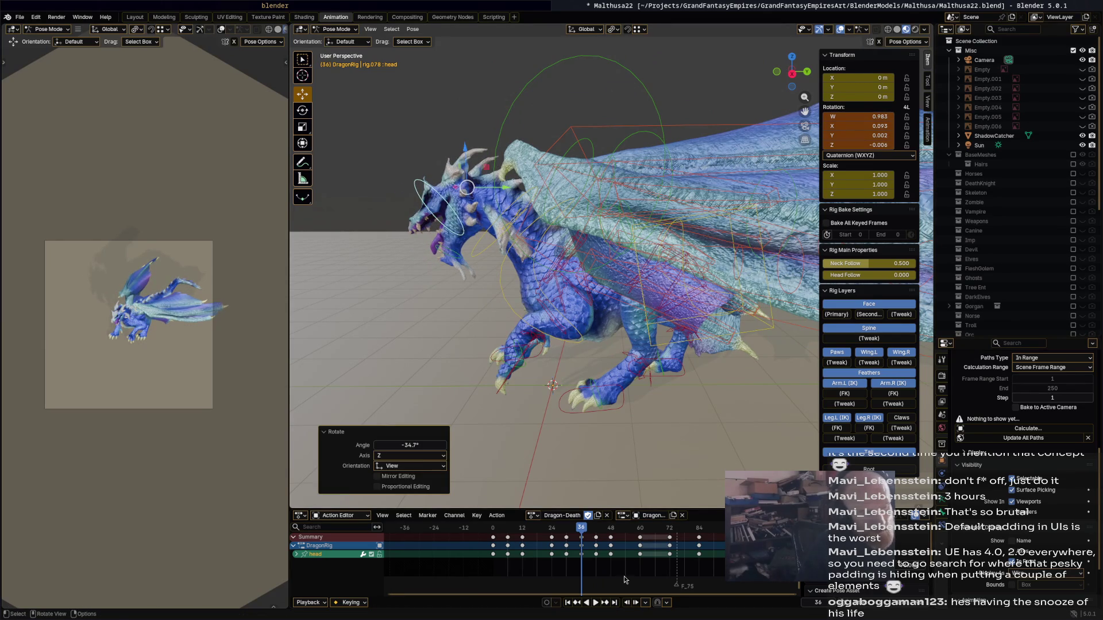
key("i")
key("Up")
key("r")
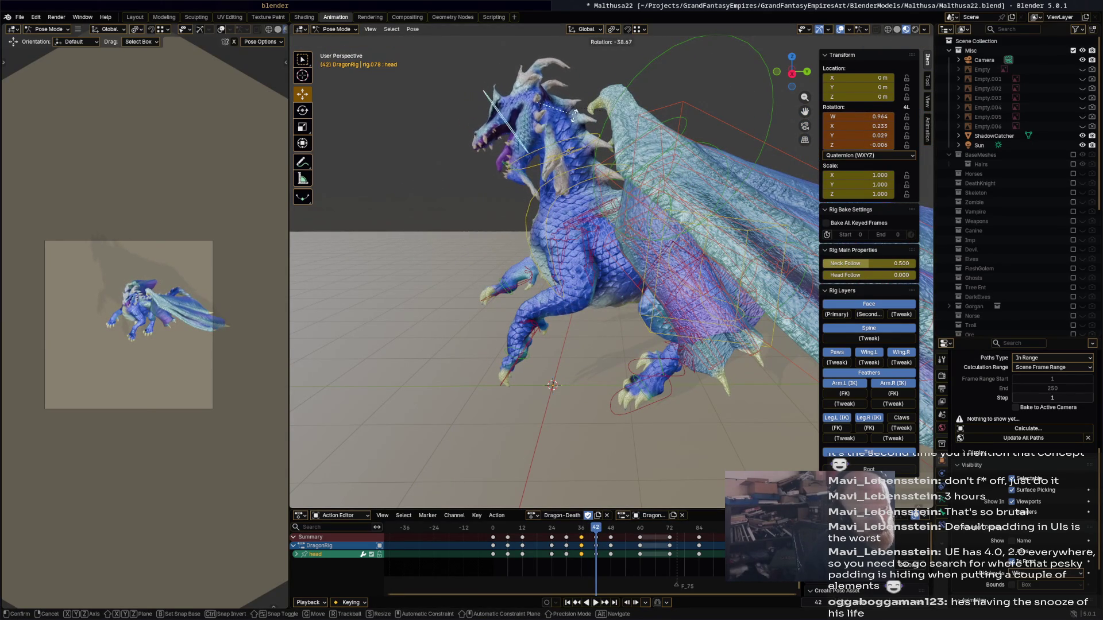
left_click(543, 150)
left_click(517, 174)
key("r")
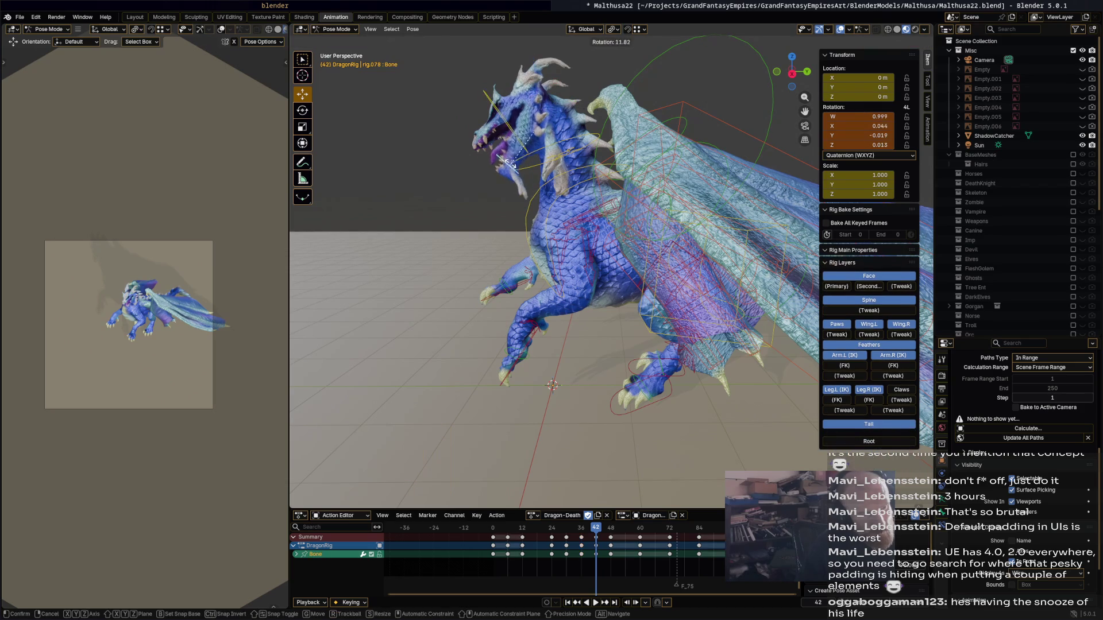
left_click(510, 165)
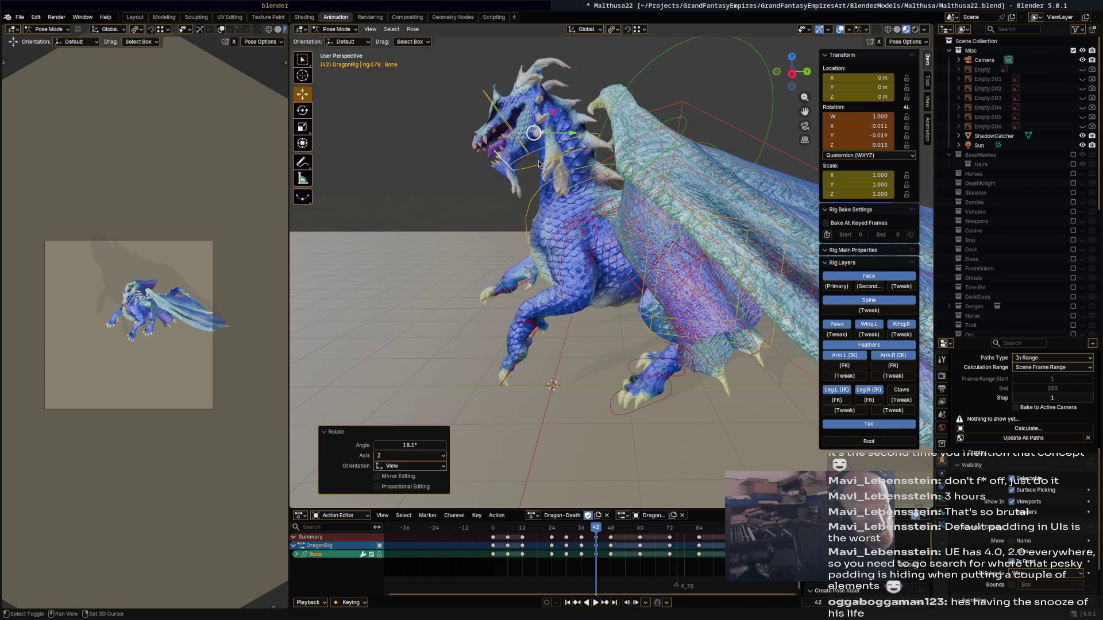
left_click(539, 164, "shift")
- Play and orbit to review frames 30–60, then select spine.003 at frame 28
left_click_drag(599, 535, 617, 536)
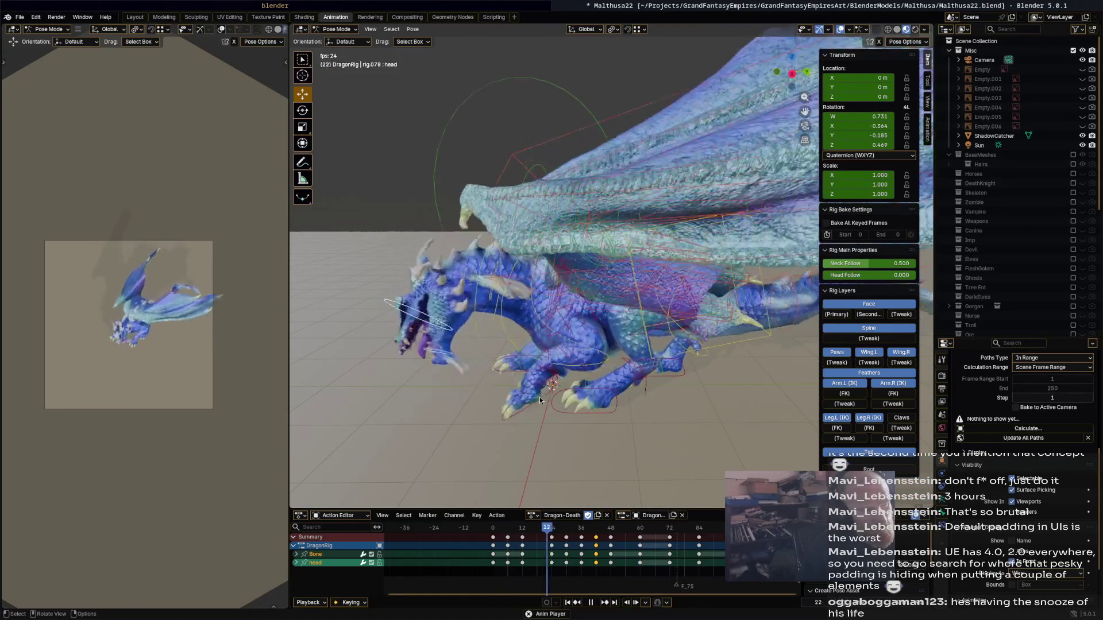
key("space")
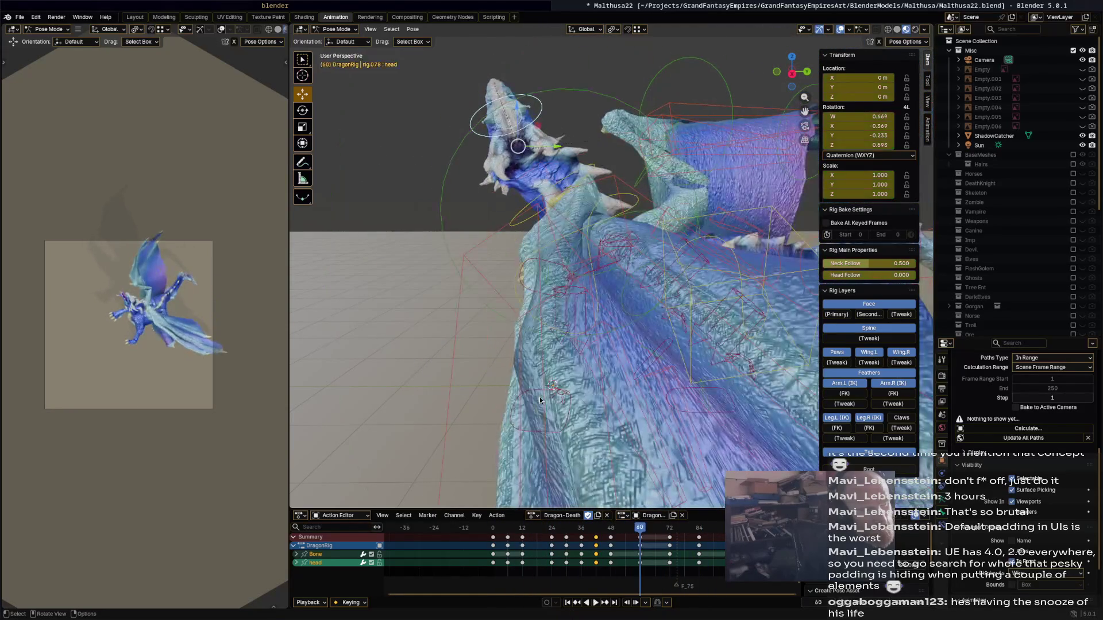
middle_click_drag(522, 377, 614, 463)
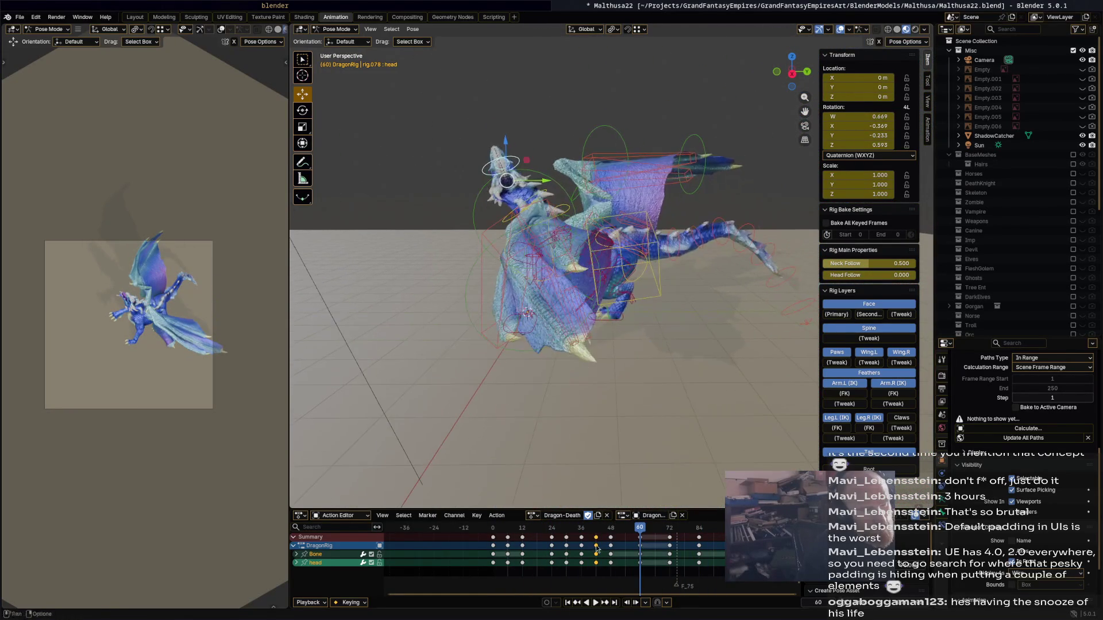
key("space")
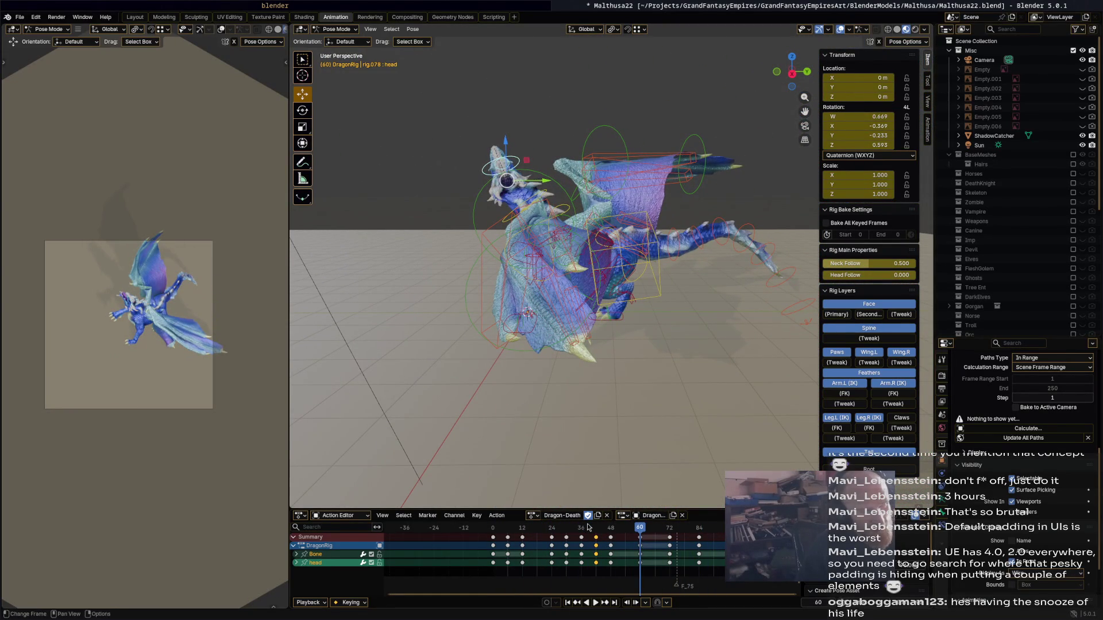
left_click_drag(570, 528, 566, 535)
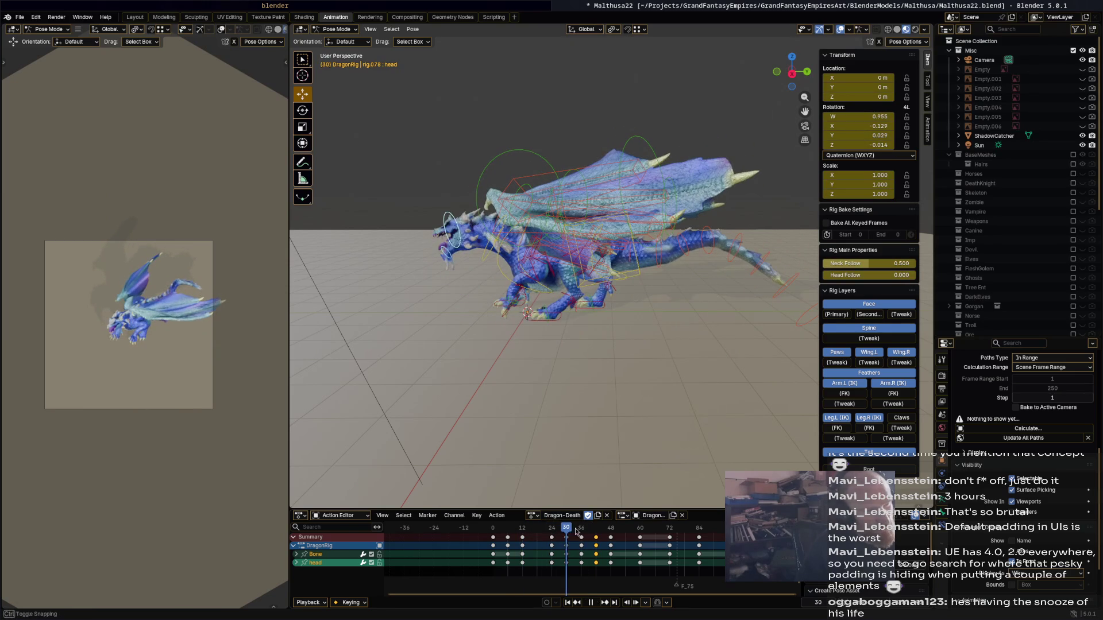
key("space")
mouse_move(691, 387)
middle_mouse_down()
mouse_move(666, 379)
mouse_move(563, 238)
middle_mouse_up()
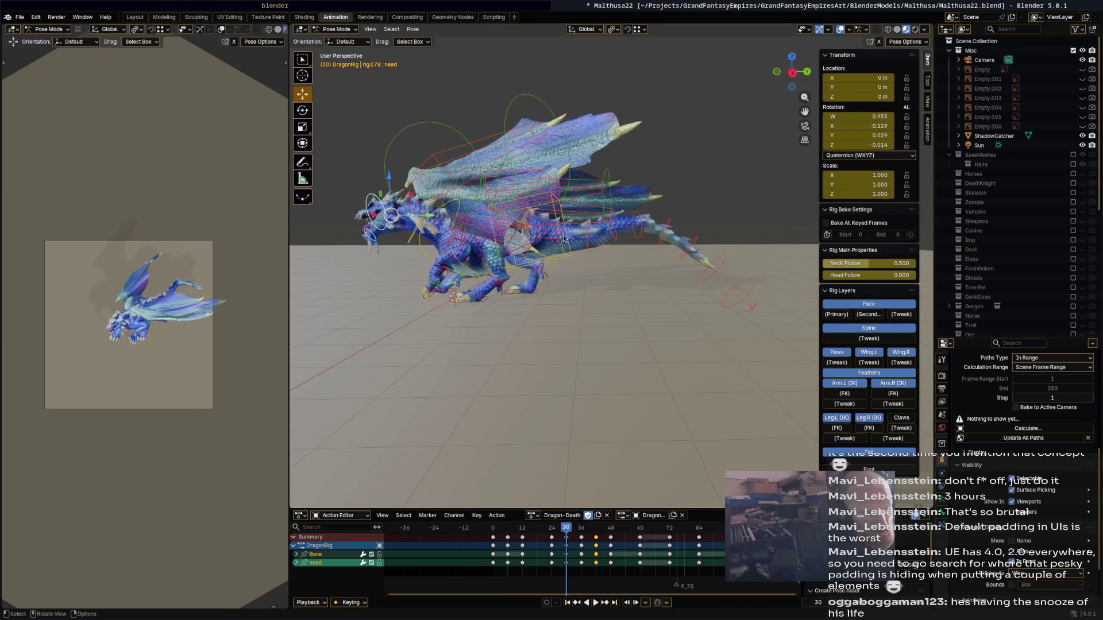
left_click(602, 259)
left_click_drag(566, 534, 595, 537)
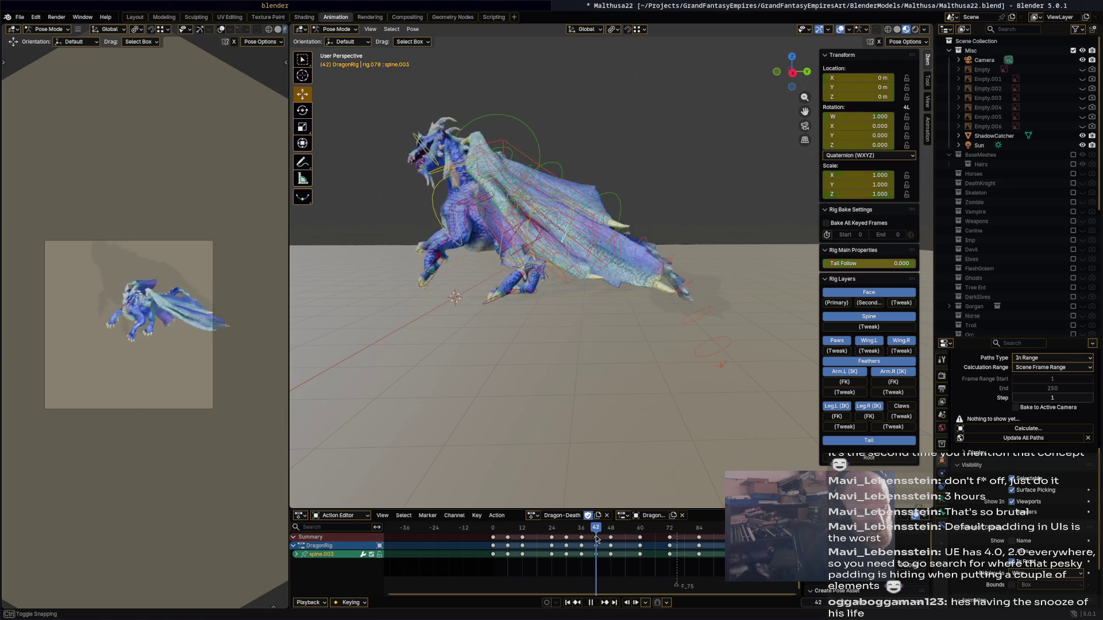
- Rotate the tail-base spine bone to swing the tail upward
left_click(682, 225)
key("r")
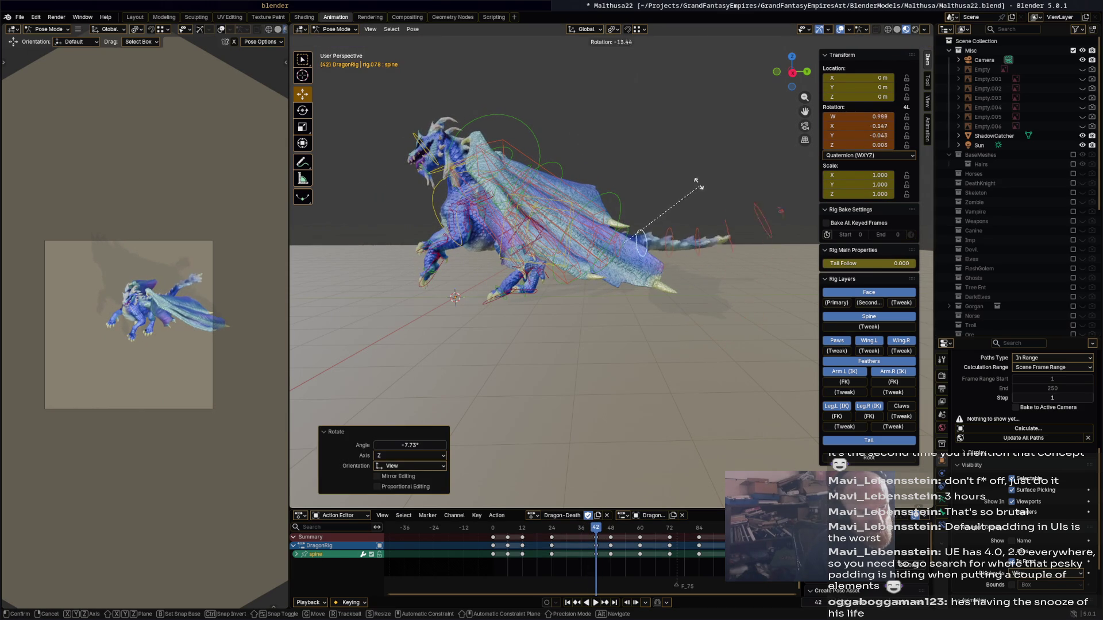
left_click(688, 179)
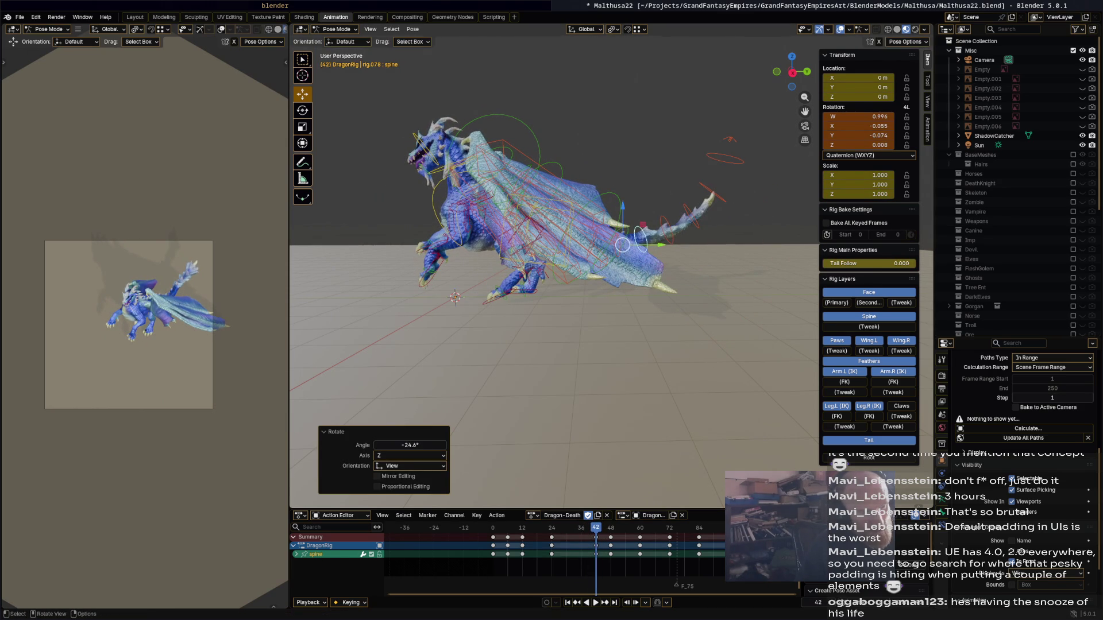
key("r")
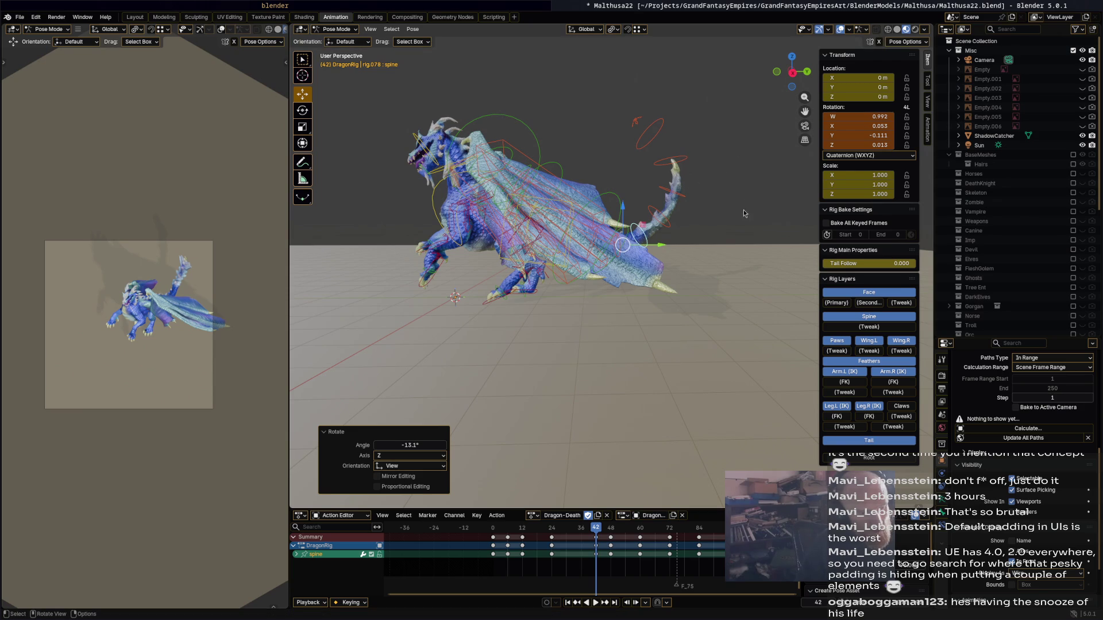
right_click(743, 209)
- Delete the spine keyframes at frames 48 and 60
left_click_drag(601, 533, 610, 535)
mouse_move(648, 566)
left_mouse_down()
mouse_move(591, 531)
mouse_move(702, 537)
left_mouse_up()
key("Delete")
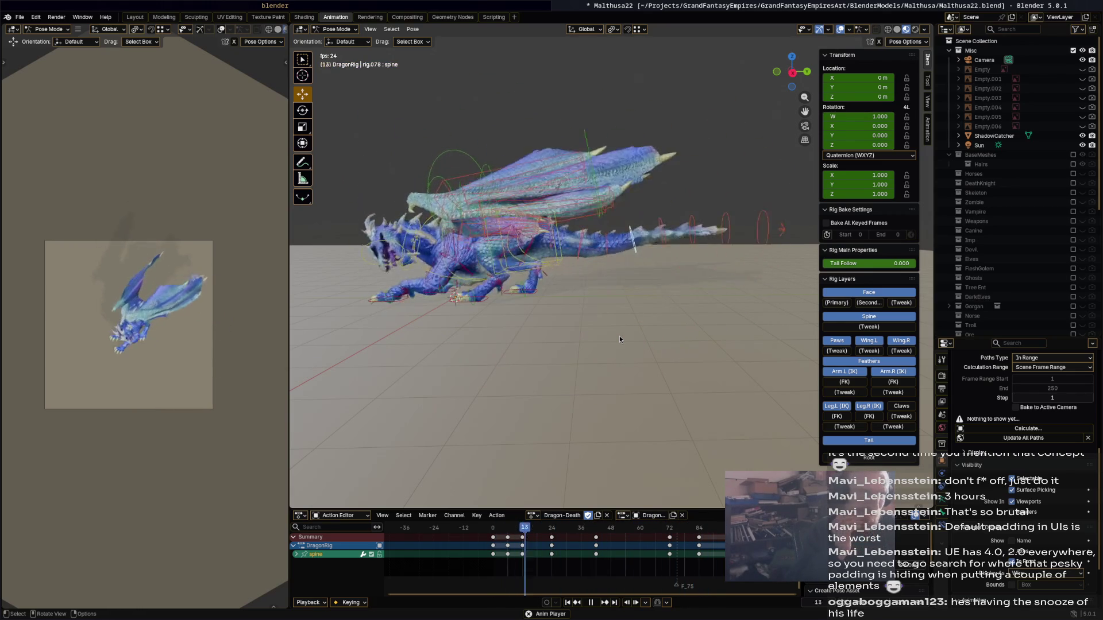
- Delete the frame-83 keyframes of tail bones spine.012–spine.015
key("space")
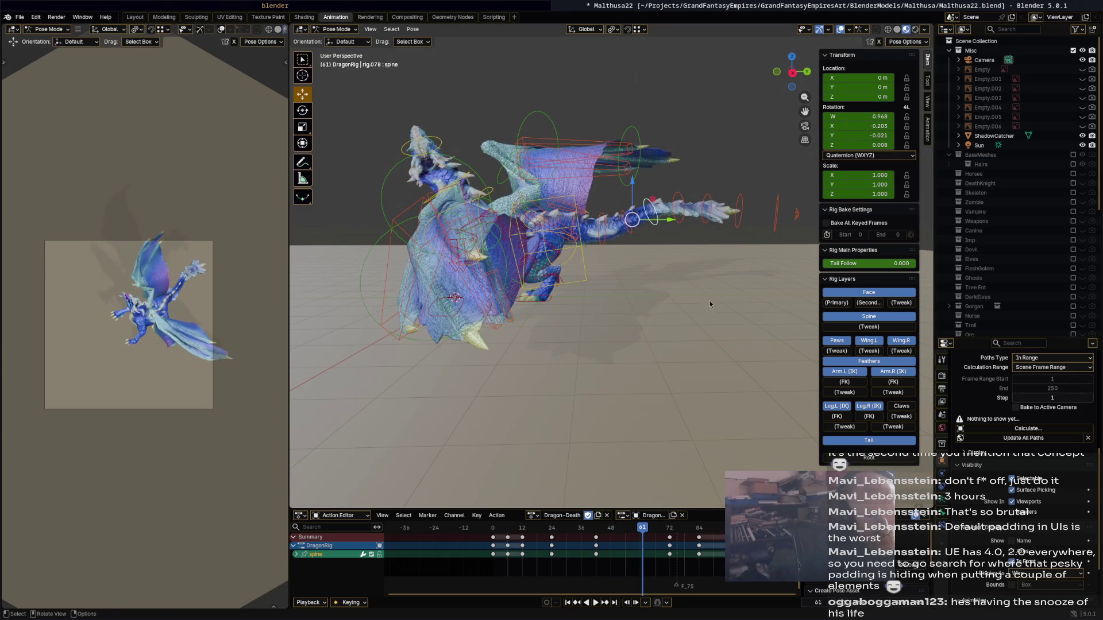
left_click_drag(790, 250, 662, 180)
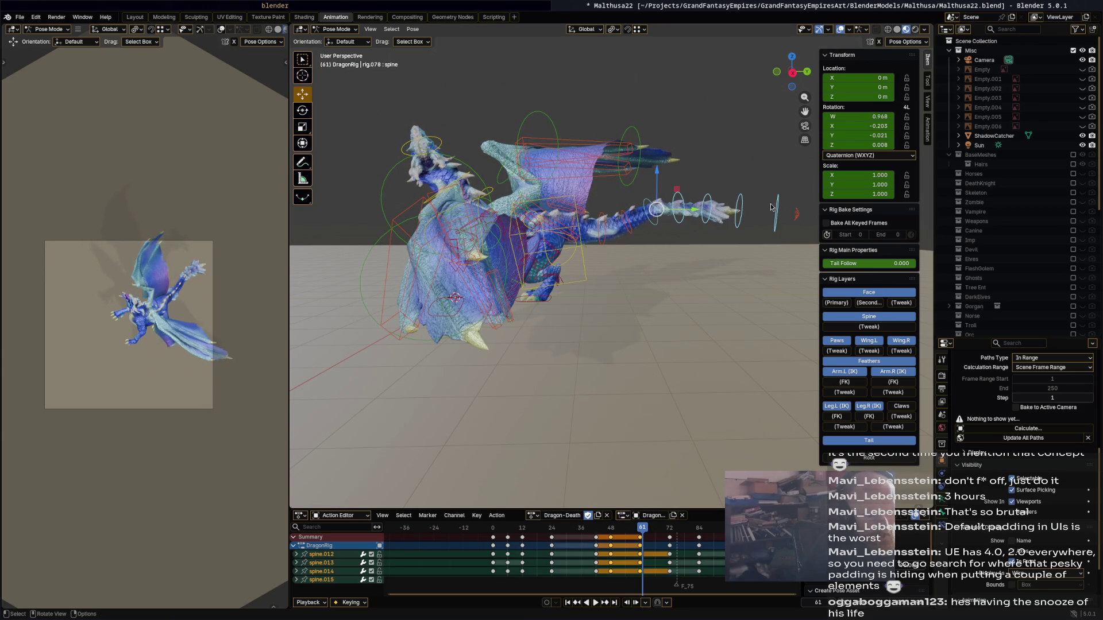
mouse_move(627, 527)
left_mouse_down()
mouse_move(692, 529)
mouse_move(700, 540)
left_mouse_up()
left_click(700, 540)
key("x")
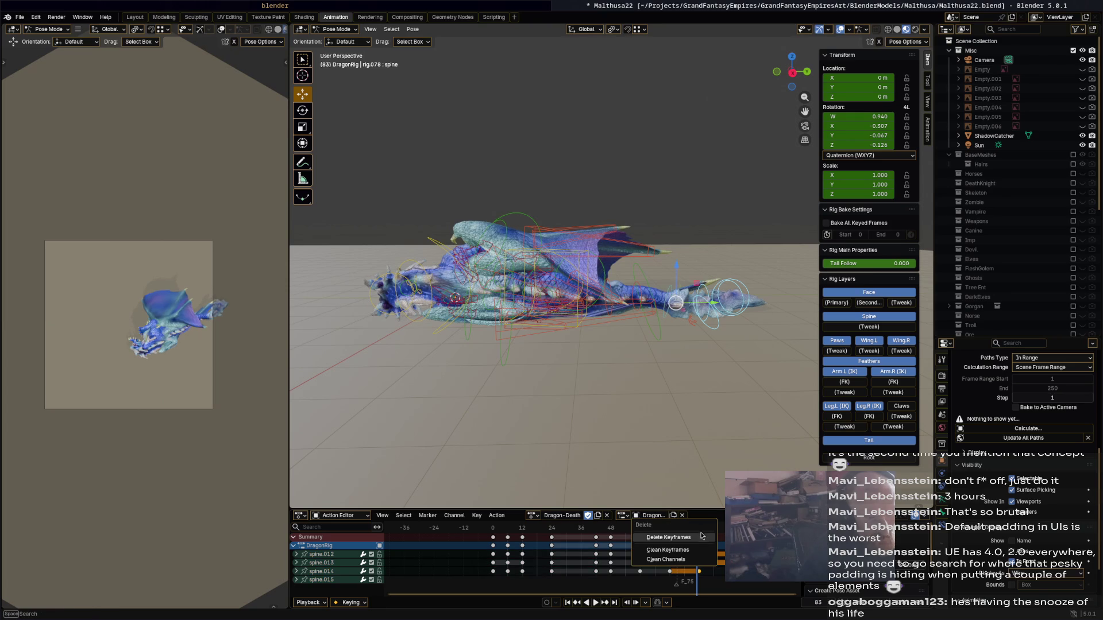
left_click(701, 535)
- Play the animation to check it and save Malthusa22.blend
key("space")
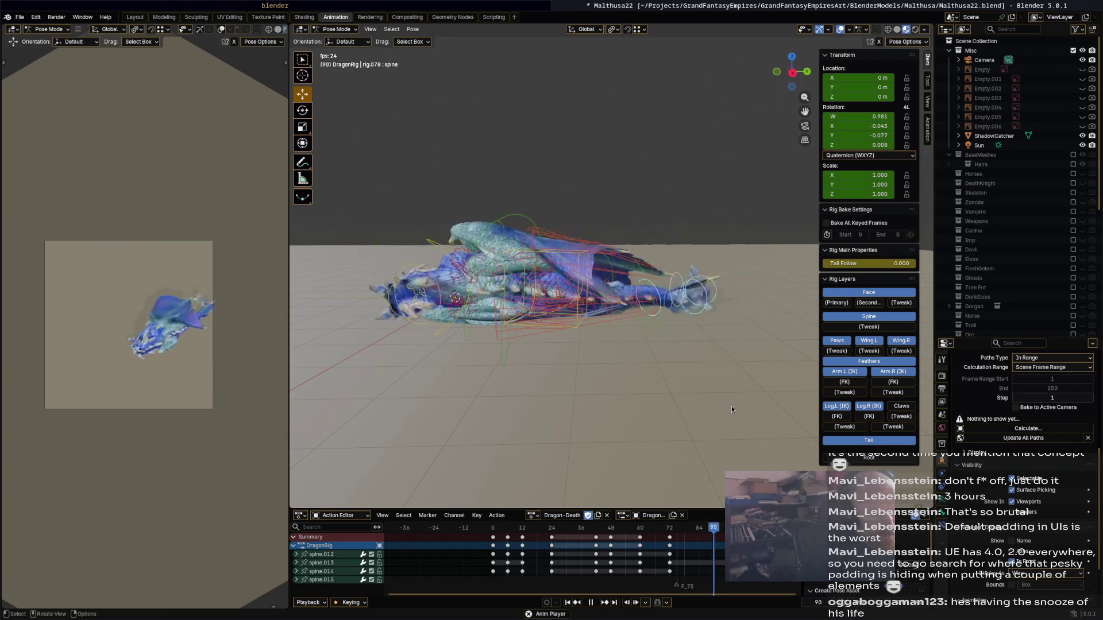
key("Escape")
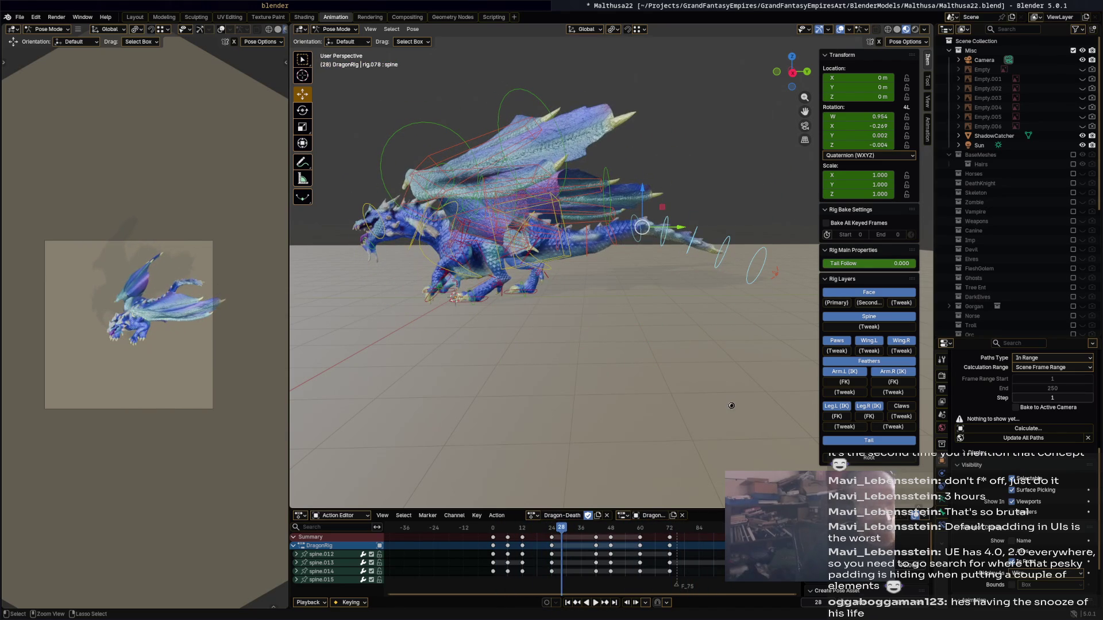
key("ctrl+s")
mouse_move(635, 338)
middle_mouse_down()
mouse_move(560, 328)
mouse_move(649, 351)
mouse_move(666, 368)
middle_mouse_up()
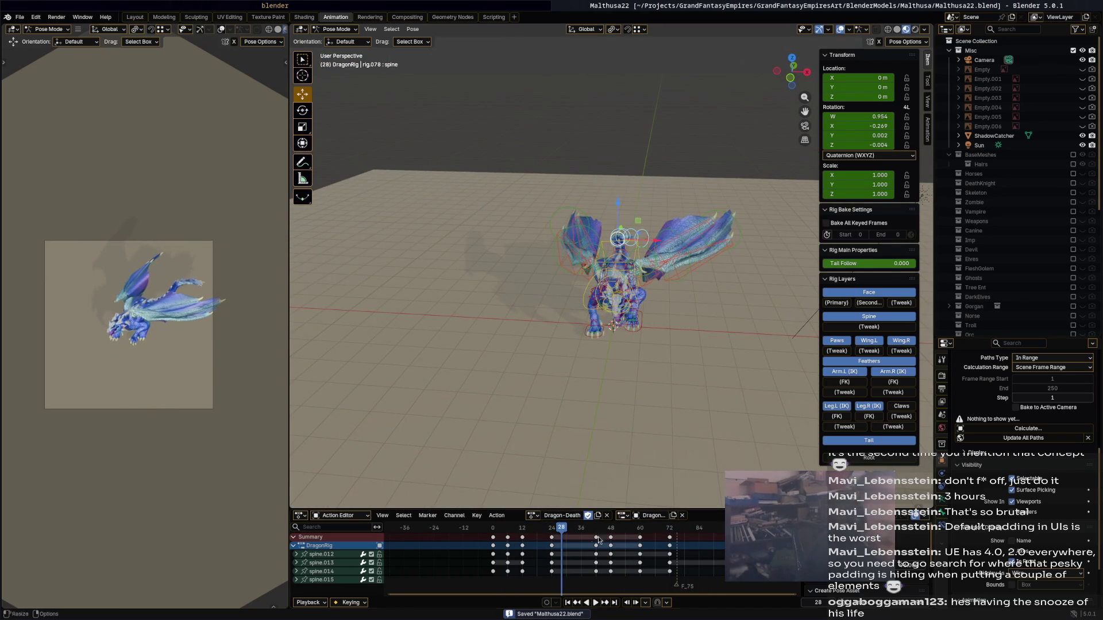
left_click(530, 518)
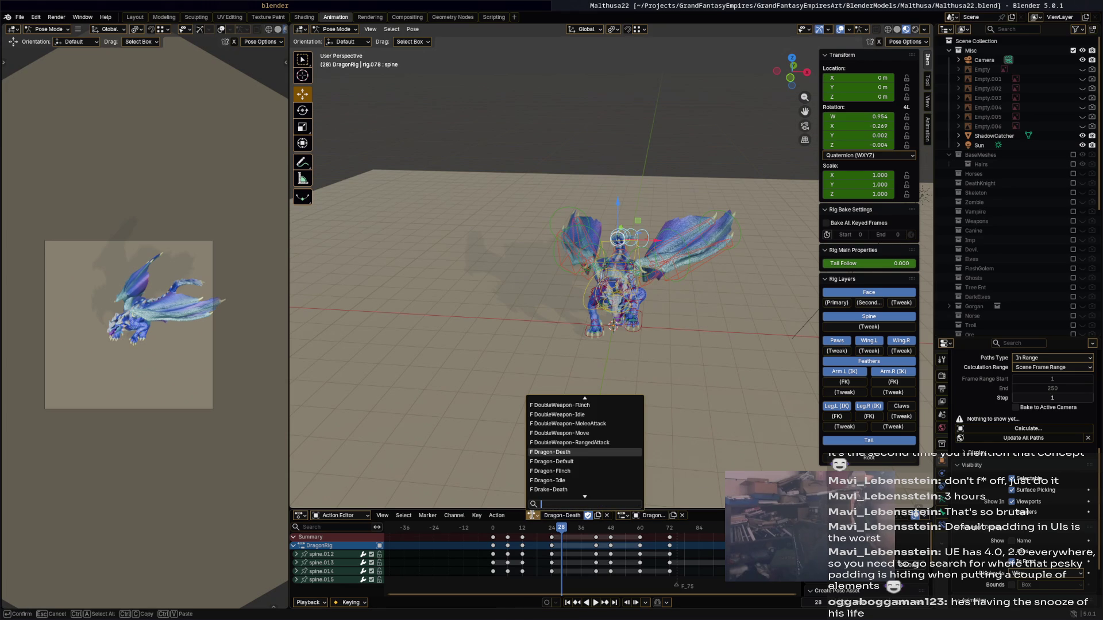
key("Up")
key("Up")
key("Up")
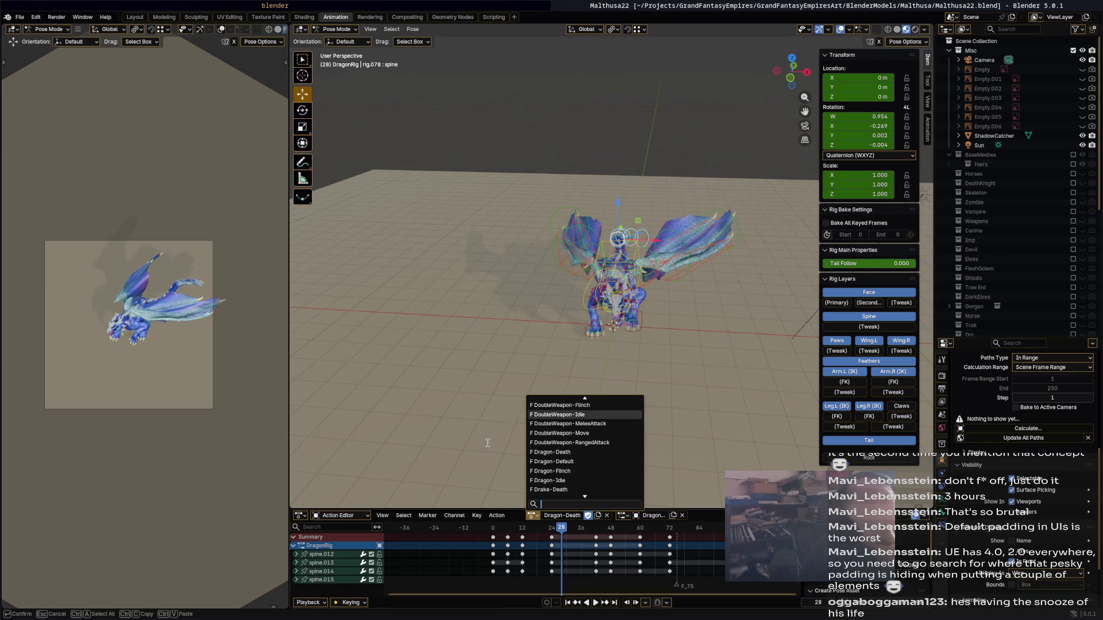
key("Escape")
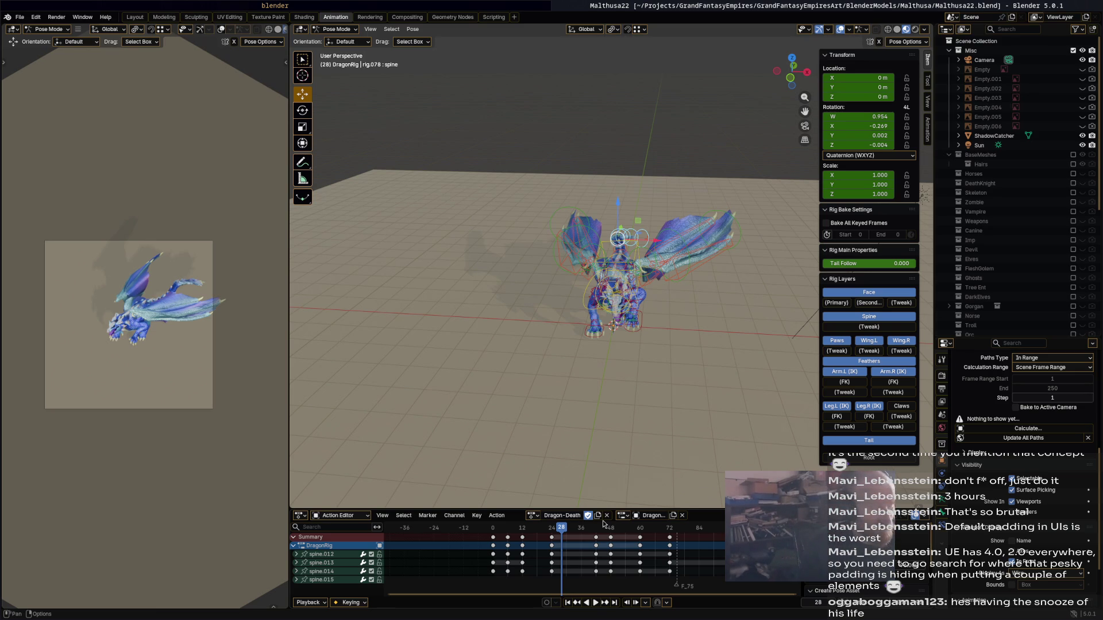
key("alt+Tab")
- Under the Dragons section, add the unchecked task '- [ ] Idle'
scroll(570, 294, "down", 20)
scroll(570, 328, "down", 20)
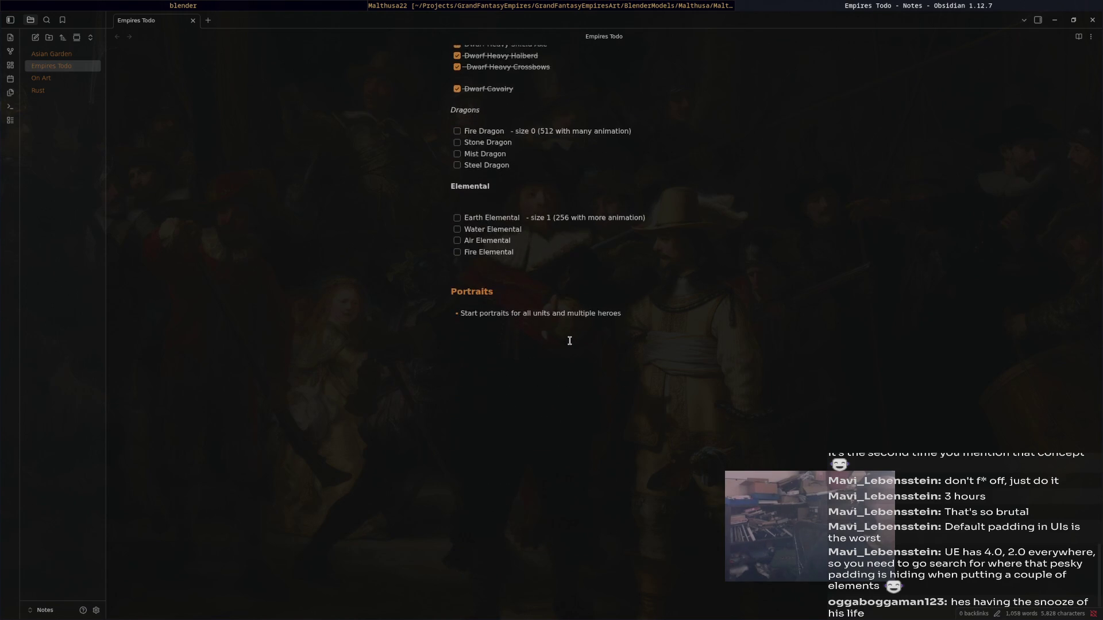
scroll(527, 315, "up", 3)
left_click(511, 331)
key("Return")
key("Return")
key("Return")
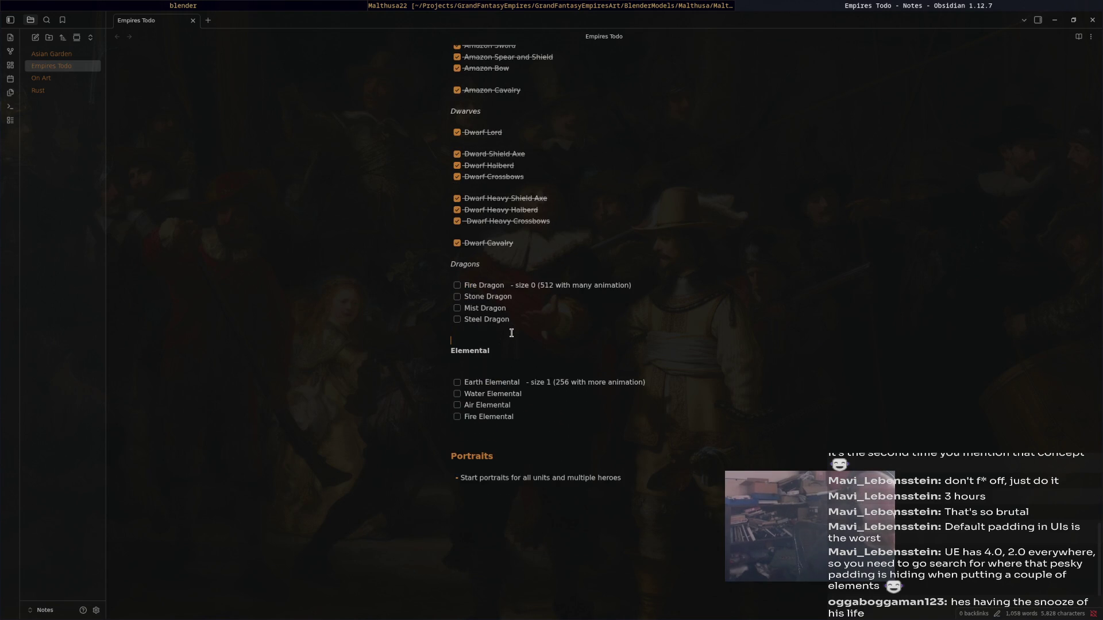
key("ctrl+z")
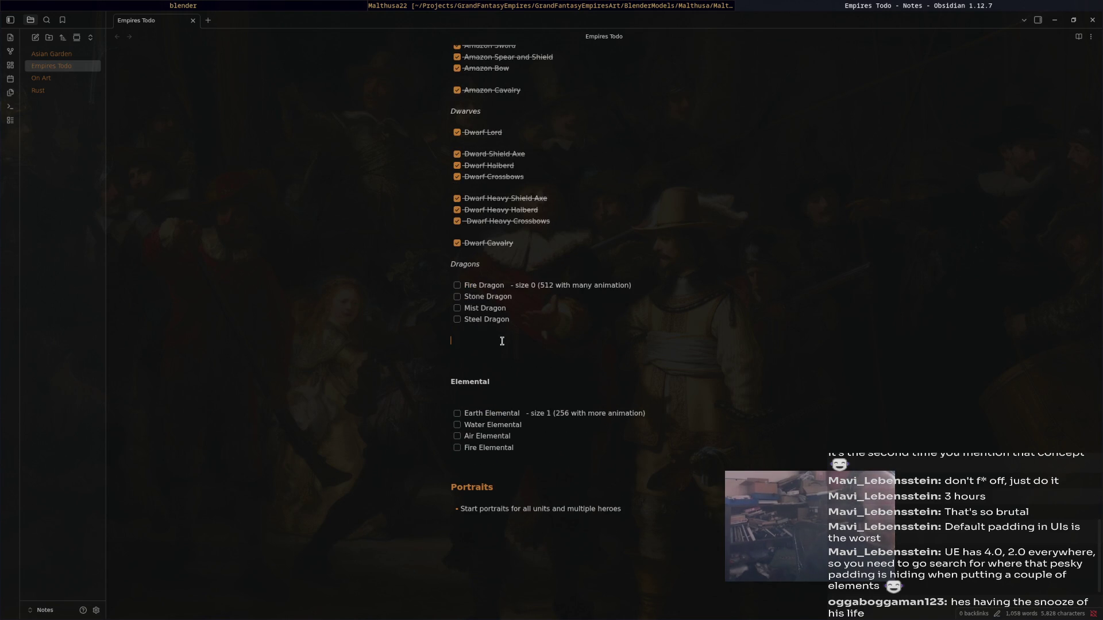
type("- [ ] Idle")
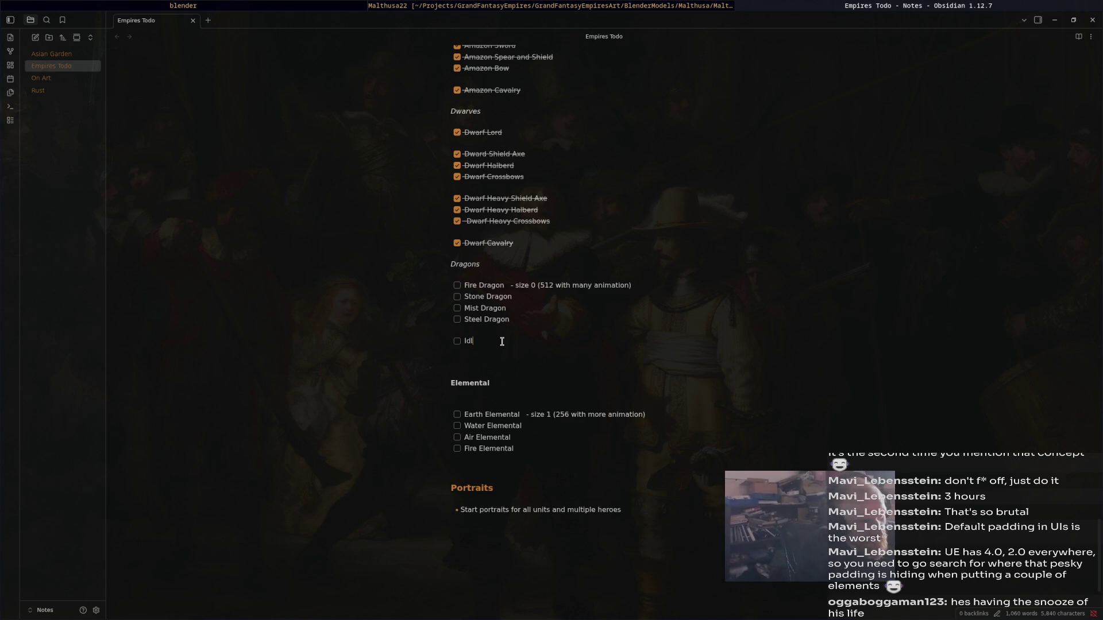
key("Return")
- Add checklist items Flinch, Death, Move, MeleeAttack1, MeleeAttack2 and BreathAttack
type("inch")
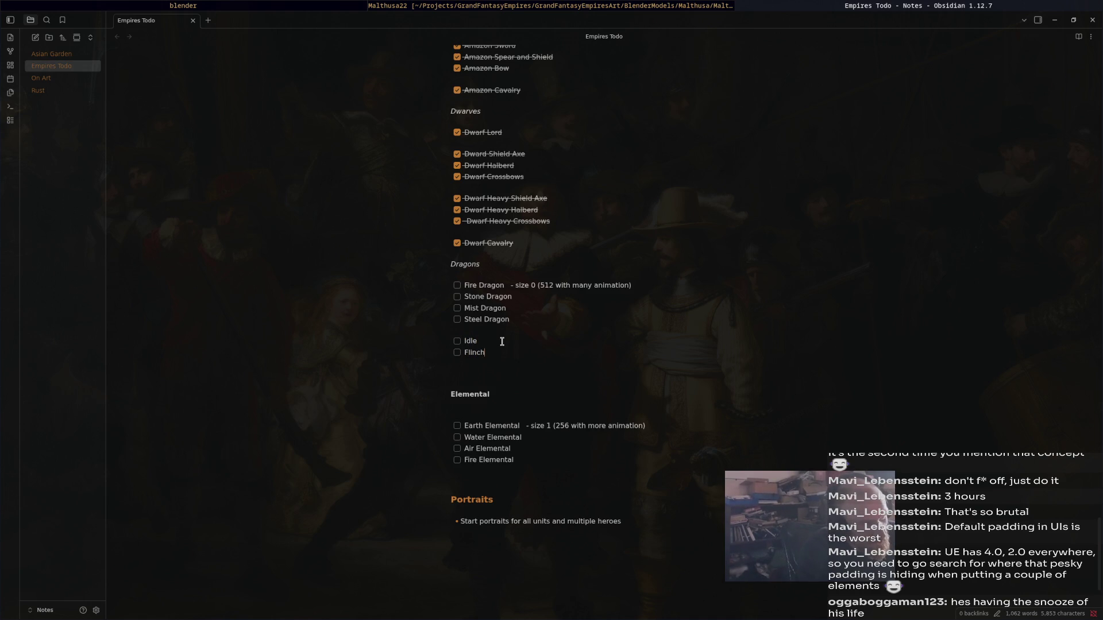
key("Return")
type("th")
key("Return")
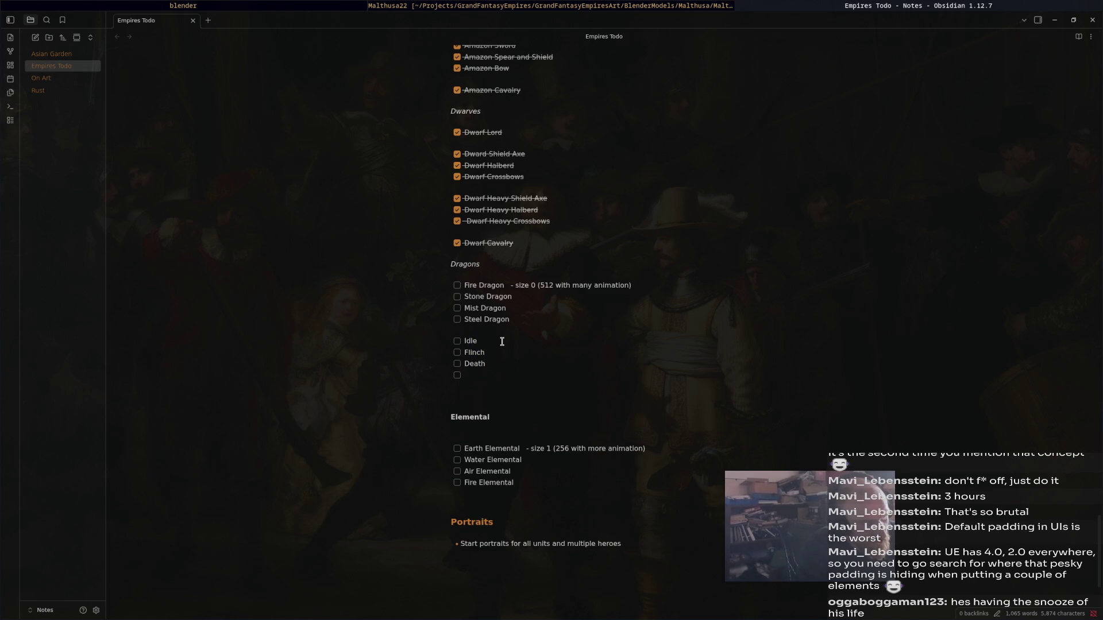
type("Move")
key("Return")
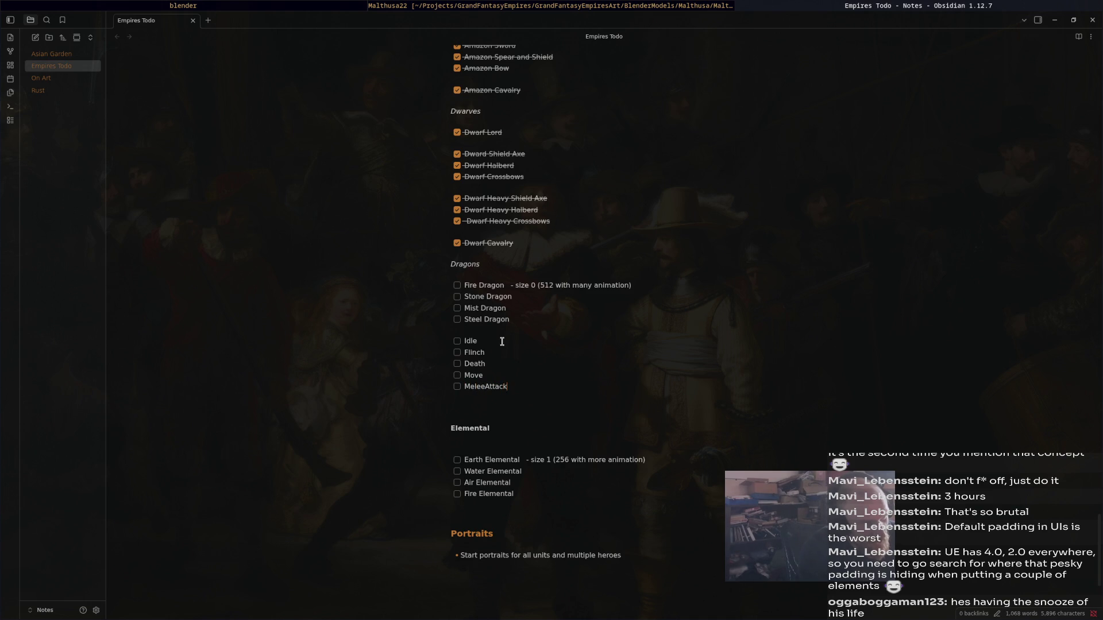
type("1")
key("Return")
type("MeleeAttack")
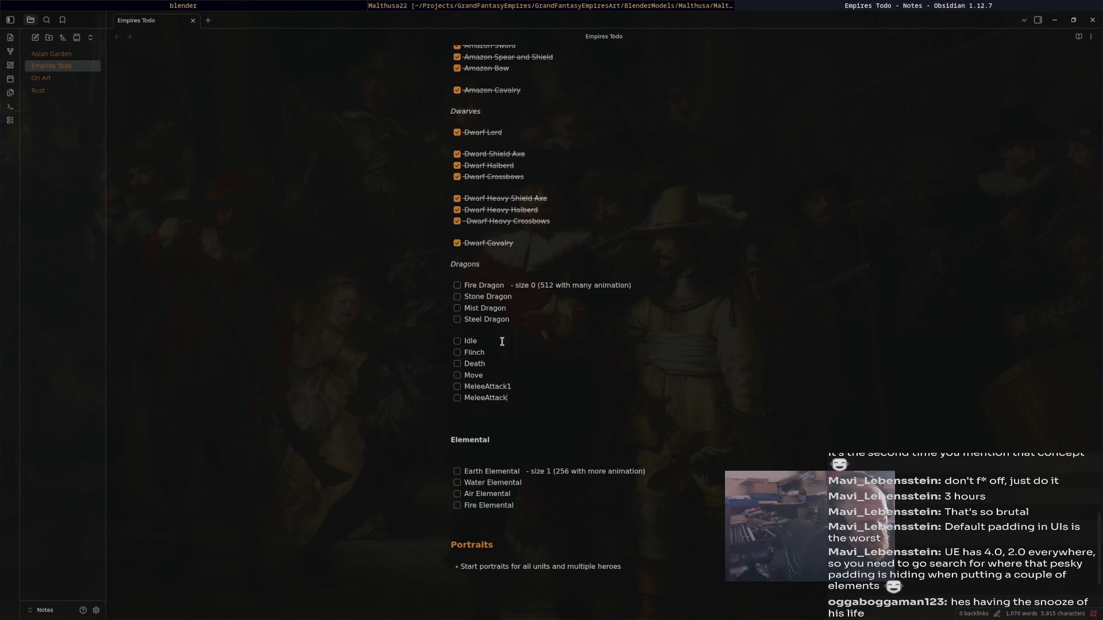
type("2")
key("Return")
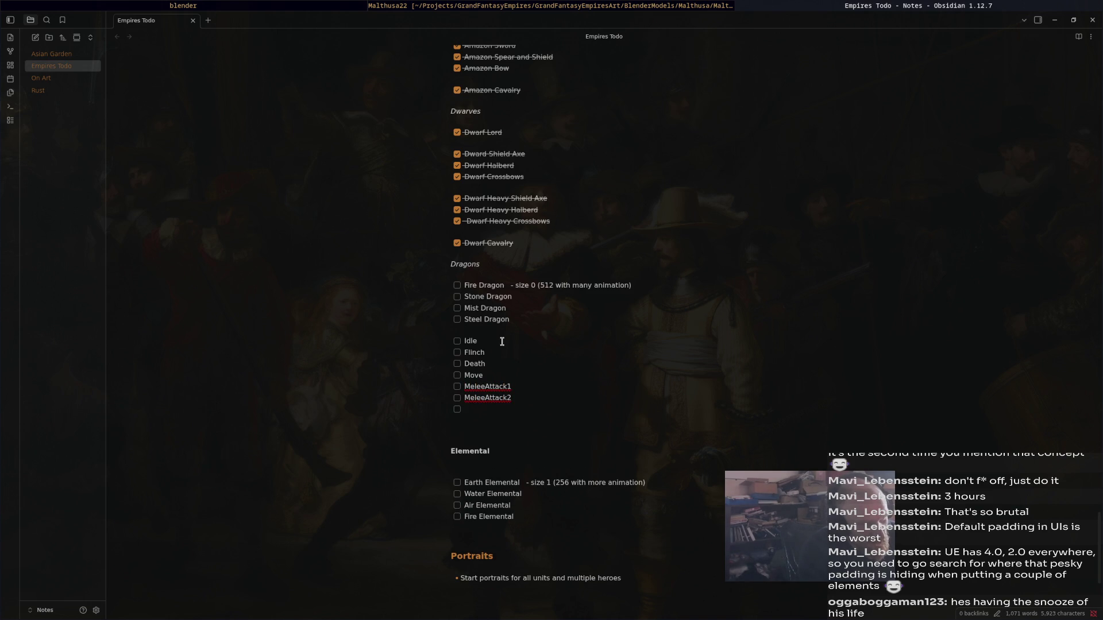
type("BreathAttack")
key("Return")
type("SpellAtta")
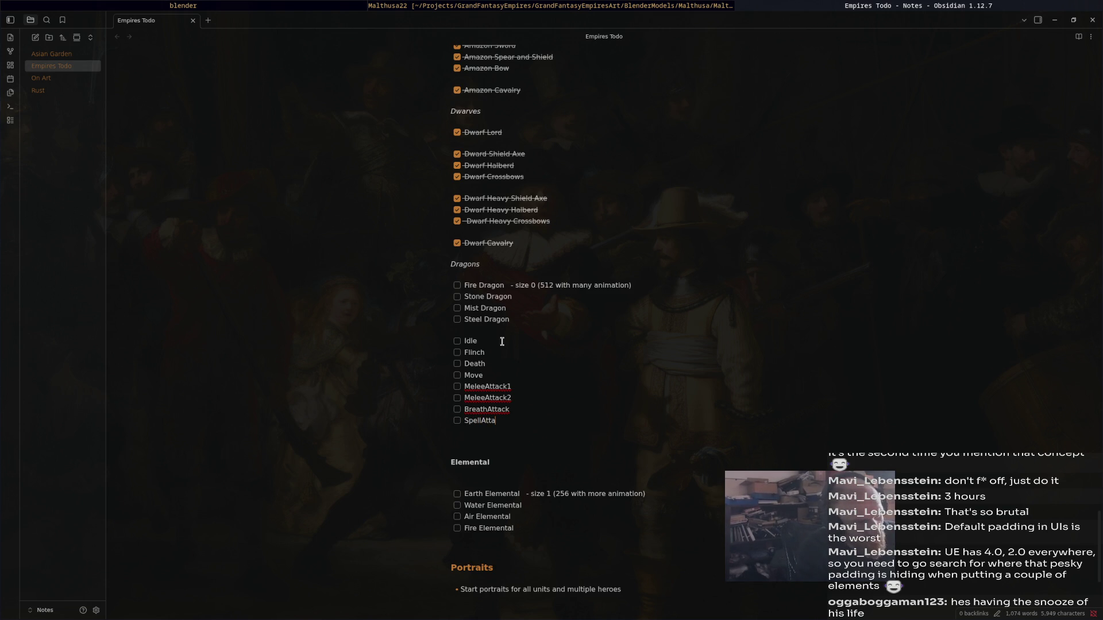
- Add SpellAttack, FlyUp and FlyDown lines to the Dragons checklist
type("ck")
key("Return")
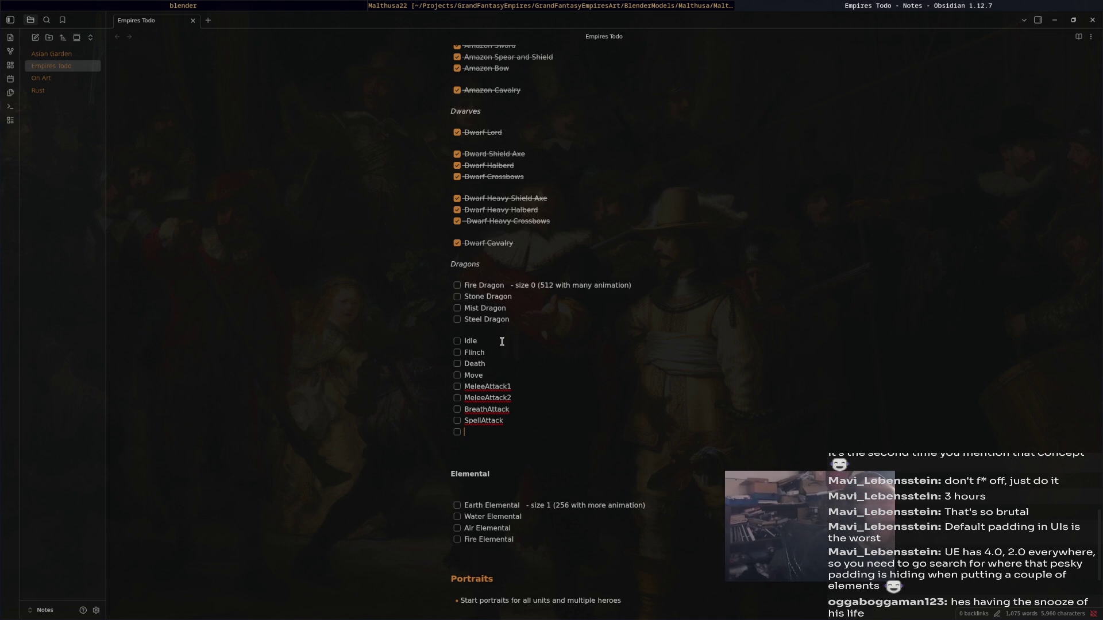
type("Fly")
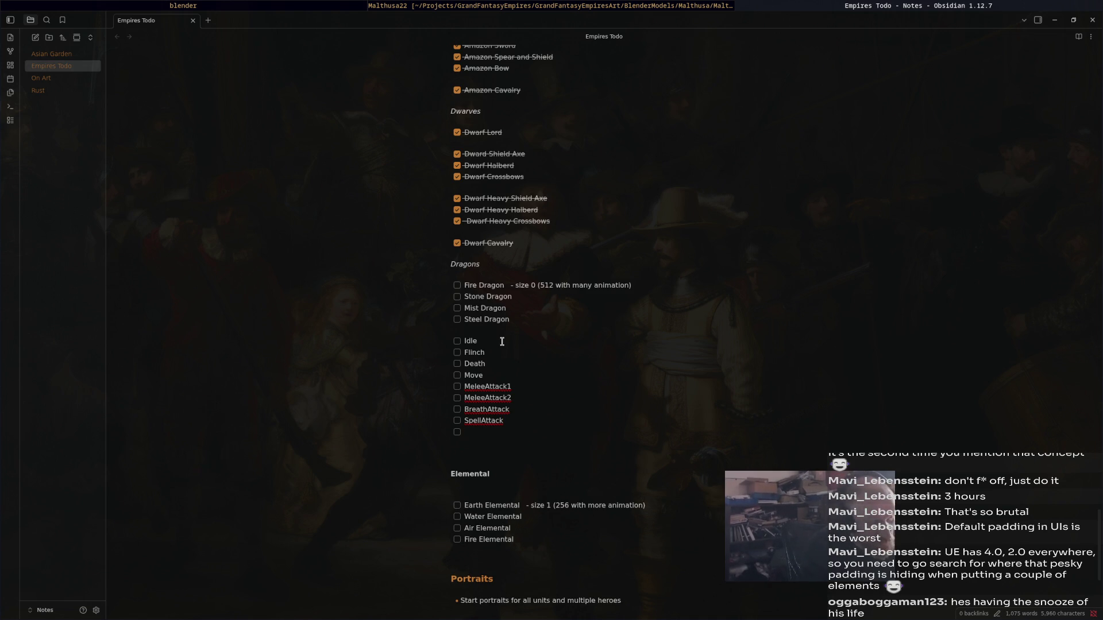
type("Up")
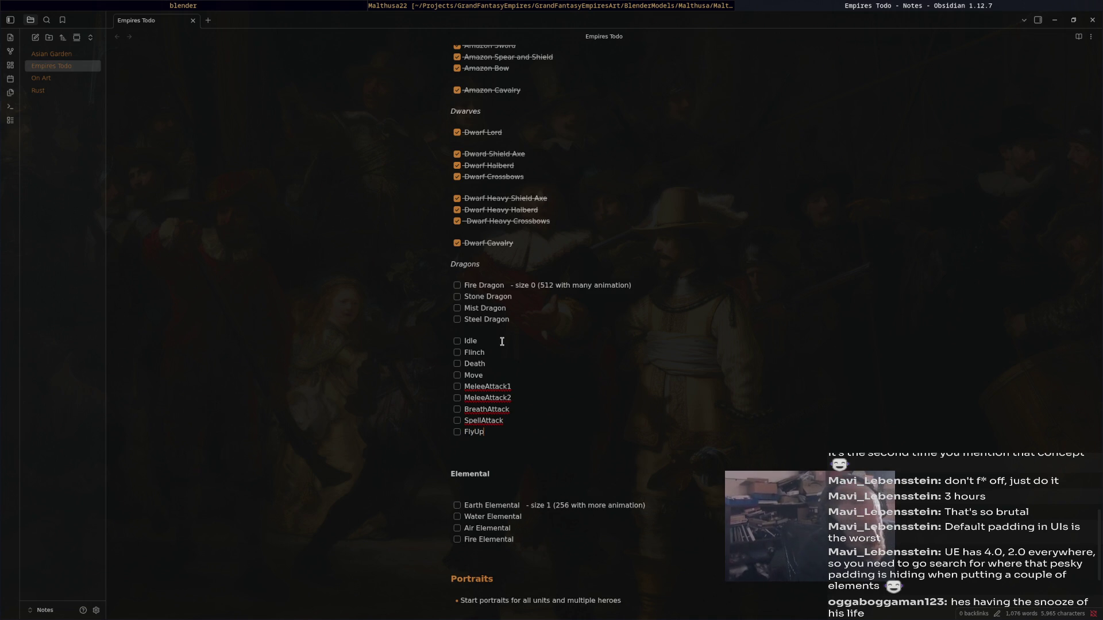
key("Return")
type("FlyD")
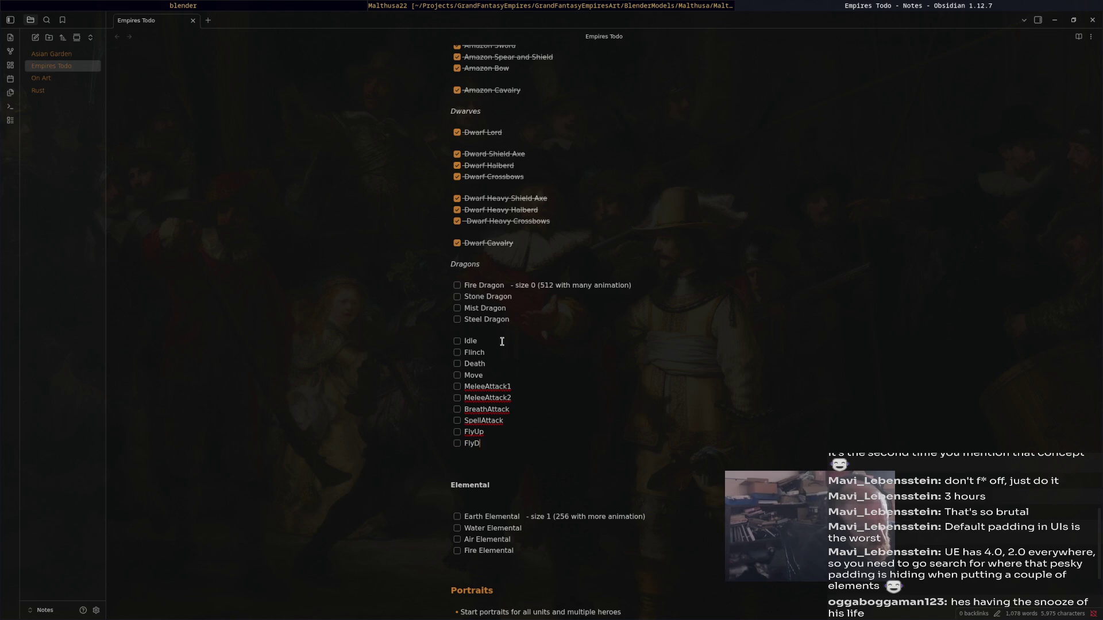
type("own")
key("Return")
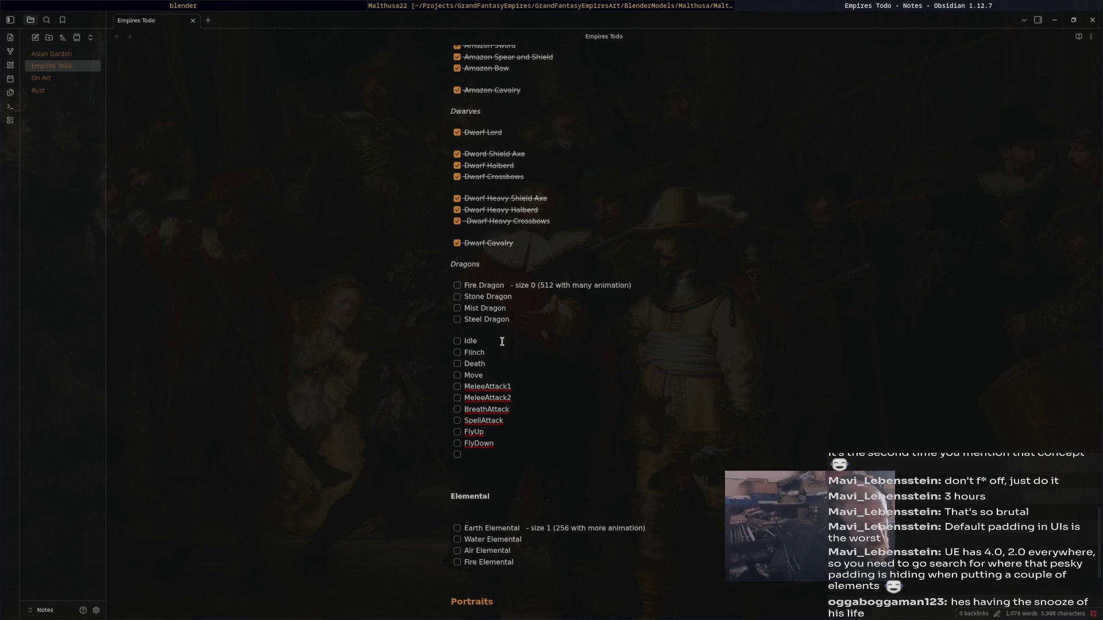
- Add BurrowDown, BurrowUp and TeleportOut lines, then tick off the Idle task
type("BurrowDo")
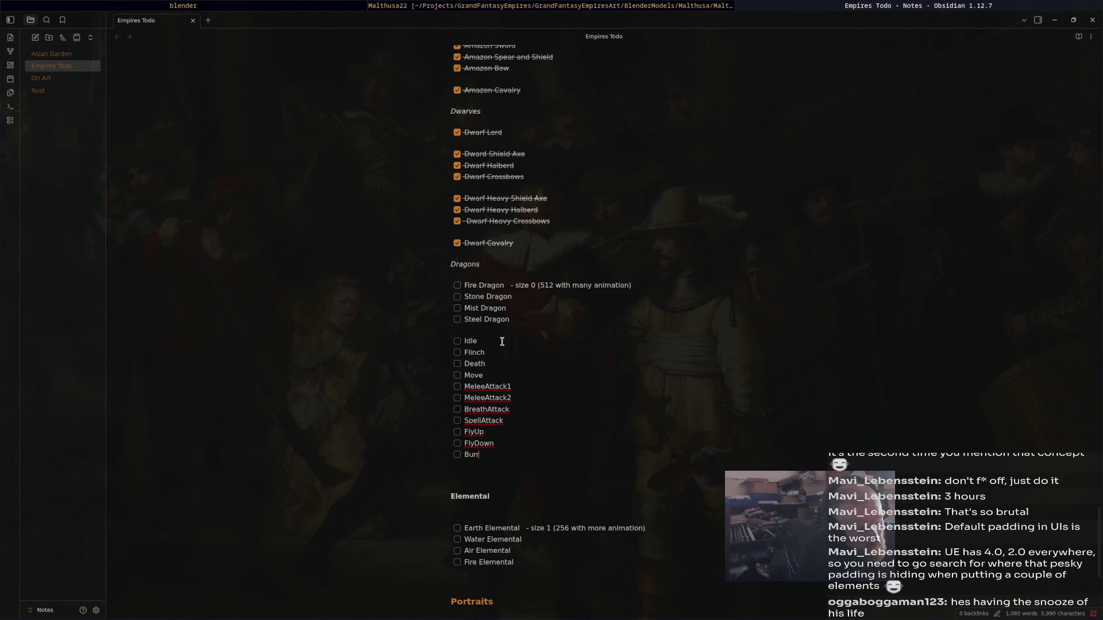
type("wn")
key("Return")
type("Bur")
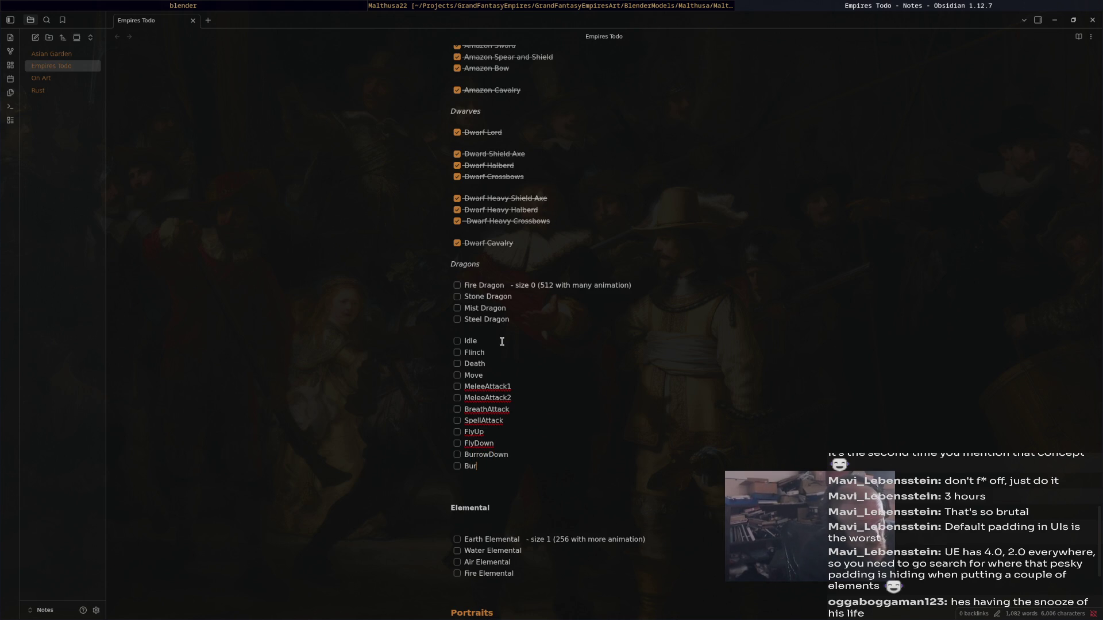
type("t")
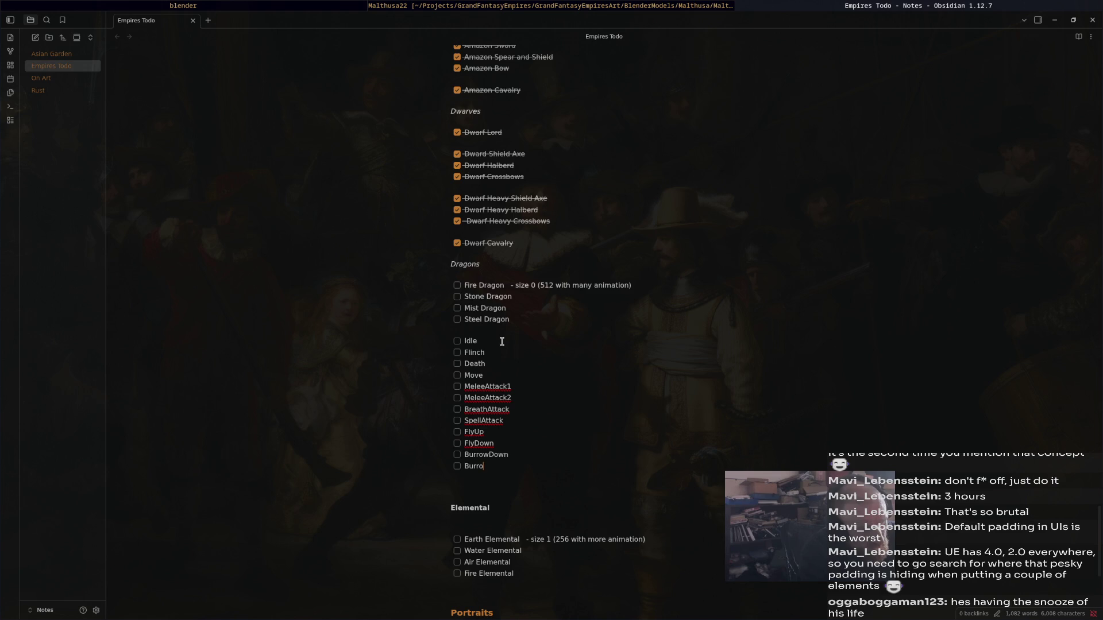
type("Up")
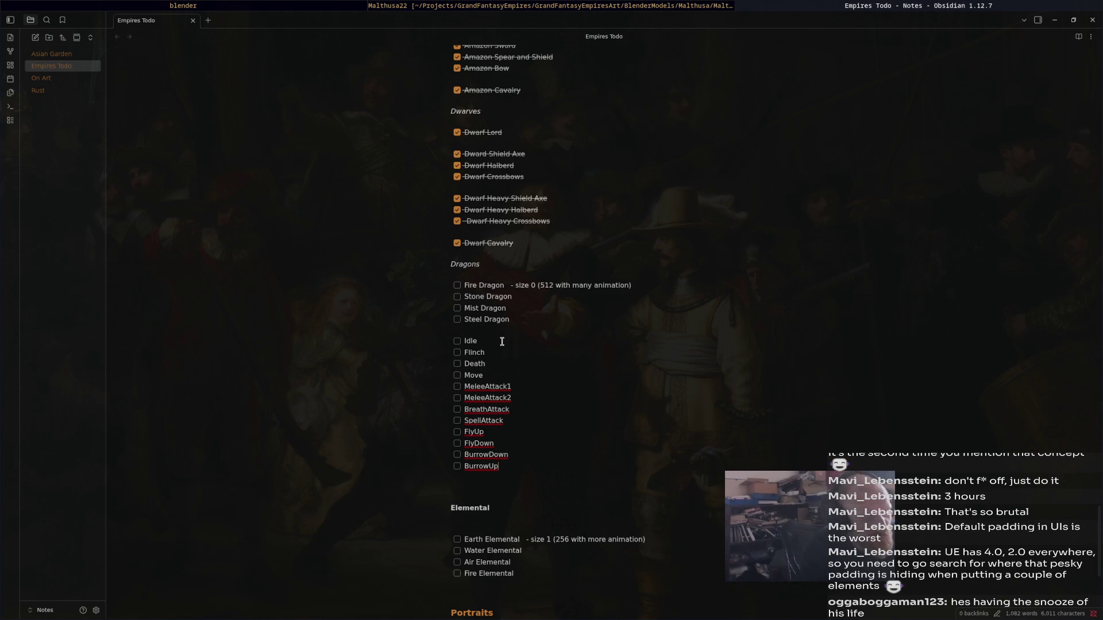
key("Return")
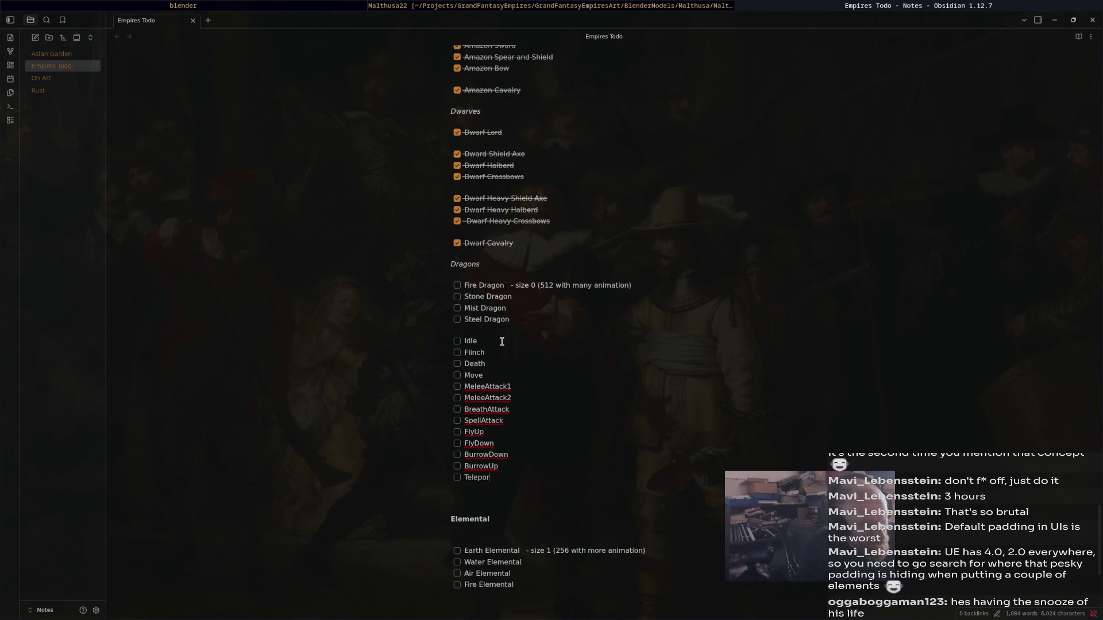
type("TeleportOu")
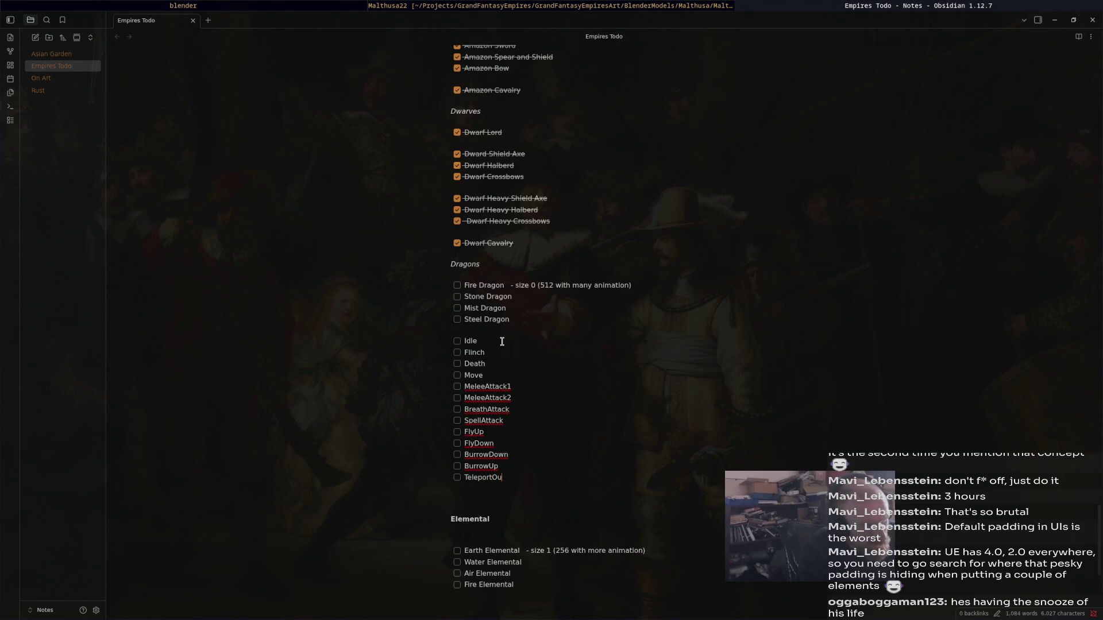
type("t")
key("Return")
type("TeleportIn")
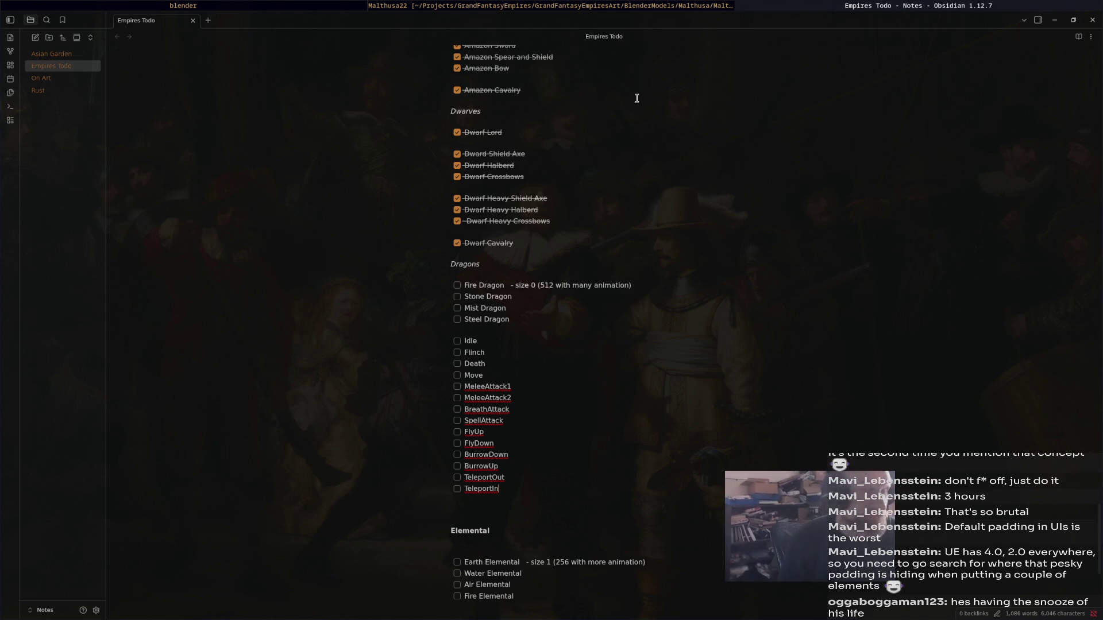
left_click(551, 354)
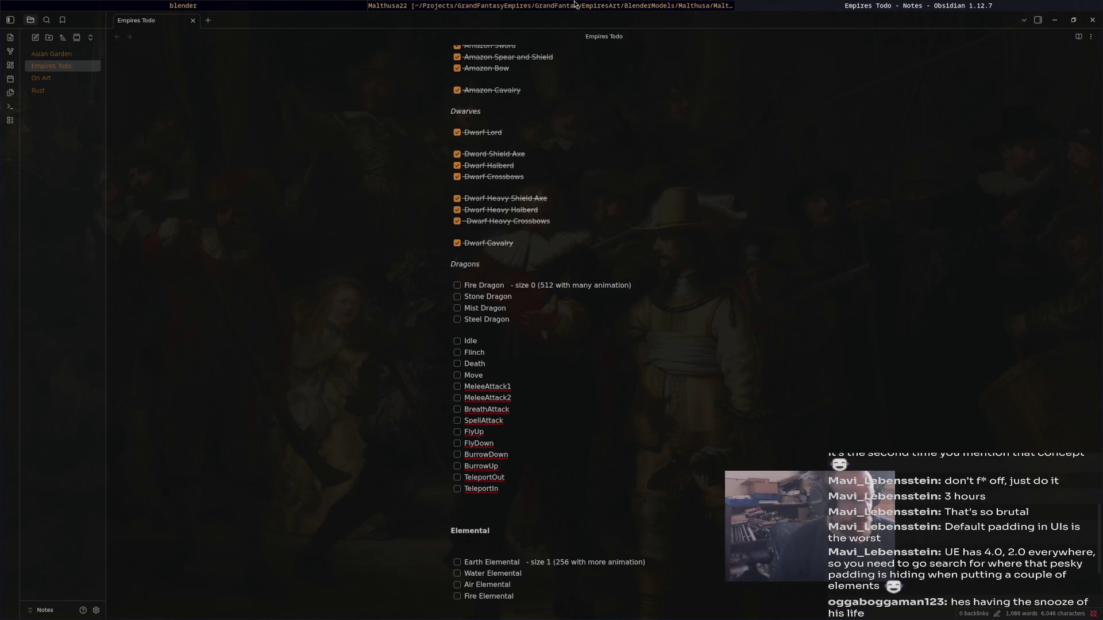
left_click(457, 341)
- Tick off Flinch, return to the dragon in Blender and rewind Dragon-Death near its start
left_click(458, 353)
left_click(640, 5)
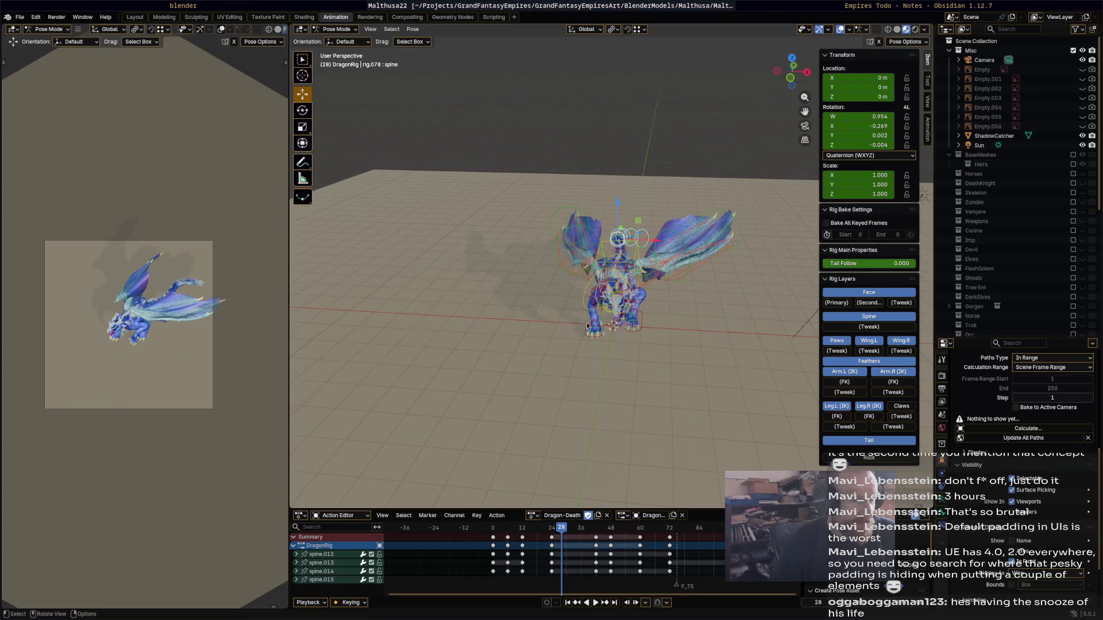
scroll(601, 284, "up", 5)
mouse_move(580, 275)
middle_mouse_down()
mouse_move(600, 284)
mouse_move(549, 329)
mouse_move(565, 368)
middle_mouse_up()
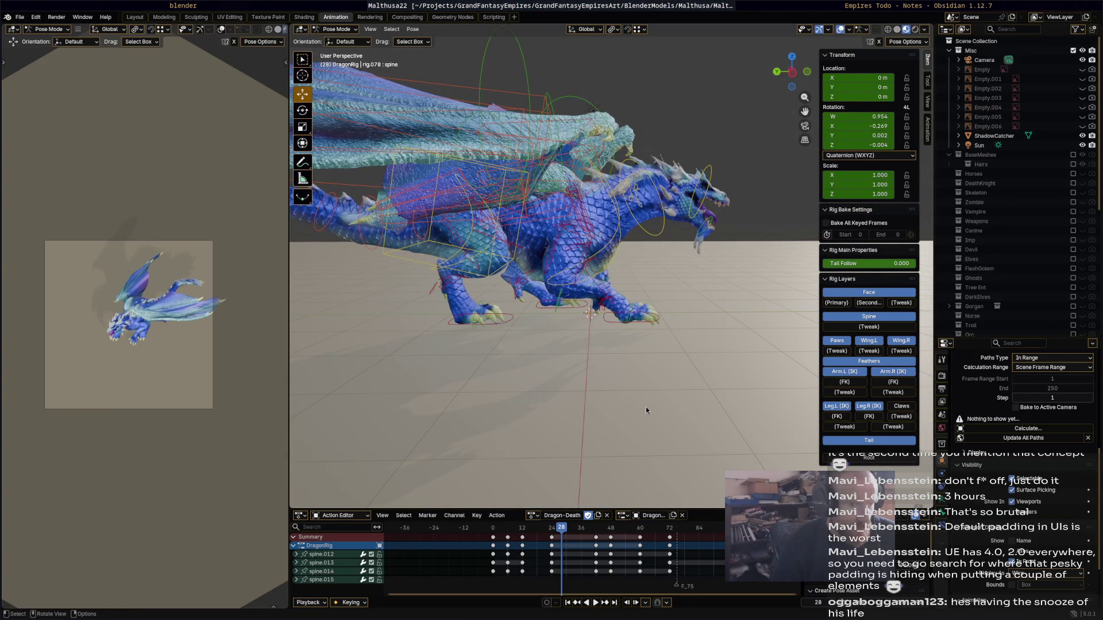
mouse_move(534, 531)
left_mouse_down()
mouse_move(491, 530)
mouse_move(706, 545)
mouse_move(495, 529)
mouse_move(698, 533)
mouse_move(500, 527)
left_mouse_up()
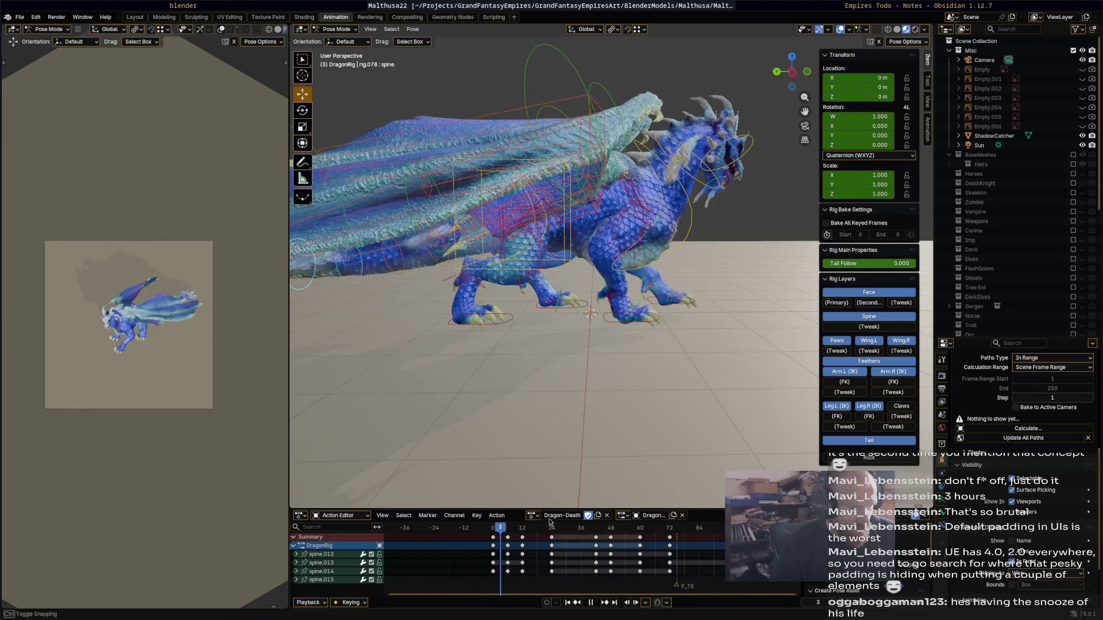
left_click(598, 515)
double_click(559, 515)
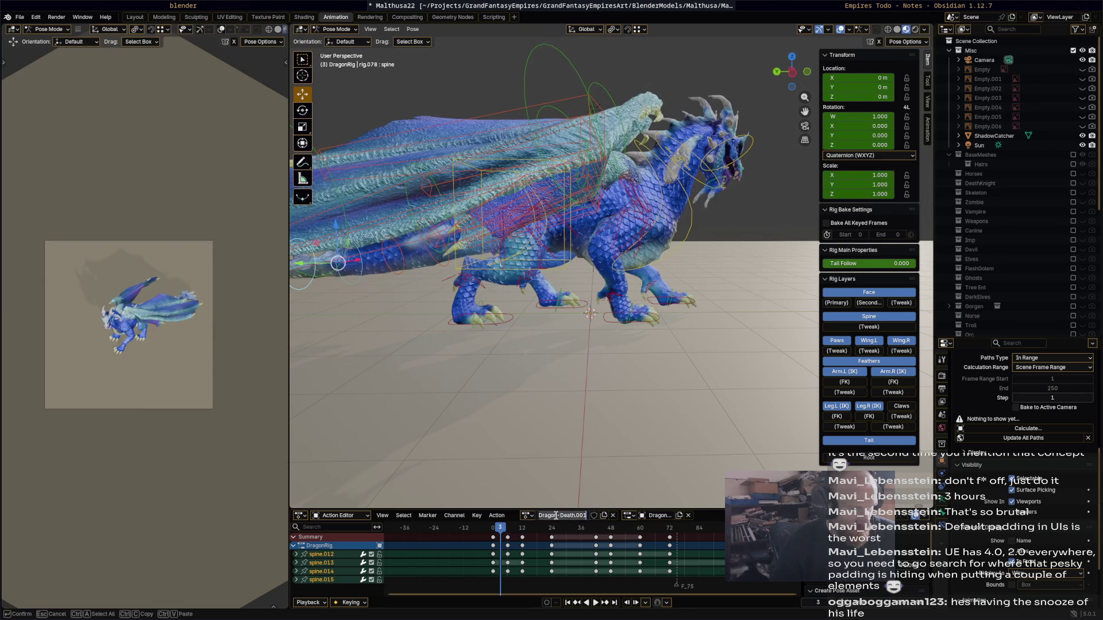
type("Move")
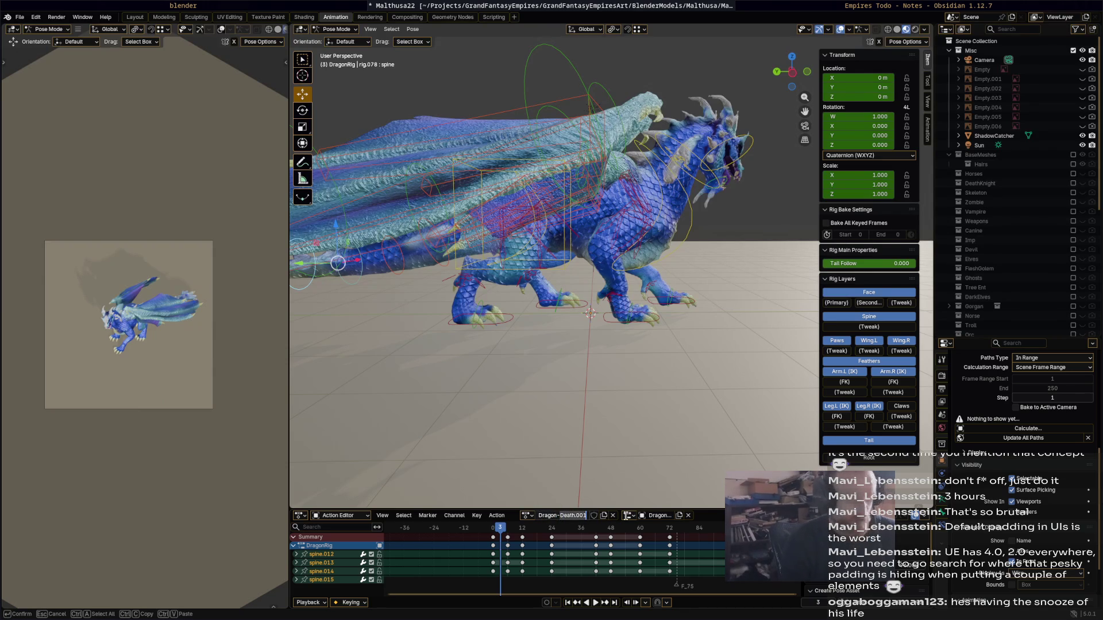
key("Return")
left_click(587, 515)
key("a")
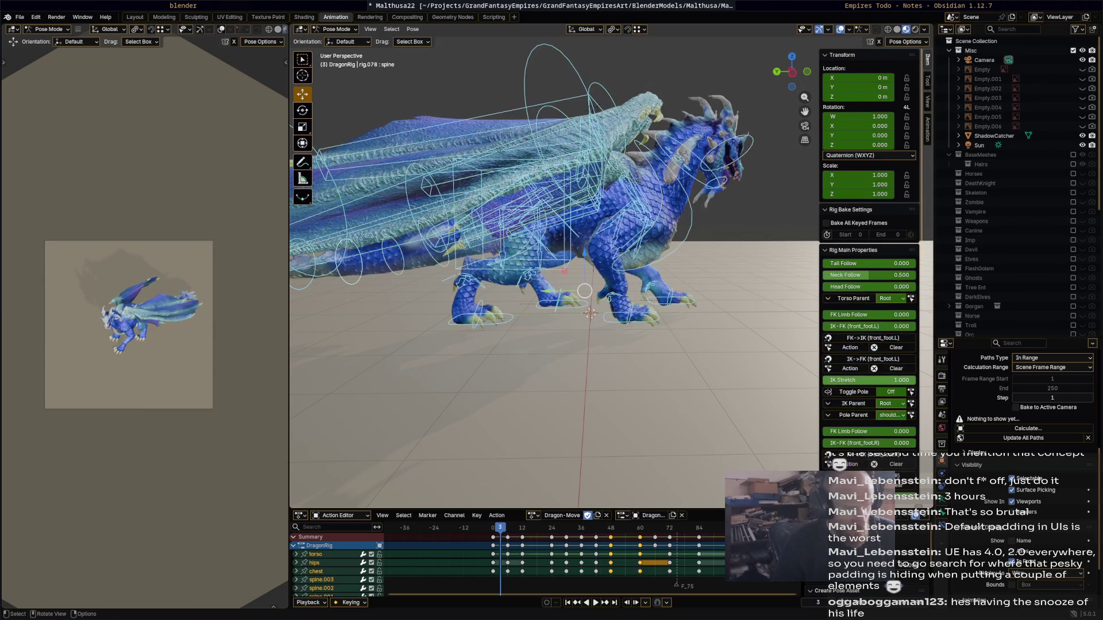
left_click_drag(725, 560, 504, 535)
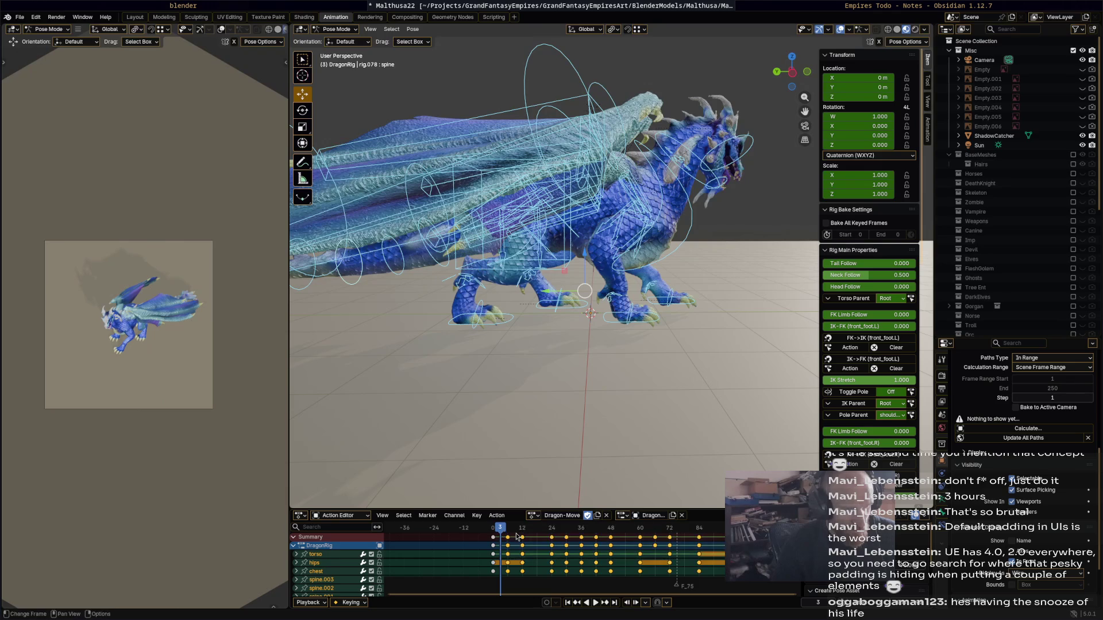
key("x")
left_click(484, 532)
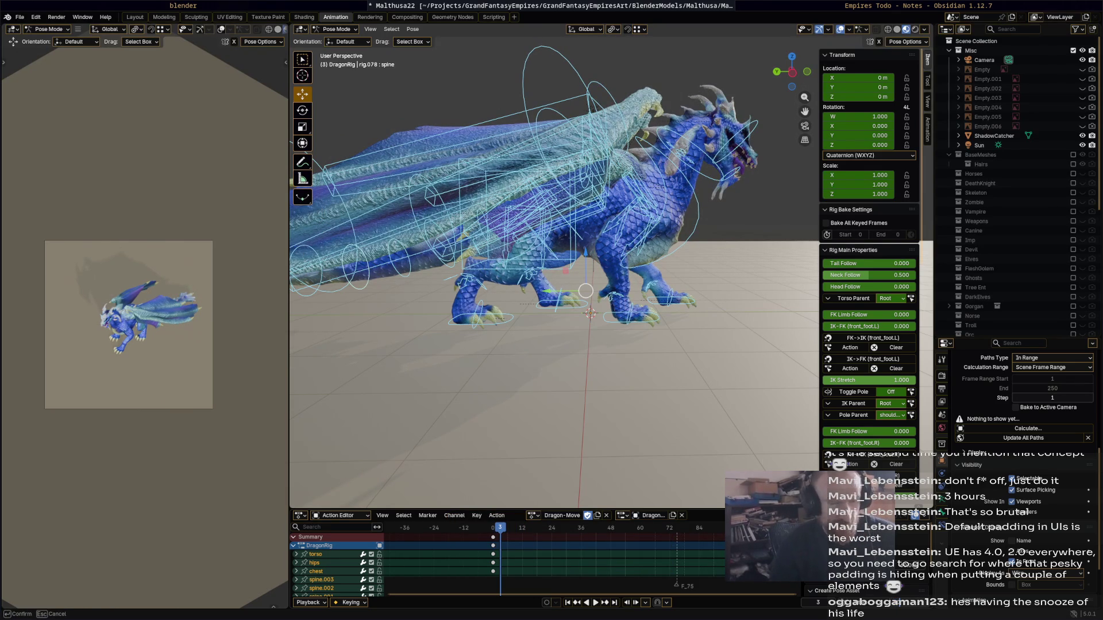
scroll(691, 419, "up", 4)
scroll(637, 383, "down", 5)
mouse_move(635, 381)
middle_mouse_down()
mouse_move(396, 387)
mouse_move(680, 336)
mouse_move(632, 326)
mouse_move(643, 335)
middle_mouse_up()
scroll(674, 332, "up", 5)
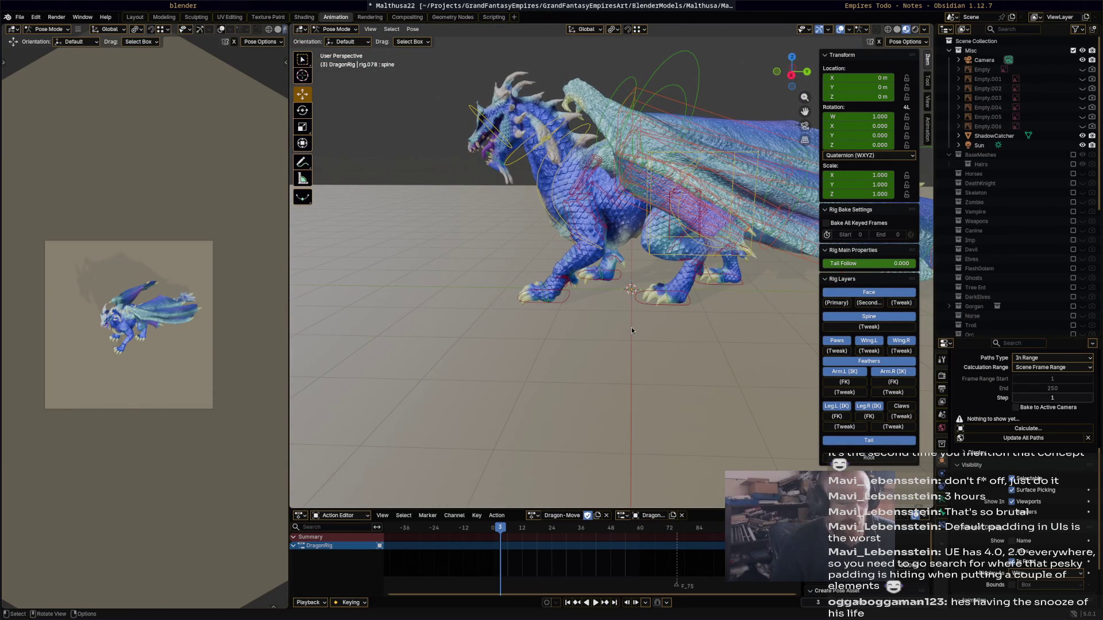
key("shift+ctrl+space")
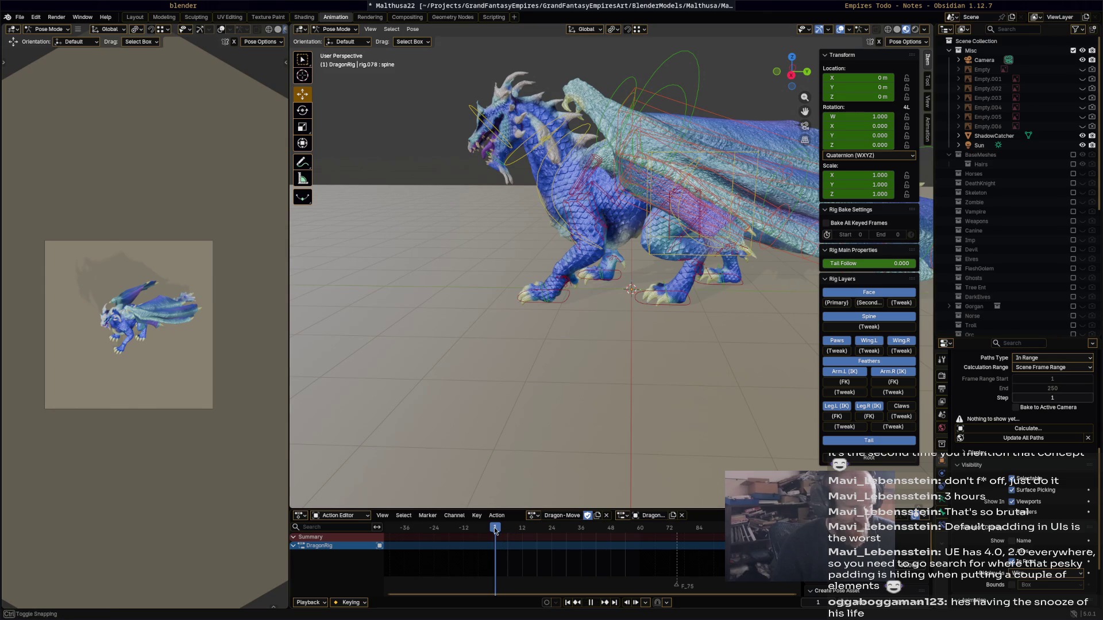
key("space")
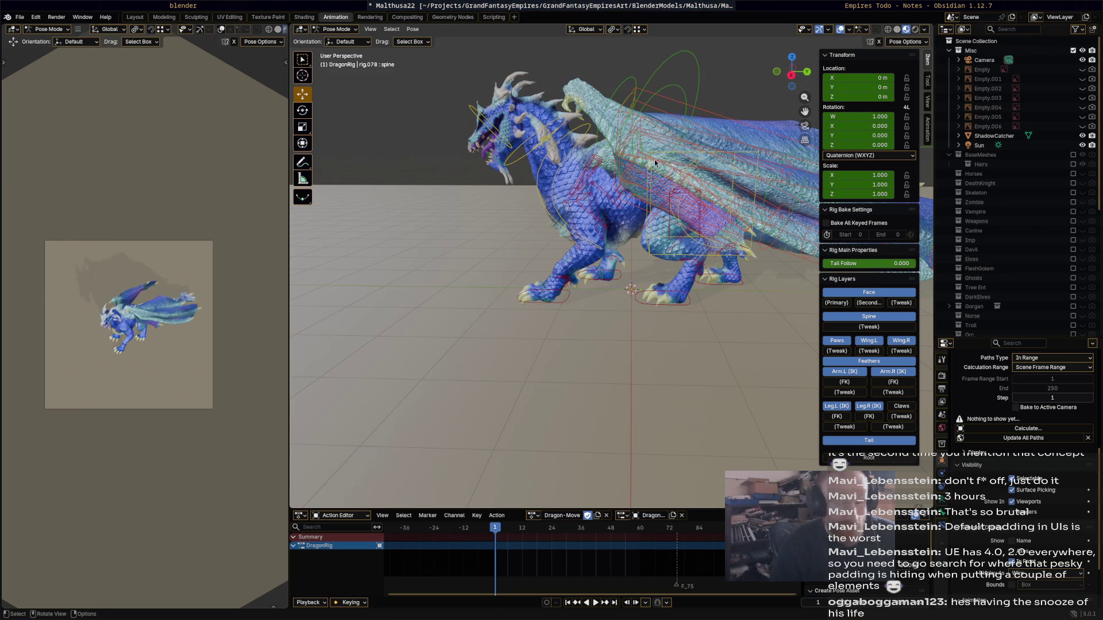
mouse_move(623, 226)
middle_mouse_down()
mouse_move(682, 232)
mouse_move(628, 223)
middle_mouse_up()
key("a")
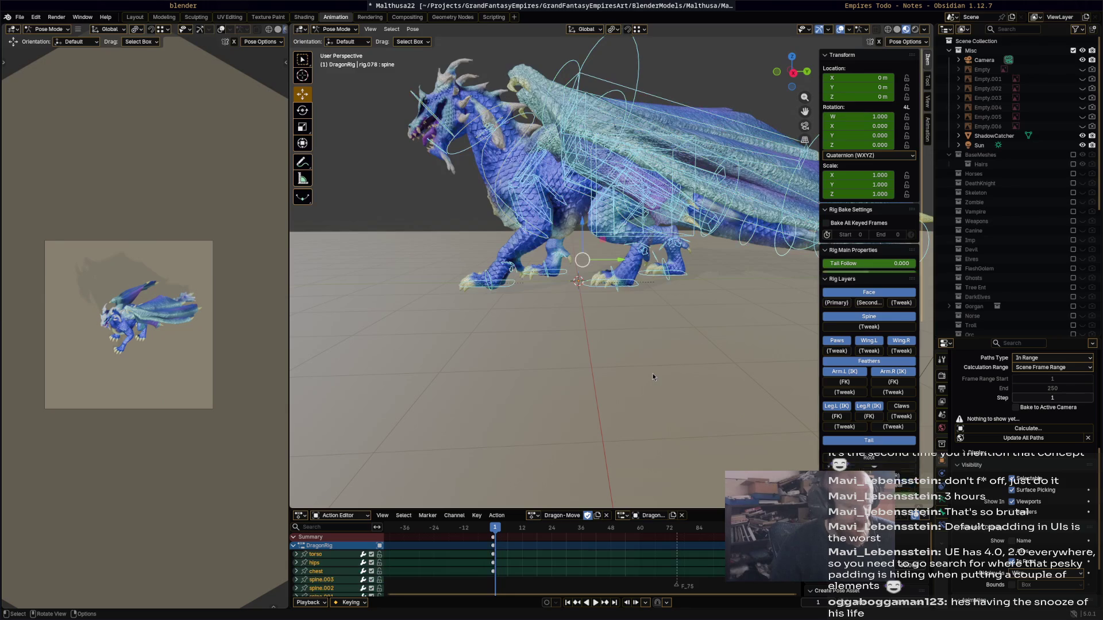
- At frame 0, push the right front foot control (front_foot_ik.R) forward
left_click_drag(495, 531, 494, 533)
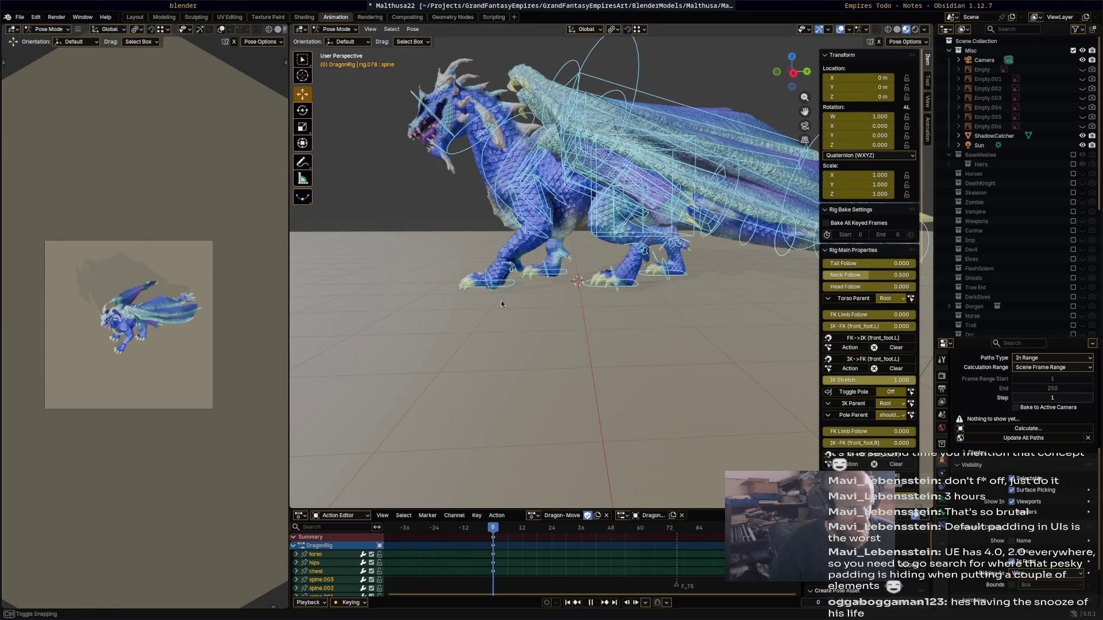
middle_click_drag(501, 304, 602, 282)
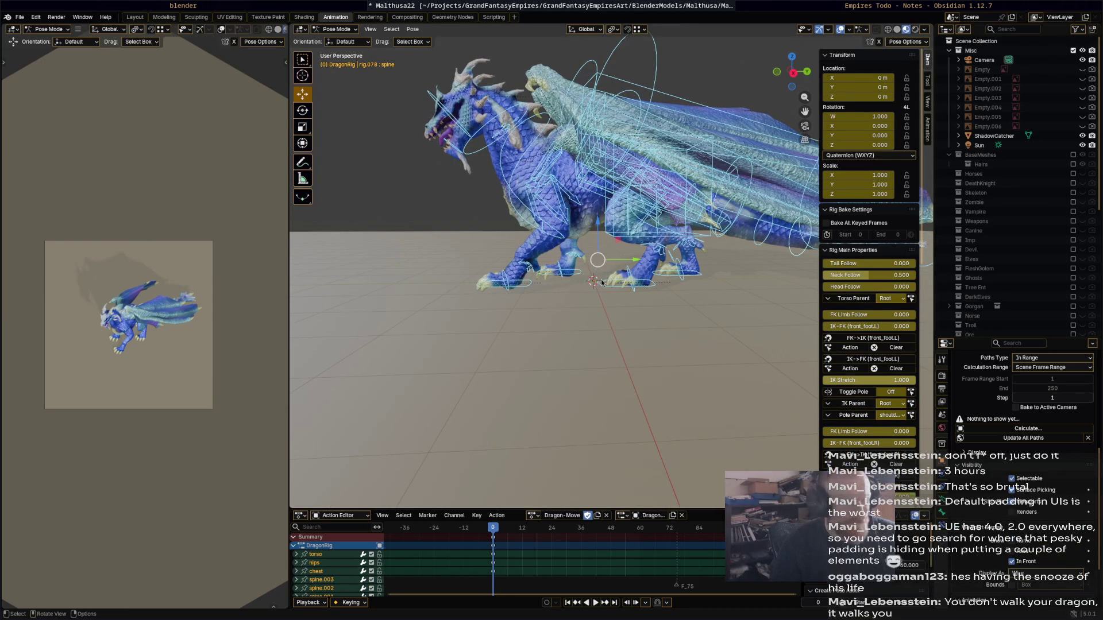
left_click(575, 279)
mouse_move(582, 274)
left_mouse_down()
mouse_move(500, 264)
mouse_move(479, 279)
mouse_move(468, 256)
left_mouse_up()
- Turn to a side-on view and scrub the walk through to frame 12
scroll(538, 264, "up", 2)
scroll(539, 264, "down", 5)
mouse_move(552, 281)
middle_mouse_down()
mouse_move(568, 297)
mouse_move(717, 300)
mouse_move(606, 264)
middle_mouse_up()
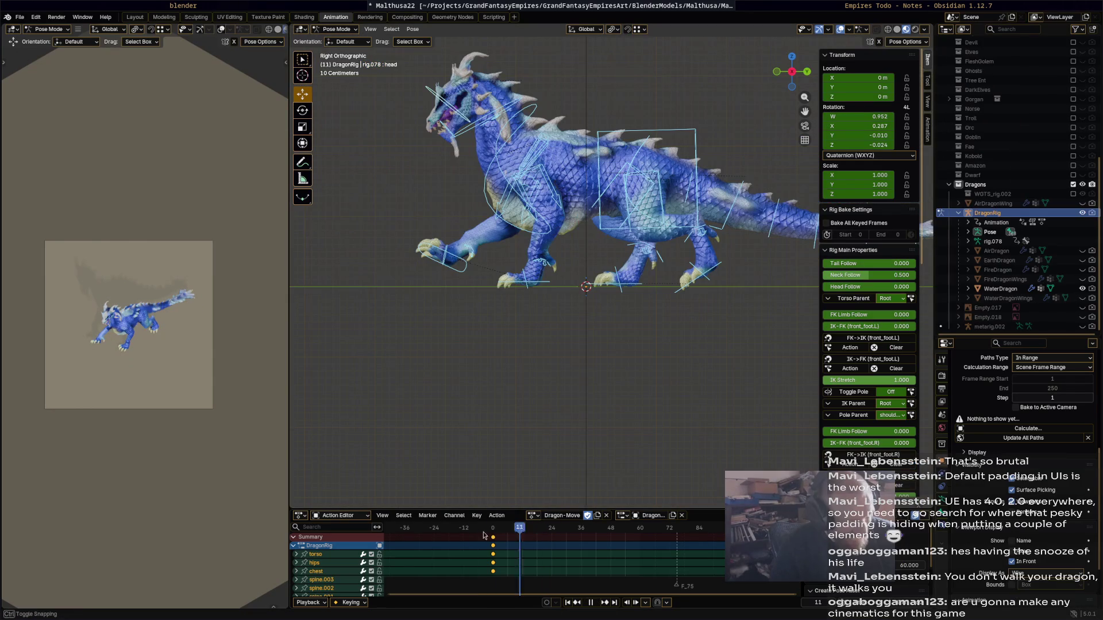
mouse_move(520, 529)
left_mouse_down()
mouse_move(563, 529)
mouse_move(552, 532)
left_mouse_up()
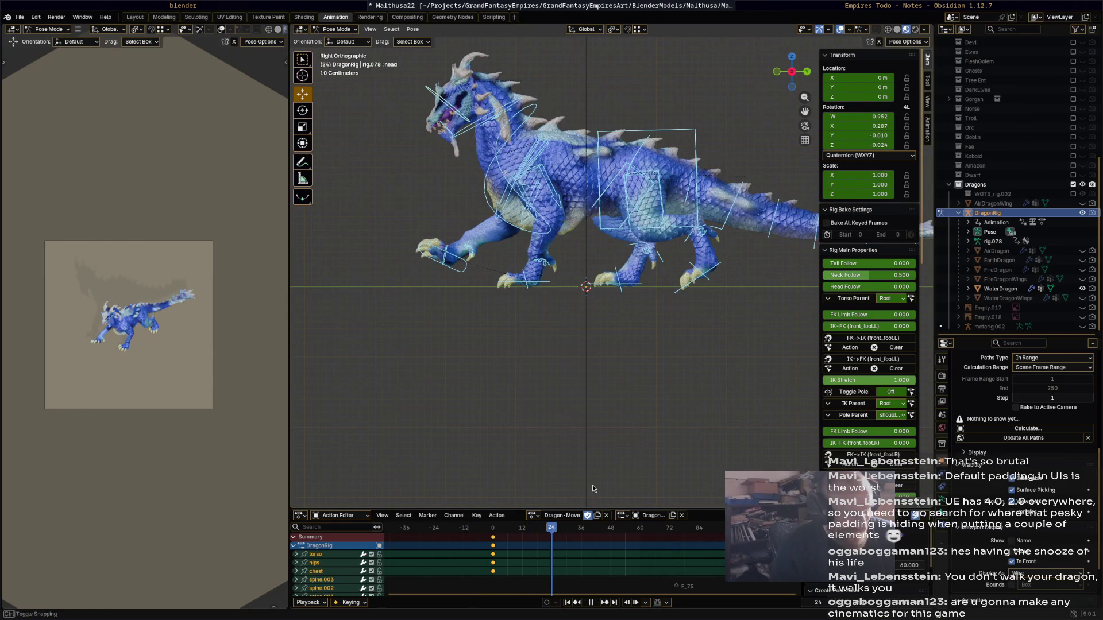
left_click(698, 201)
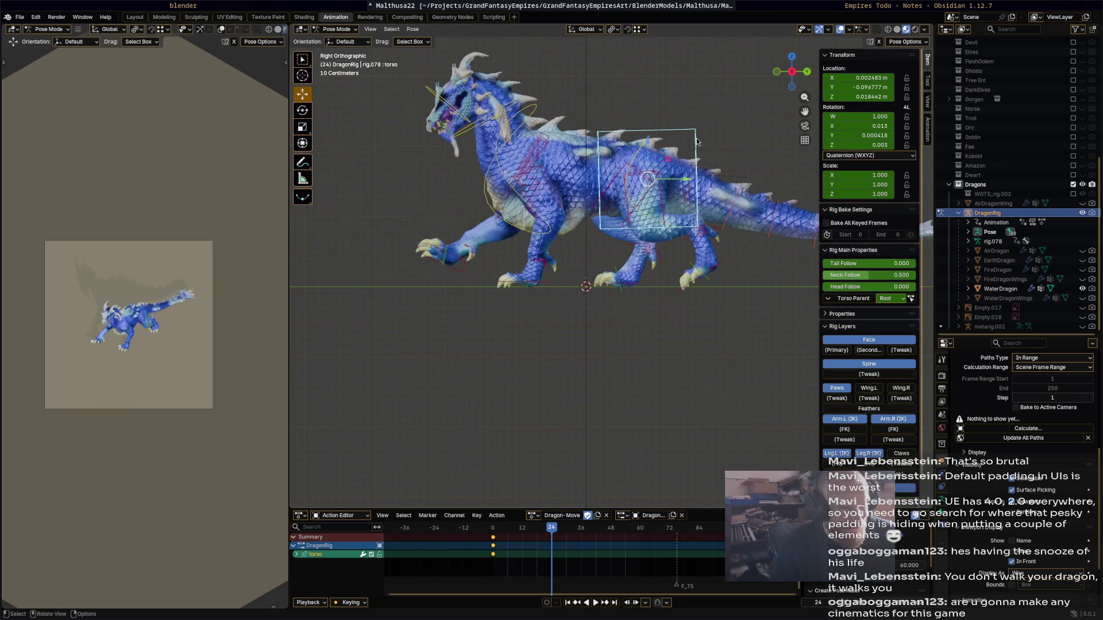
mouse_move(555, 531)
left_mouse_down()
mouse_move(496, 531)
mouse_move(554, 537)
left_mouse_up()
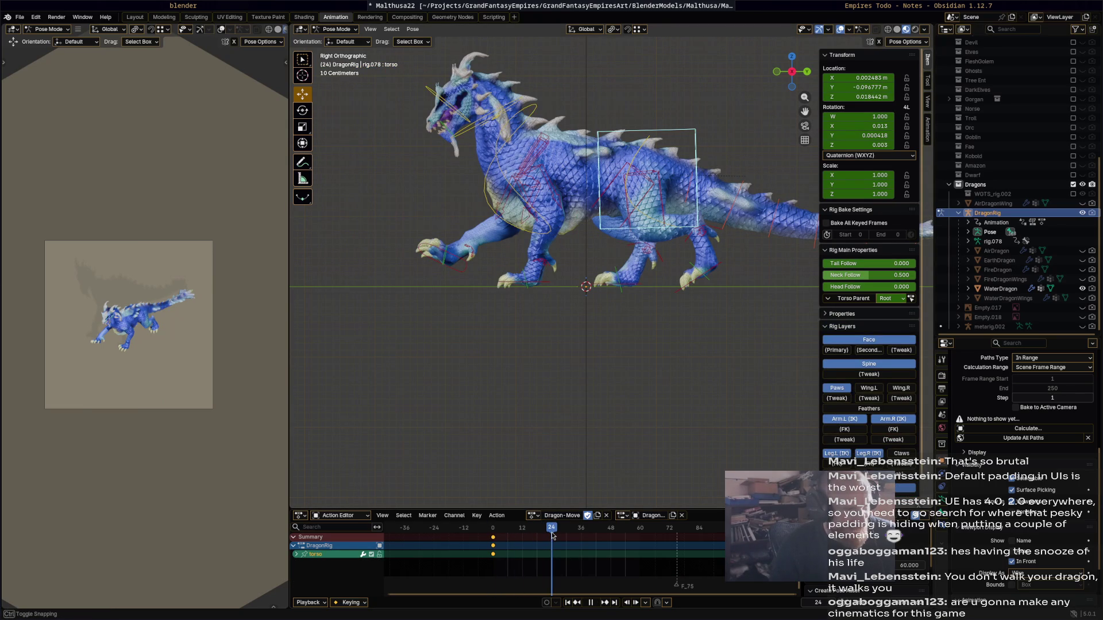
mouse_move(552, 535)
left_mouse_down()
mouse_move(481, 536)
mouse_move(531, 535)
mouse_move(563, 509)
left_mouse_up()
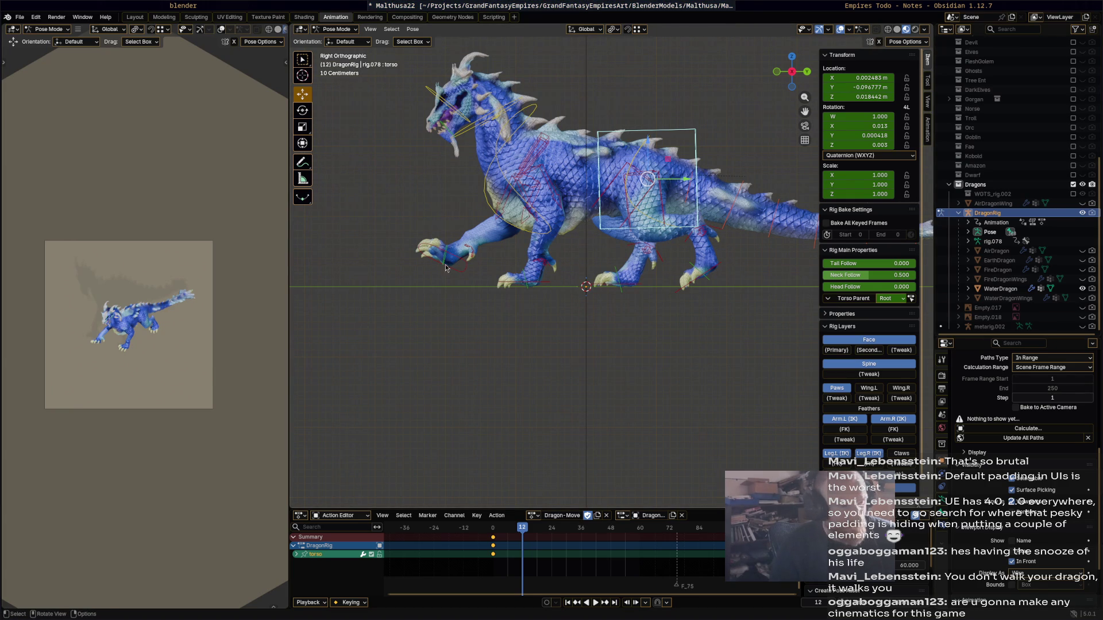
- Move the right front foot back and down under the chest and rotate it flat
left_click(472, 282)
key("g")
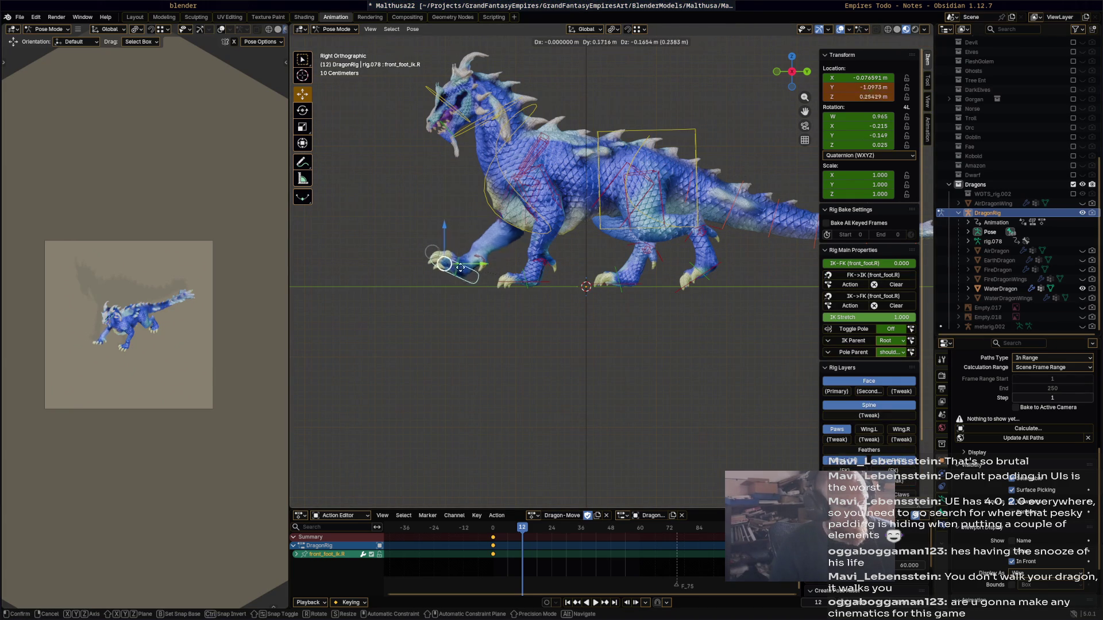
left_click(432, 251)
key("r")
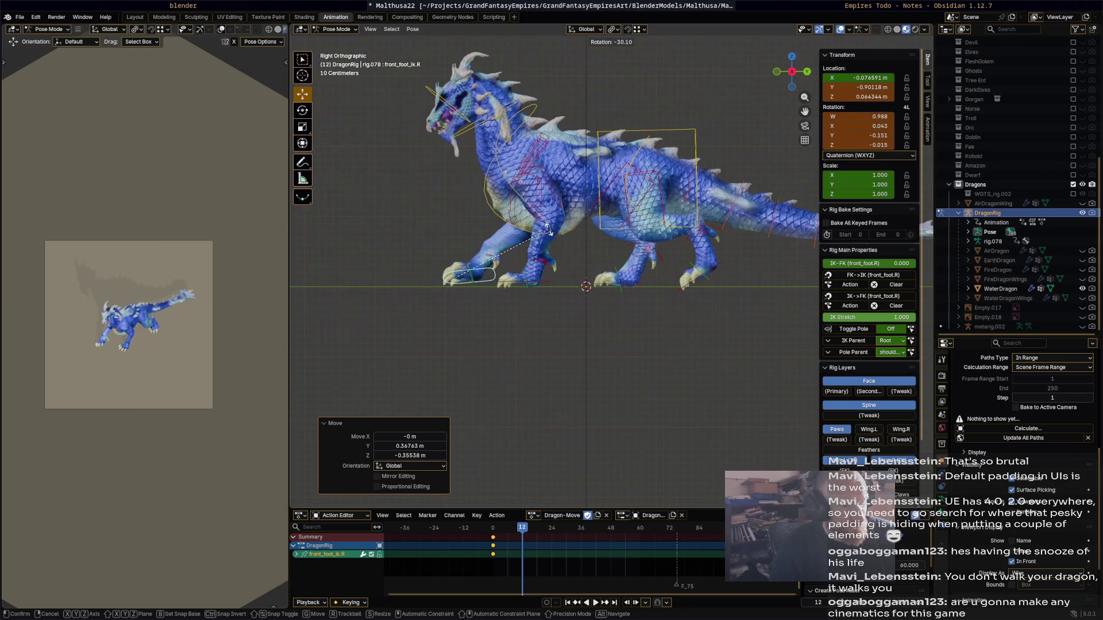
left_click(499, 278)
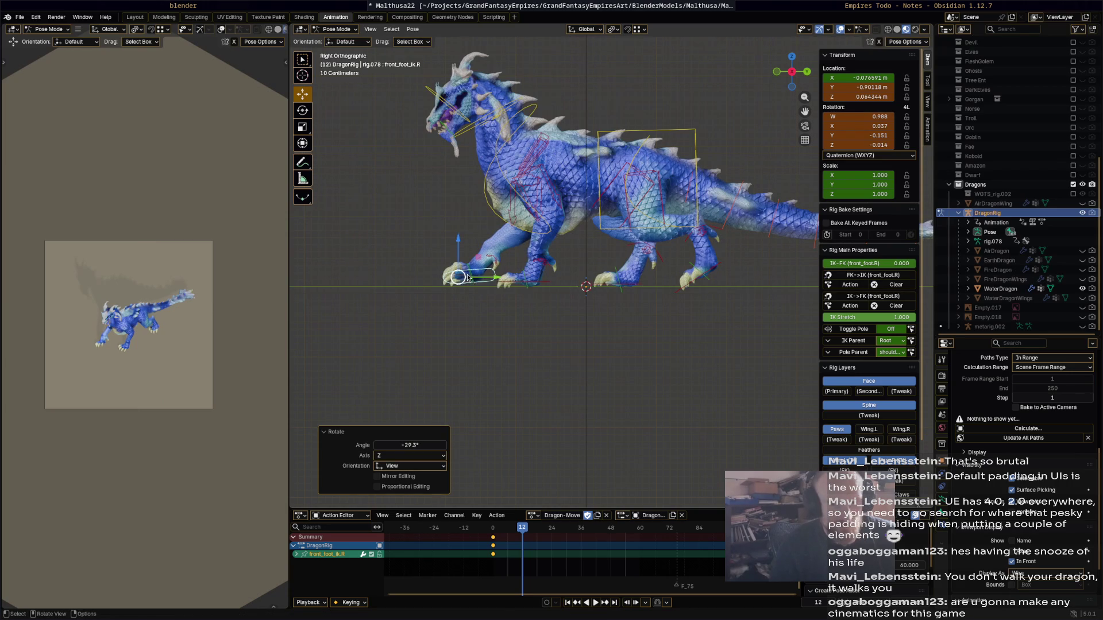
key("g")
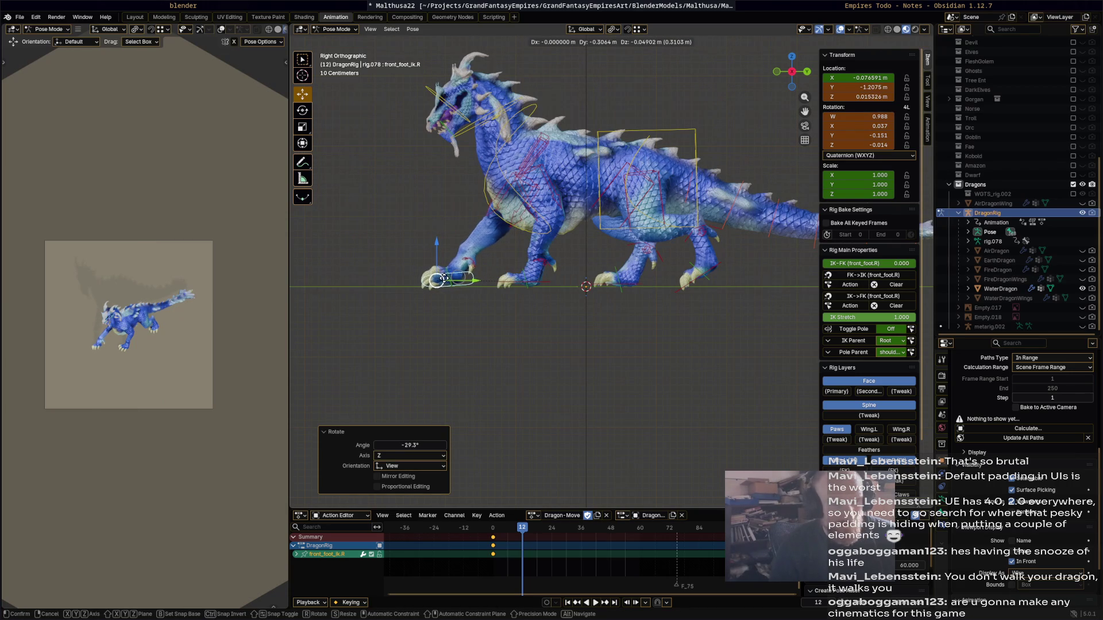
left_click(519, 294)
mouse_move(524, 290)
middle_mouse_down()
mouse_move(560, 271)
mouse_move(635, 283)
mouse_move(496, 308)
mouse_move(486, 300)
middle_mouse_up()
key("r")
left_click(599, 309)
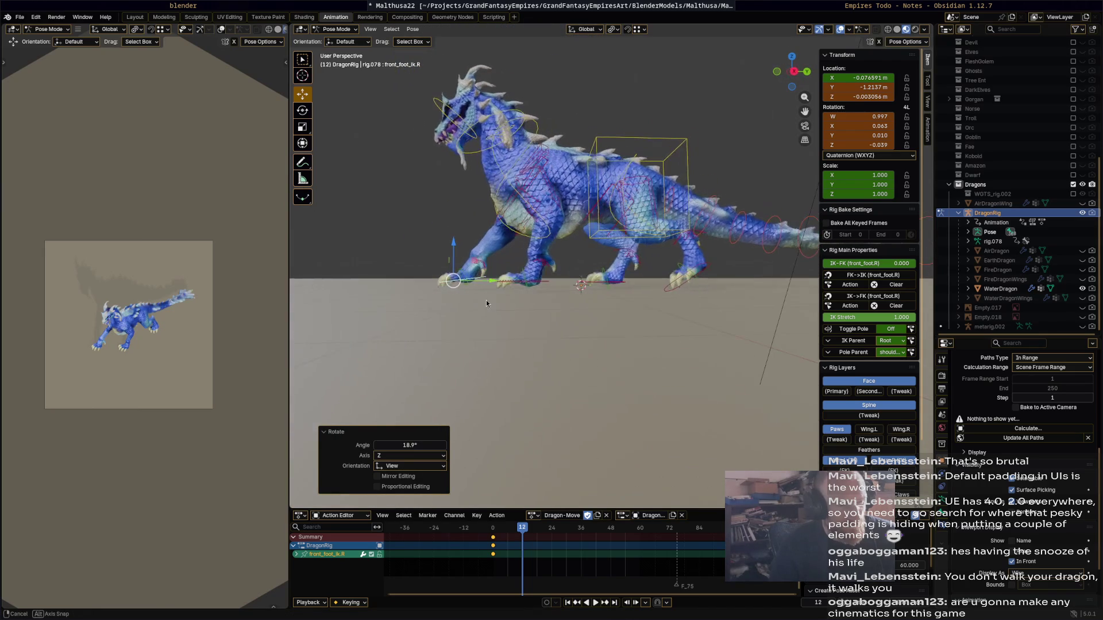
- Slide the left front and left hind feet along the walking direction
middle_click_drag(556, 294, 544, 295)
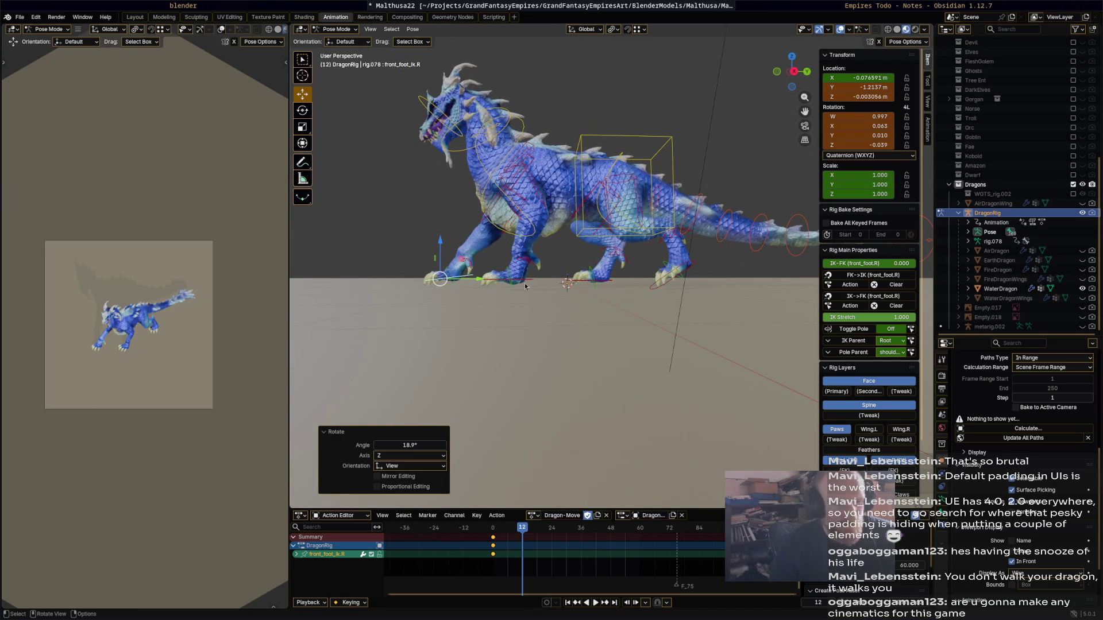
left_click(545, 281)
left_click_drag(544, 282, 558, 281)
mouse_move(637, 300)
middle_mouse_down()
mouse_move(620, 320)
mouse_move(674, 284)
mouse_move(660, 293)
middle_mouse_up()
left_click(655, 290)
left_click_drag(680, 295, 632, 272)
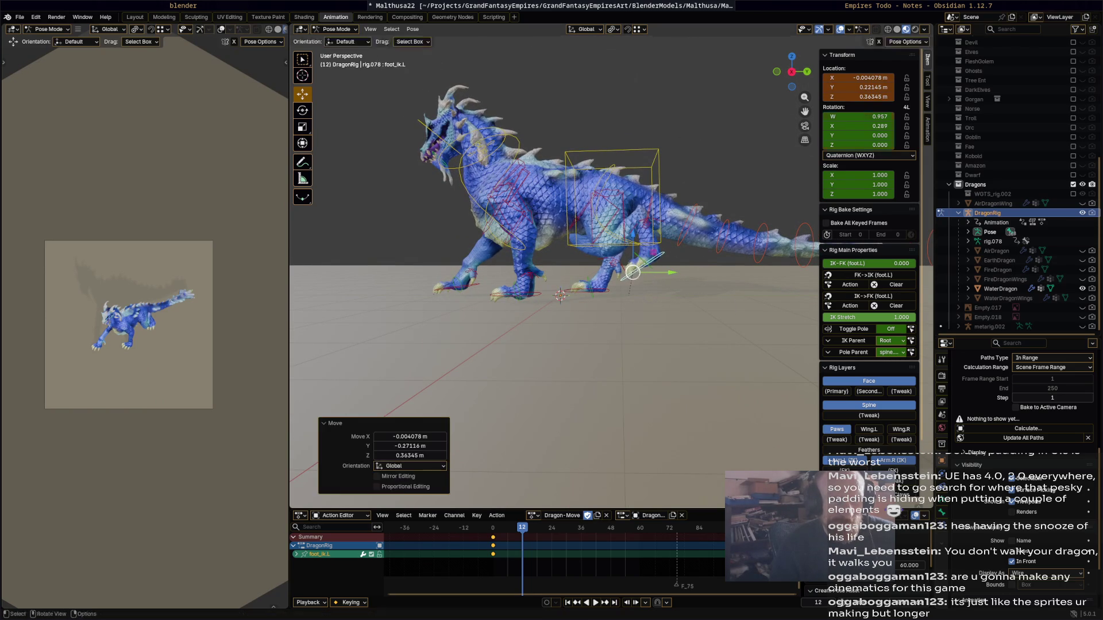
- Rotate and lift the left hind foot, then slide the right hind foot back about 0.49 m
key("r")
left_click(679, 227)
key("g")
left_click(696, 303)
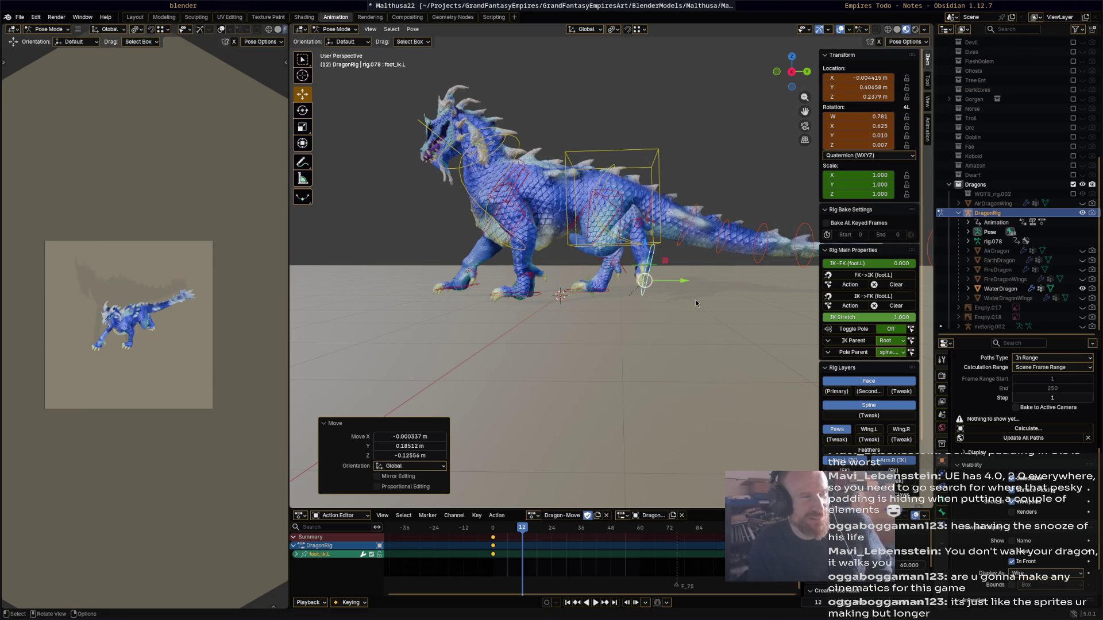
left_click(608, 293)
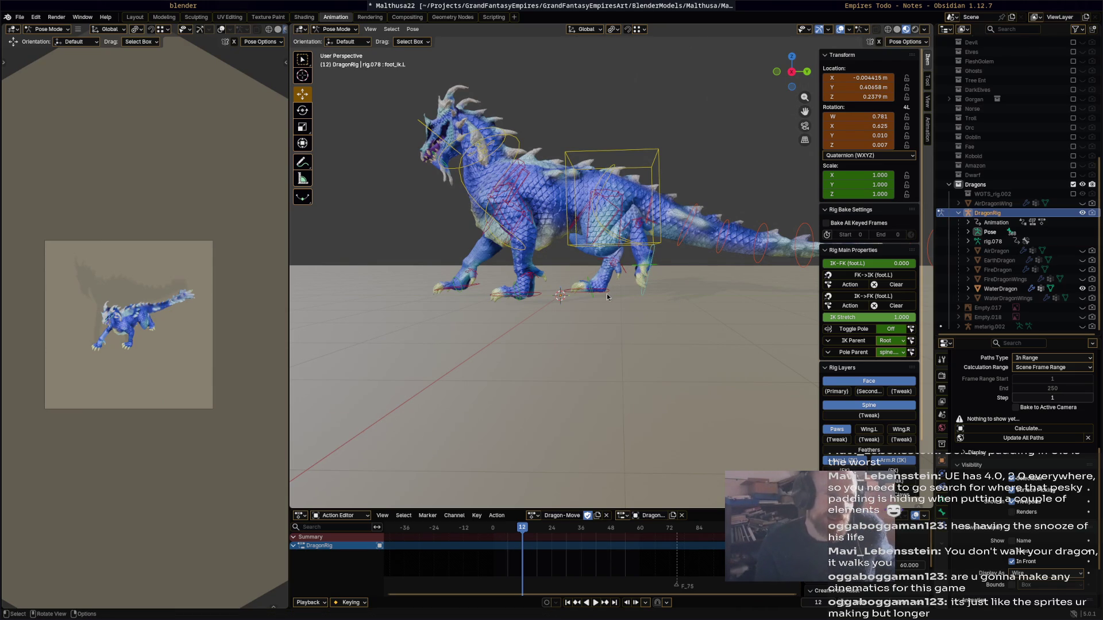
left_click(609, 292)
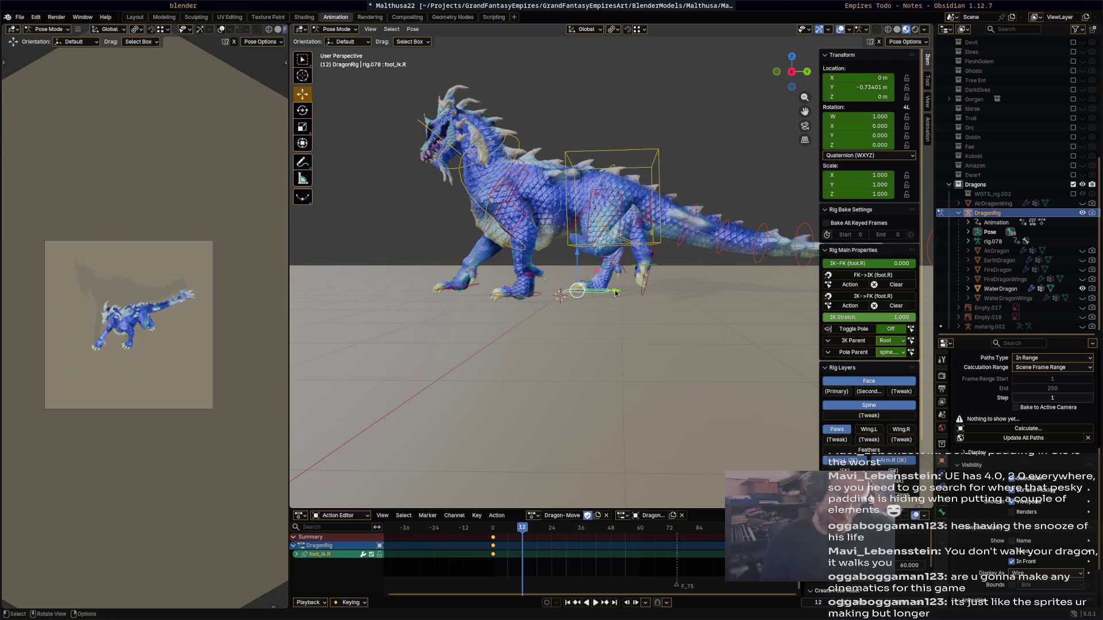
left_click_drag(614, 294, 645, 292)
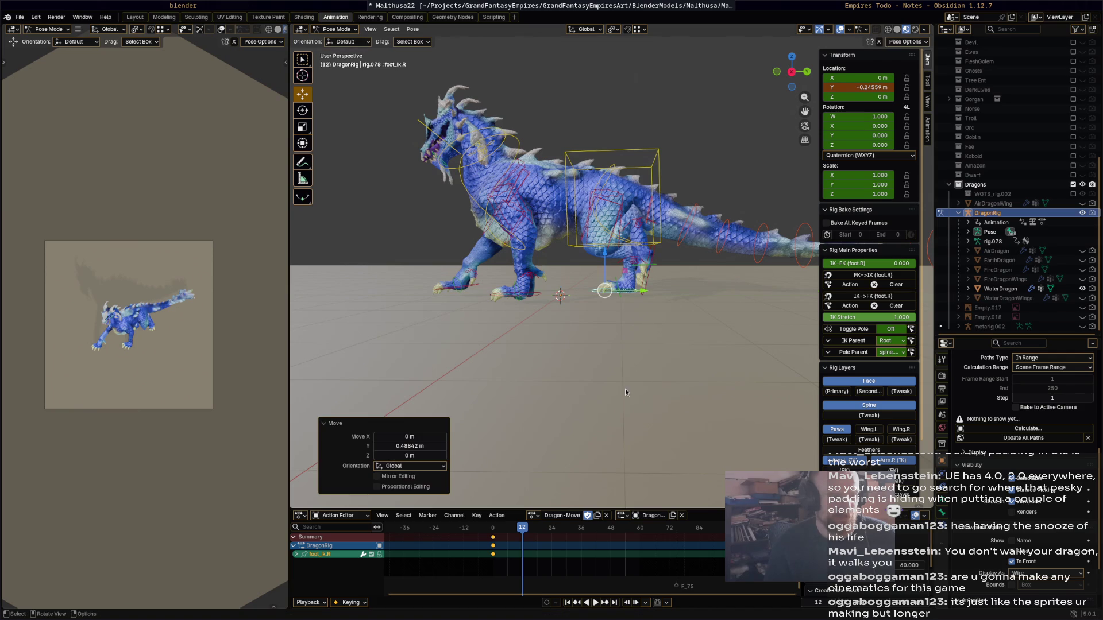
- Select all bones and keyframe the full pose at frame 12
key("a")
key("i")
mouse_move(522, 529)
left_mouse_down()
mouse_move(534, 528)
mouse_move(483, 528)
mouse_move(530, 519)
mouse_move(489, 508)
left_mouse_up()
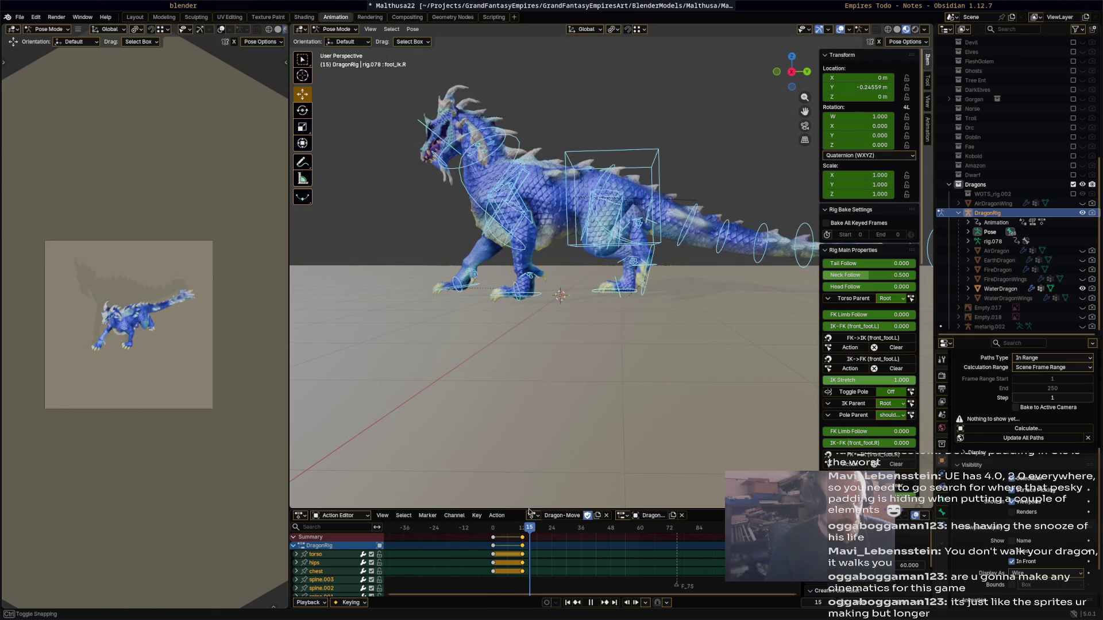
- Stop playback and push the right hind foot further back
key("space")
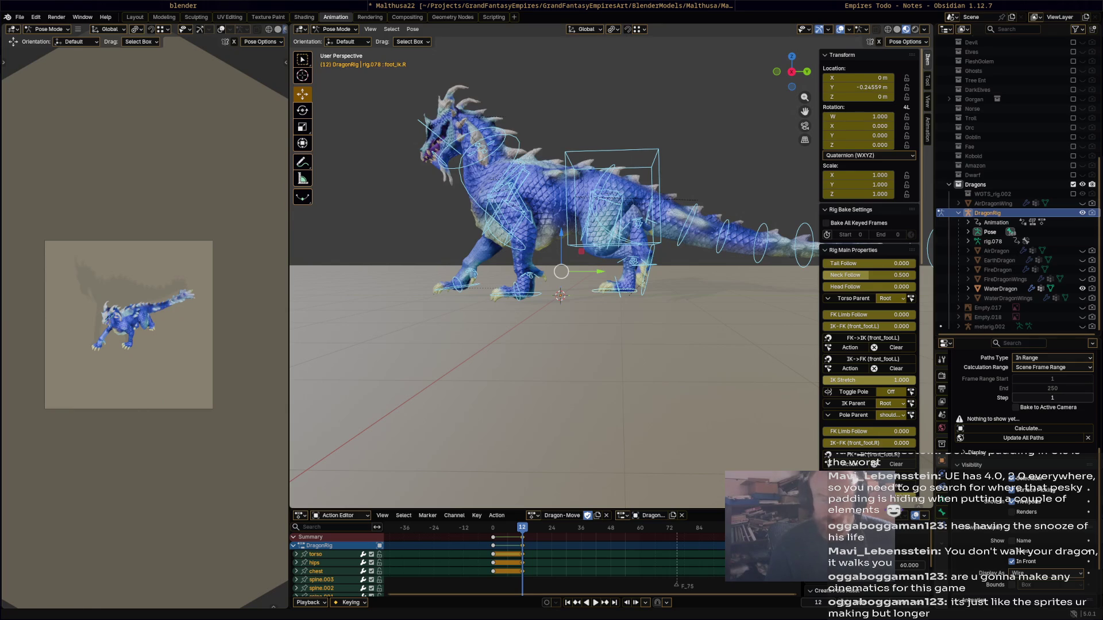
left_click(616, 295)
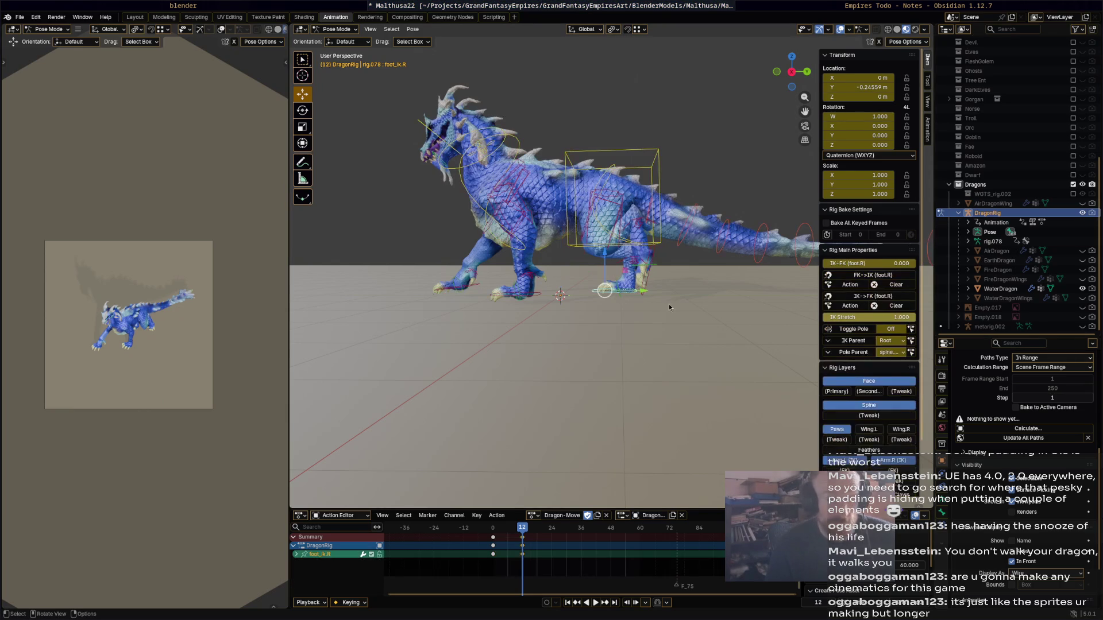
left_click_drag(643, 290, 668, 289)
mouse_move(569, 305)
middle_mouse_down()
mouse_move(515, 306)
mouse_move(497, 288)
mouse_move(537, 277)
middle_mouse_up()
- Turn the right front foot 6.29° and pull it about 0.66 m back along Y
left_click(499, 287)
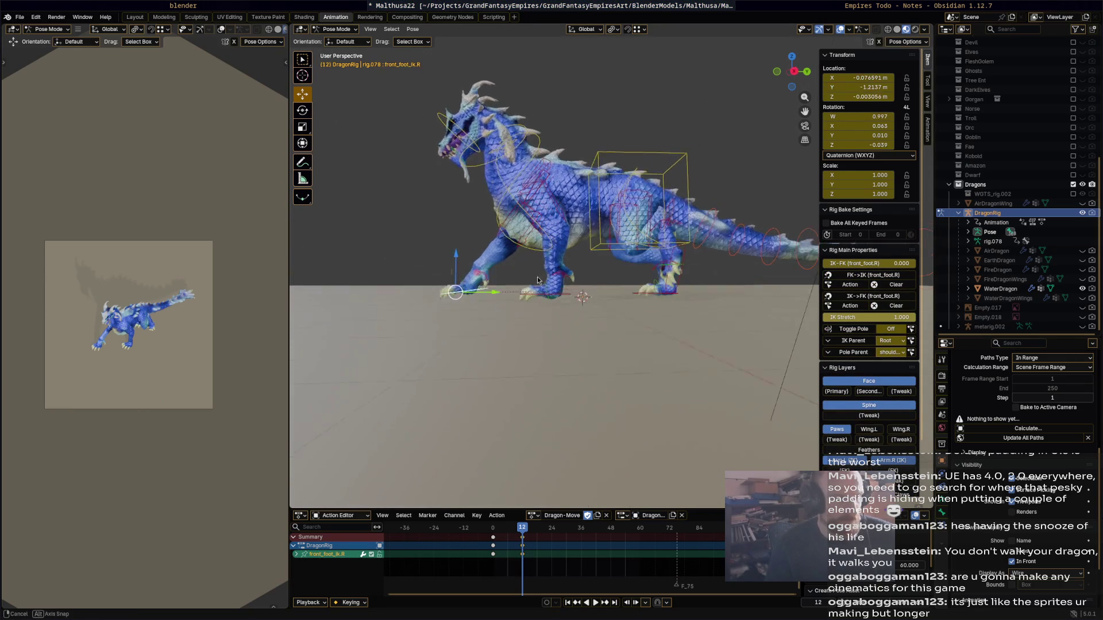
key("r")
left_click(498, 301)
key("g")
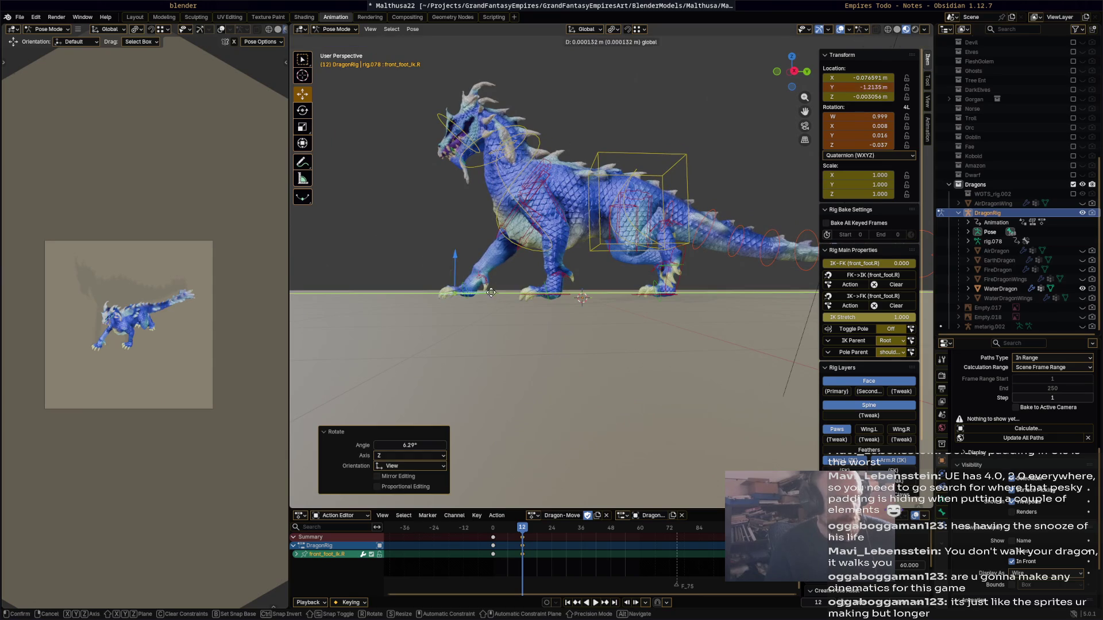
key("y")
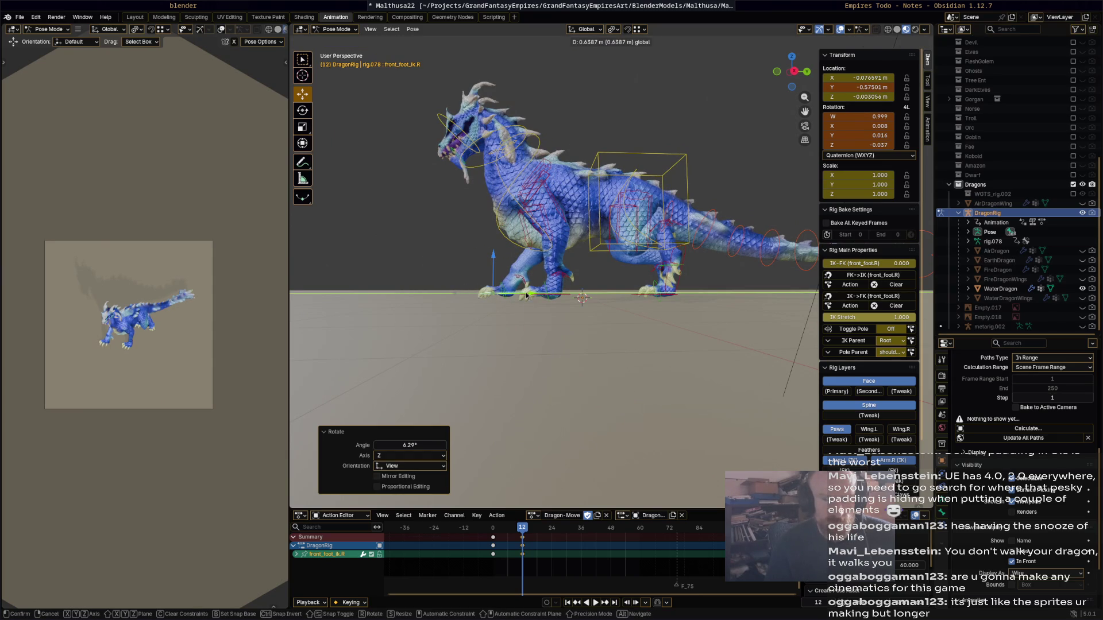
left_click(526, 296)
- Advance the playhead toward frame 24 and select the right front foot control
left_click(562, 297)
left_click_drag(520, 534, 552, 536)
left_click(459, 294)
- Rotate and pull back the right front foot, then rotate and shift the left front foot forward
key("r")
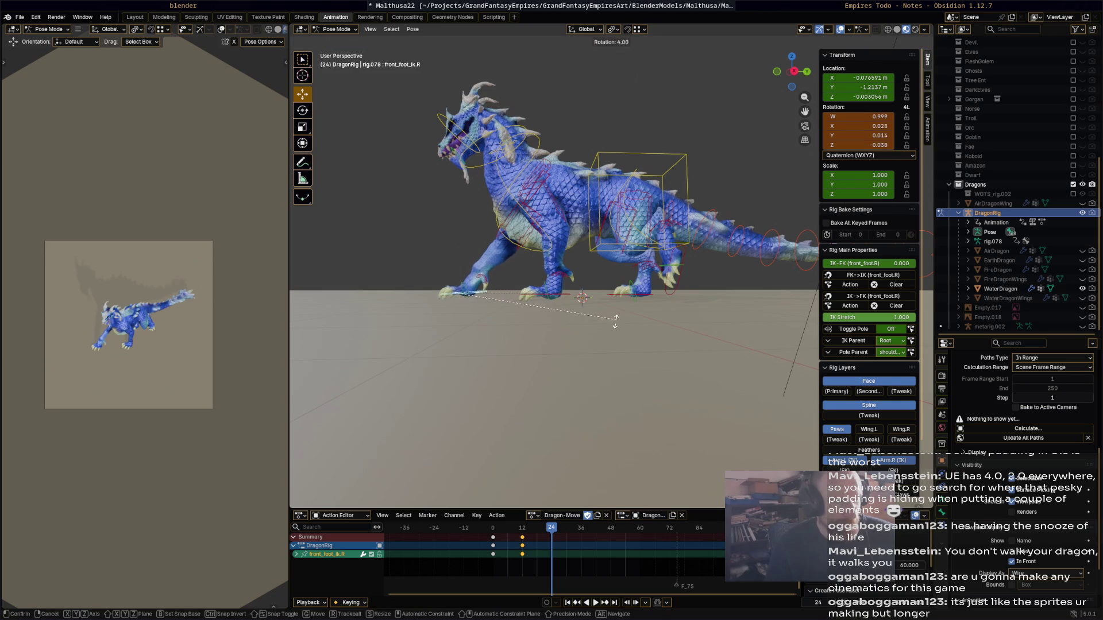
left_click(493, 298)
mouse_move(493, 299)
left_mouse_down()
mouse_move(565, 299)
mouse_move(496, 267)
left_mouse_up()
left_click(539, 296)
key("r")
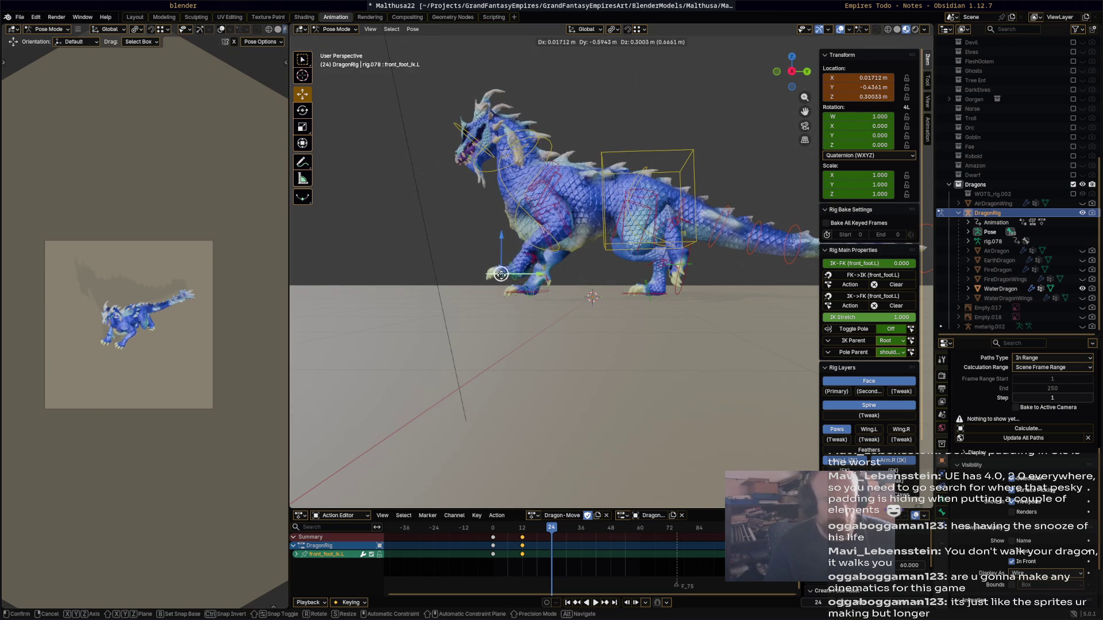
left_click(576, 251)
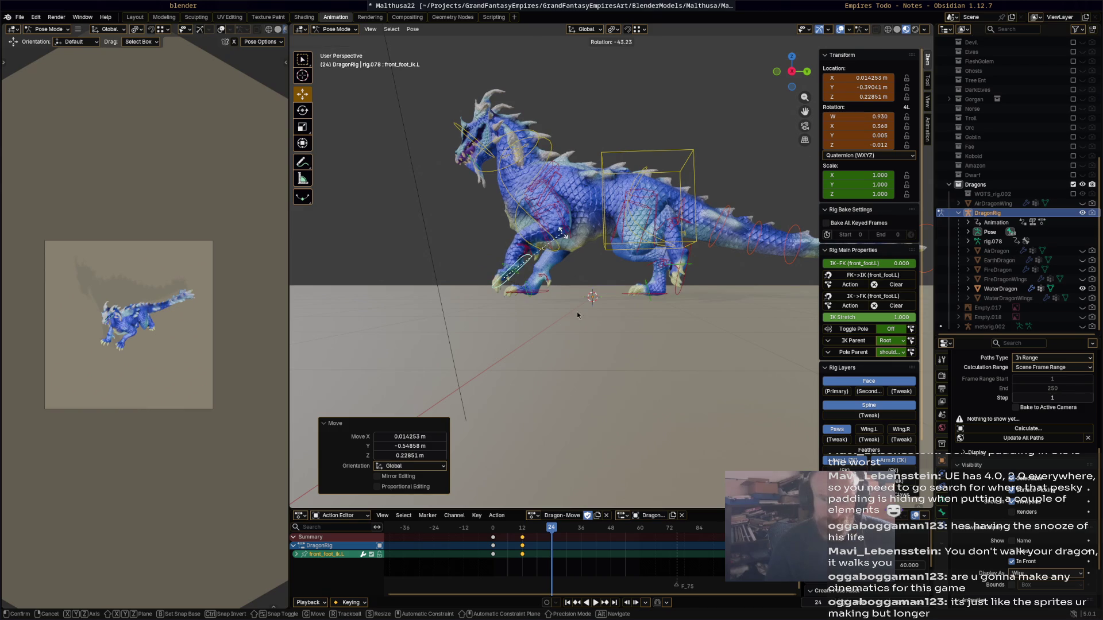
middle_click_drag(557, 267, 531, 286)
key("g")
left_click_drag(528, 287, 549, 293)
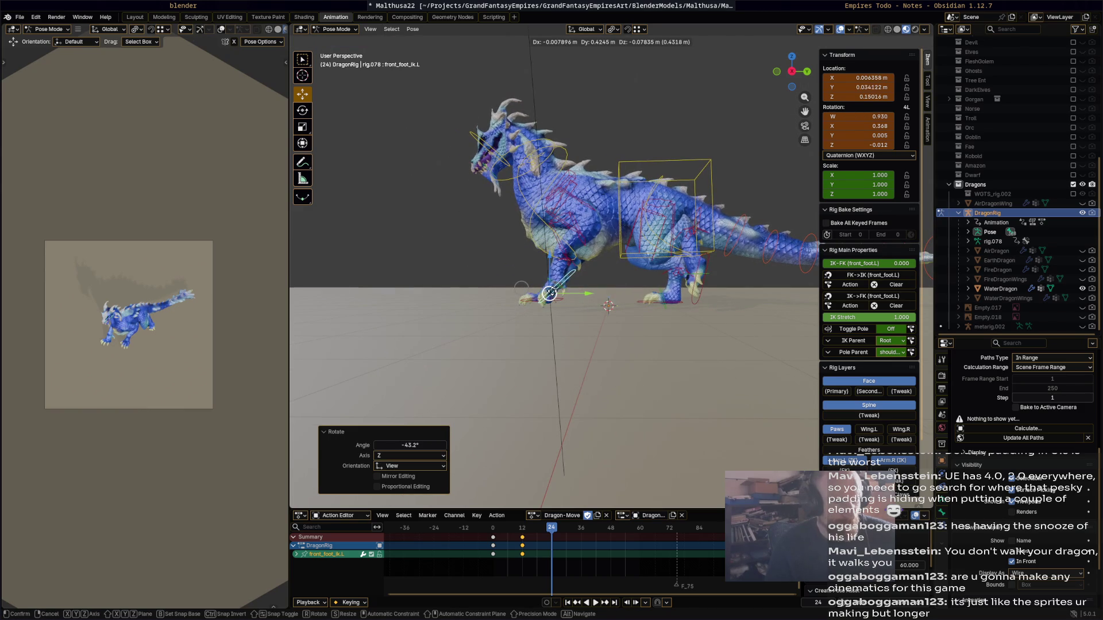
left_click(647, 331)
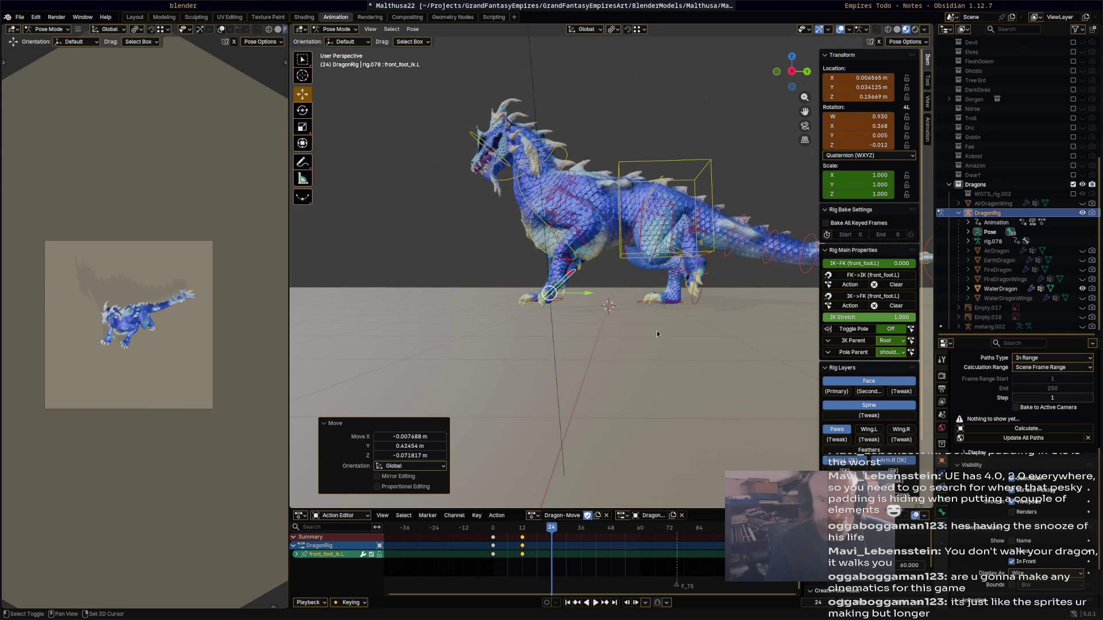
- Tilt the left hind foot to -18° and reposition it
left_click(705, 299)
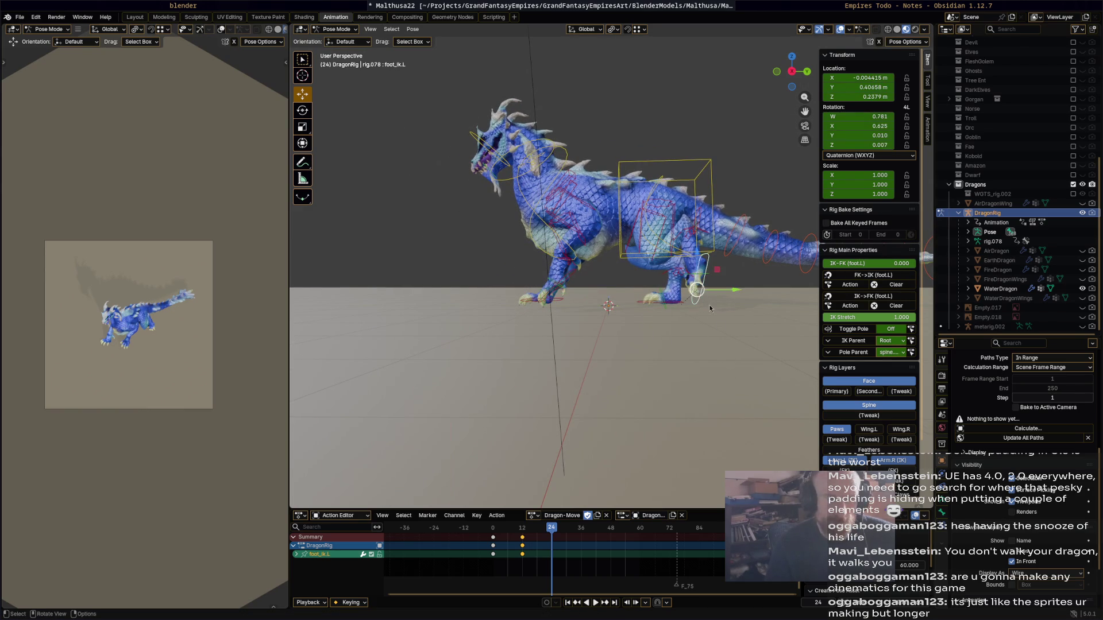
key("r")
left_click(711, 290)
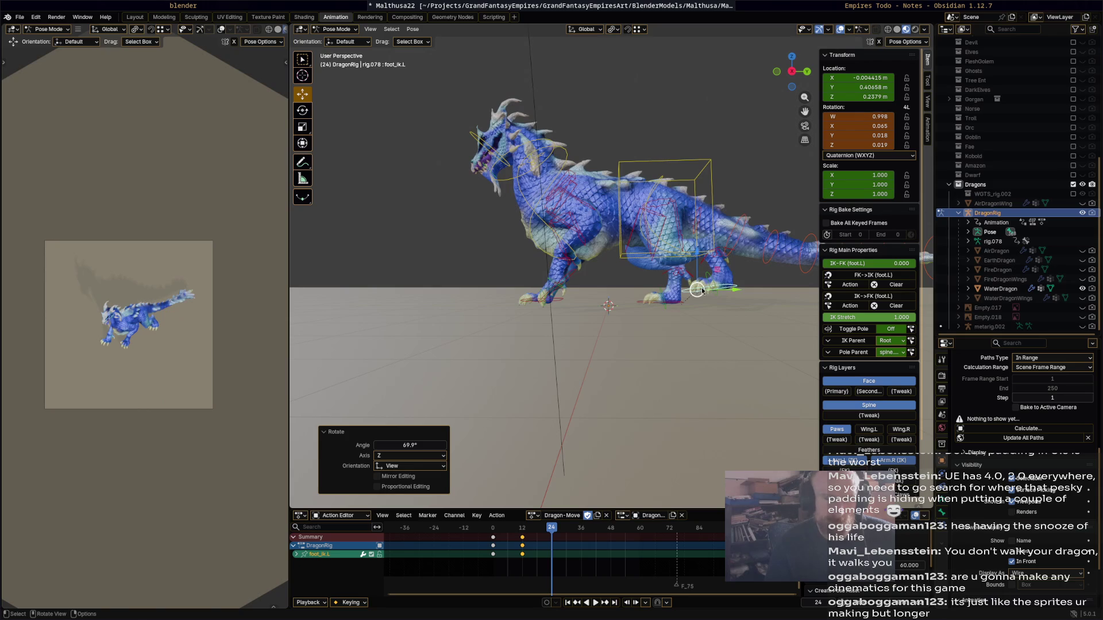
key("g")
left_click(696, 273)
key("r")
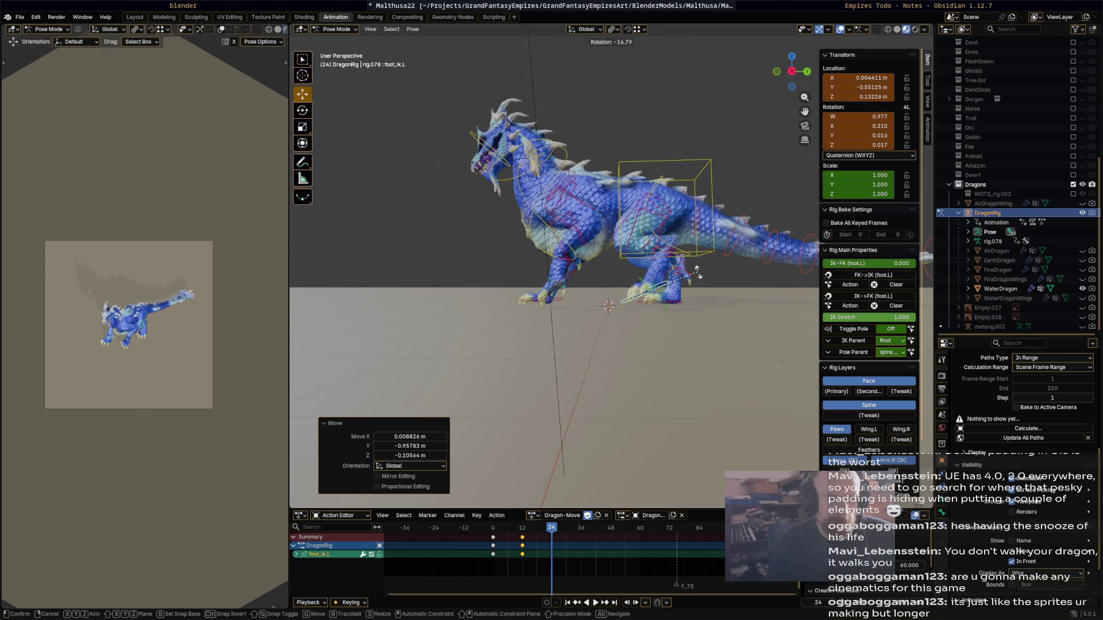
left_click(695, 273)
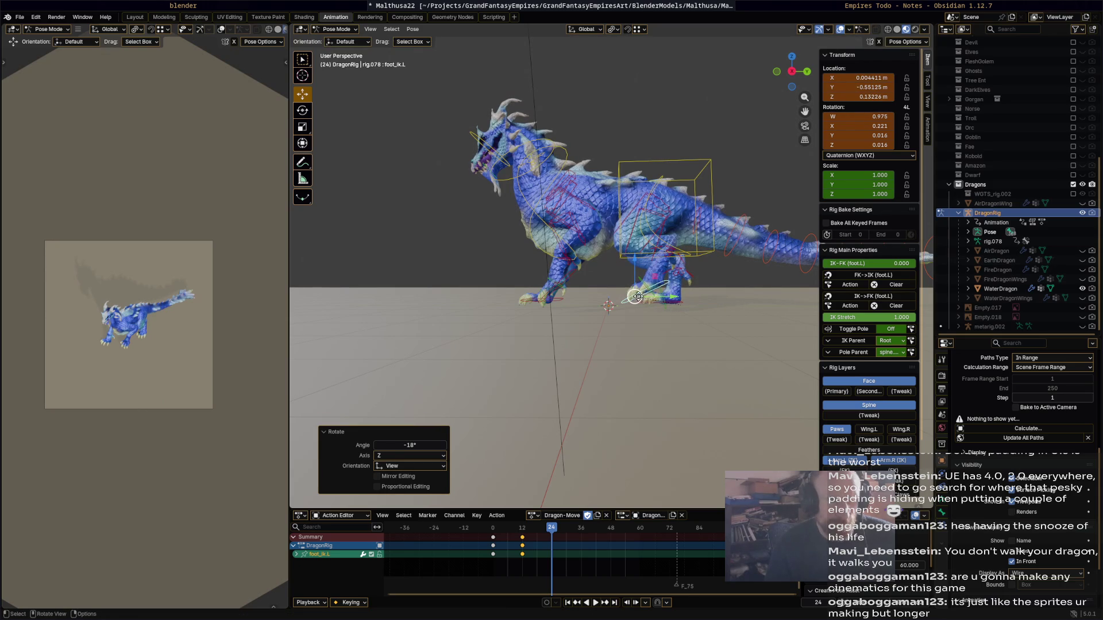
key("g")
left_click(679, 307)
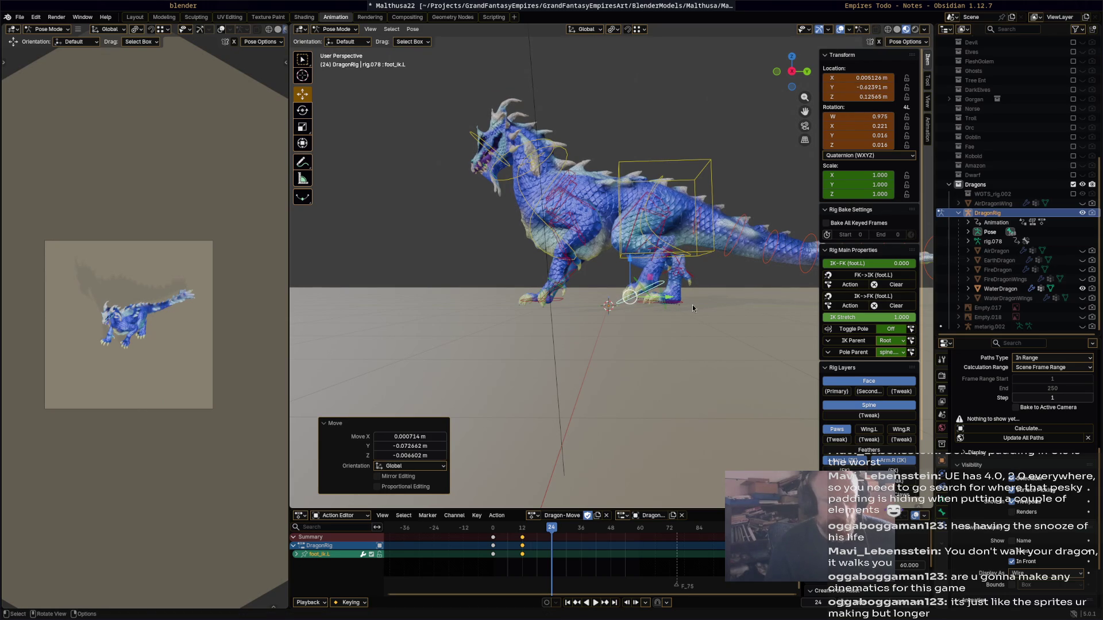
- Slide the right hind foot about 0.12 m along Y
left_click(692, 308)
key("g")
key("y")
left_click(691, 339)
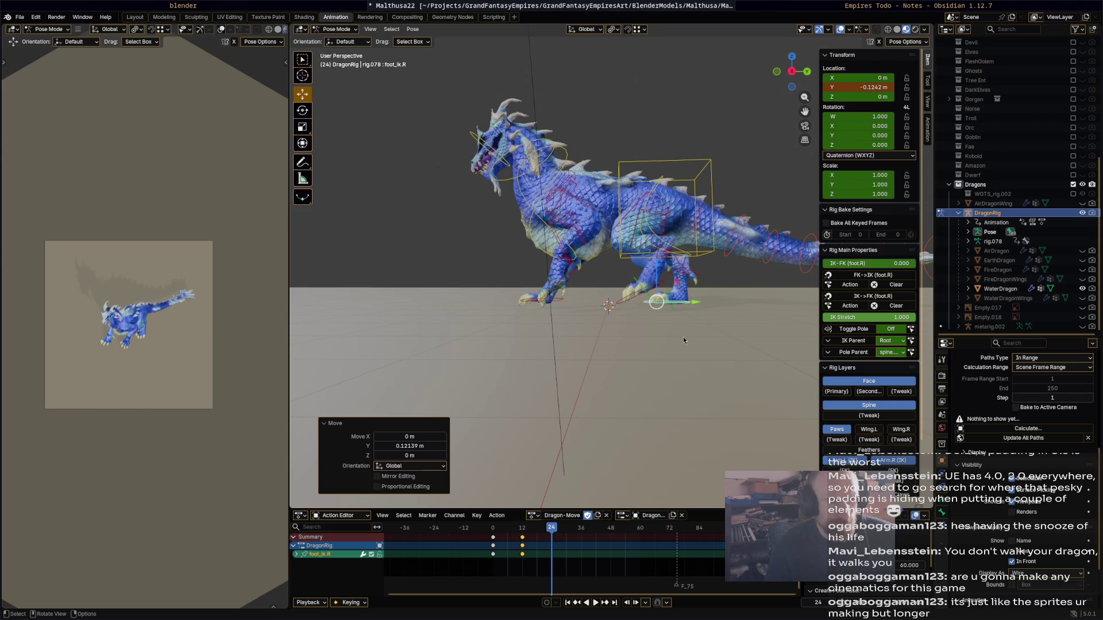
- Keyframe all bones at frame 24, then scrub back to frame 21
key("a")
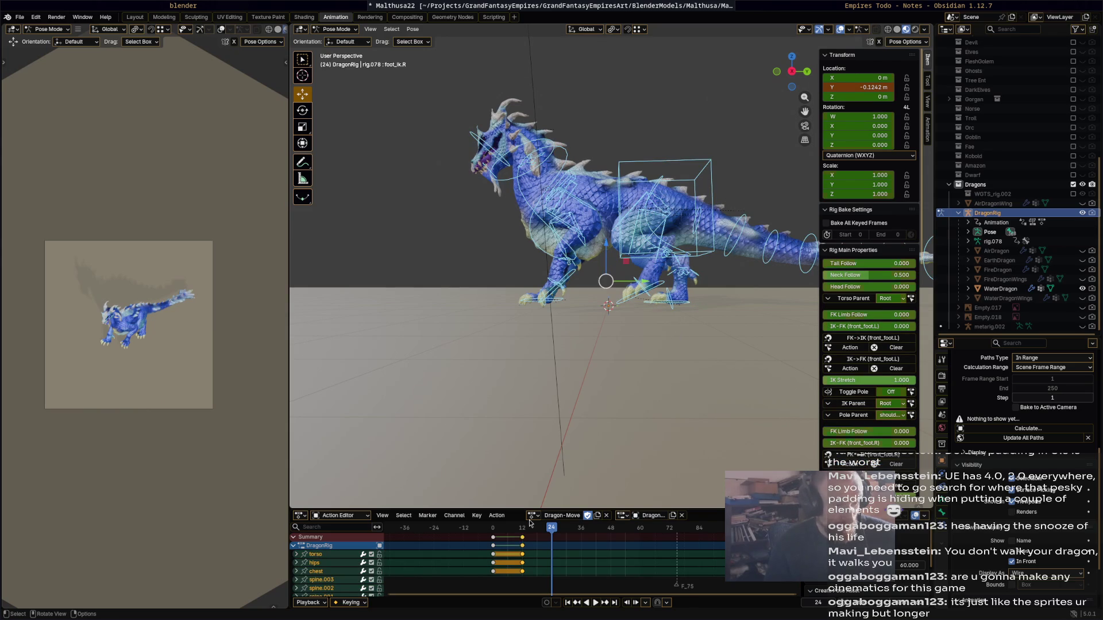
key("i")
left_click_drag(507, 527, 553, 536)
left_click(544, 532)
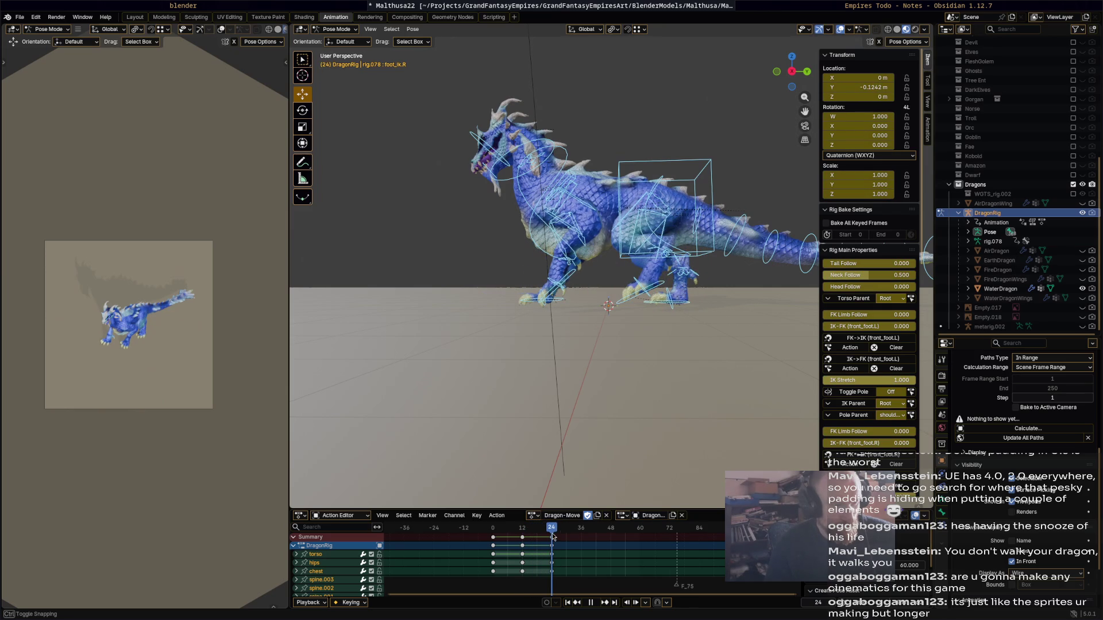
- Move the right hind foot along Y and play the step back to review it
left_click(687, 308)
key("g")
key("y")
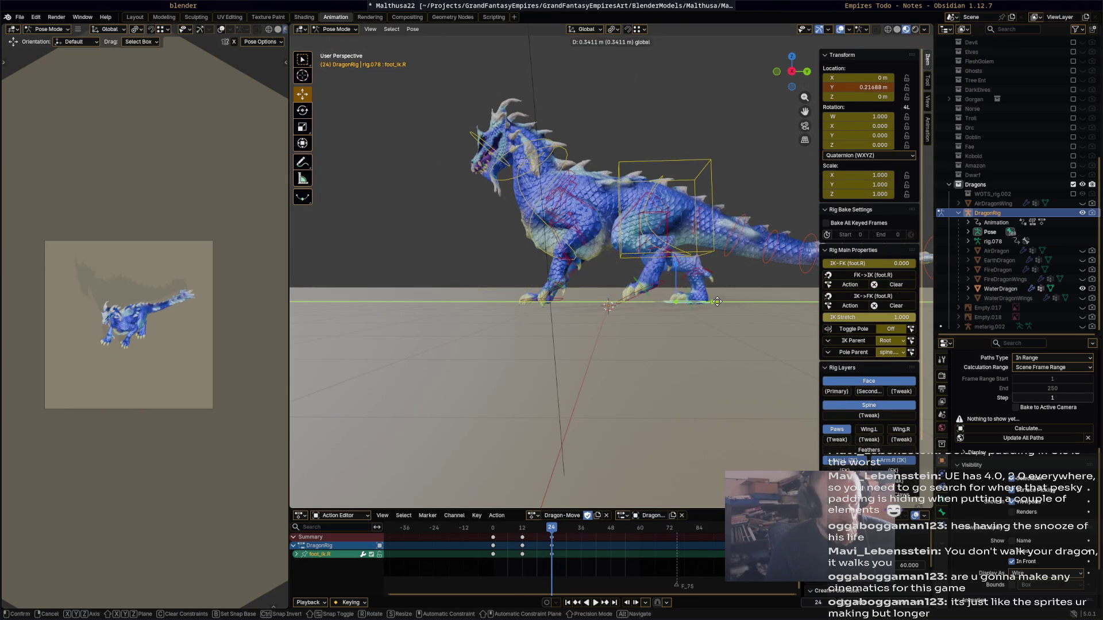
left_click(721, 302)
key("space")
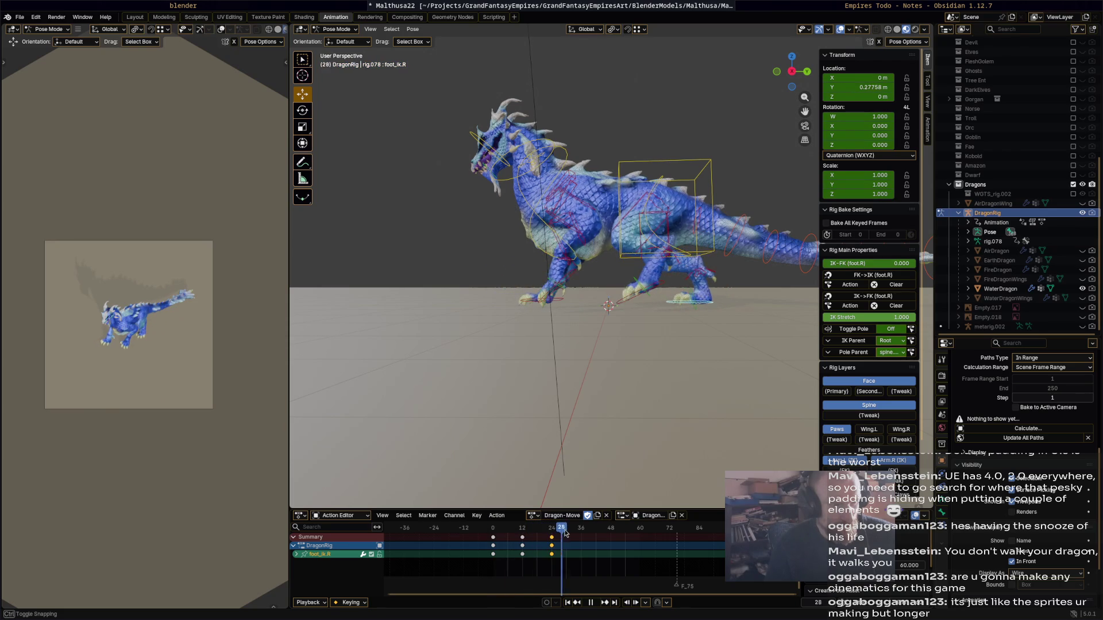
mouse_move(566, 533)
left_mouse_down()
mouse_move(515, 529)
mouse_move(553, 531)
left_mouse_up()
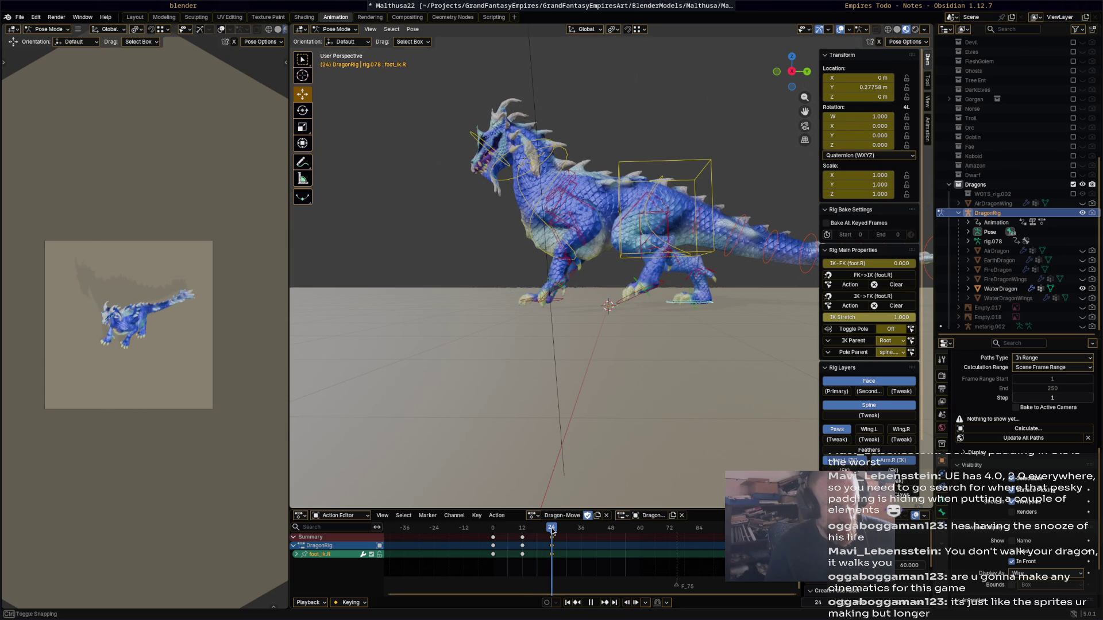
left_click_drag(564, 387, 572, 281)
- Retime the front left foot key to frame 38 and shift the frame-24 keys toward 30
left_click(572, 278)
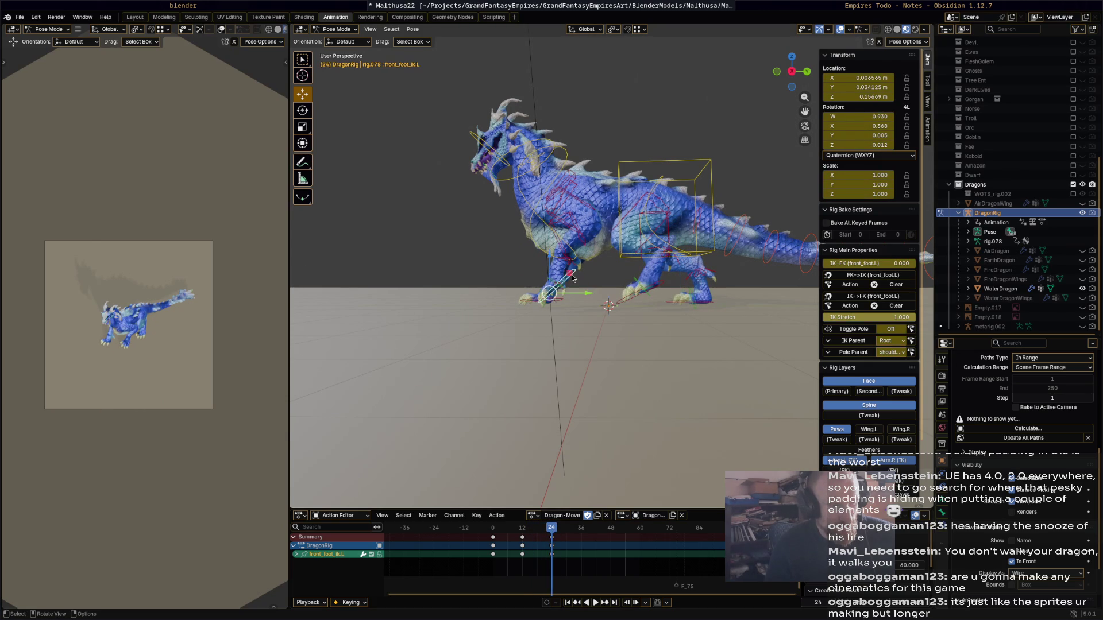
mouse_move(551, 544)
left_mouse_down()
mouse_move(586, 536)
mouse_move(548, 537)
left_mouse_up()
left_click(609, 489)
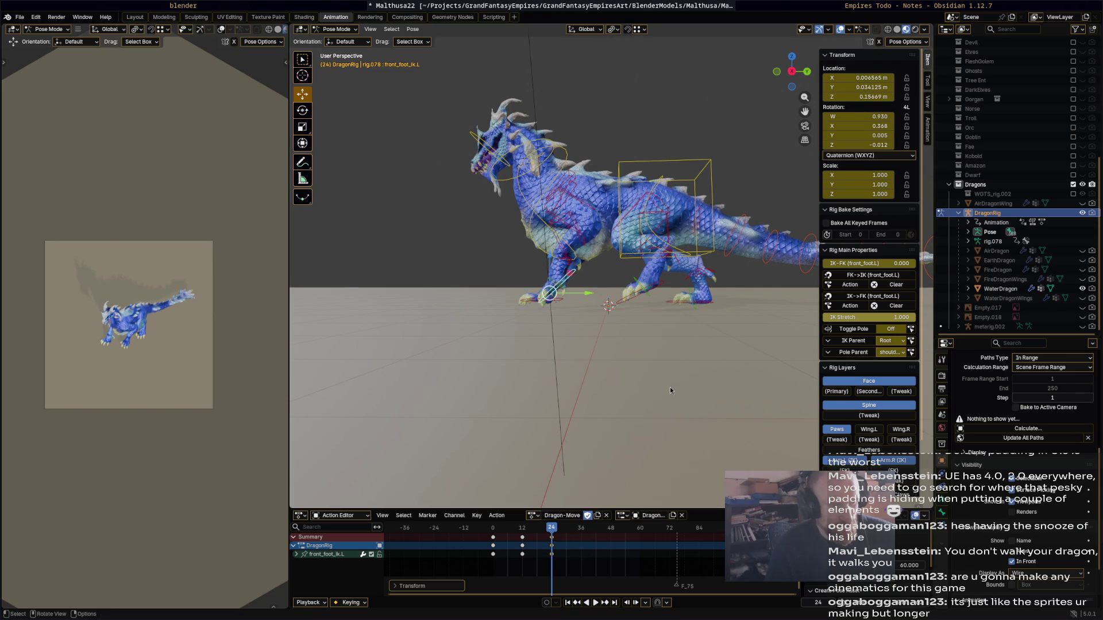
left_click(552, 539)
left_click_drag(552, 543, 567, 537)
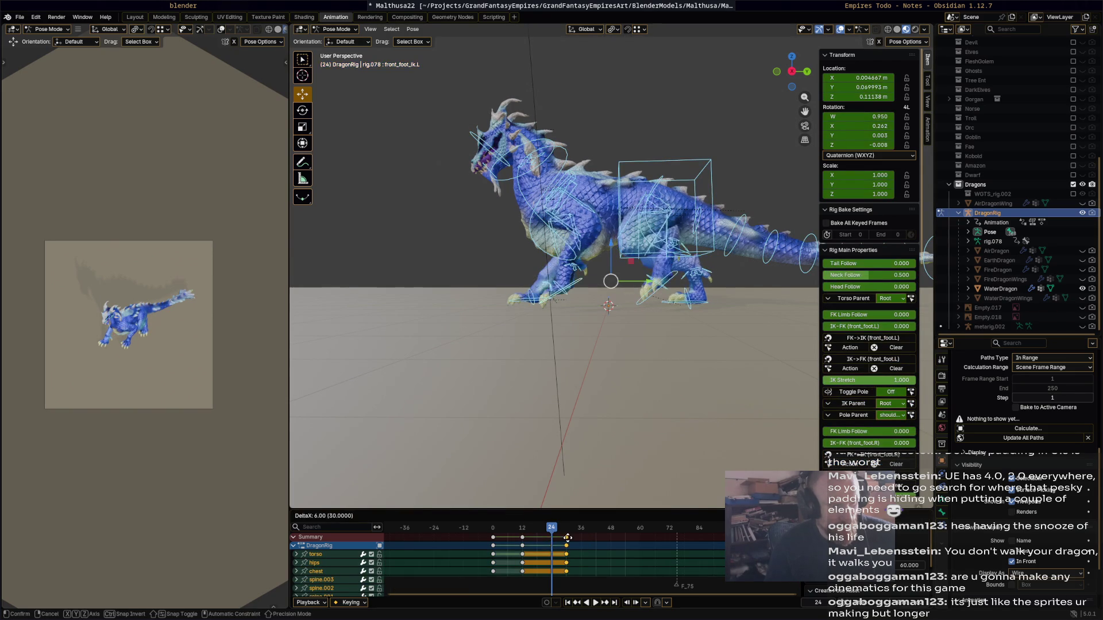
- Confirm the keys at frame 30 and play the walk, stopping at frame 48
left_click(554, 533)
key("space")
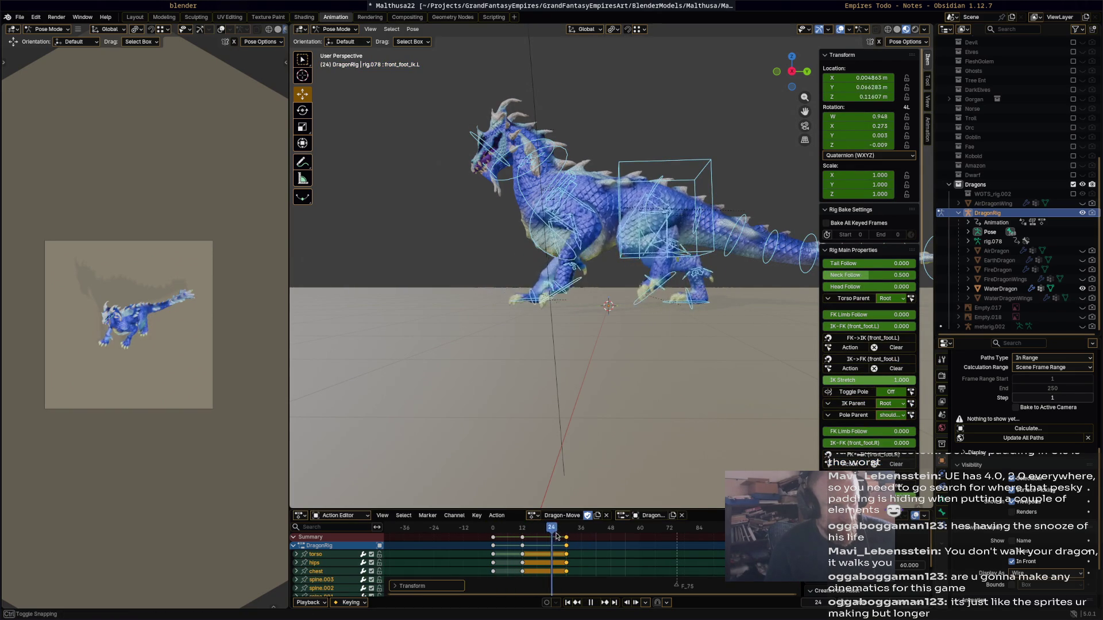
left_click_drag(569, 535, 604, 537)
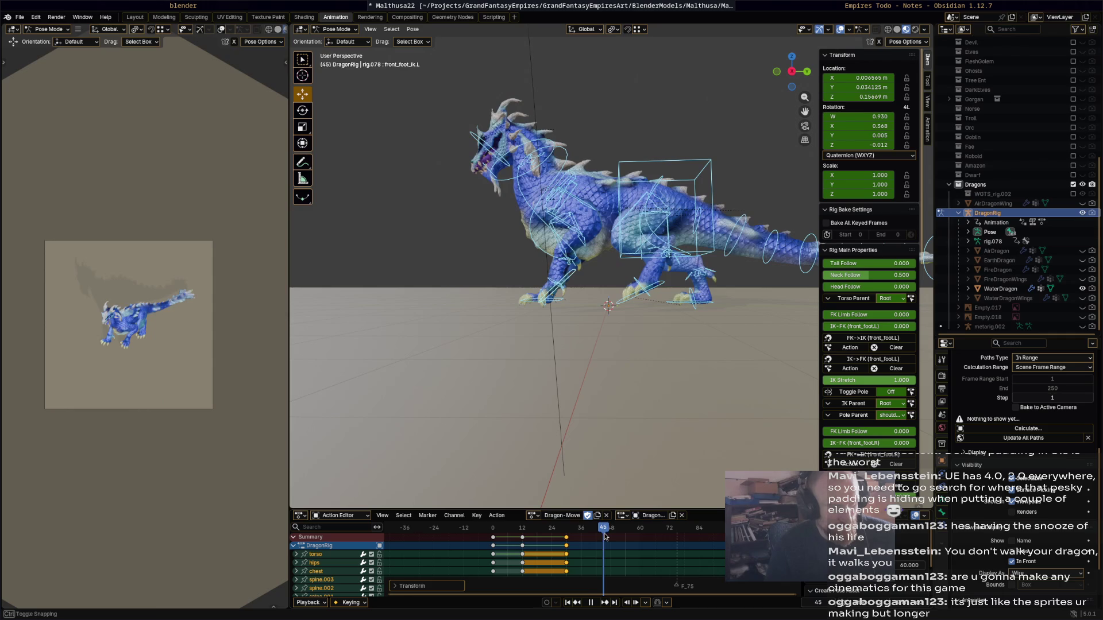
key("space")
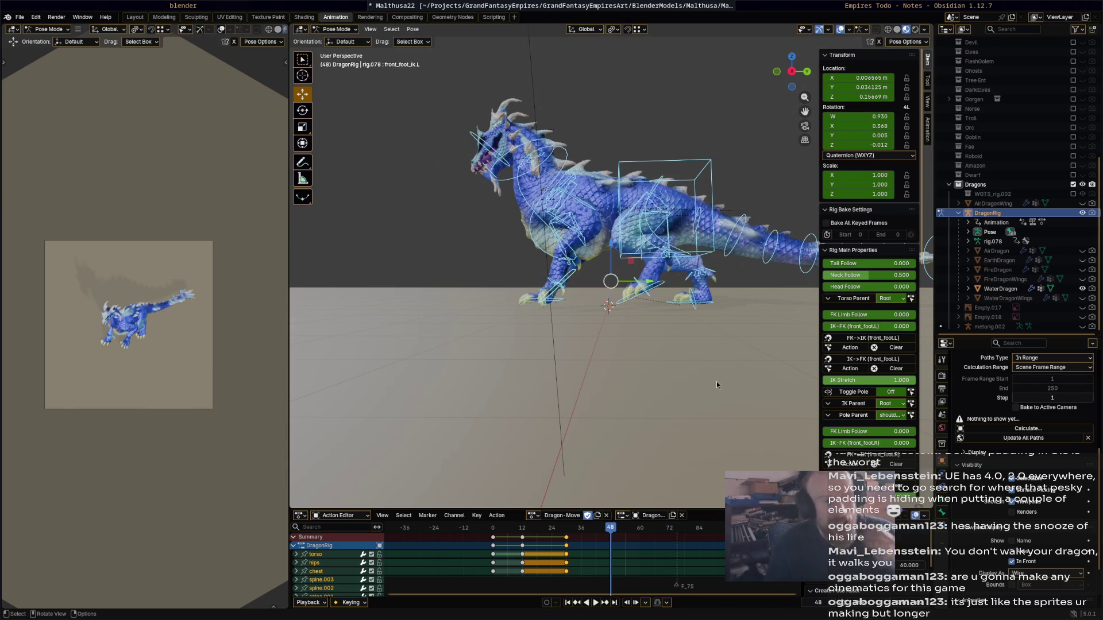
mouse_move(657, 338)
middle_mouse_down()
mouse_move(663, 325)
mouse_move(643, 310)
middle_mouse_up()
- Reposition and tilt the left hind foot control for the frame-48 stride
left_click(652, 278)
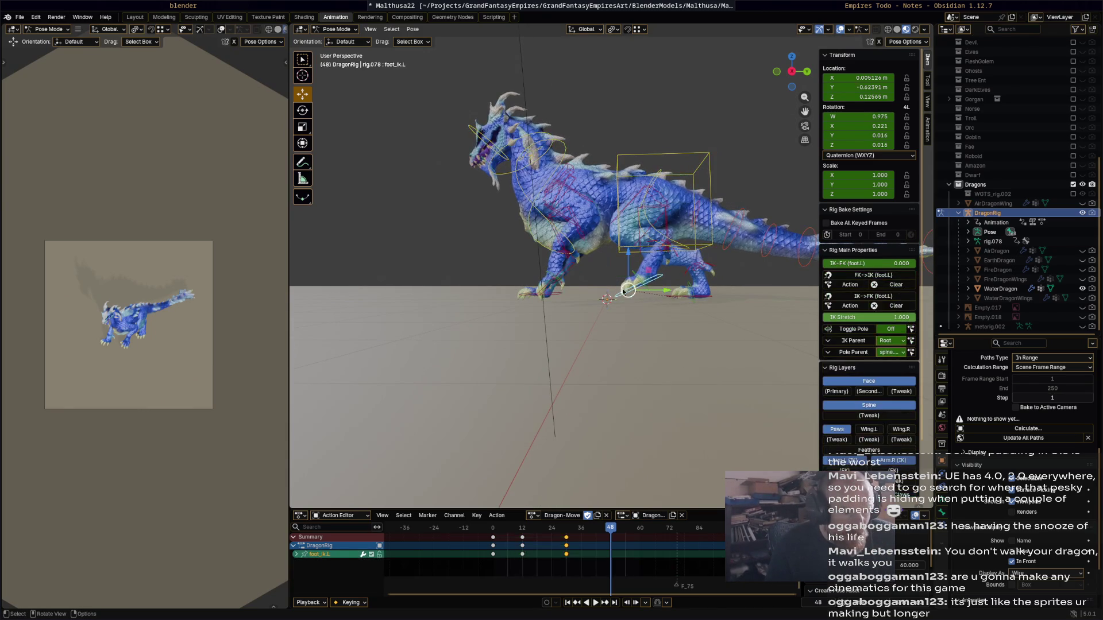
left_click_drag(625, 283, 608, 299)
key("r")
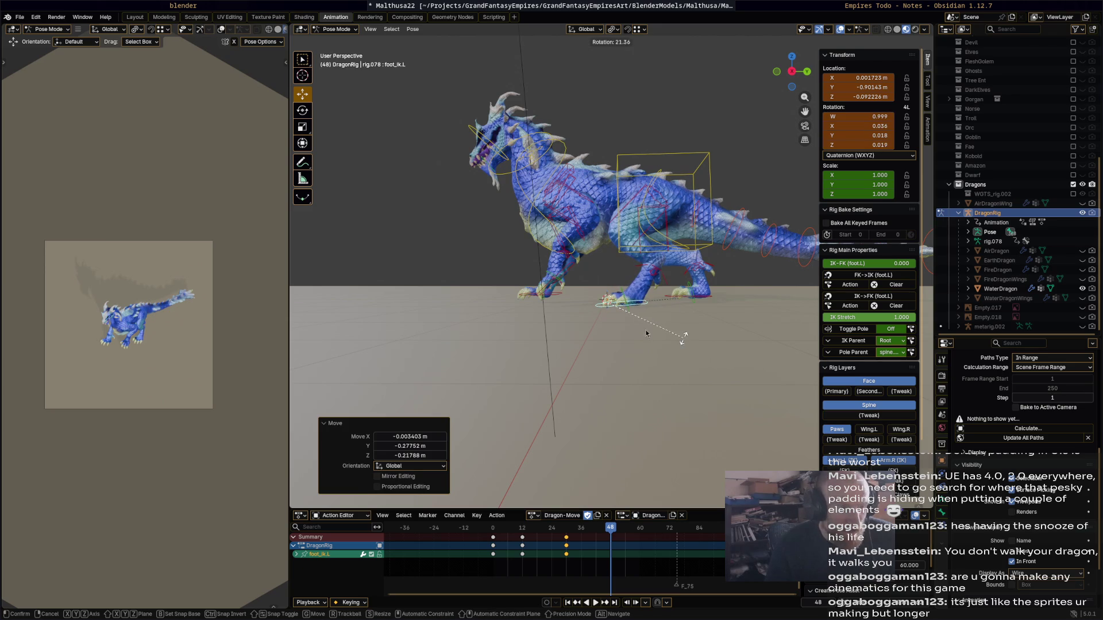
left_click(645, 333)
- Move and rotate the left front foot toward its next stride position
middle_click_drag(646, 333, 570, 287)
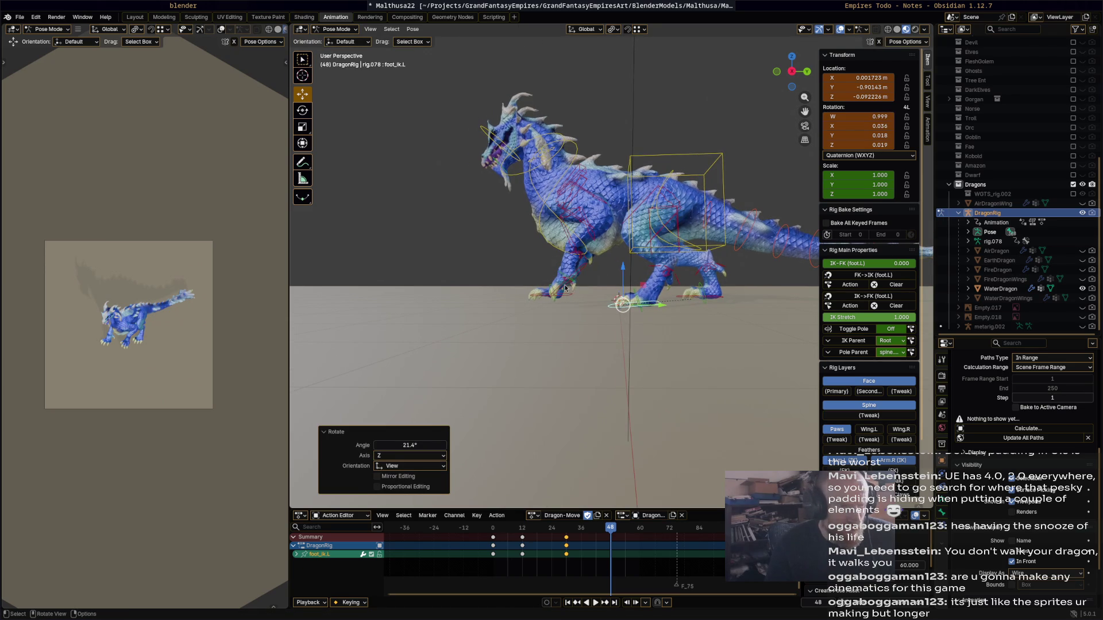
left_click_drag(565, 288, 535, 290)
key("r")
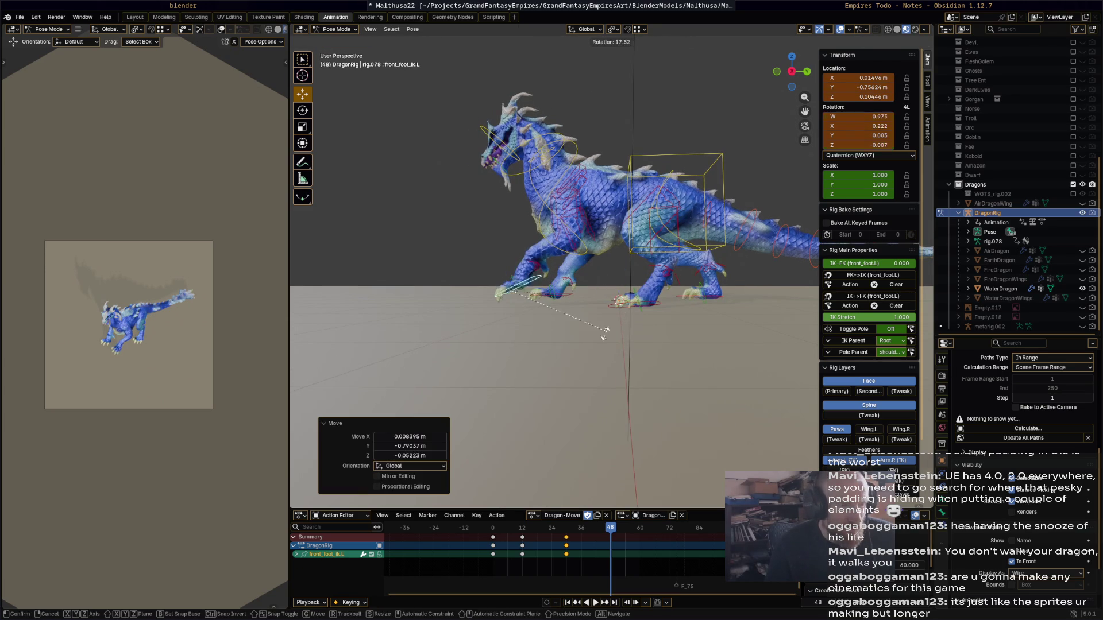
left_click(515, 290)
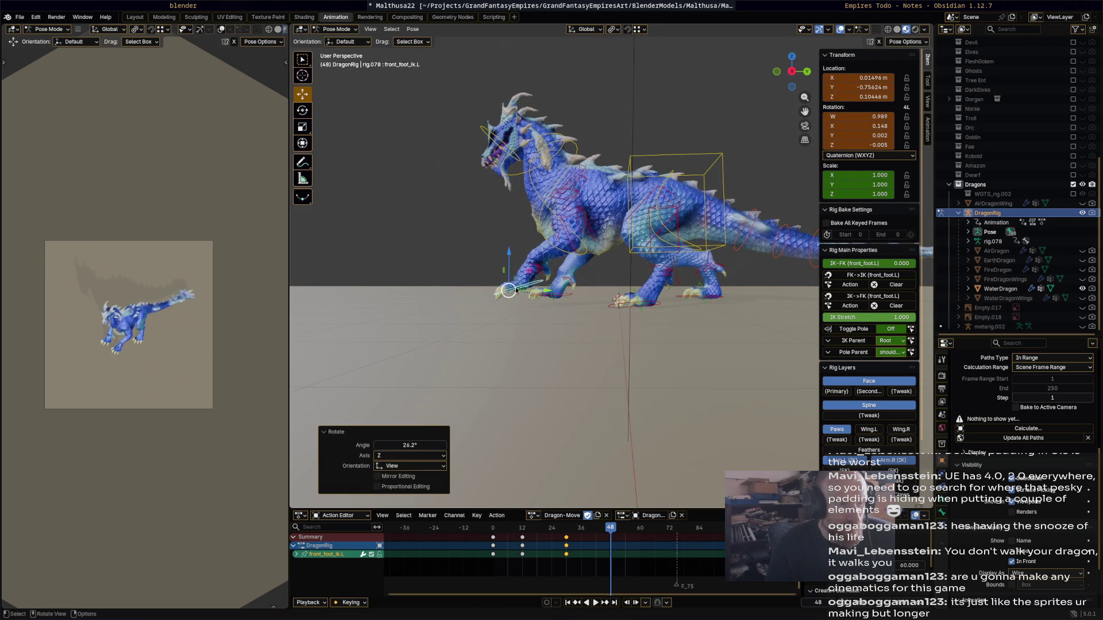
key("g")
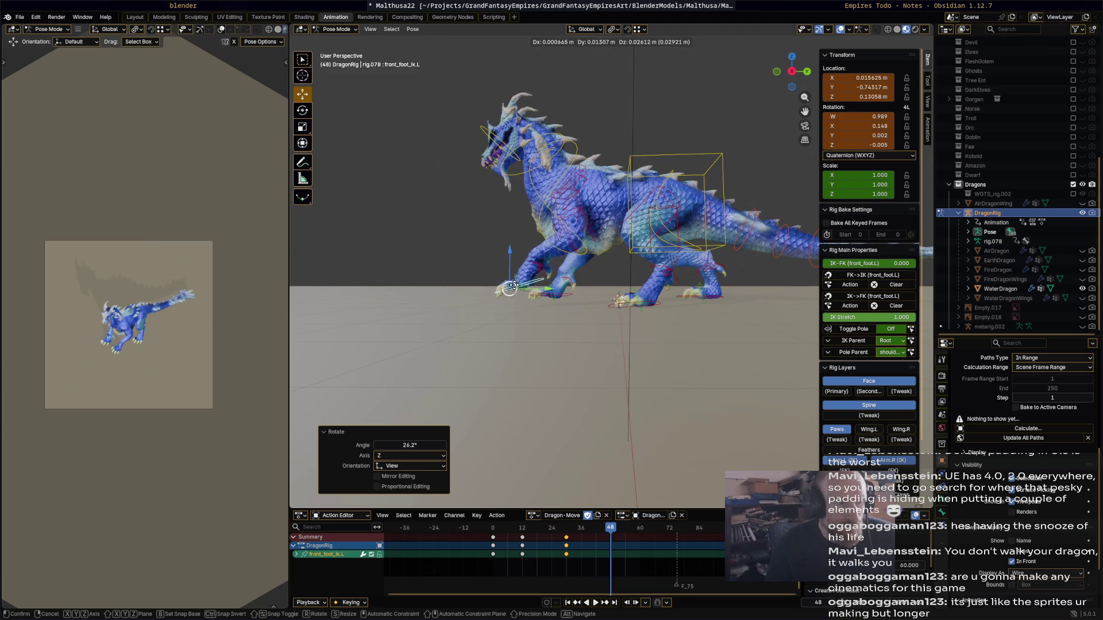
left_click(548, 289)
middle_click_drag(547, 289, 654, 292)
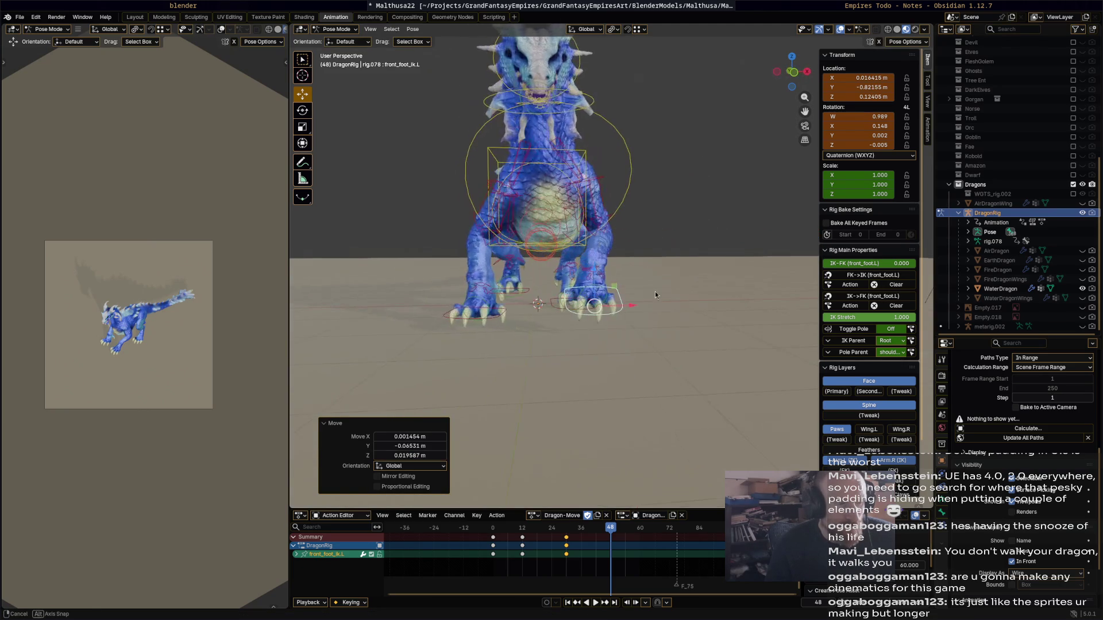
- Refine the left front foot's rotation, finishing at 47°
key("g")
key("r")
left_click(675, 339)
mouse_move(676, 338)
middle_mouse_down()
mouse_move(752, 309)
mouse_move(735, 302)
mouse_move(743, 313)
mouse_move(684, 332)
mouse_move(529, 328)
mouse_move(541, 337)
mouse_move(535, 327)
middle_mouse_up()
key("r")
left_click(758, 289)
key("r")
left_click(738, 334)
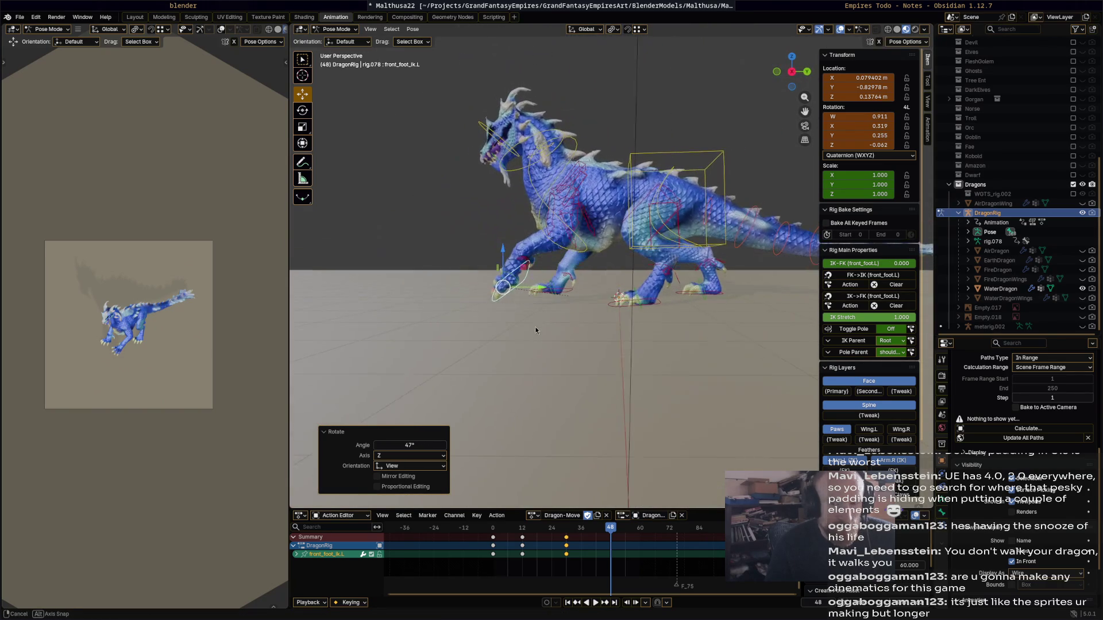
- Slide the right front foot along the Y axis
left_click(568, 294)
key("g")
key("y")
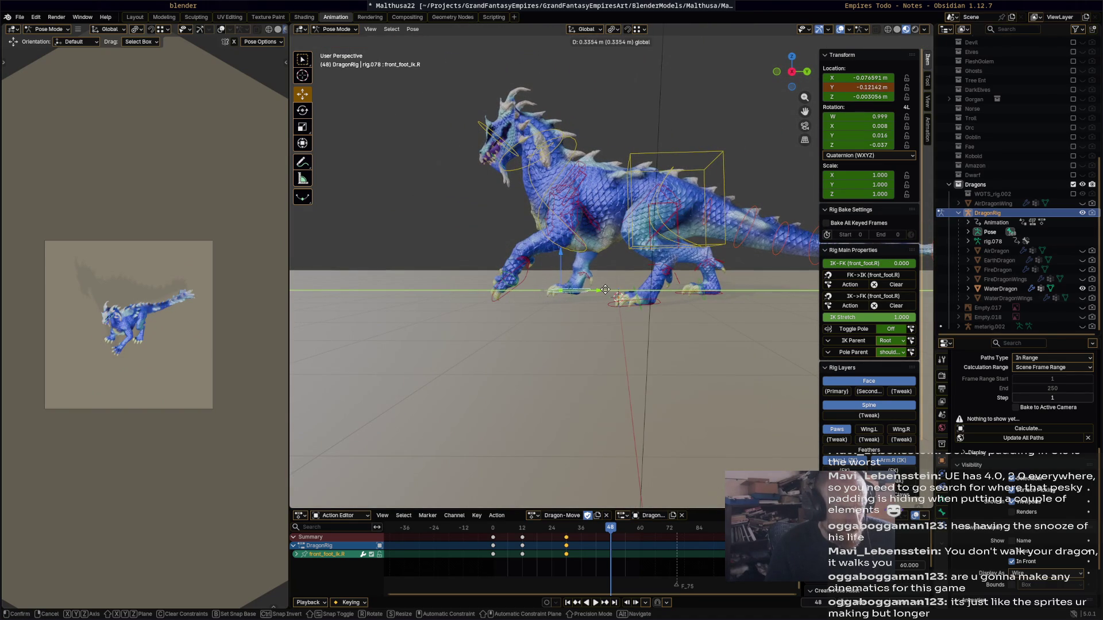
left_click(732, 304)
- Shift the right hind foot about 0.04 m along Y and rotate it
left_click(722, 296)
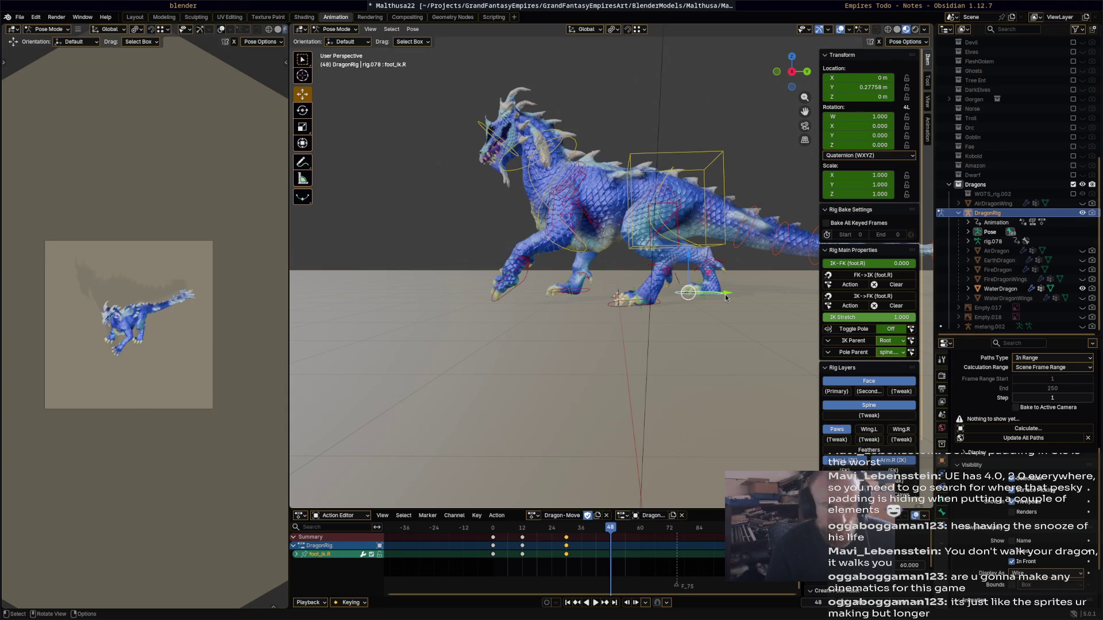
key("g")
key("y")
left_click(739, 291)
key("r")
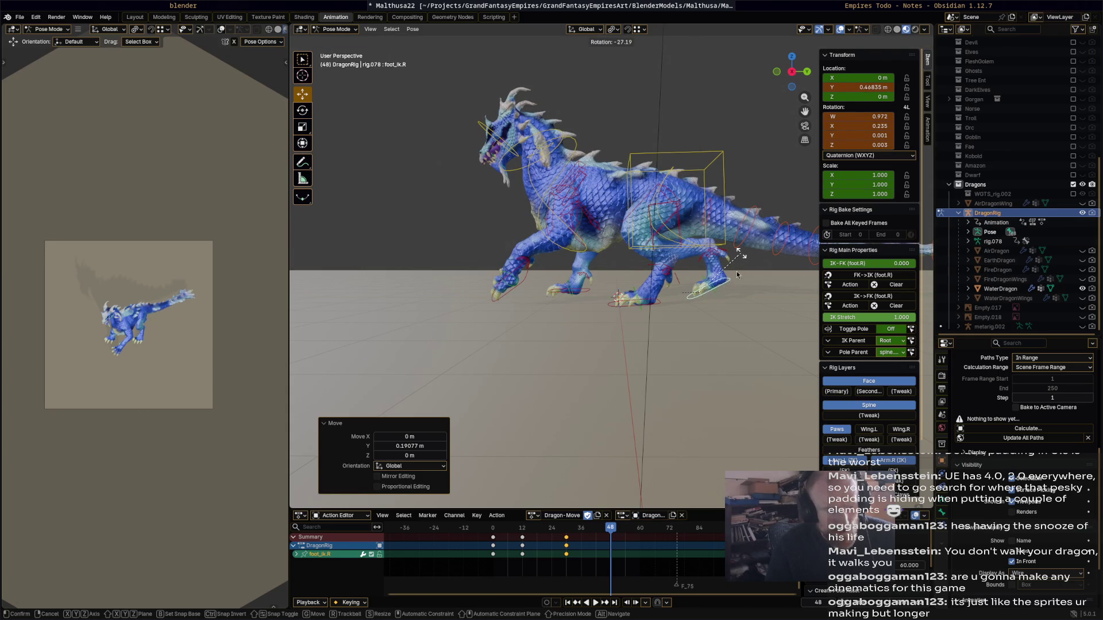
left_click(734, 278)
key("g")
key("y")
left_click(751, 332)
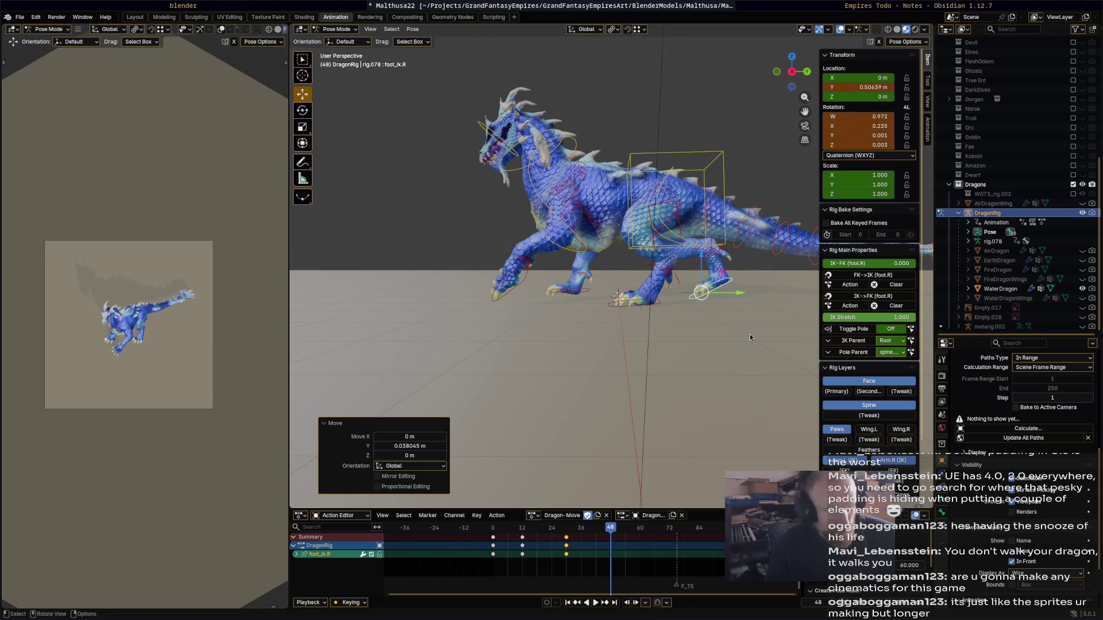
- Key every bone of the rig at frame 48 and play back the walk
key("a")
key("i")
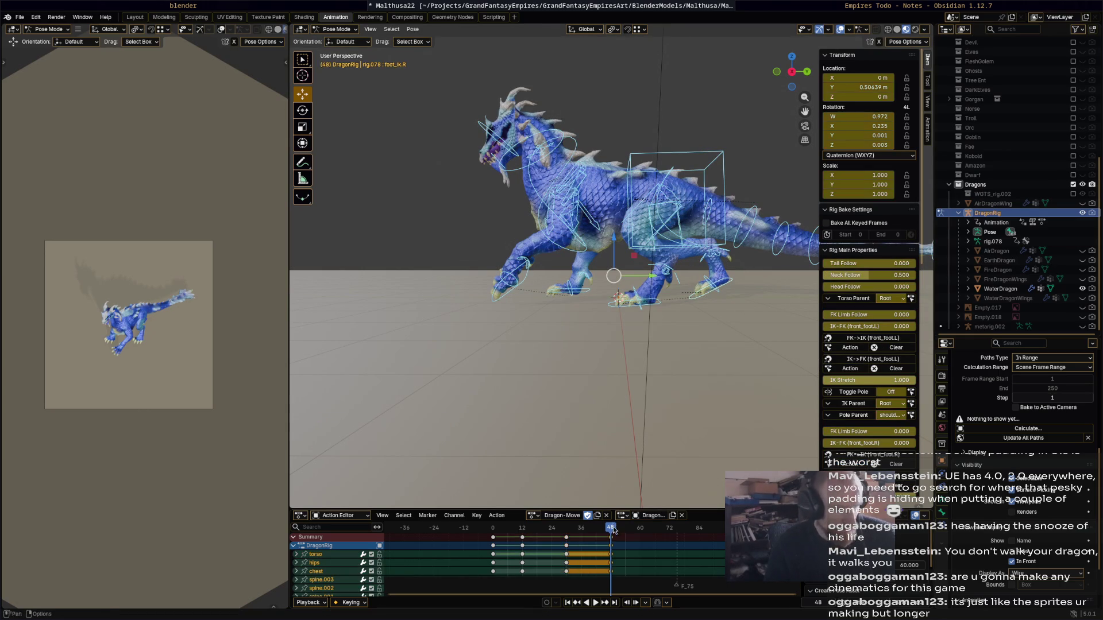
key("space")
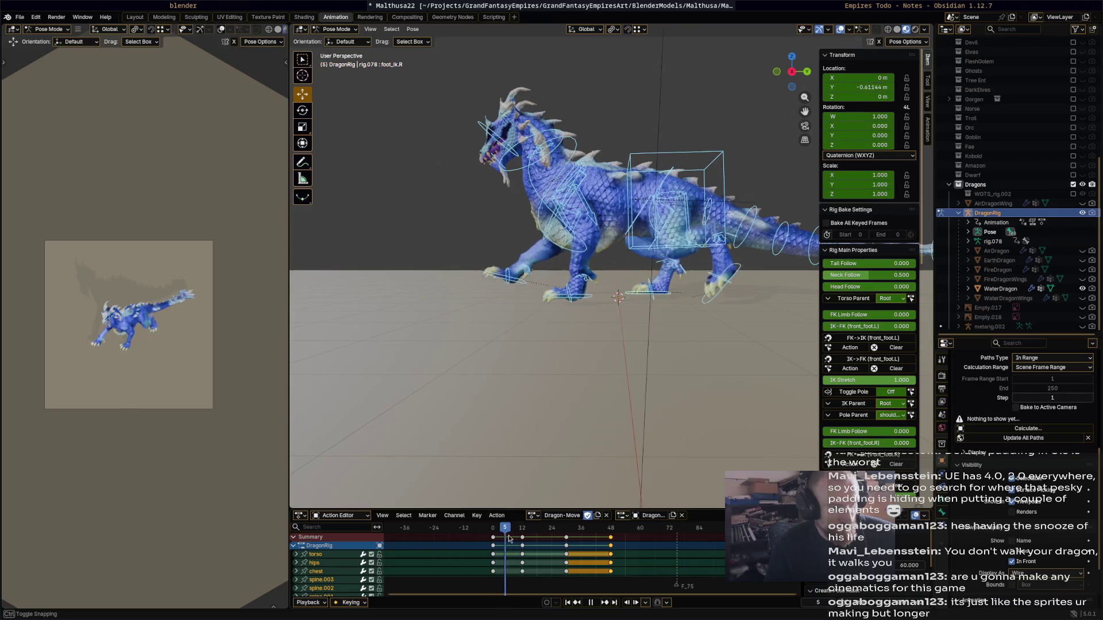
- Move the frame-30 key column to frame 22 and the frame-48 column to frame 33
mouse_move(574, 527)
left_mouse_down()
mouse_move(585, 539)
mouse_move(640, 540)
left_mouse_up()
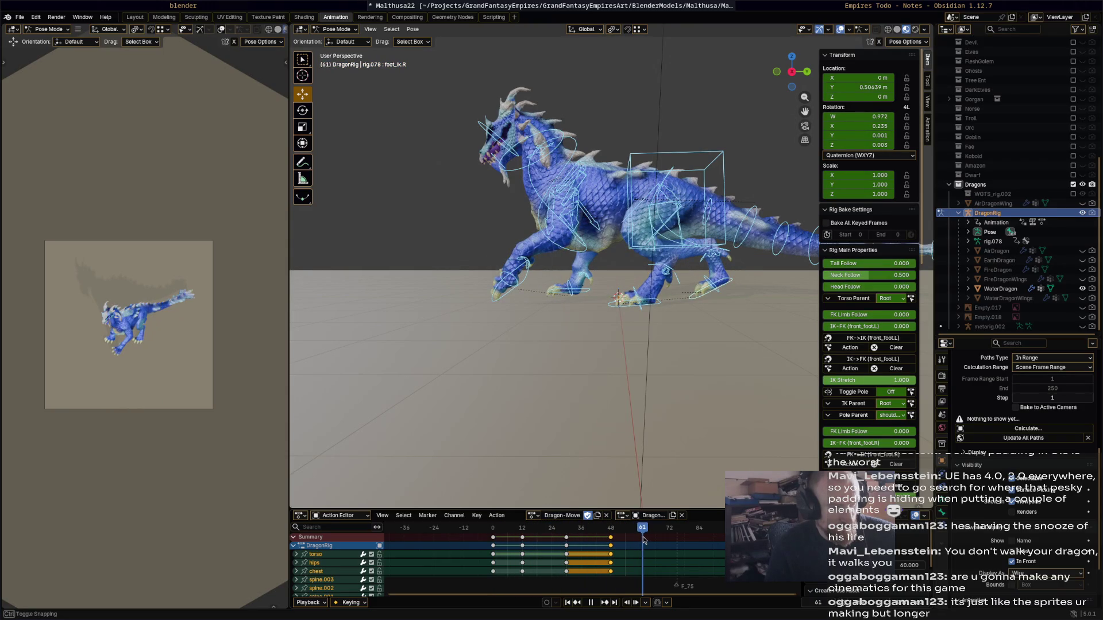
left_click_drag(638, 536, 639, 536)
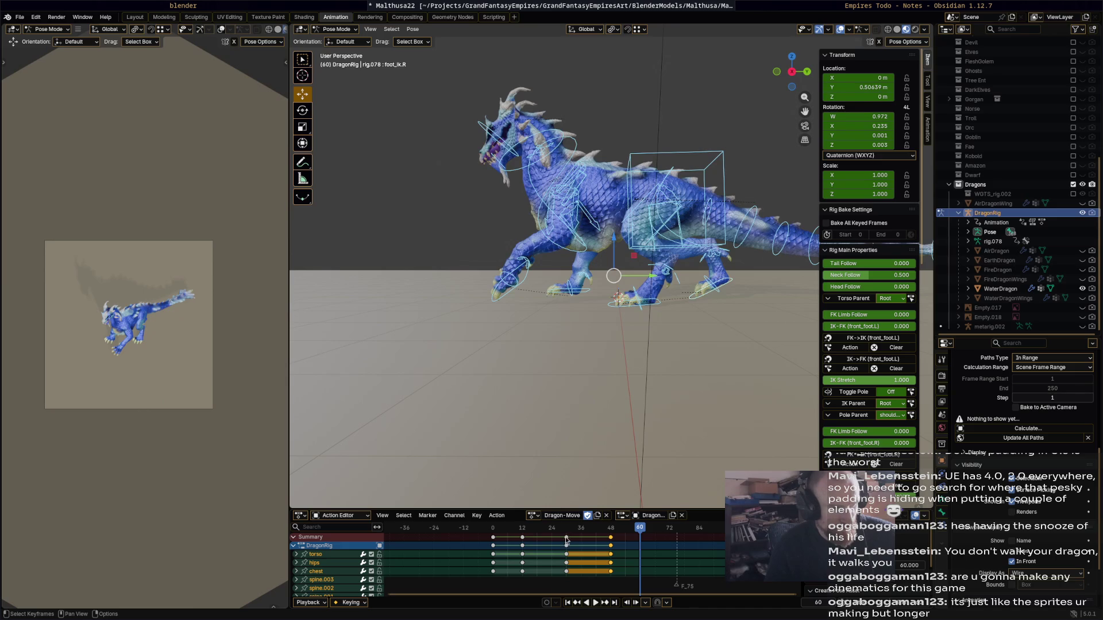
left_click_drag(564, 537, 543, 537)
mouse_move(611, 537)
left_mouse_down()
mouse_move(573, 537)
mouse_move(602, 532)
left_mouse_up()
left_click(612, 532)
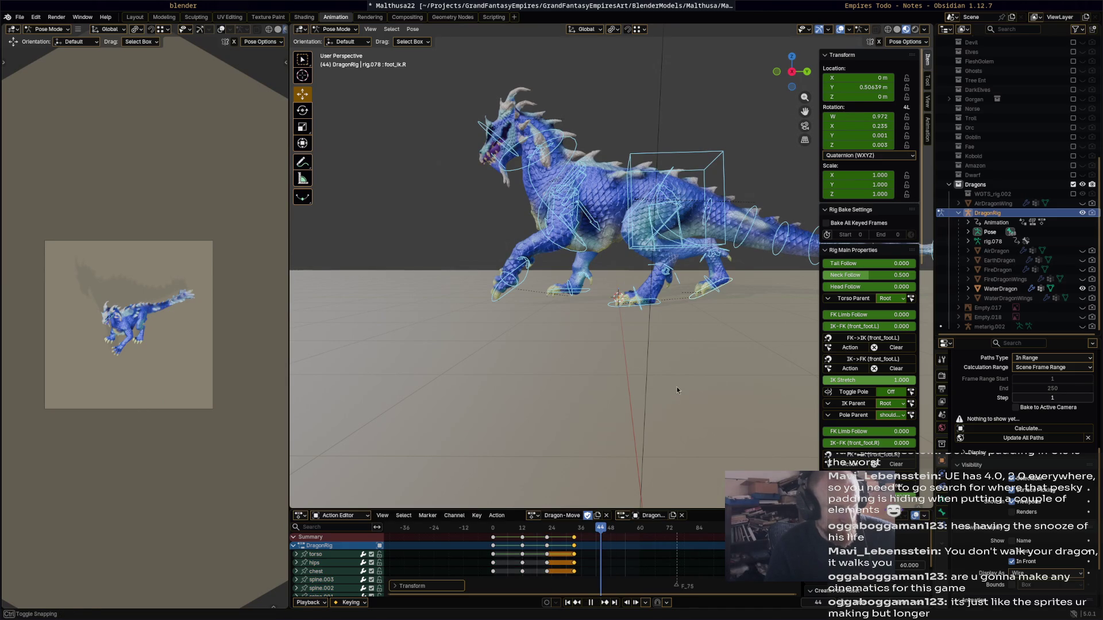
key("Escape")
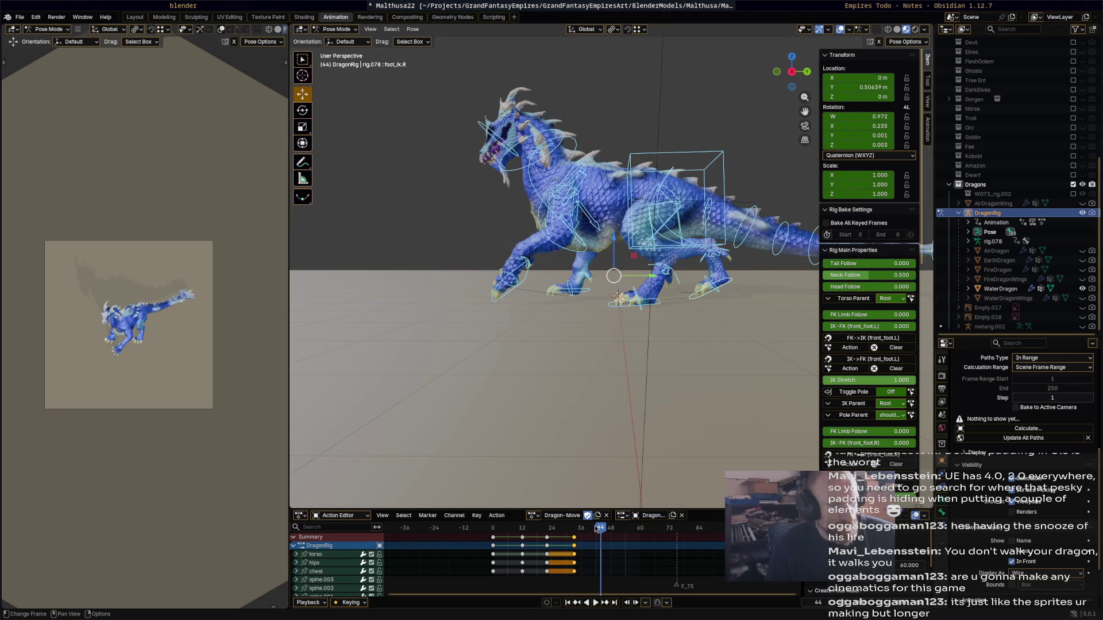
- Rotate and reposition the left front foot for the frame-44 pose
left_click(521, 287)
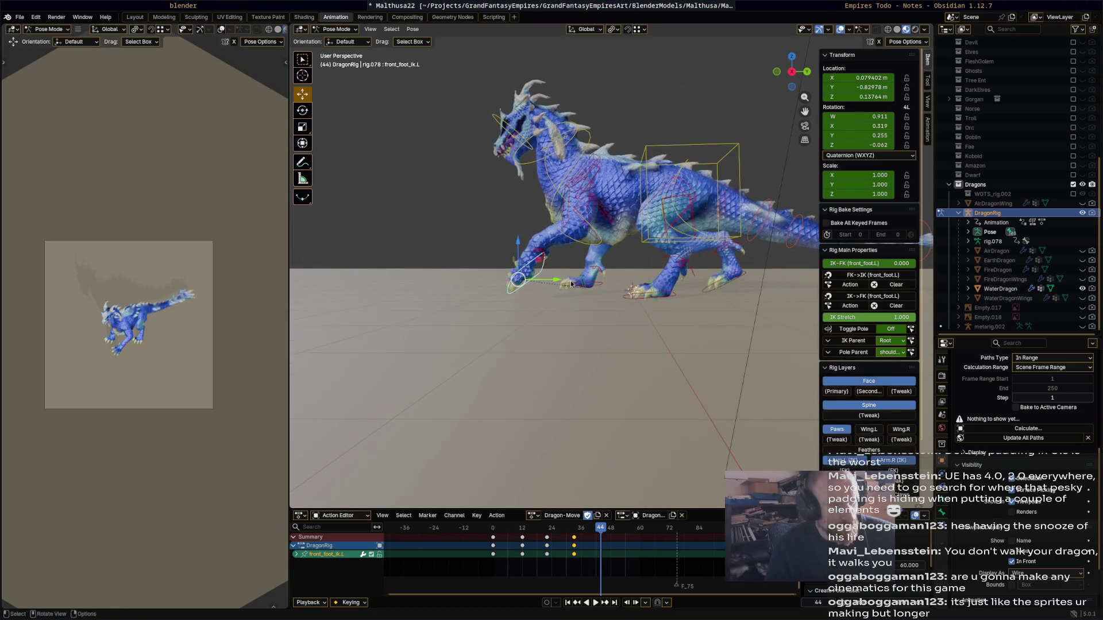
key("r")
left_click(545, 311)
key("g")
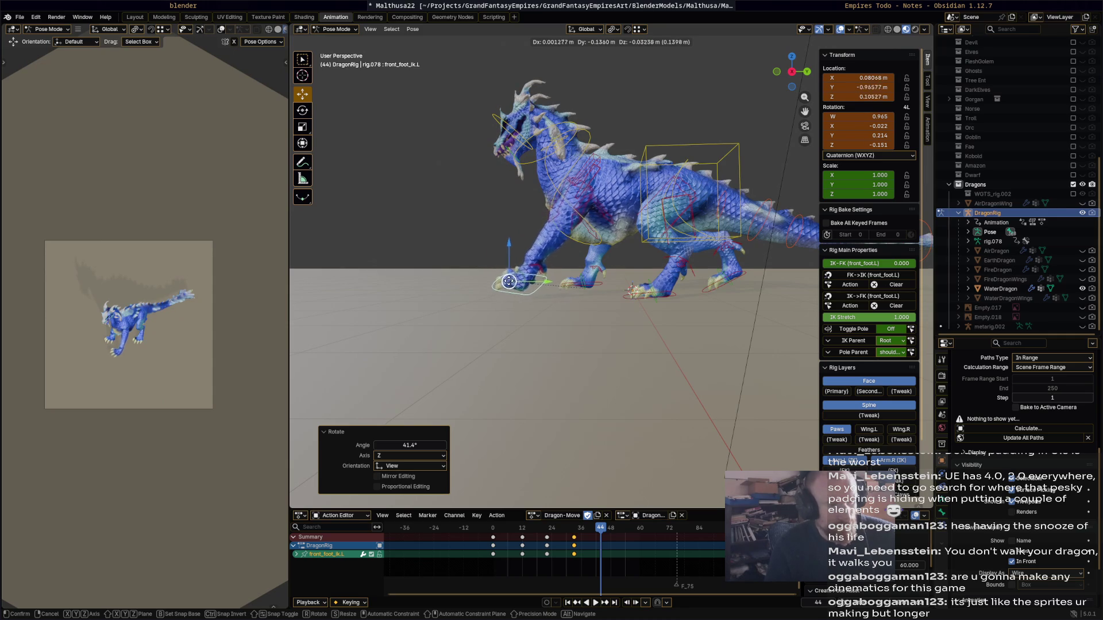
left_click(535, 309)
middle_click_drag(535, 309, 654, 323)
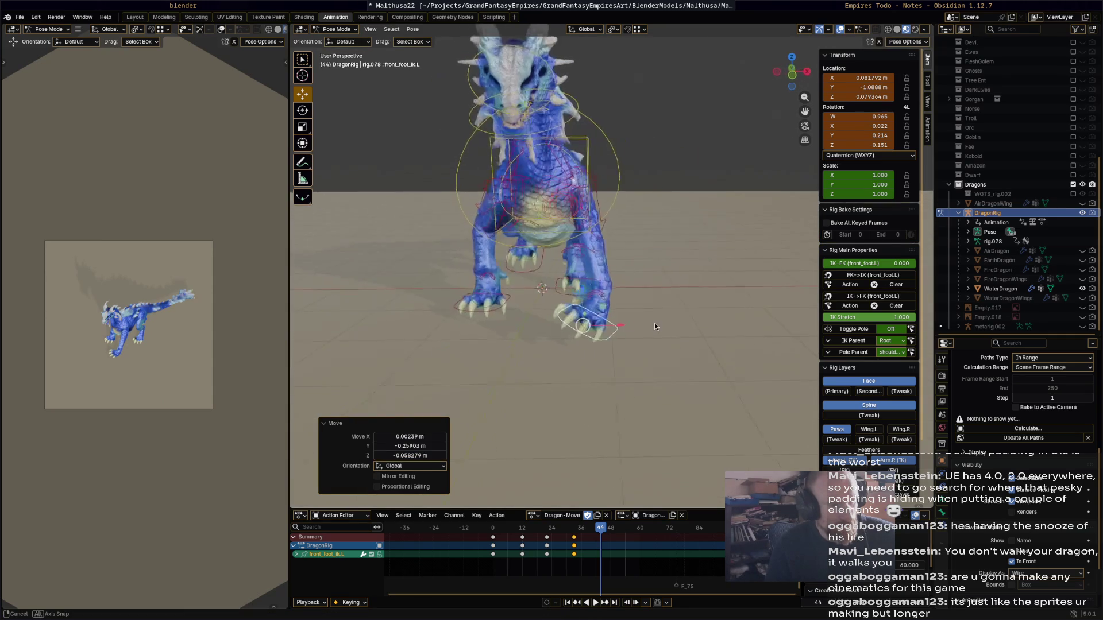
key("r")
left_click(634, 267)
- Fine-tune the left front foot's position, leaving its rotation unchanged
middle_click_drag(634, 268, 489, 287)
key("g")
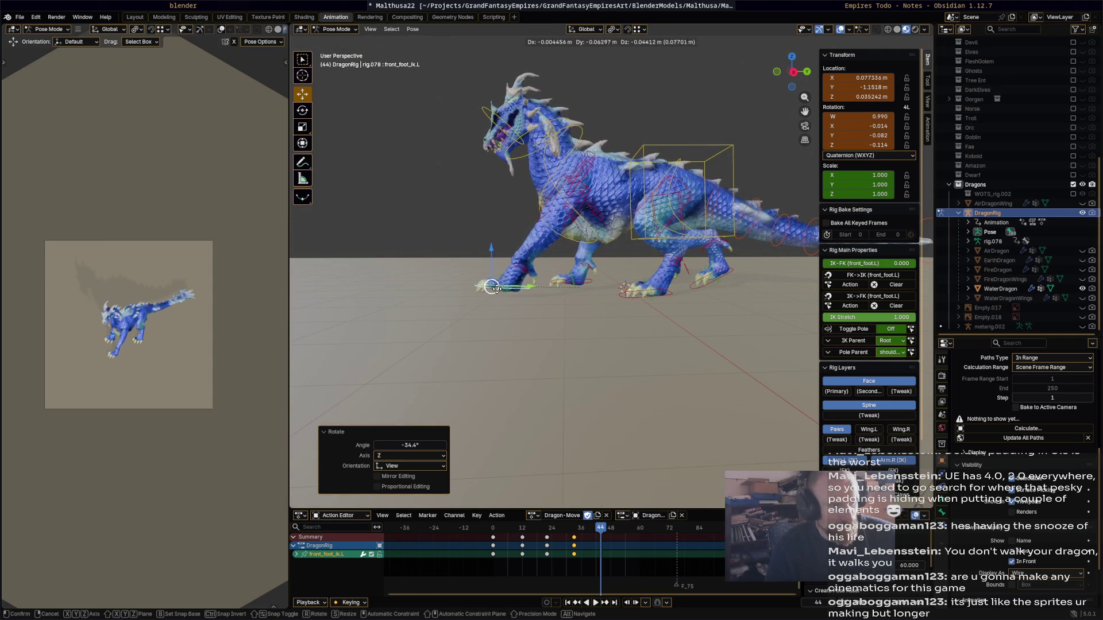
left_click(608, 329)
mouse_move(608, 329)
middle_mouse_down()
mouse_move(594, 331)
mouse_move(604, 333)
middle_mouse_up()
key("r")
right_click(596, 292)
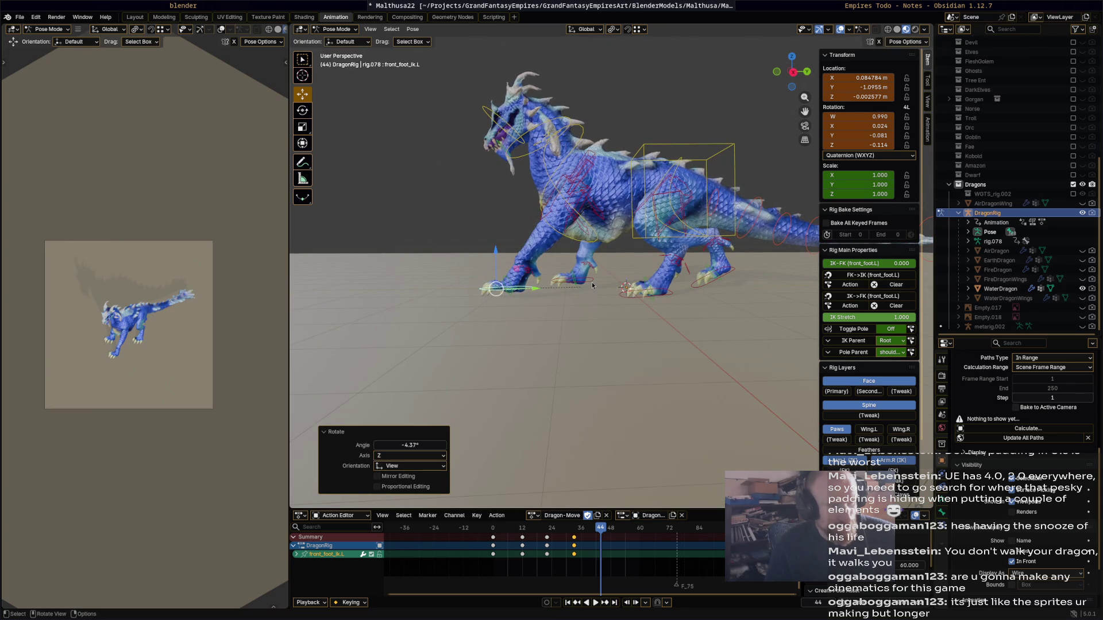
- Slide the right front foot and the left hind foot along the ground
left_click(600, 290)
left_click_drag(617, 280, 620, 281)
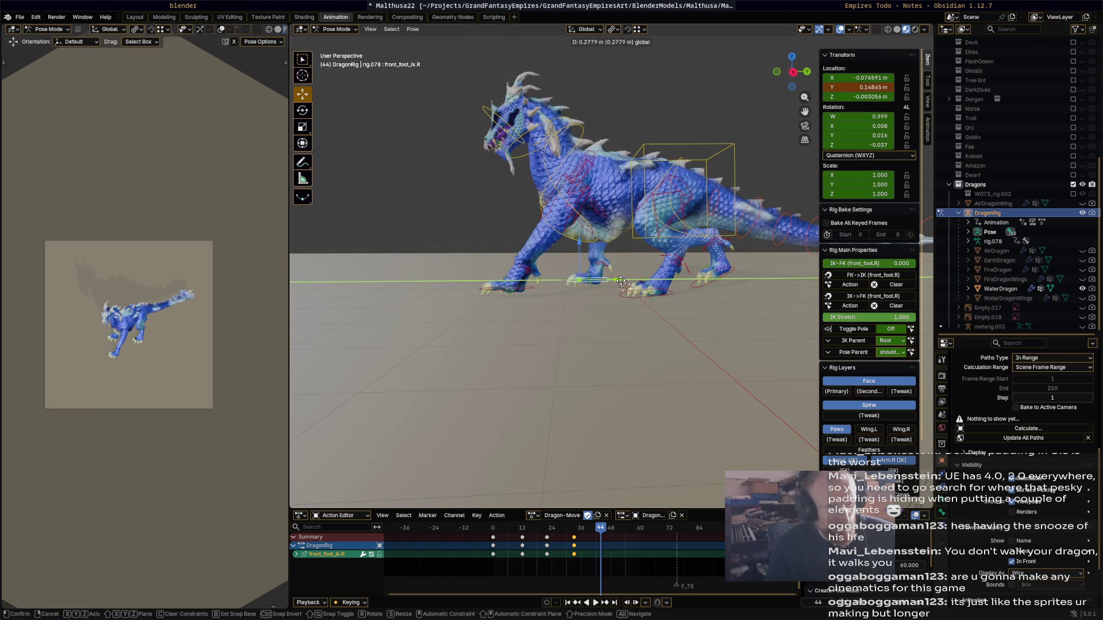
left_click_drag(687, 308, 687, 308)
middle_click_drag(694, 306, 687, 295)
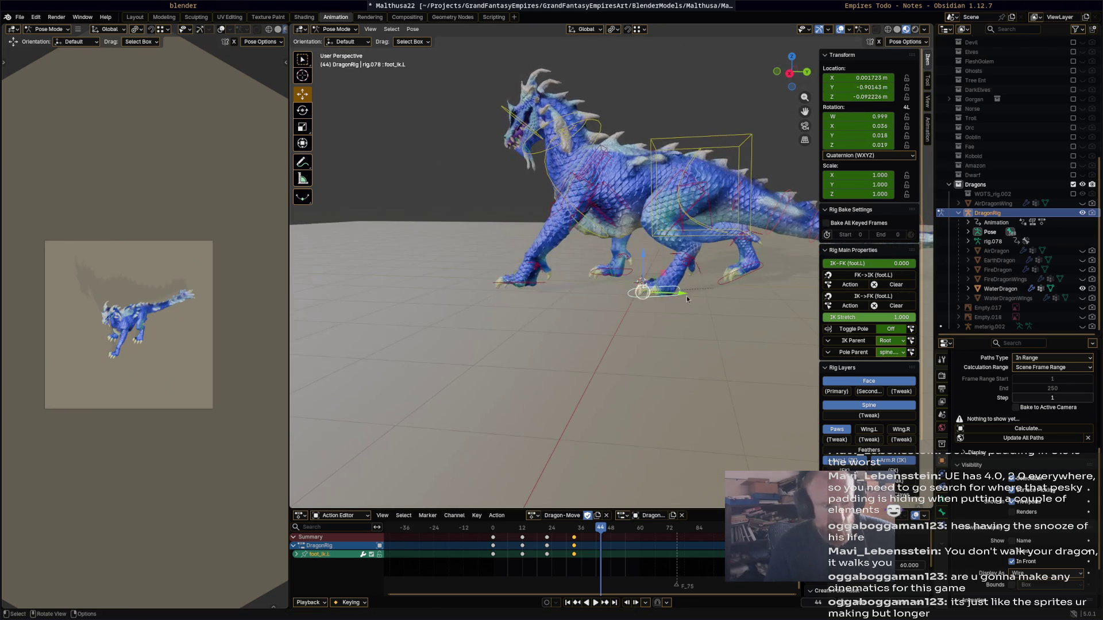
left_click(687, 291)
left_click_drag(709, 294, 754, 271)
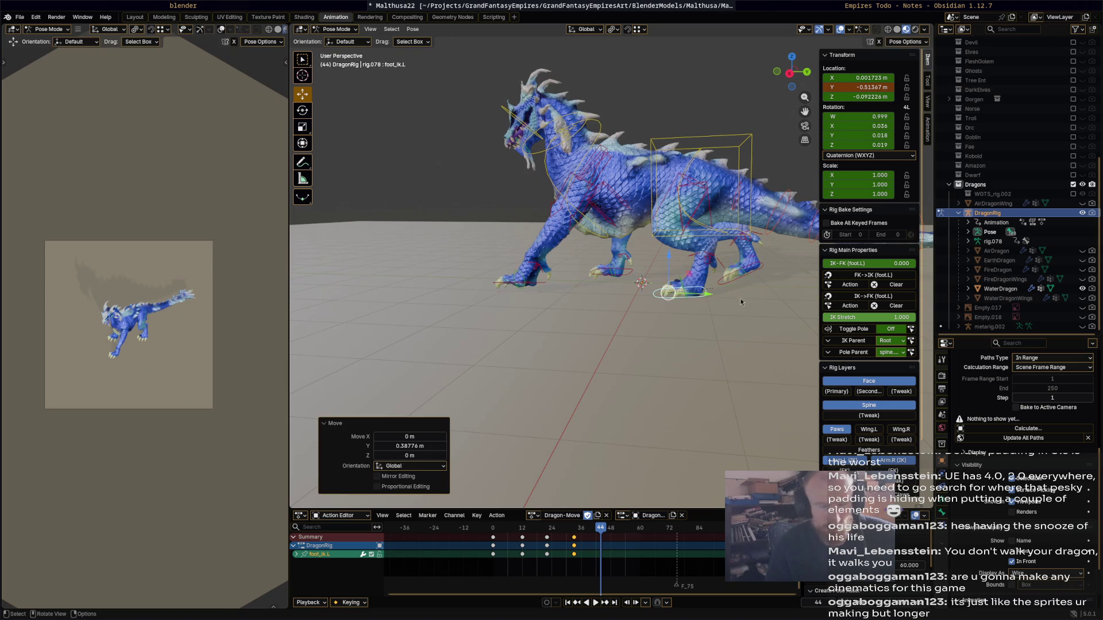
middle_click_drag(740, 302, 718, 241)
- Rotate the right hind foot, then shift it about 0.25 m back and lower
left_click(717, 241)
key("r")
left_click(714, 247)
key("g")
key("z")
left_click(715, 246)
key("g")
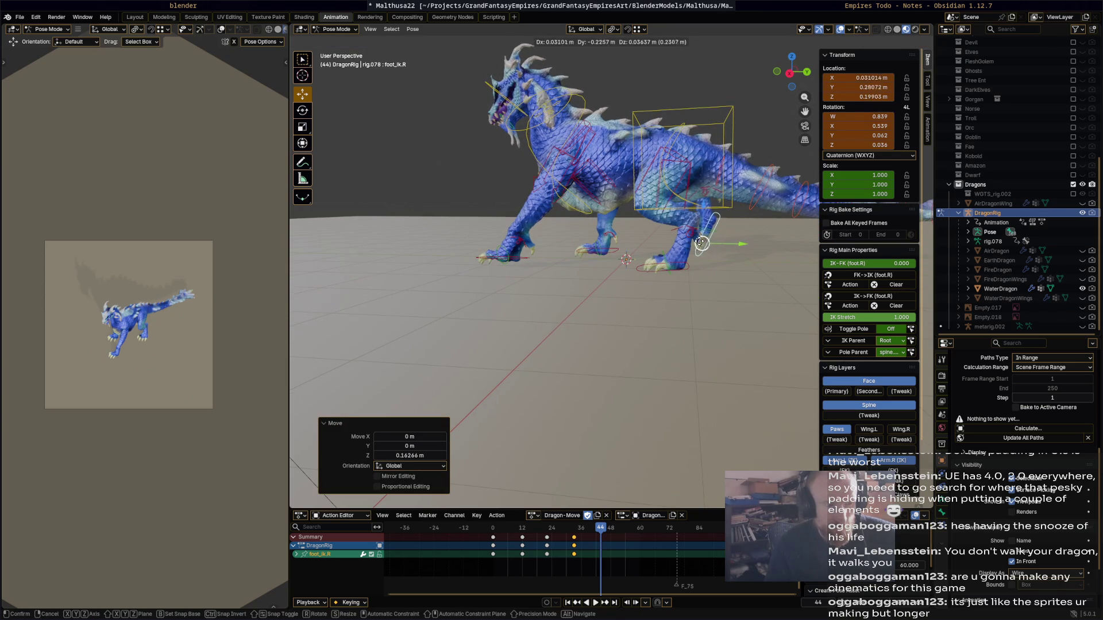
left_click(708, 321)
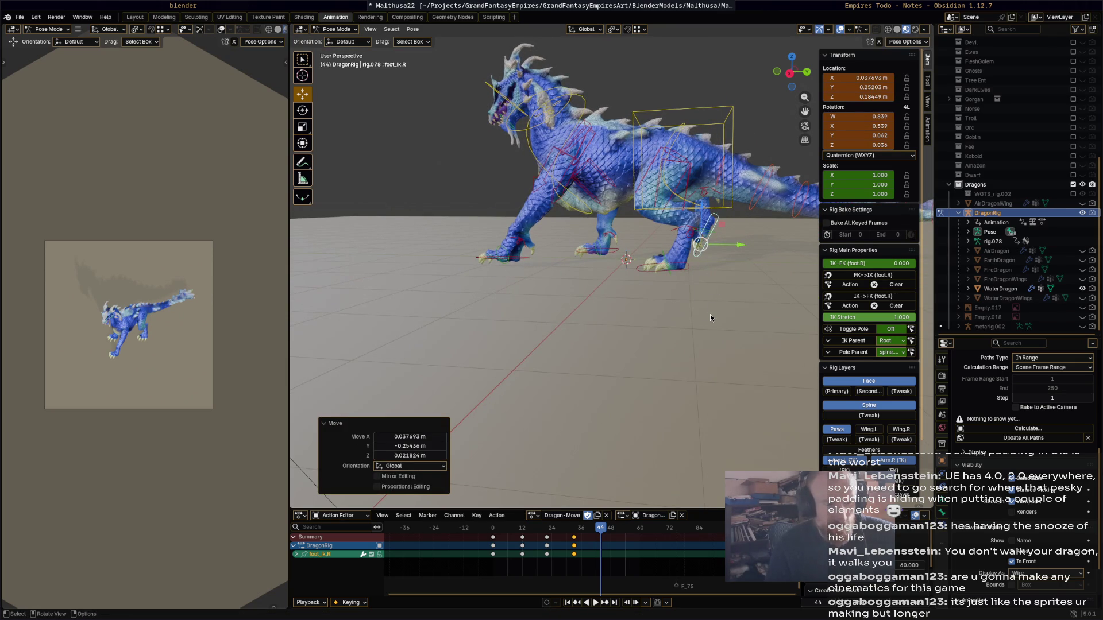
- Key all bones at frame 44 and start shifting the frame-22 keys to frame 24
key("a")
key("i")
mouse_move(608, 526)
left_mouse_down()
mouse_move(484, 547)
mouse_move(556, 540)
left_mouse_up()
left_click(554, 539)
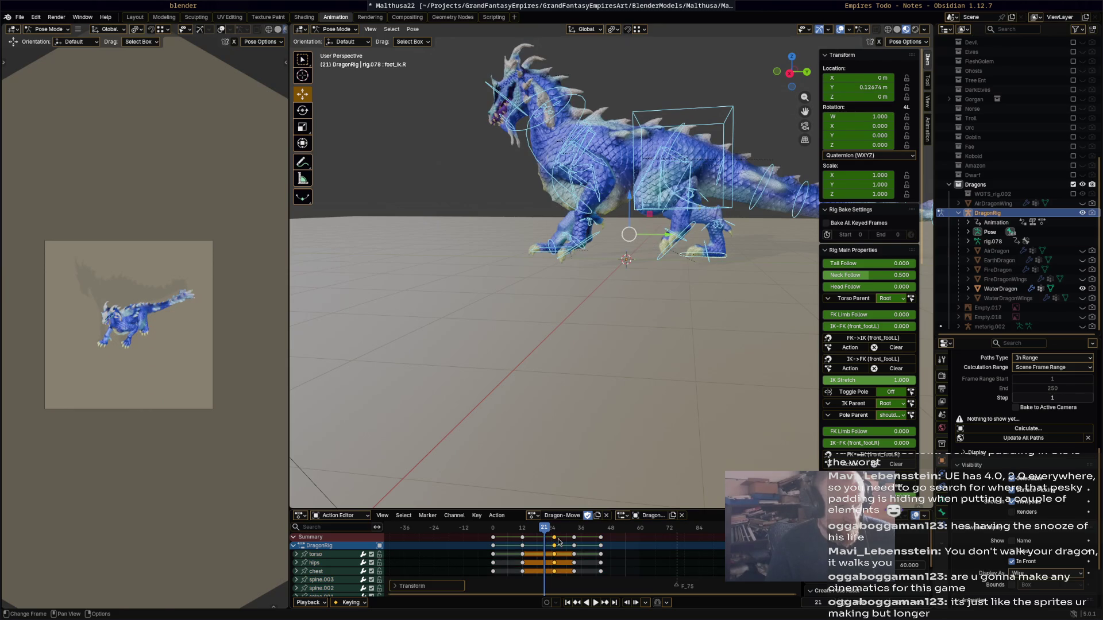
- Preview the walk cycle, stop at frame 54, and select the left front foot control
key("space")
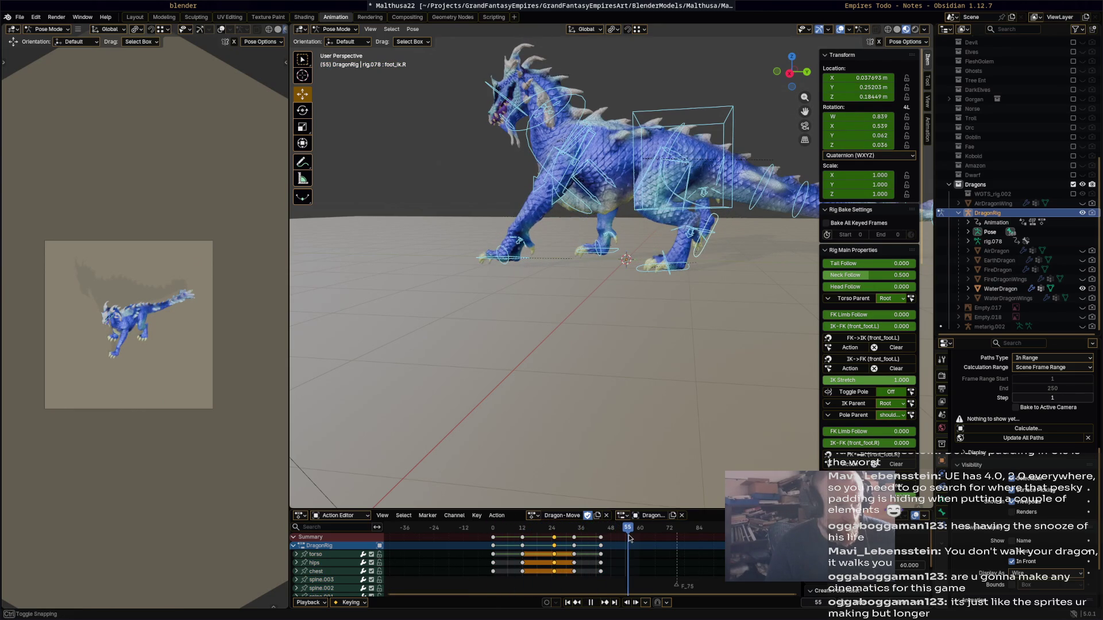
left_click_drag(629, 538, 626, 538)
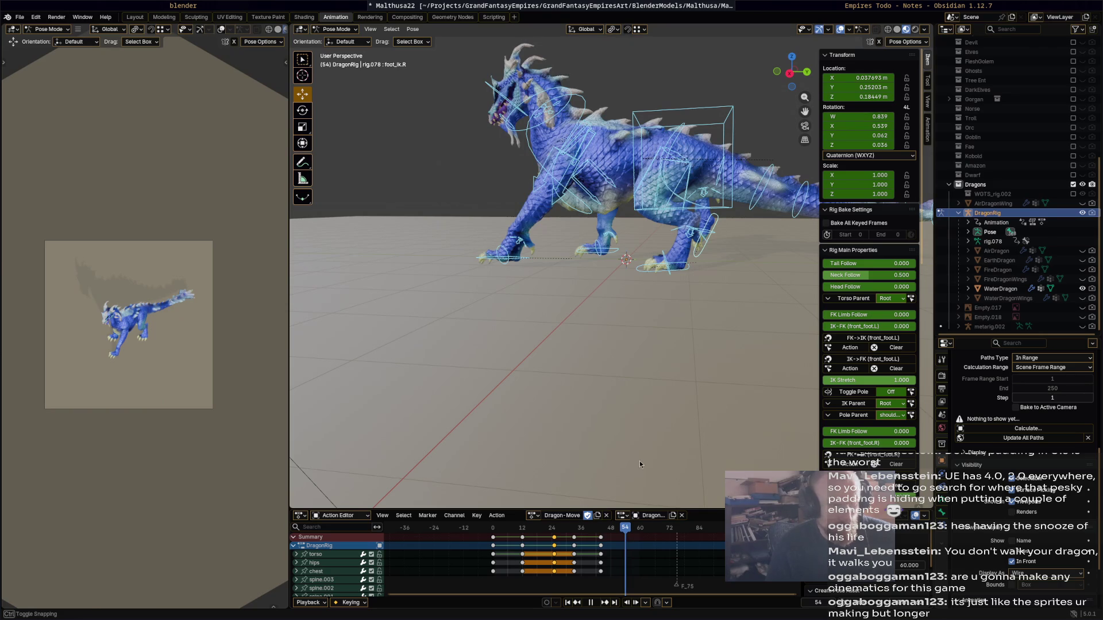
key("space")
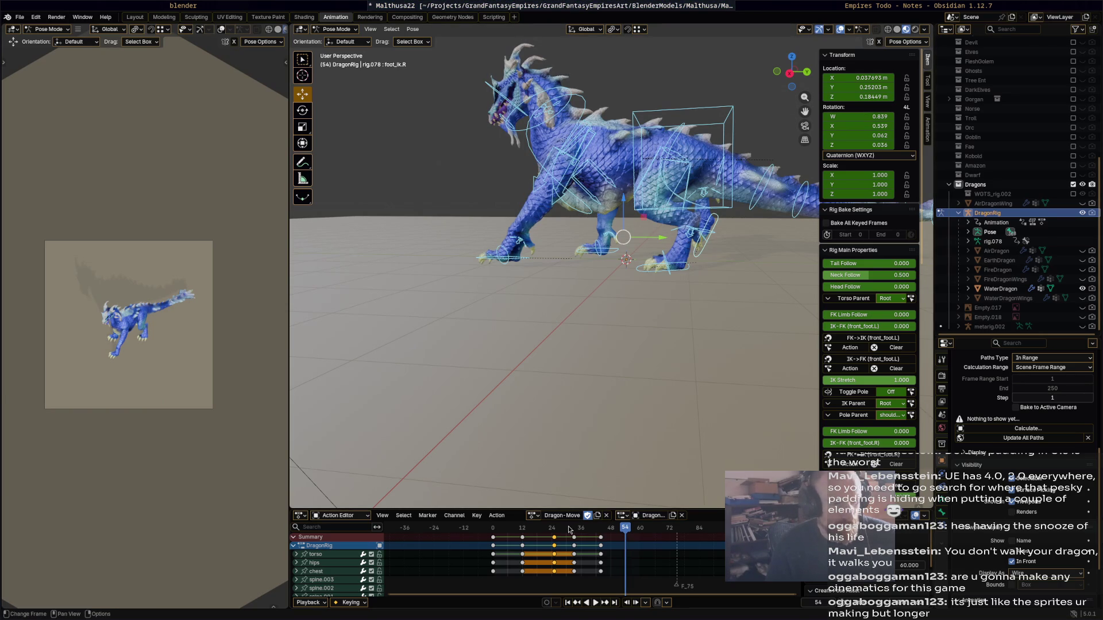
middle_click_drag(651, 345, 673, 345)
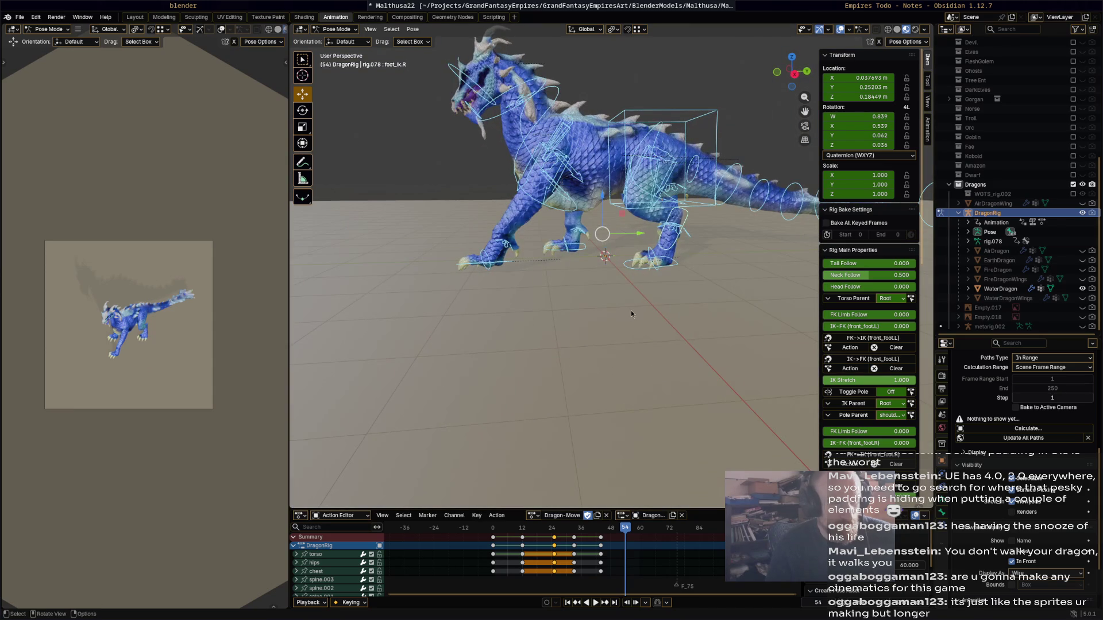
left_click(524, 268)
- Slide the left front foot forward along Y by about 0.50 m
key("g")
key("y")
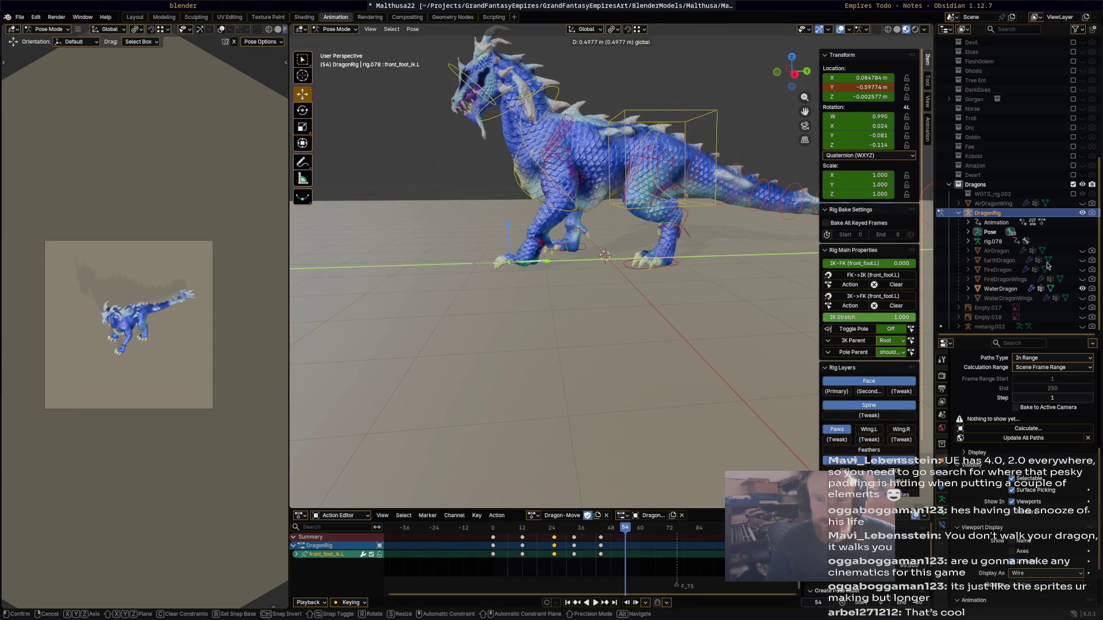
left_click(1046, 266)
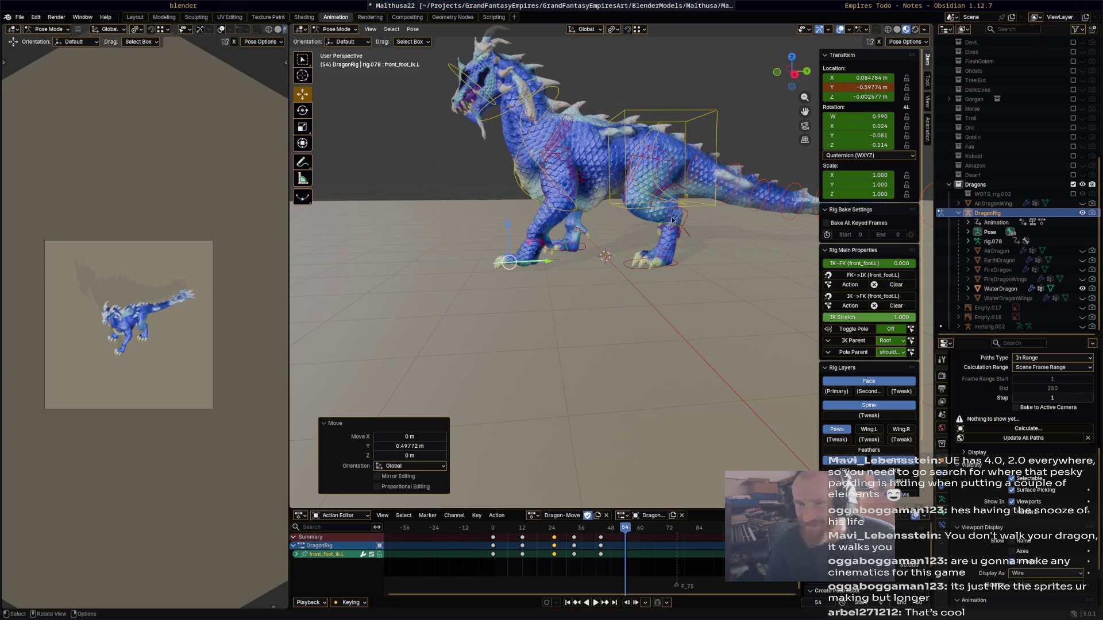
mouse_move(612, 294)
middle_mouse_down()
mouse_move(583, 294)
mouse_move(618, 298)
mouse_move(610, 277)
mouse_move(649, 351)
mouse_move(639, 352)
middle_mouse_up()
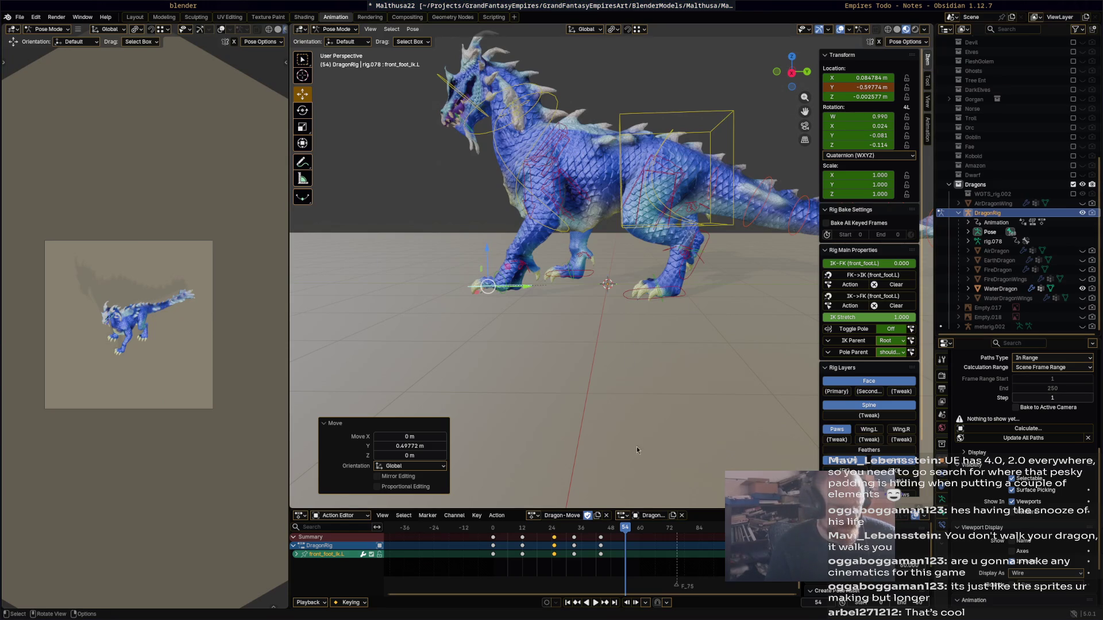
middle_click_drag(583, 374, 609, 342)
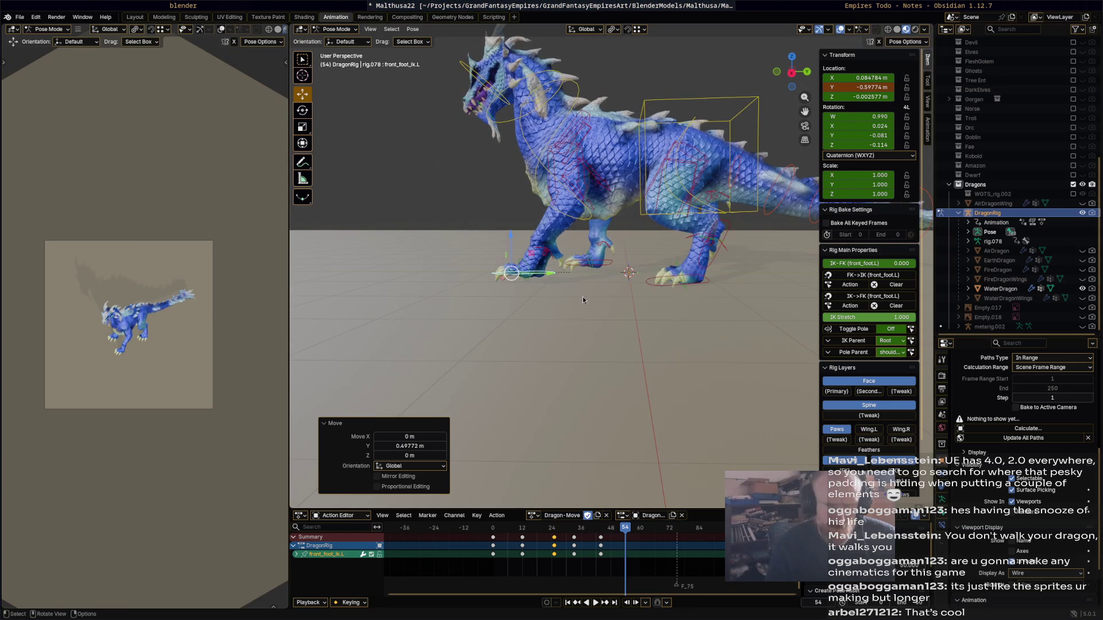
- Turn the right front foot about 57°, pull it back along Y, and raise it slightly
left_click(610, 268)
key("r")
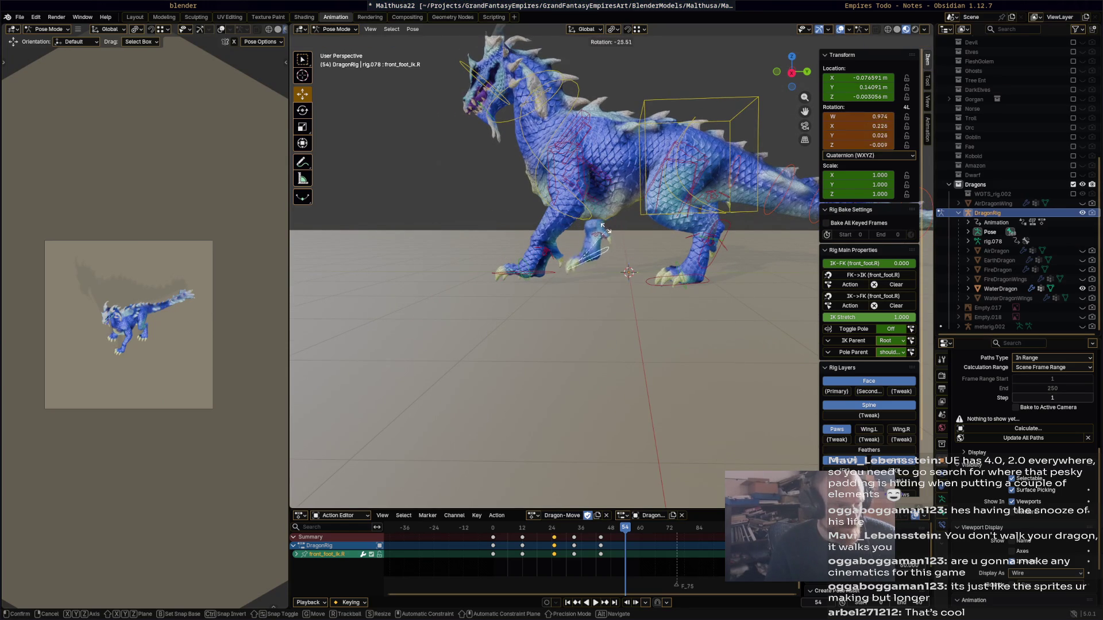
left_click(584, 256)
key("g")
key("y")
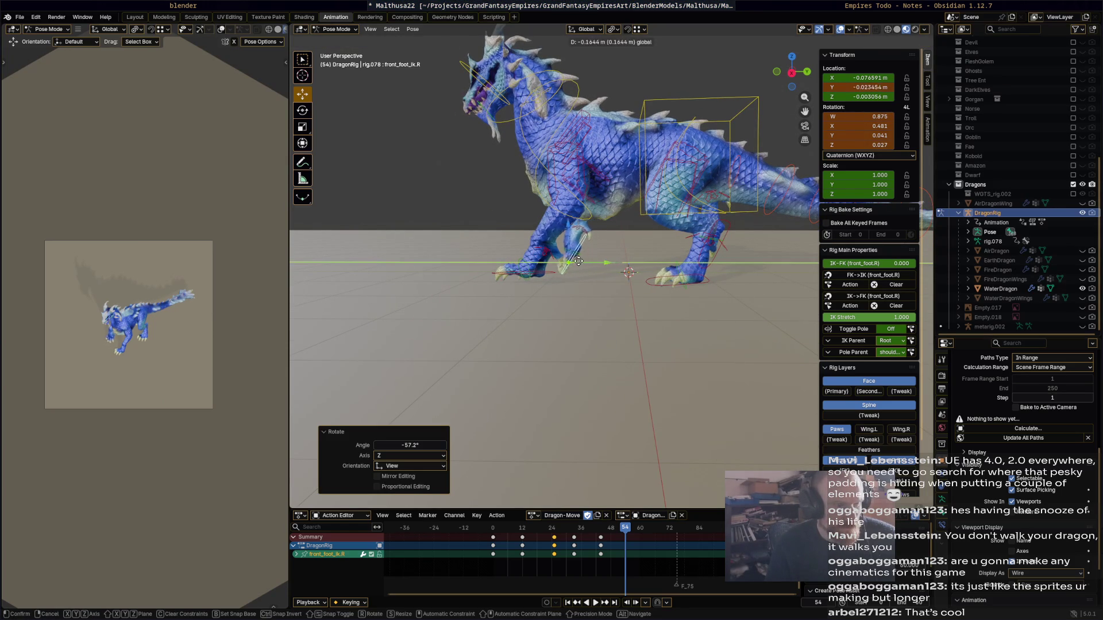
left_click(566, 266)
key("g")
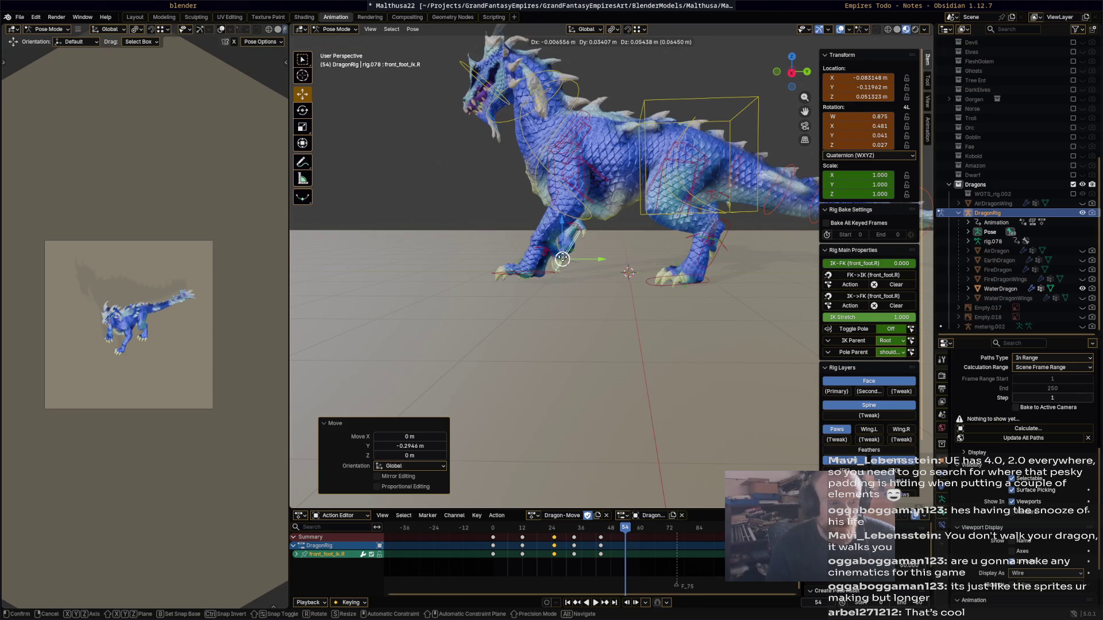
left_click(616, 279)
middle_click_drag(616, 278, 628, 293)
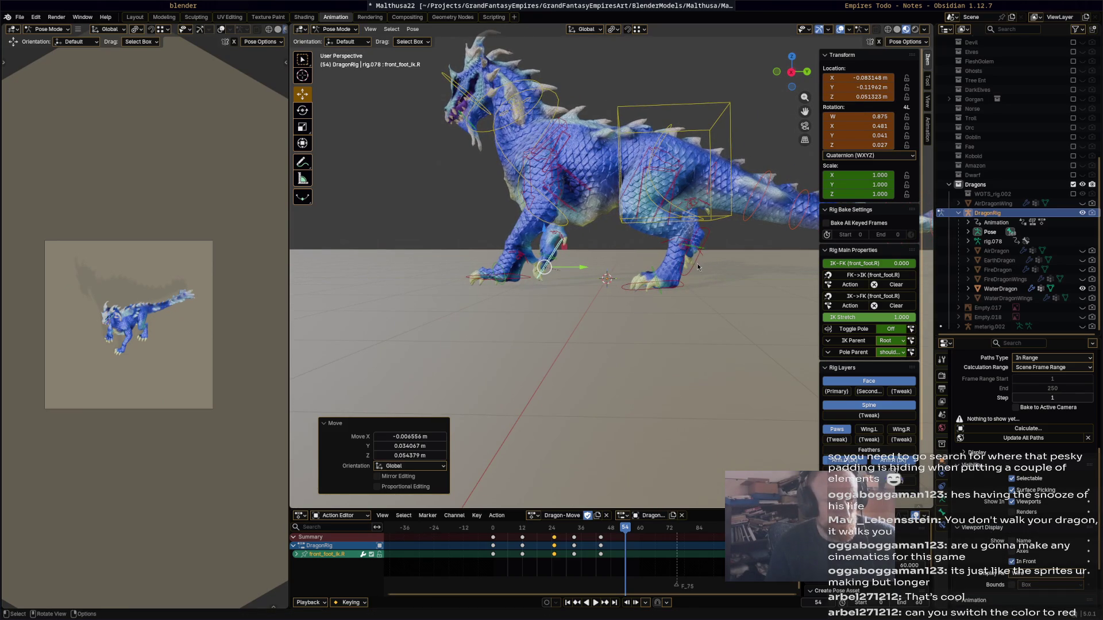
- Rotate the right hind foot 51.5°
left_click(691, 264)
key("g")
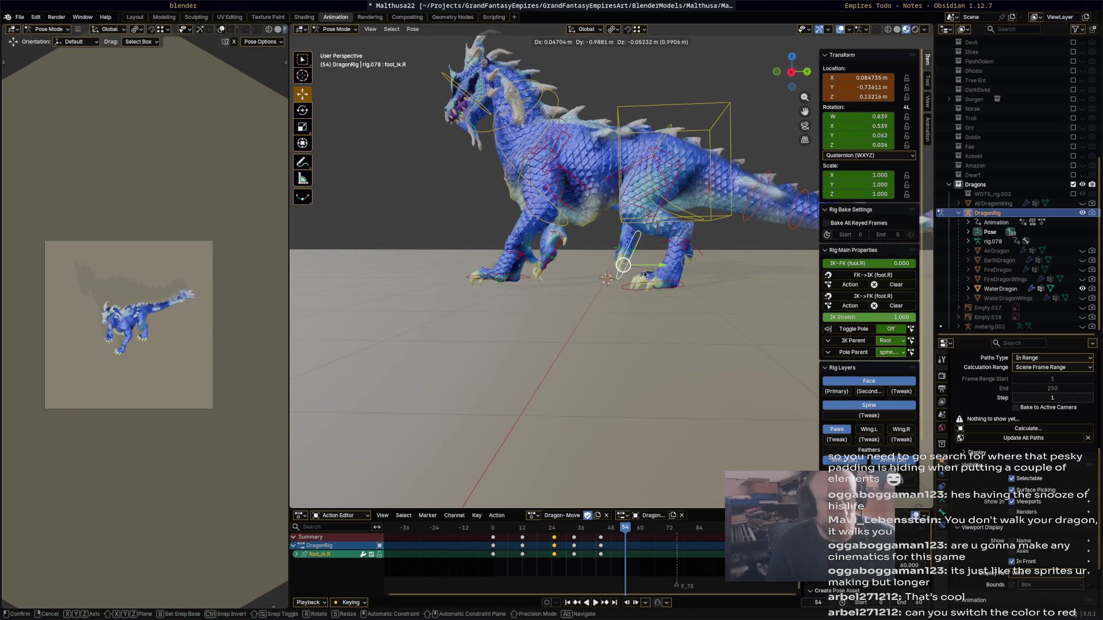
key("r")
left_click(644, 274)
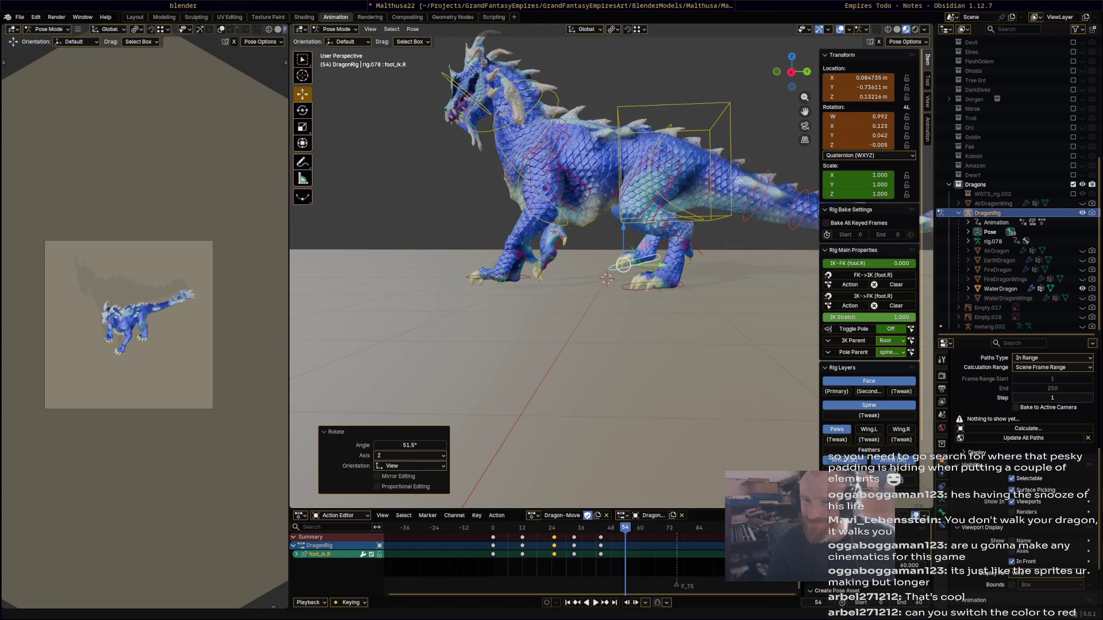
- Hide WaterDragon and show FireDragon in the Outliner, then recentre the view
left_click(1083, 290)
left_click(1082, 269)
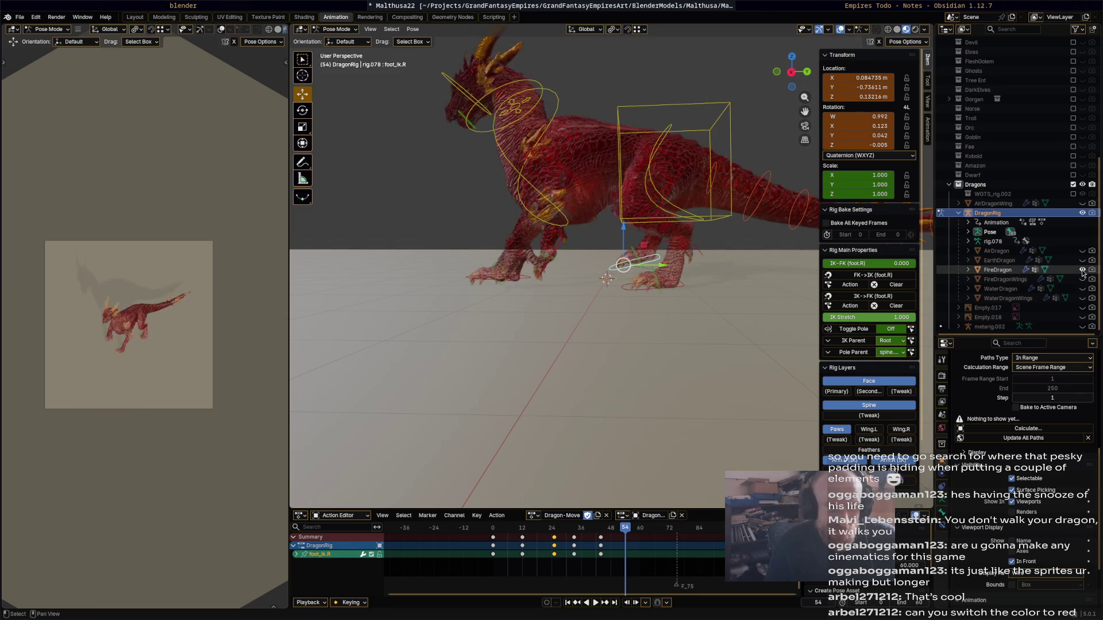
middle_click_drag(611, 302, 667, 285, "shift")
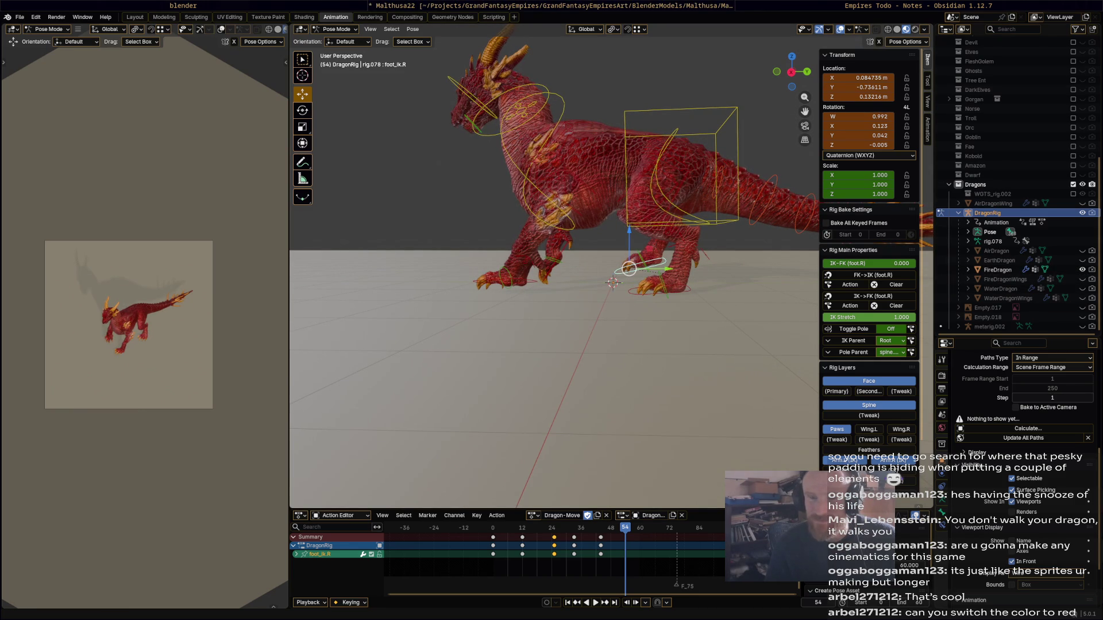
- Reposition the right hind foot and rotate it about 18.7°
left_click_drag(634, 271, 613, 278)
left_click(745, 290)
key("r")
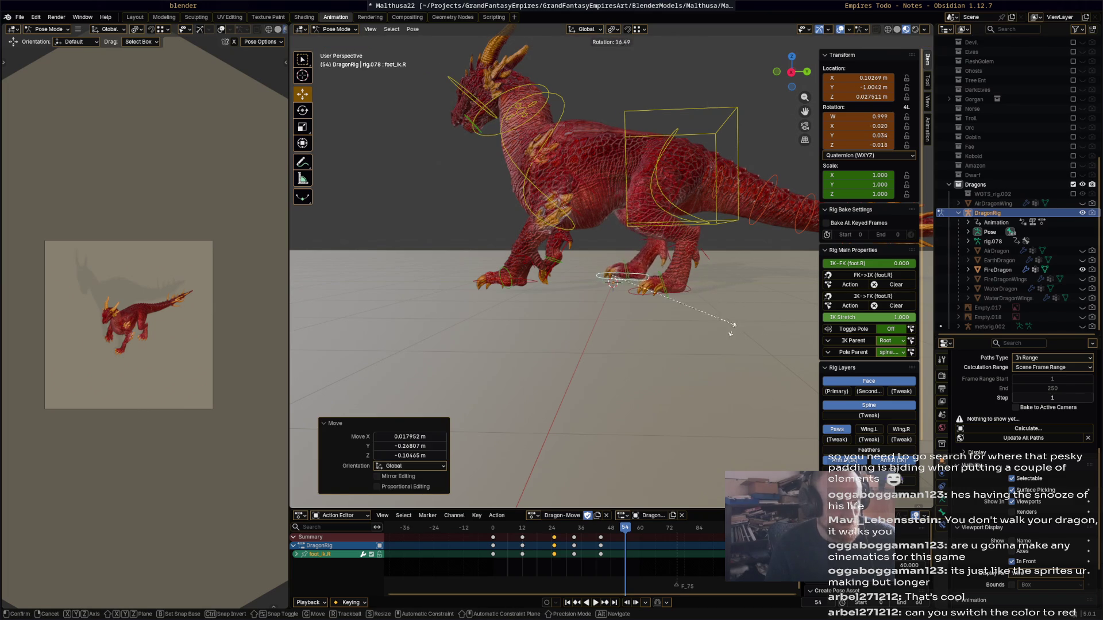
left_click(729, 332)
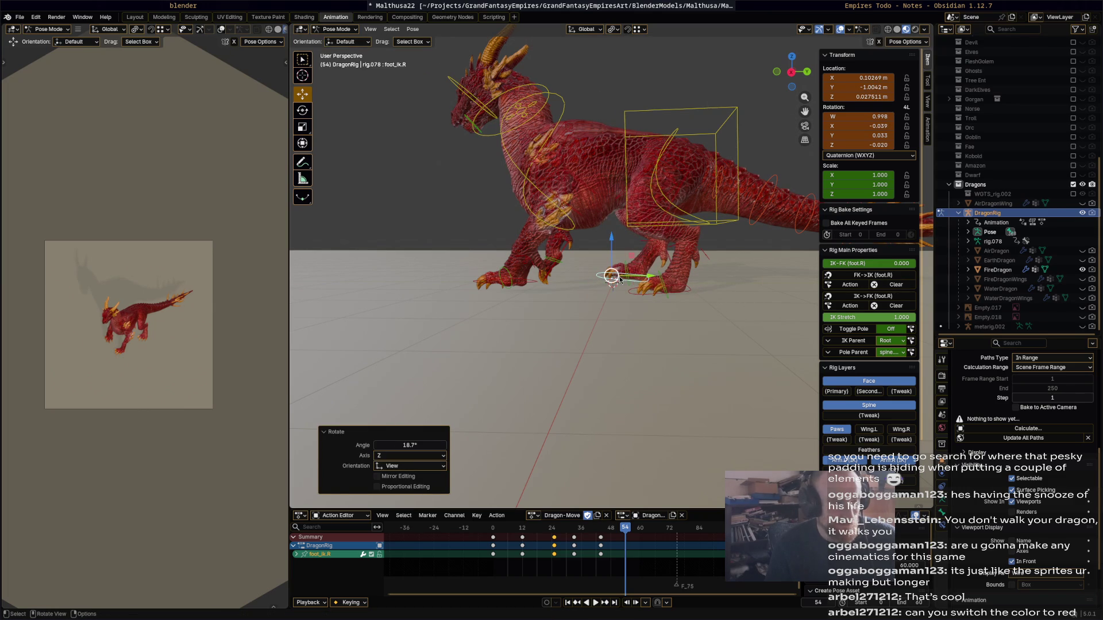
left_click_drag(619, 279, 600, 270)
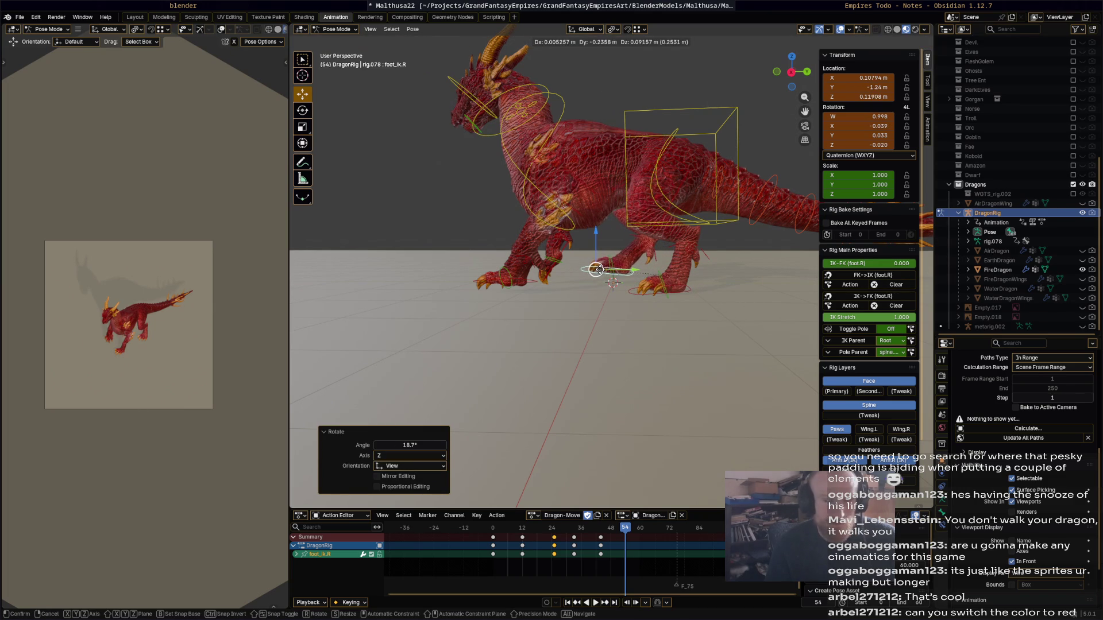
left_click(701, 297)
- Slide the left hind foot along Y and key all bones at frame 54
left_click(694, 294)
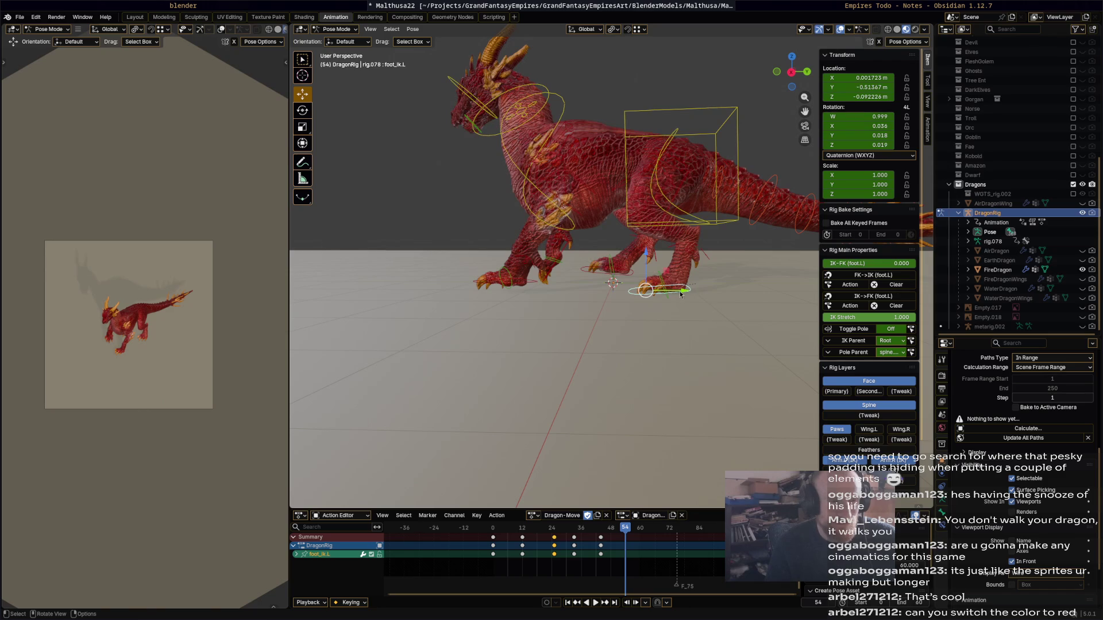
key("g")
key("y")
mouse_move(706, 291)
left_click(670, 323)
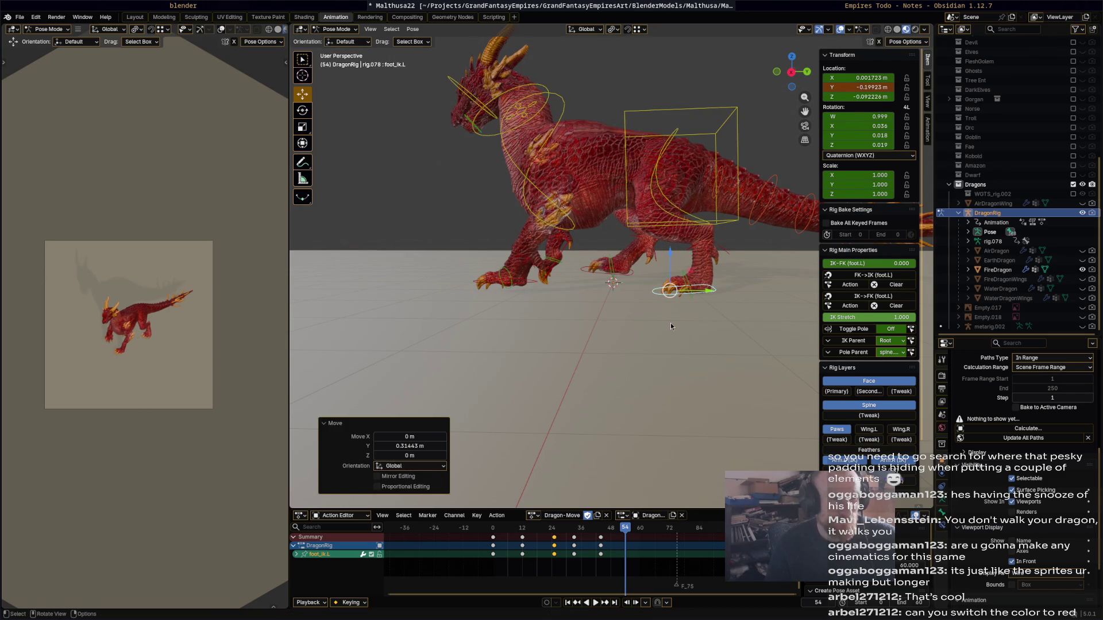
key("a")
key("i")
- Copy the frame 0 starting pose and paste it at frame 70
mouse_move(485, 529)
left_mouse_down()
mouse_move(665, 545)
mouse_move(439, 546)
mouse_move(677, 552)
left_mouse_up()
key("alt+a")
left_click(493, 540)
key("ctrl+v")
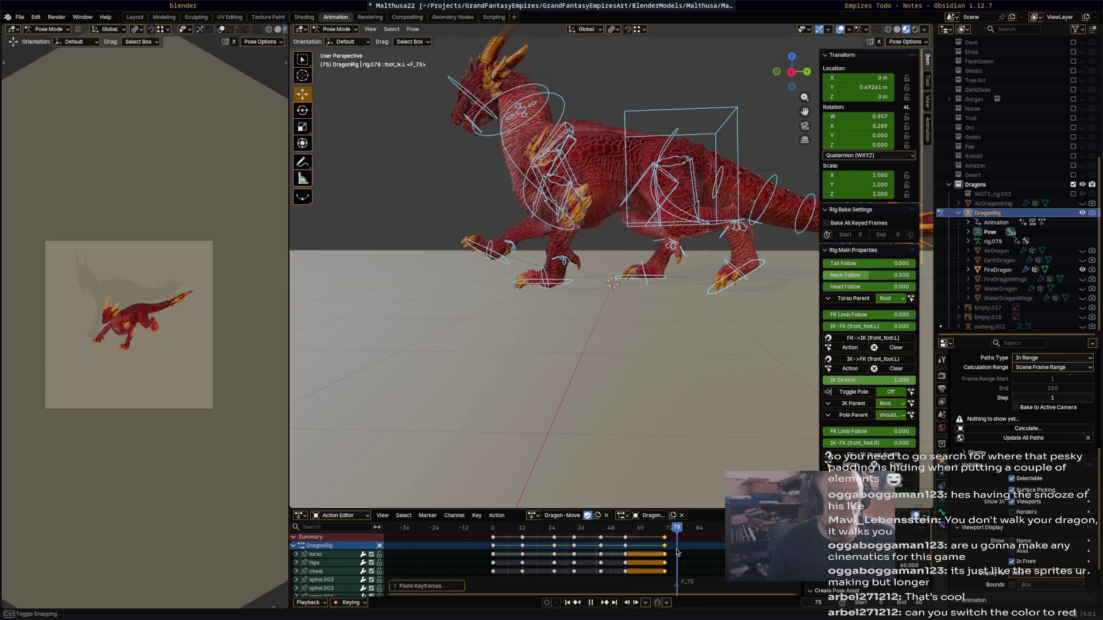
- Set the animation end frame to 72 and shift the closing keys two frames later
key("space")
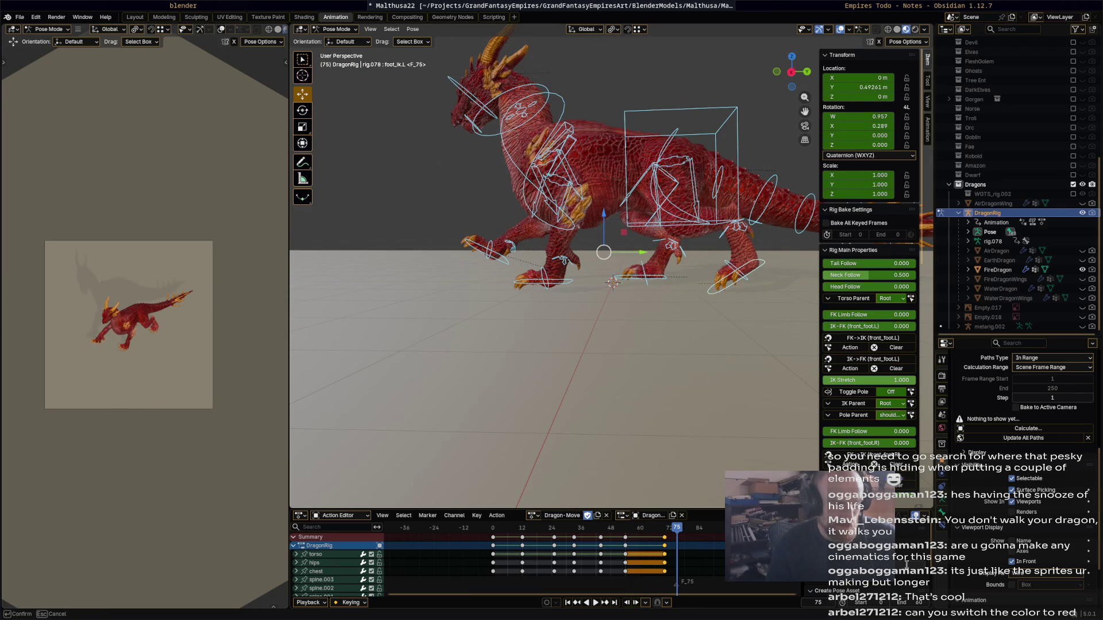
left_click(914, 601)
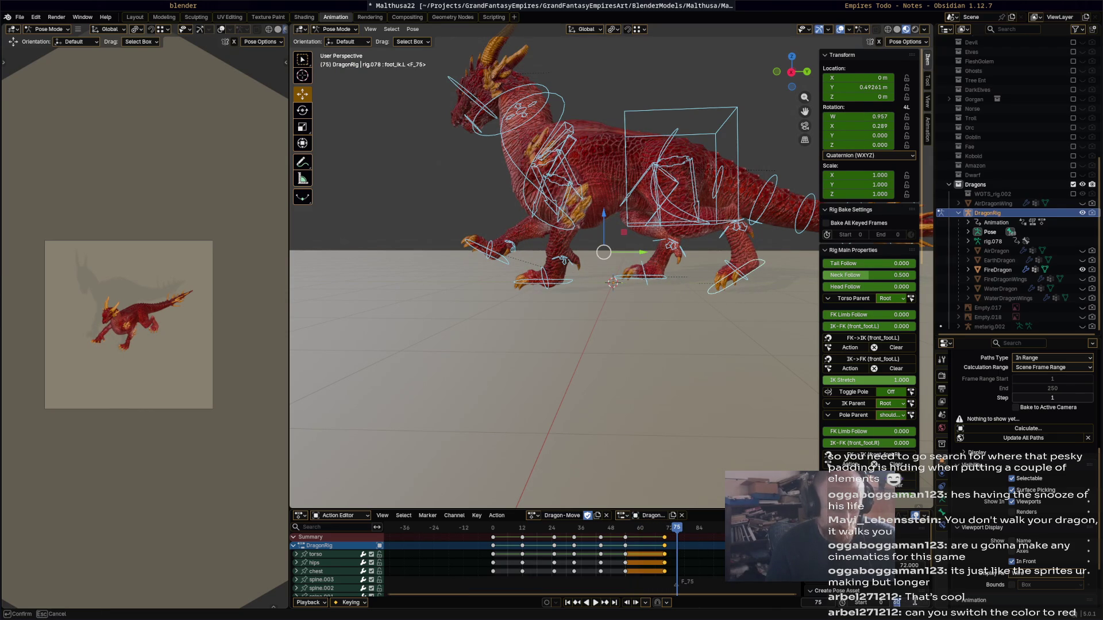
key("Return")
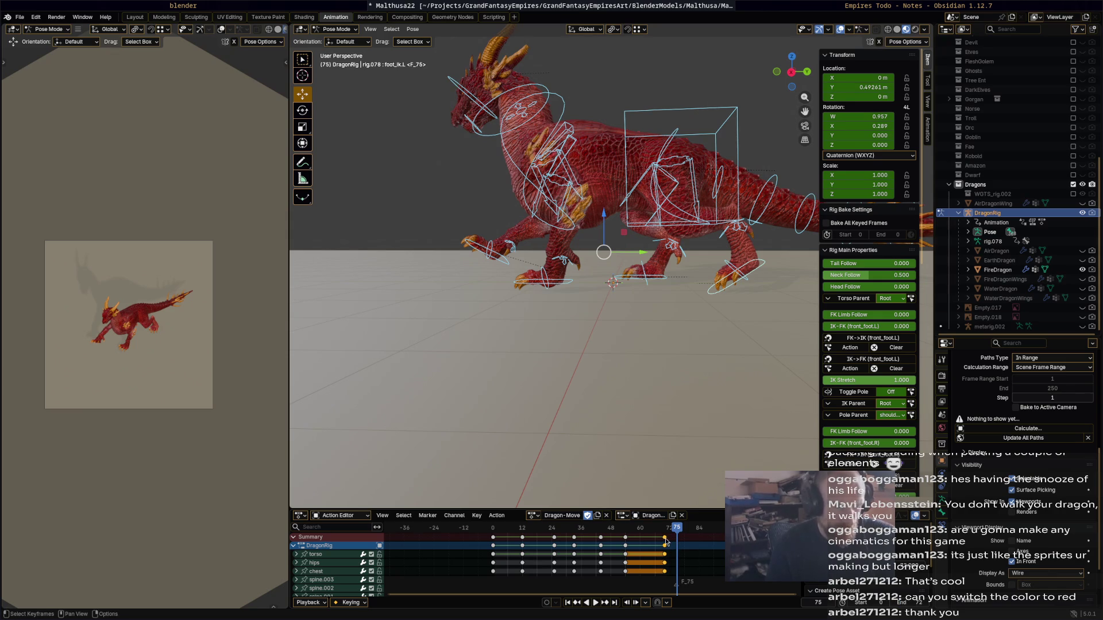
left_click_drag(666, 537, 493, 534)
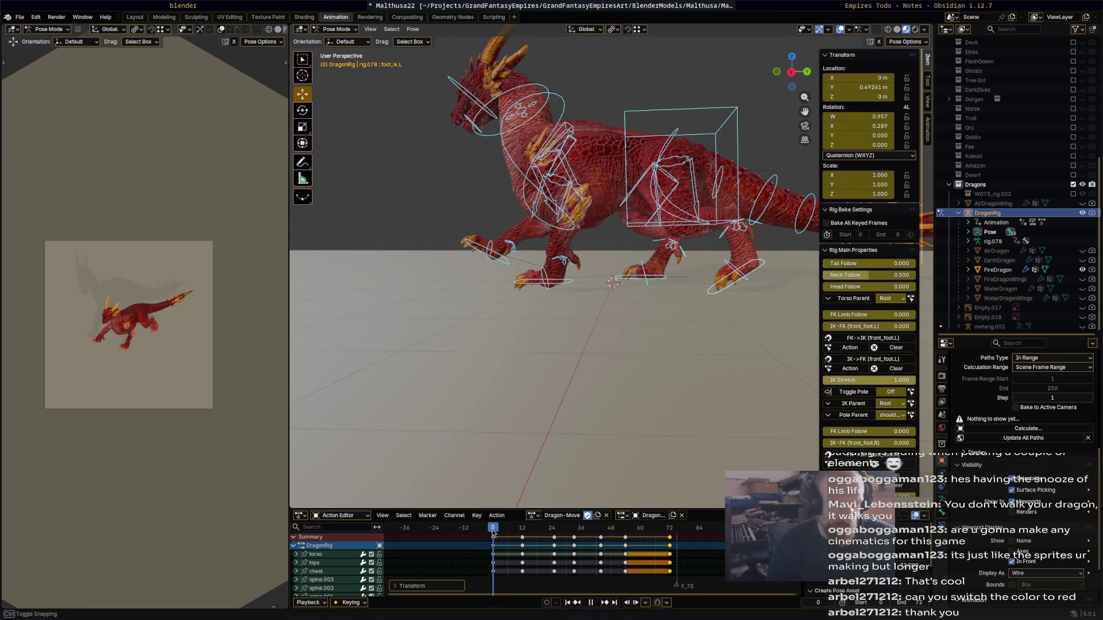
- Play and scrub the walk cycle to check that it loops through frame 72
key("space")
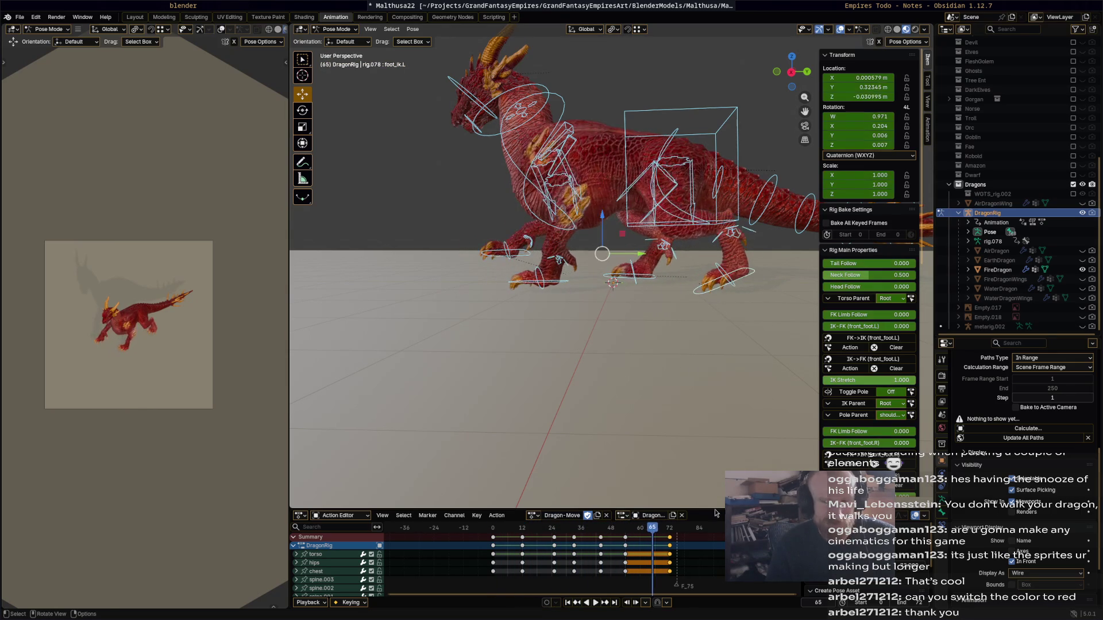
mouse_move(576, 545)
left_mouse_down()
mouse_move(505, 546)
mouse_move(634, 547)
mouse_move(506, 547)
left_mouse_up()
key("space")
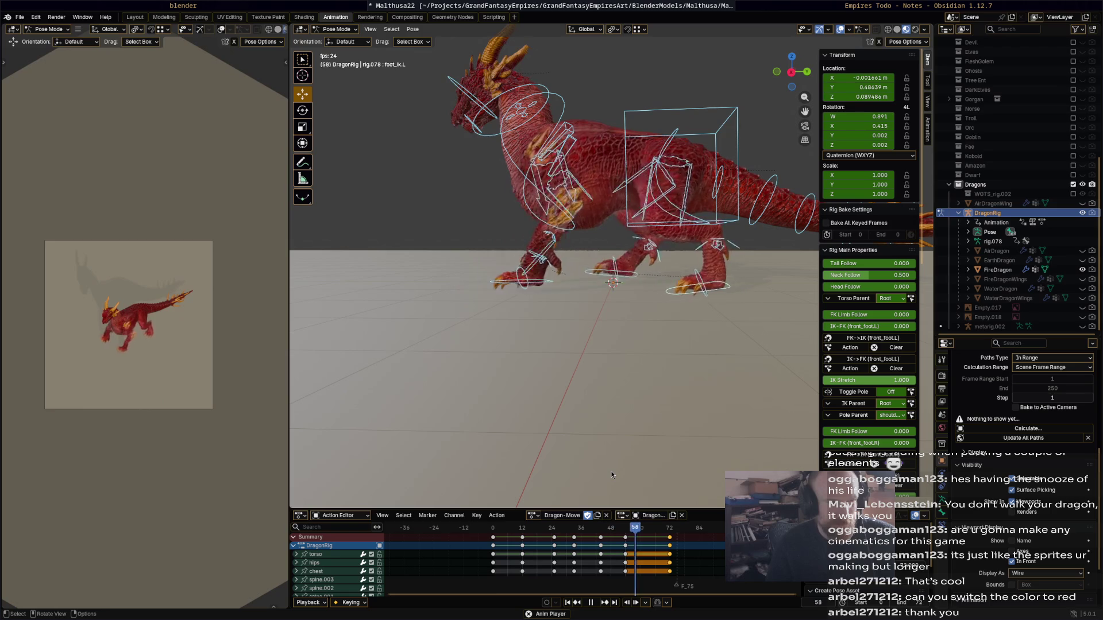
key("space")
mouse_move(612, 534)
left_mouse_down()
mouse_move(674, 536)
mouse_move(608, 537)
mouse_move(639, 533)
left_mouse_up()
left_click_drag(525, 536, 493, 539)
key("space")
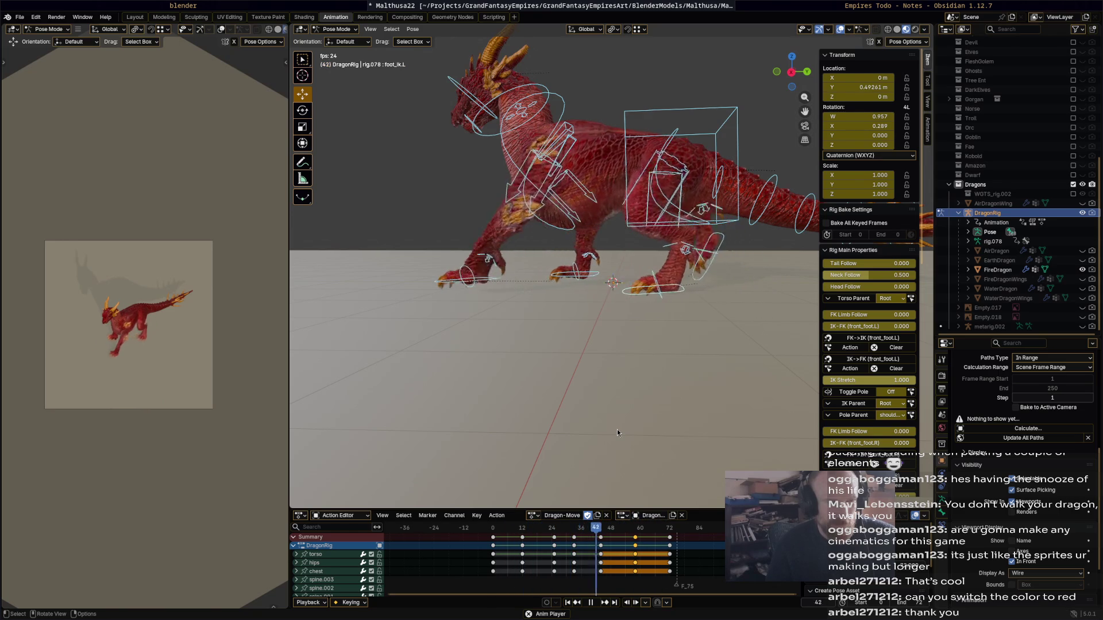
key("space")
mouse_move(628, 529)
left_mouse_down()
mouse_move(591, 533)
mouse_move(656, 544)
mouse_move(637, 542)
left_mouse_up()
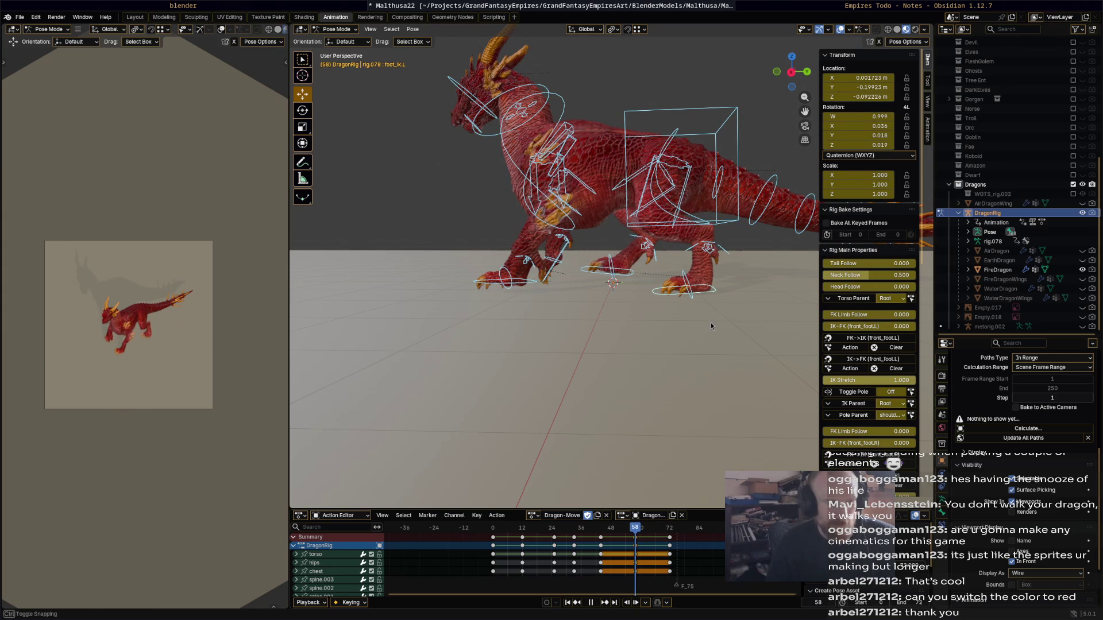
- Slide the left hind foot along Y at frame 58, auto-keying it
left_click(708, 293)
left_click_drag(711, 288, 727, 288)
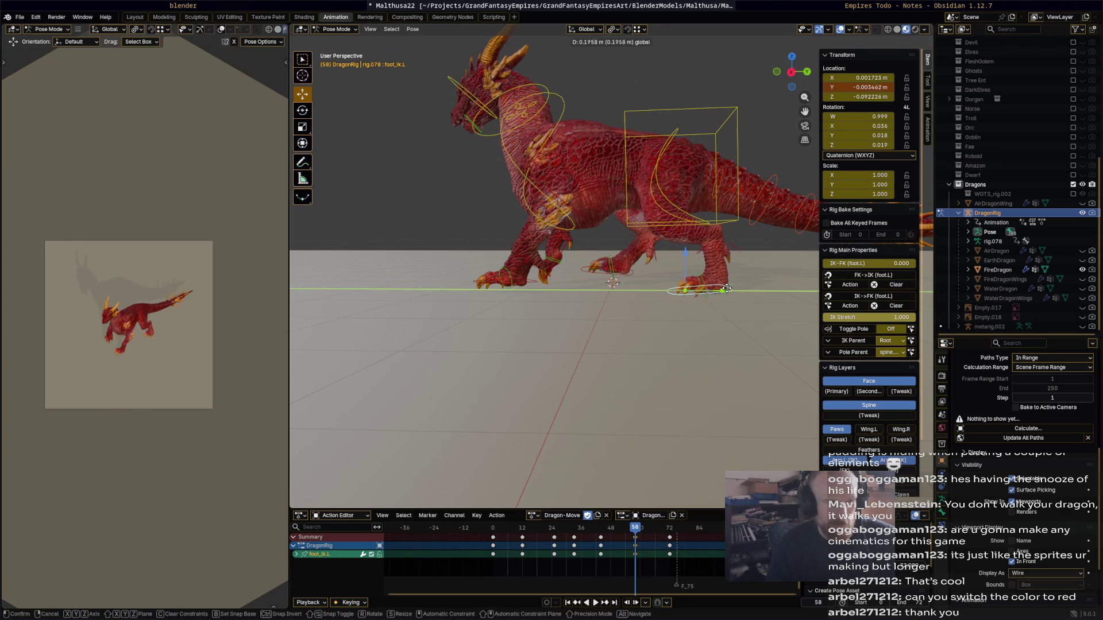
left_click(743, 348)
- Play and scrub through the walk cycle to review the adjusted step
key("space")
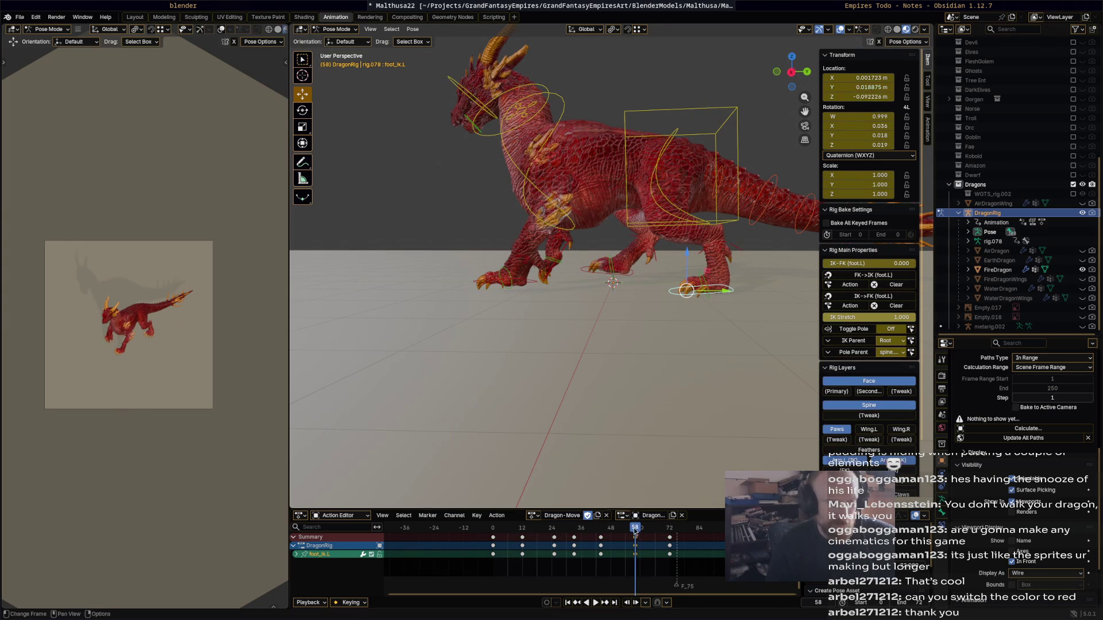
left_click_drag(569, 533, 488, 532)
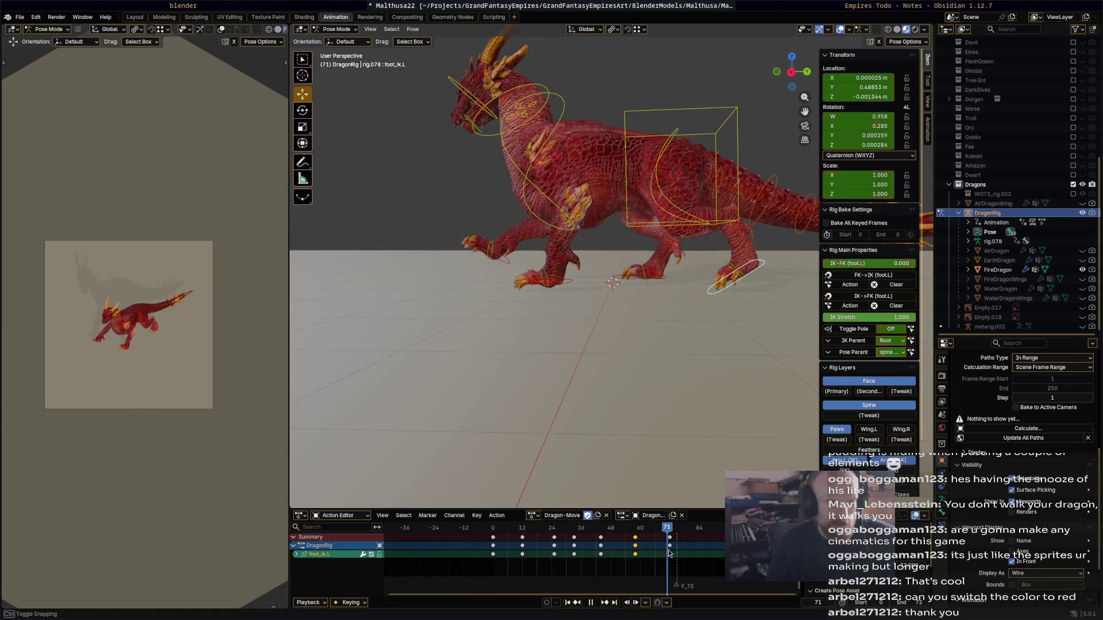
mouse_move(680, 552)
left_mouse_down()
mouse_move(478, 540)
mouse_move(550, 538)
left_mouse_up()
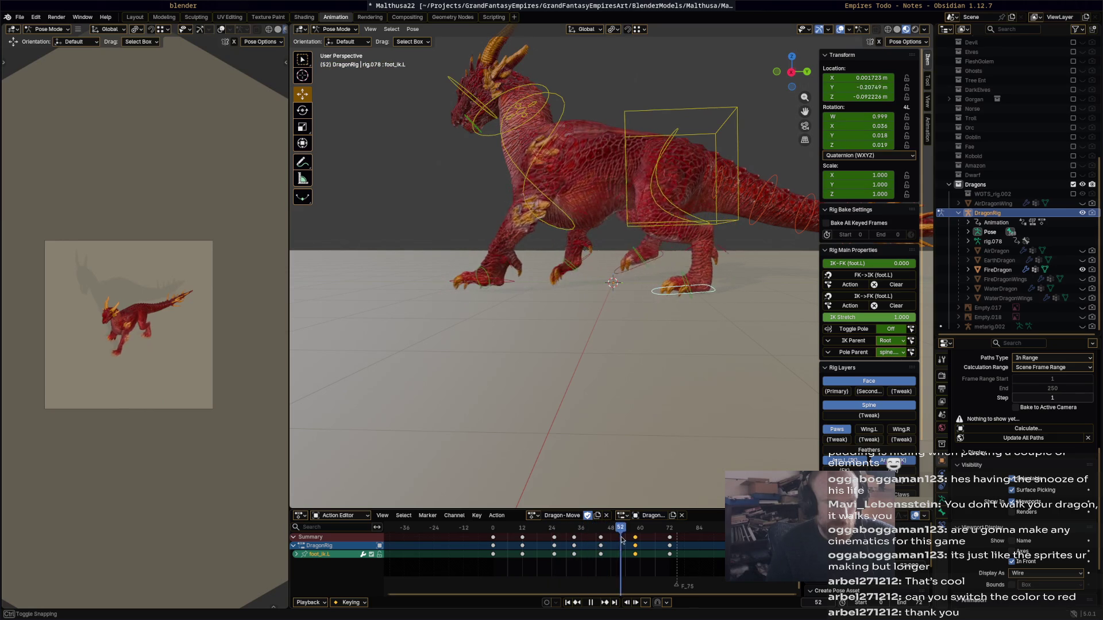
mouse_move(653, 539)
left_mouse_down()
mouse_move(669, 536)
mouse_move(528, 534)
mouse_move(604, 538)
mouse_move(575, 535)
left_mouse_up()
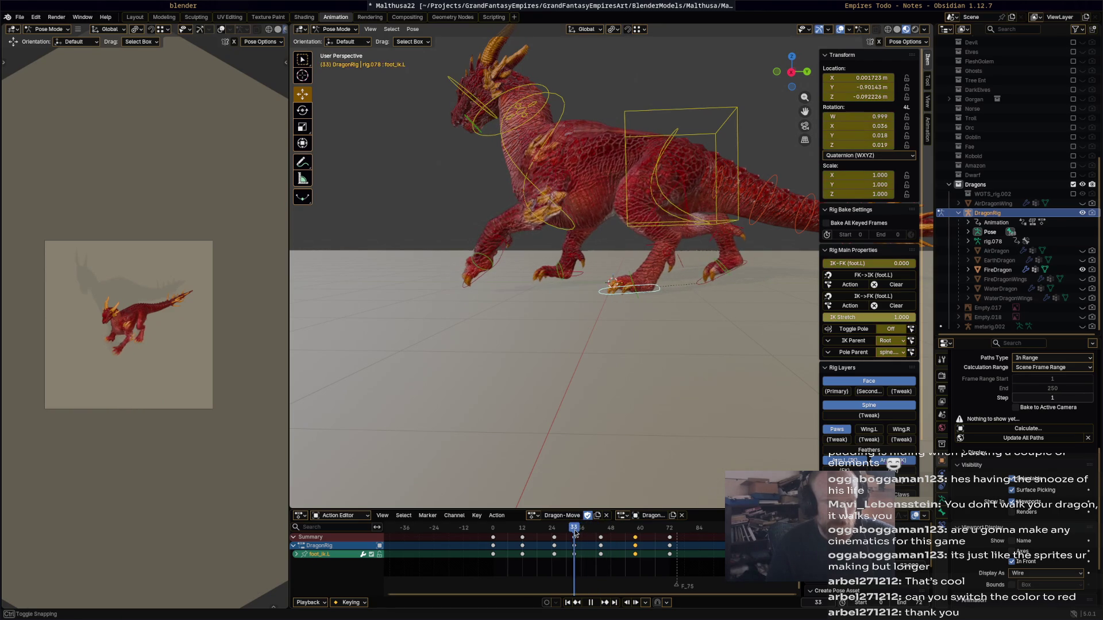
- Raise the left front foot control up and forward and key it at frame 33
left_click(499, 257)
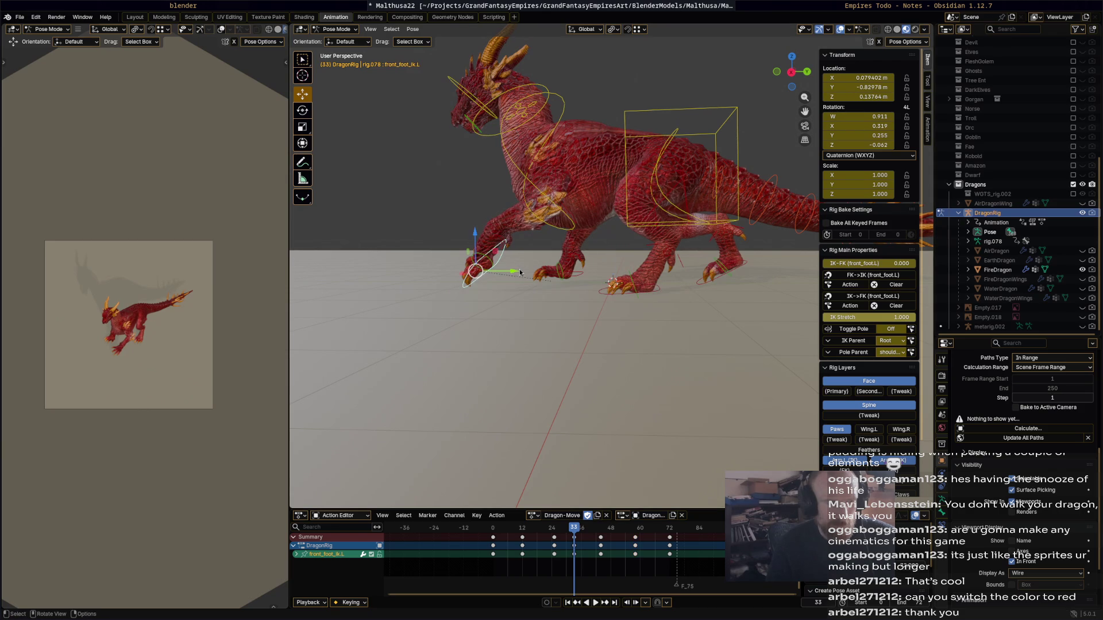
left_click_drag(483, 272, 504, 260)
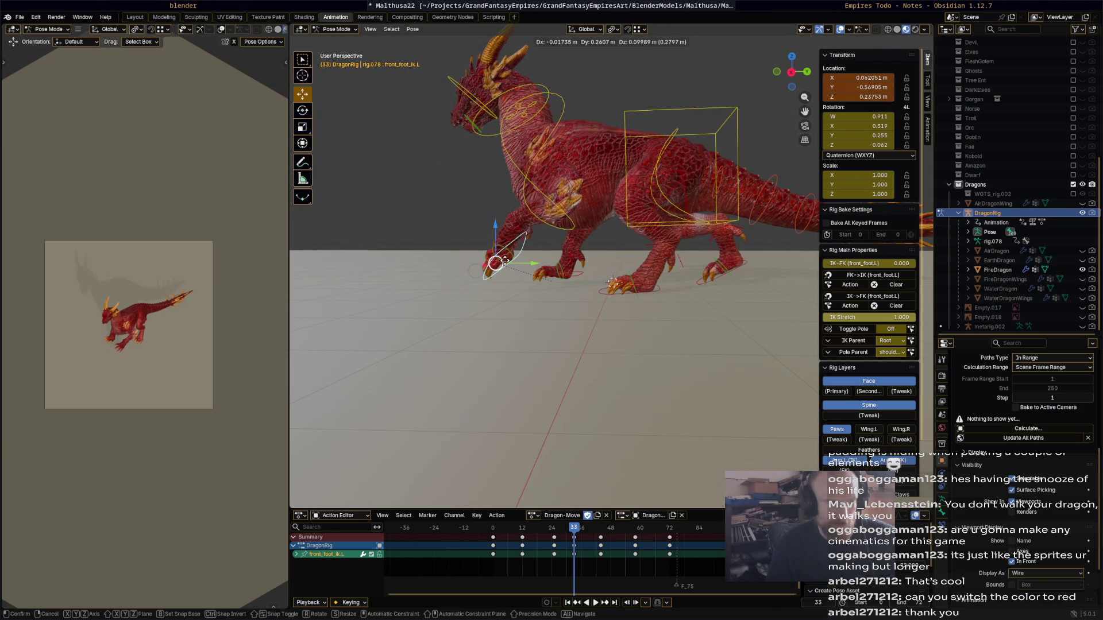
left_click(518, 292)
key("i")
- Select the right front foot control, preview the walk cycle and save the file
left_click_drag(574, 527, 516, 526)
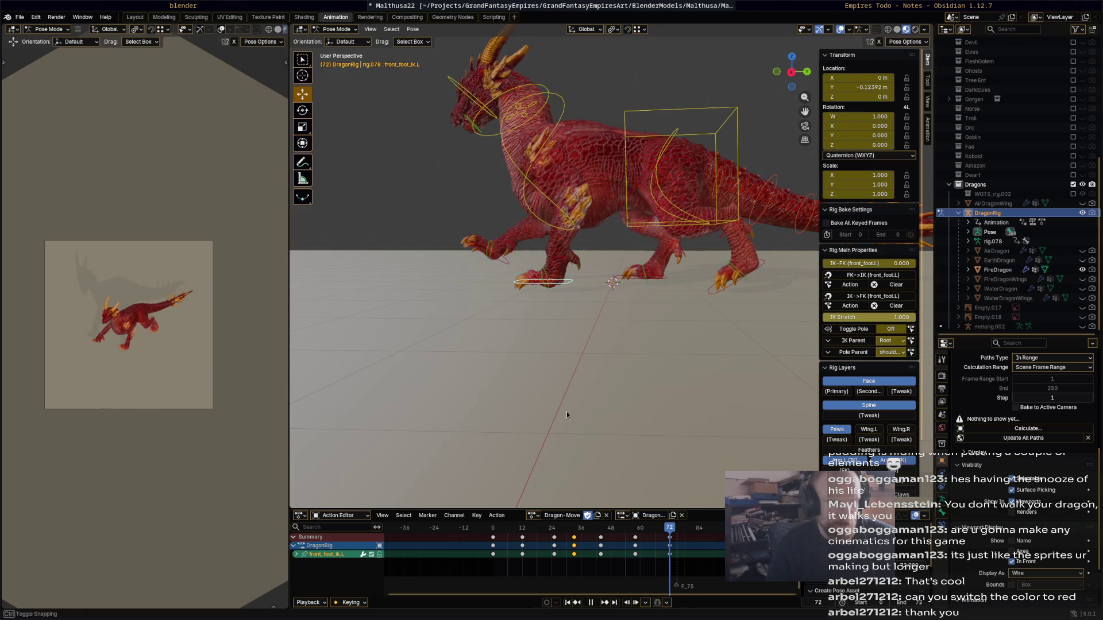
left_click(503, 261)
key("space")
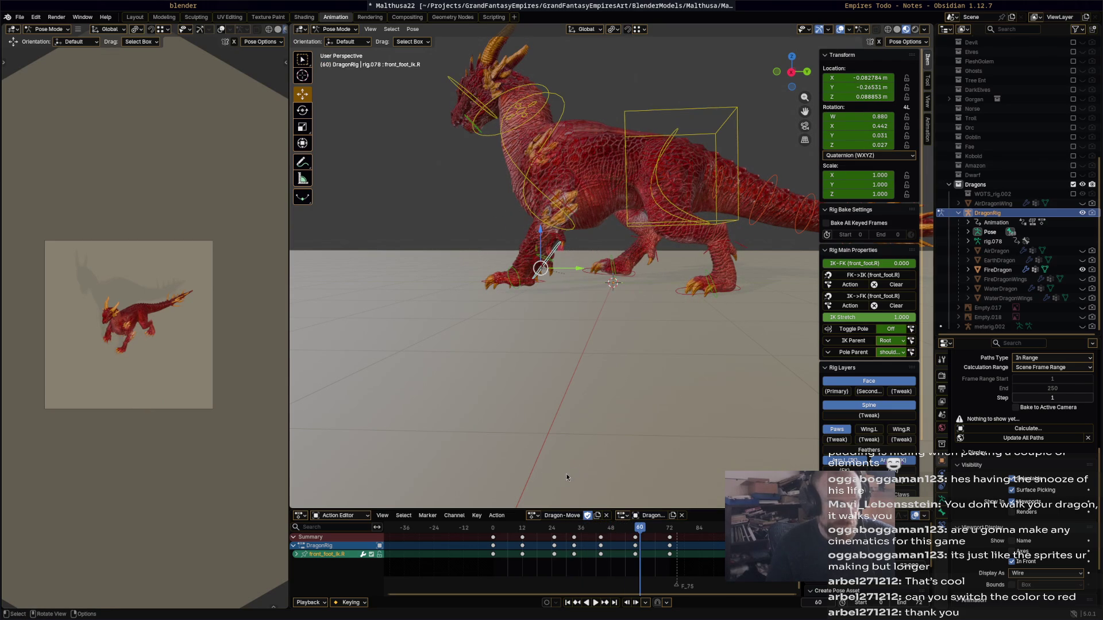
middle_click_drag(597, 398, 614, 402)
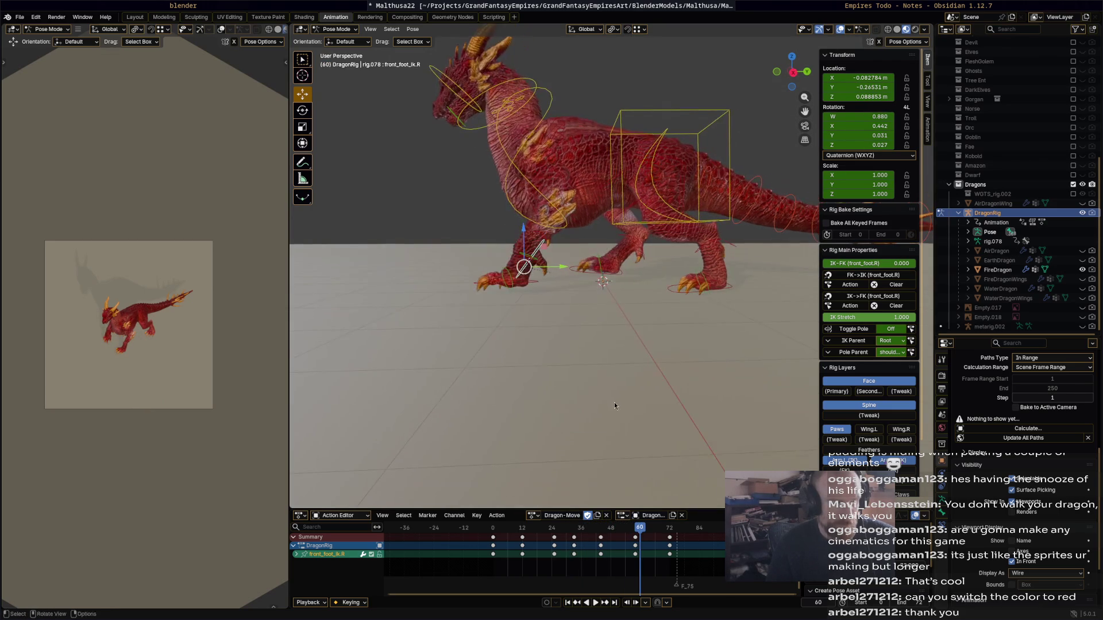
key("ctrl+s")
key("space")
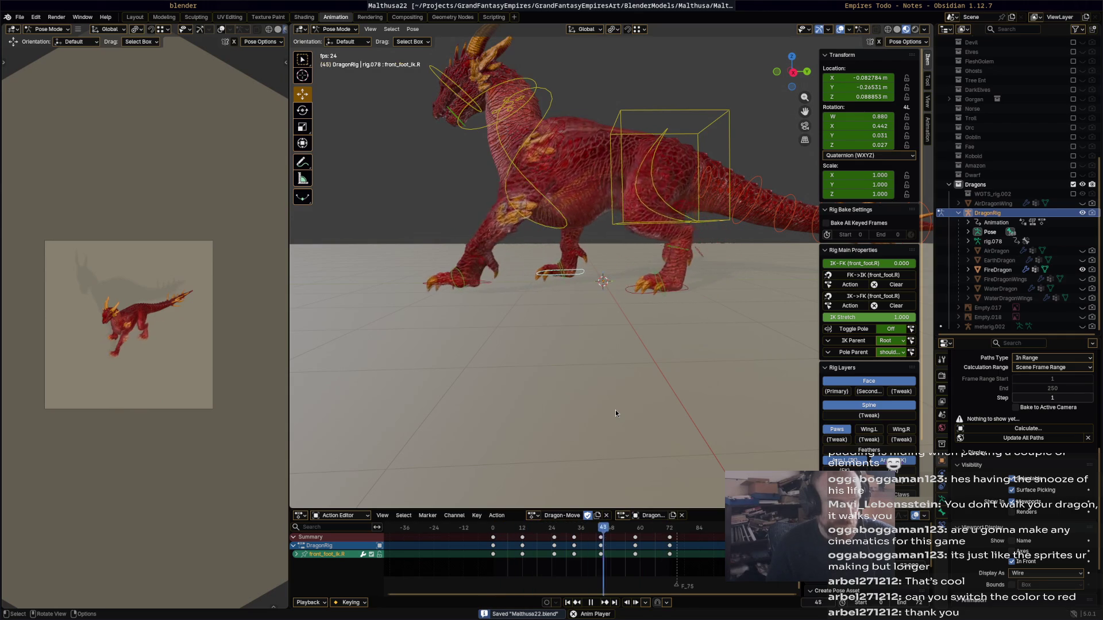
- Move the right front foot's frame-12 keys to frame 9 and replay to check timing
mouse_move(498, 527)
left_mouse_down()
mouse_move(680, 529)
mouse_move(498, 526)
mouse_move(521, 532)
left_mouse_up()
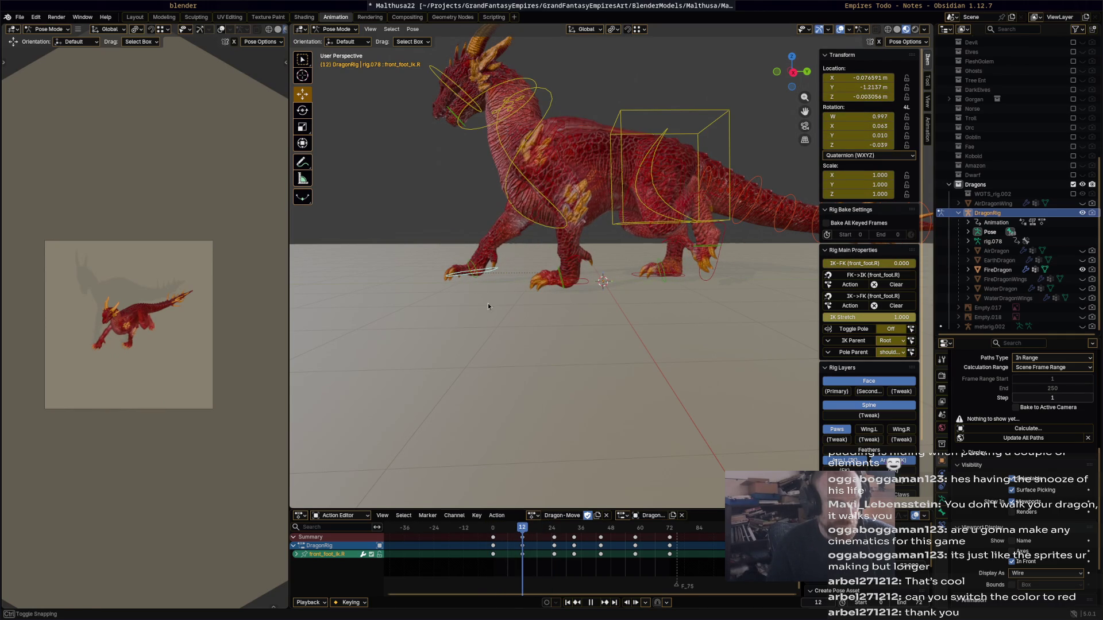
left_click_drag(522, 537, 514, 537)
left_click(517, 534)
key("space")
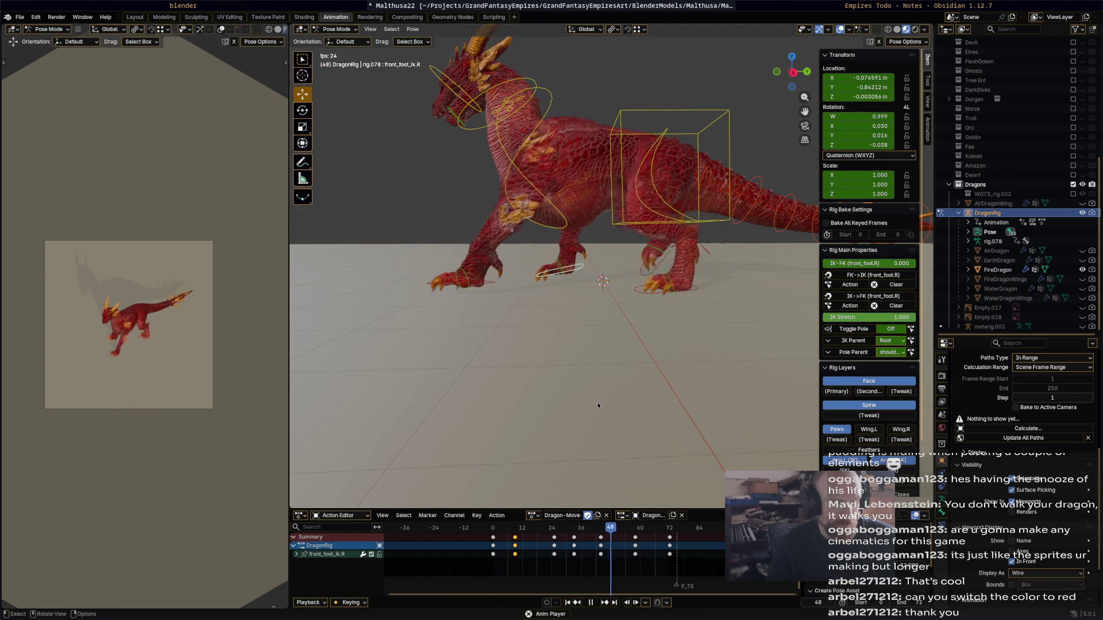
- Retime the keyframe near frame 8, nudging it later then earlier, and replay the cycle
key("space")
key("a")
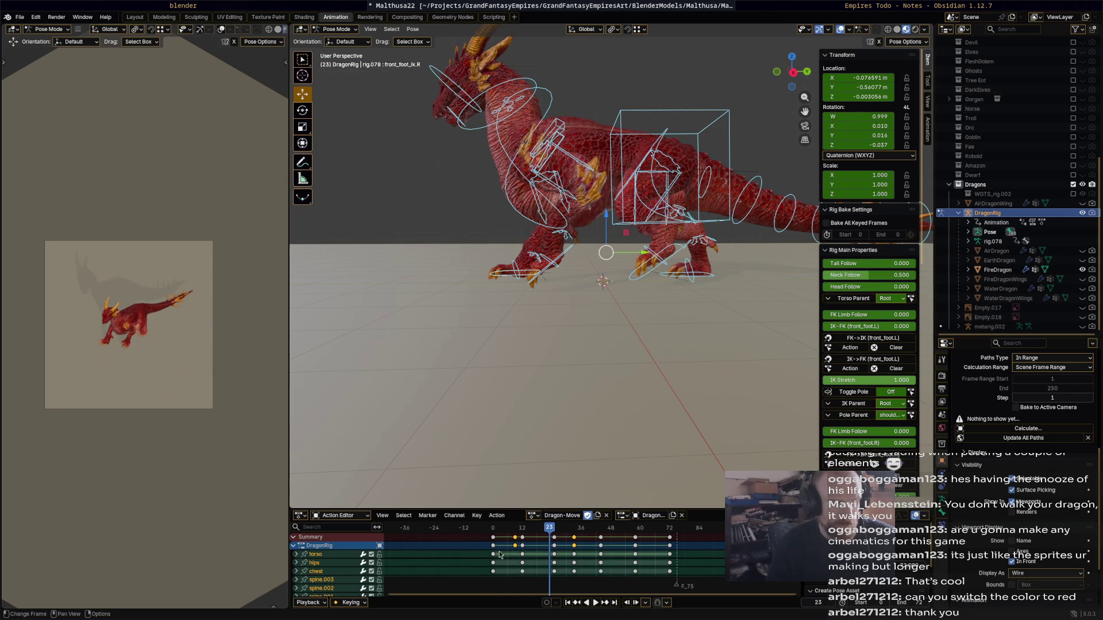
left_click_drag(514, 538, 545, 537)
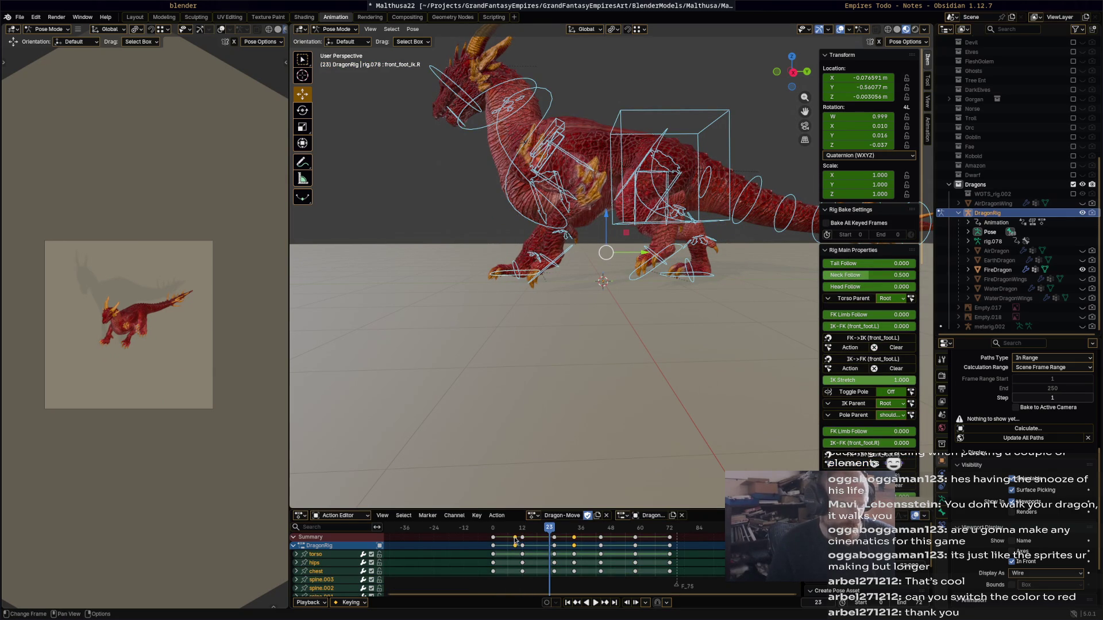
left_click(515, 539)
key("g")
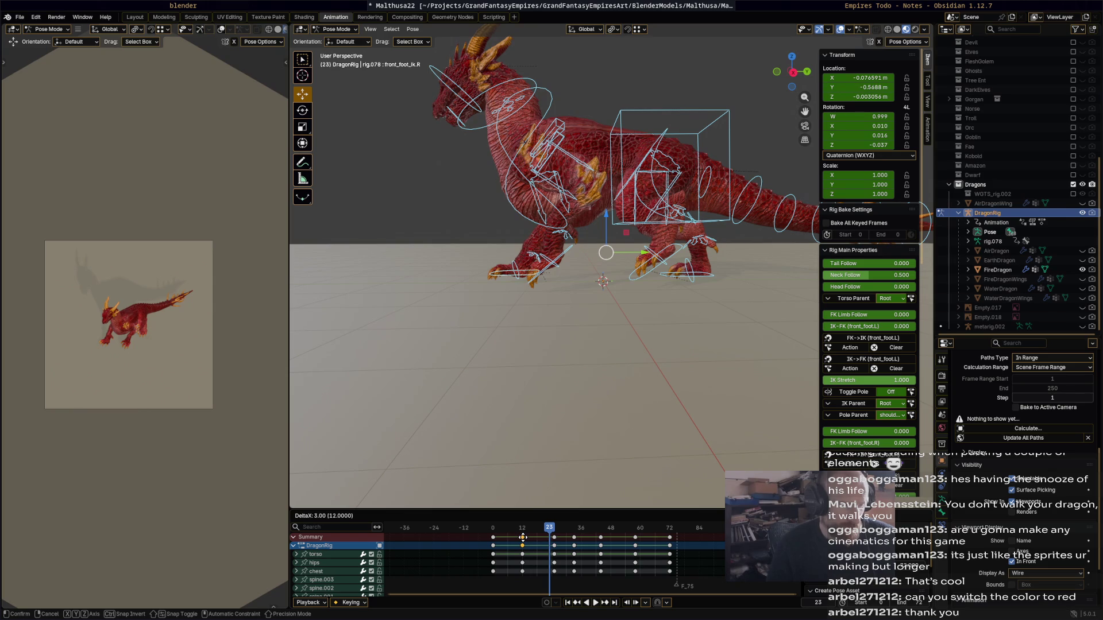
left_click(525, 538)
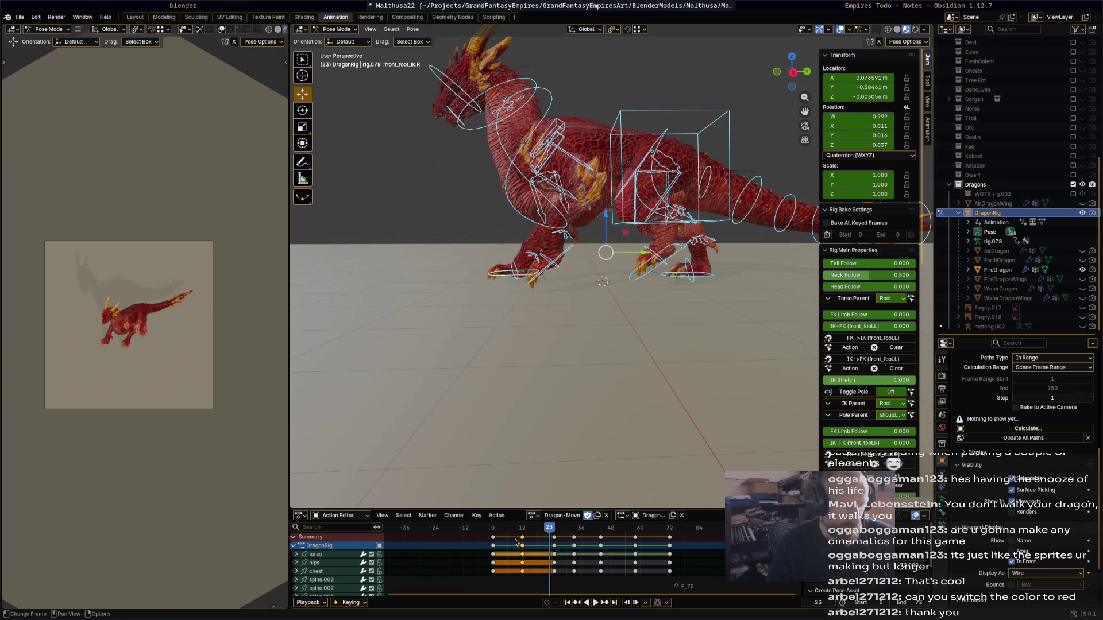
key("g")
left_click(518, 537)
key("shift+Left")
key("space")
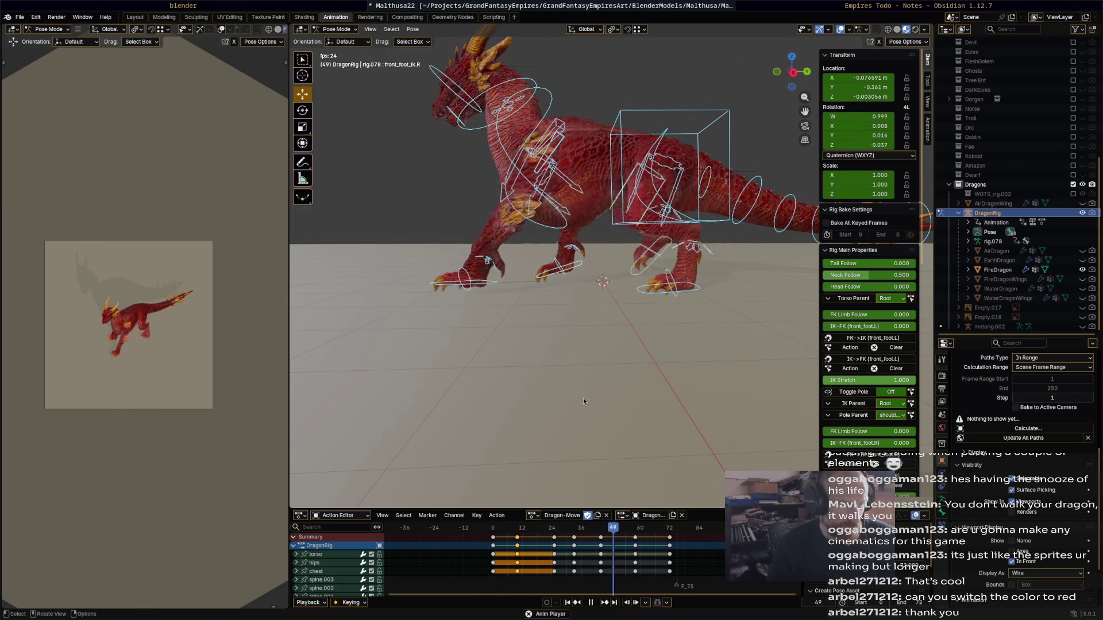
key("space")
- Push the frame-72 key column to frame 73, preview, and save Malthusa22.blend
left_click(669, 539)
key("g")
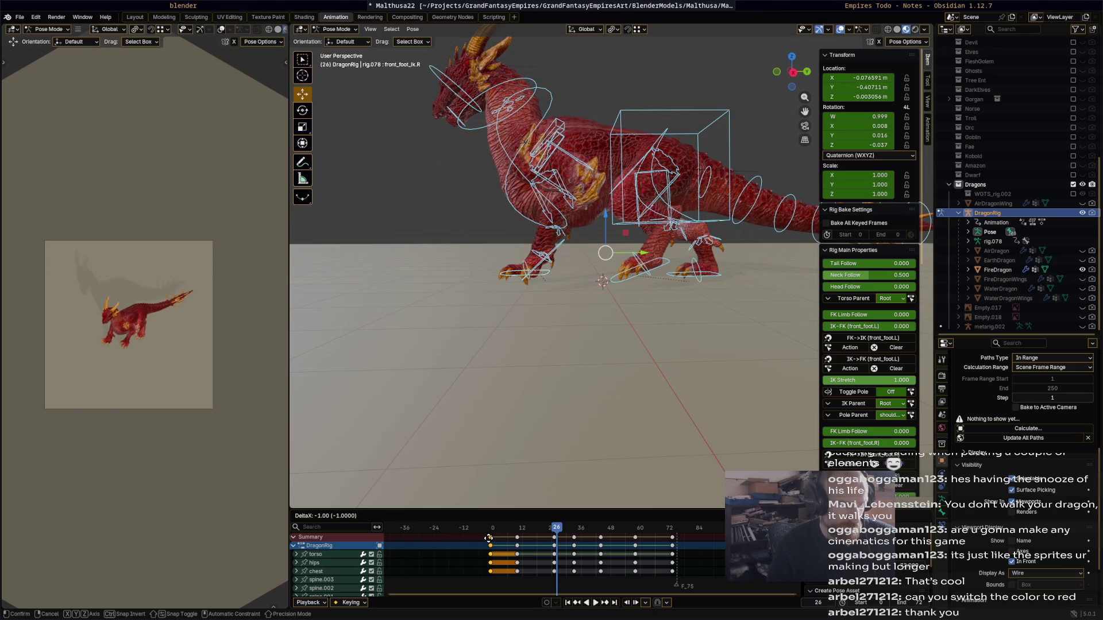
left_click(507, 535)
key("space")
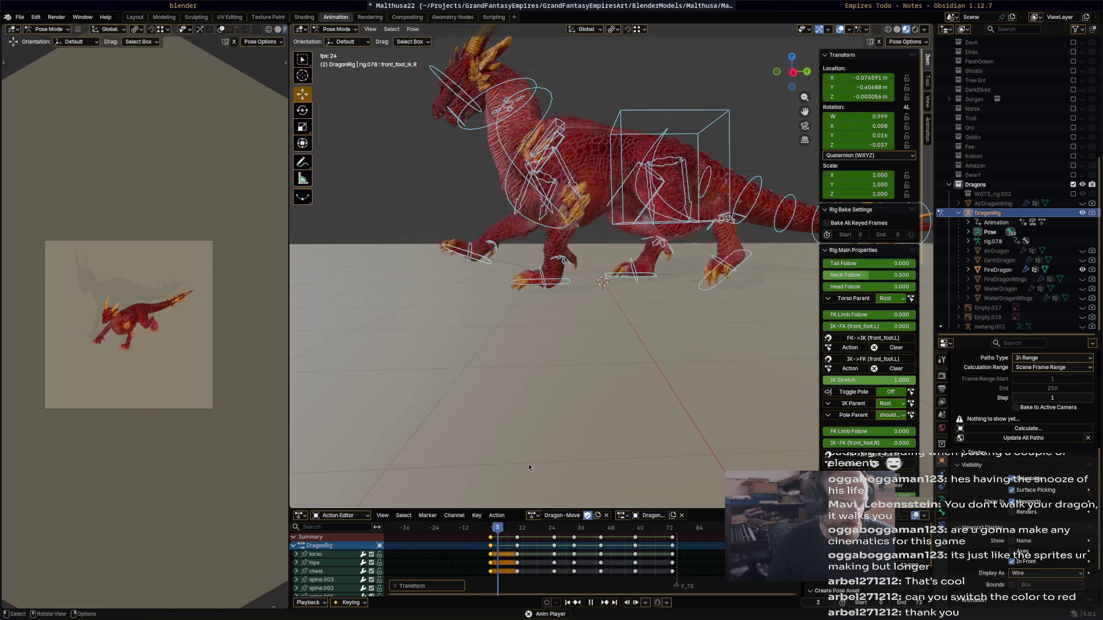
key("space")
key("ctrl+s")
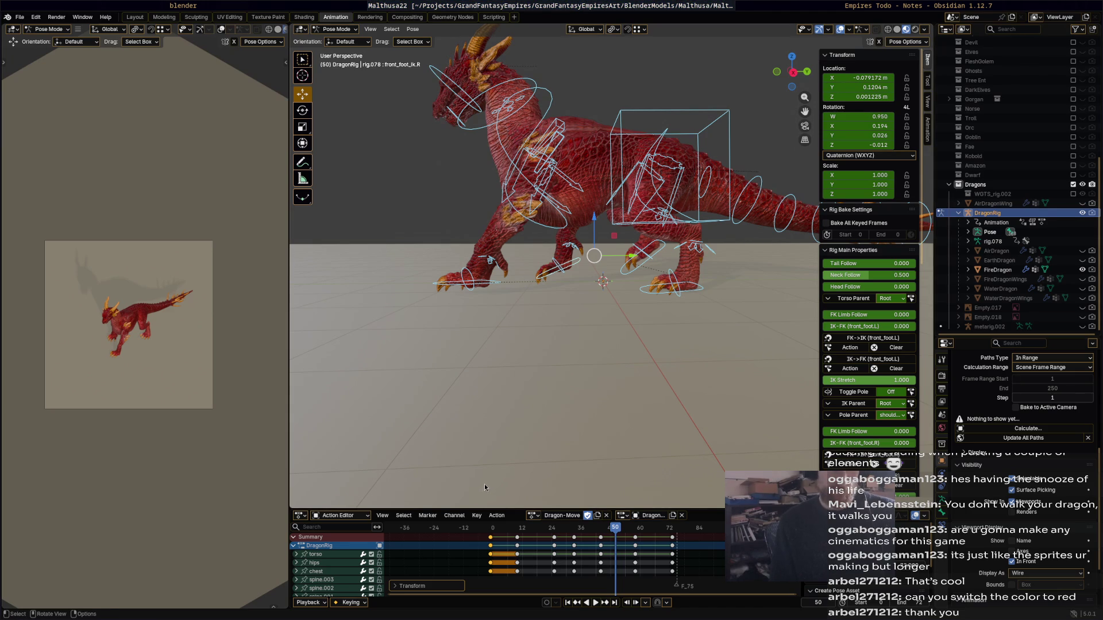
- Play the cycle from frame 10, stop on a pose and select the torso bone
mouse_move(553, 536)
left_mouse_down()
mouse_move(476, 536)
mouse_move(555, 536)
left_mouse_up()
key("space")
key("space")
left_click(645, 210)
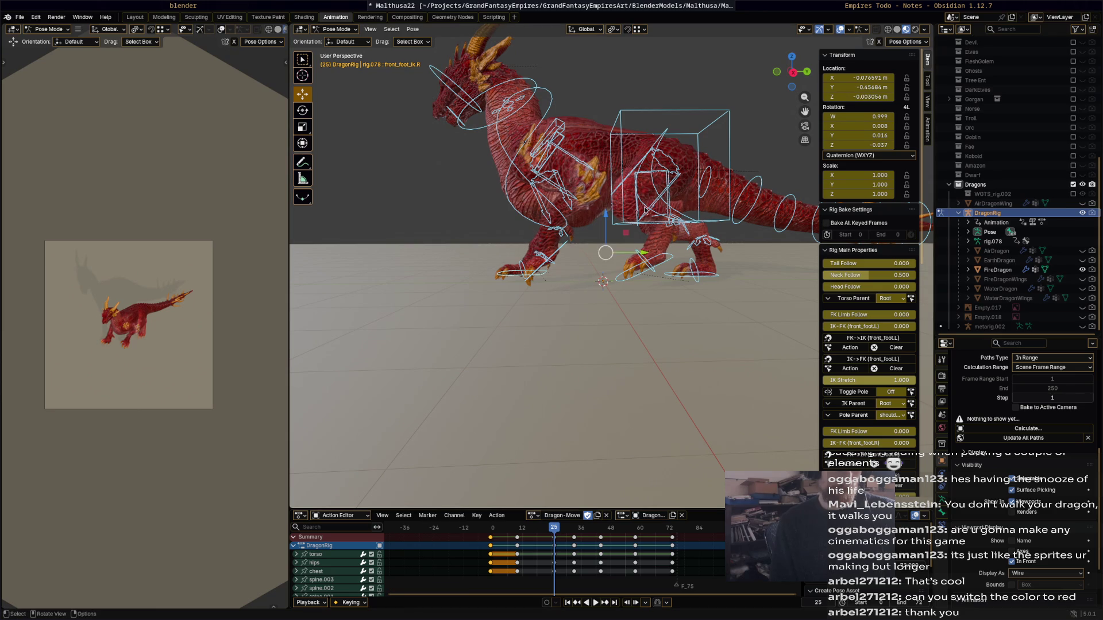
left_click(628, 243)
- Raise the dragon's torso and delete the stray frame-32 torso keys
left_click_drag(673, 172, 675, 152)
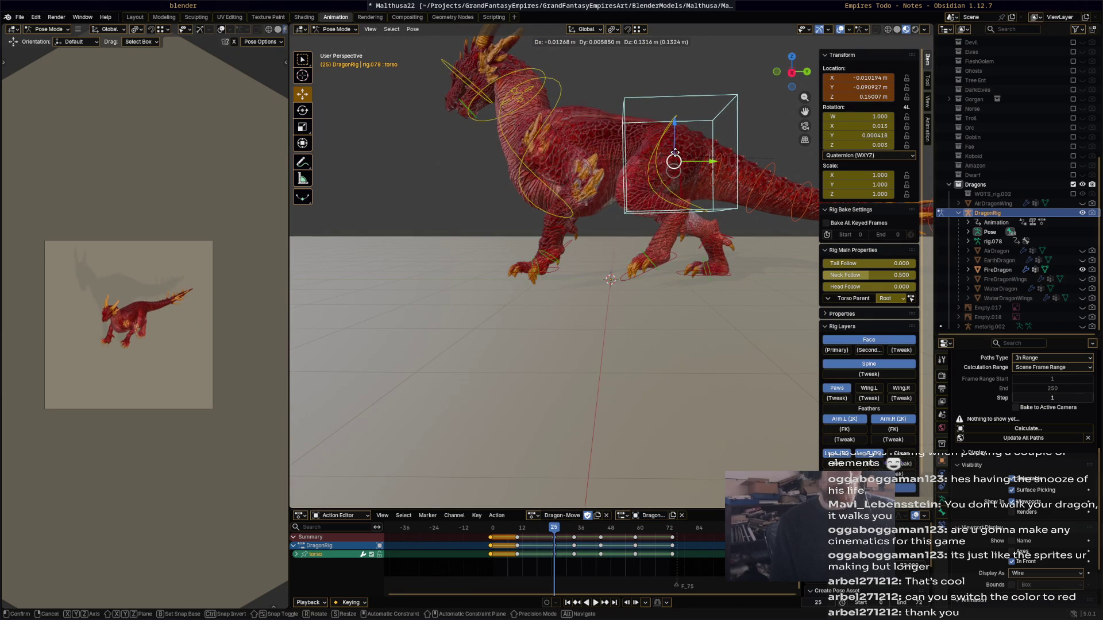
left_click_drag(667, 202, 668, 202)
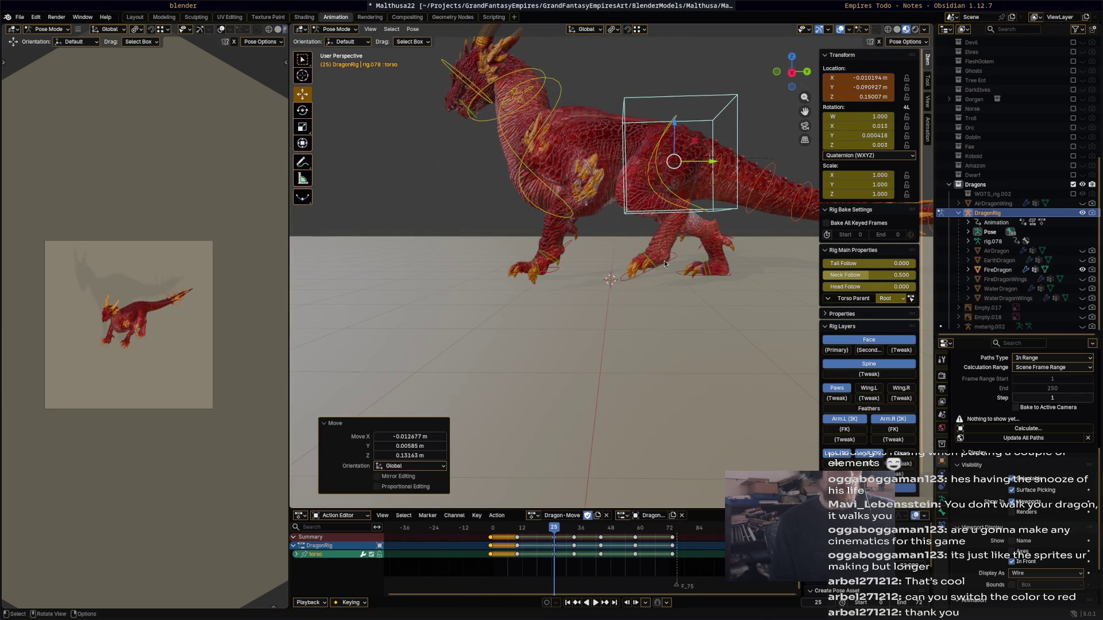
left_click(549, 556)
left_click(553, 537)
key("space")
mouse_move(566, 565)
left_mouse_down()
mouse_move(589, 537)
mouse_move(469, 534)
mouse_move(601, 528)
left_mouse_up()
key("x")
left_click(588, 533)
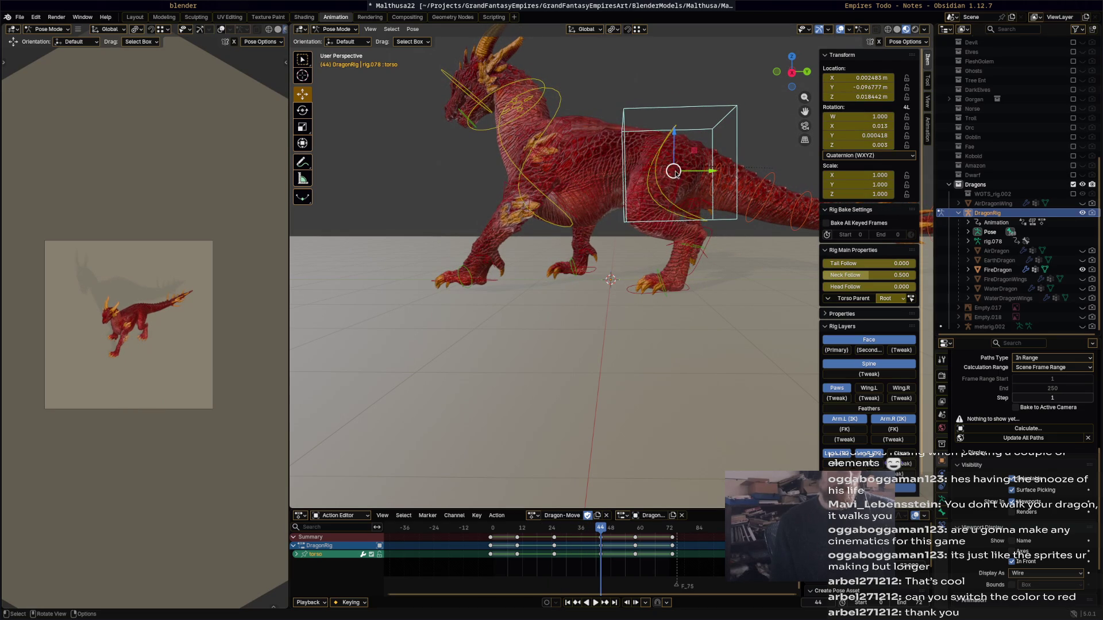
- Key the torso at a new height and delete the stray frame-12 torso keys
left_click_drag(673, 170, 672, 182)
key("i")
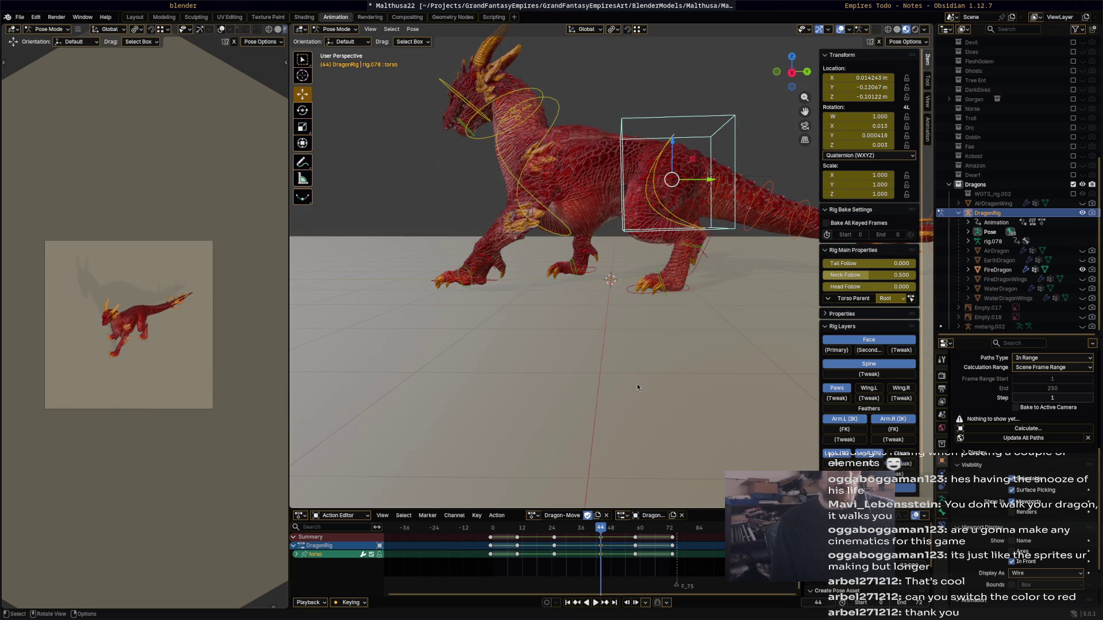
key("space")
key("space")
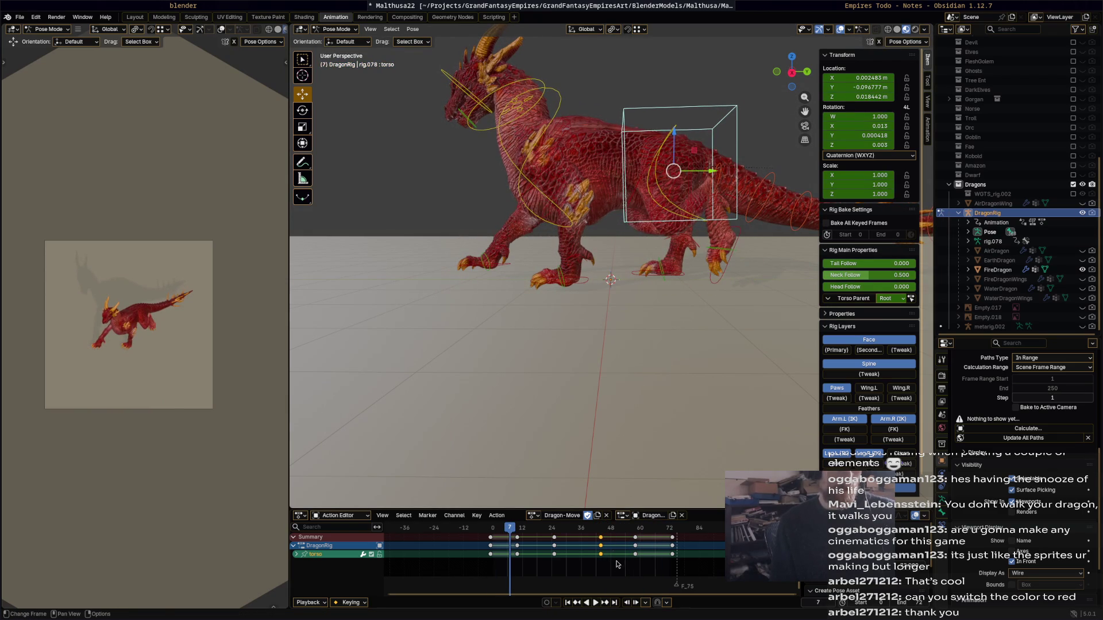
left_click_drag(617, 566, 643, 532)
key("x")
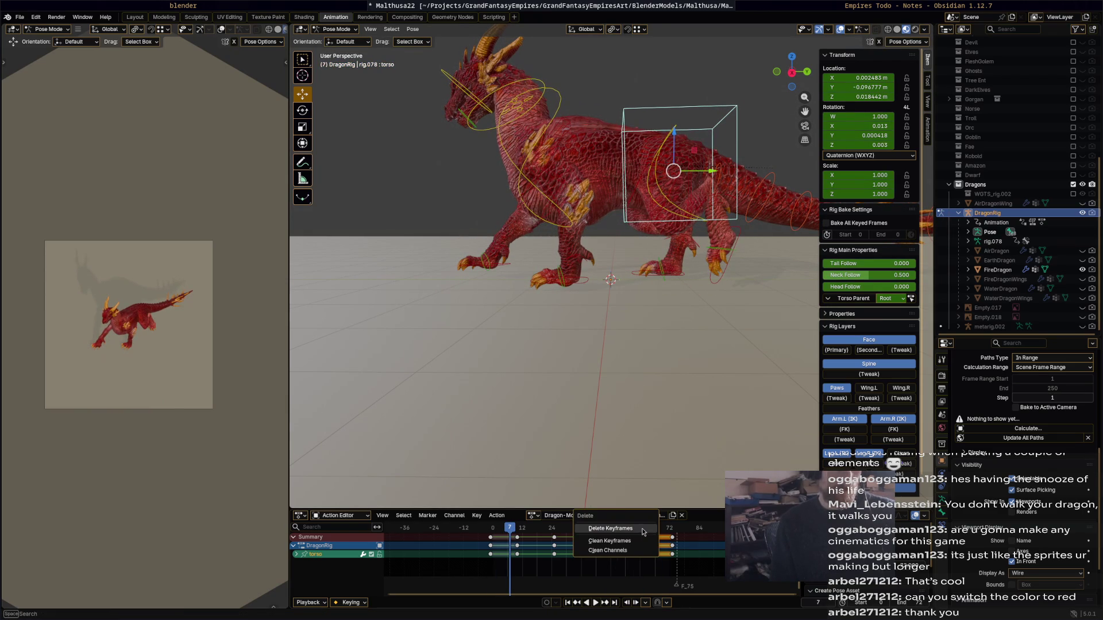
left_click(514, 574)
left_click_drag(512, 570, 523, 534)
key("x")
left_click(520, 543)
- Lower the torso along its vertical axis and key it at frame 25
key("space")
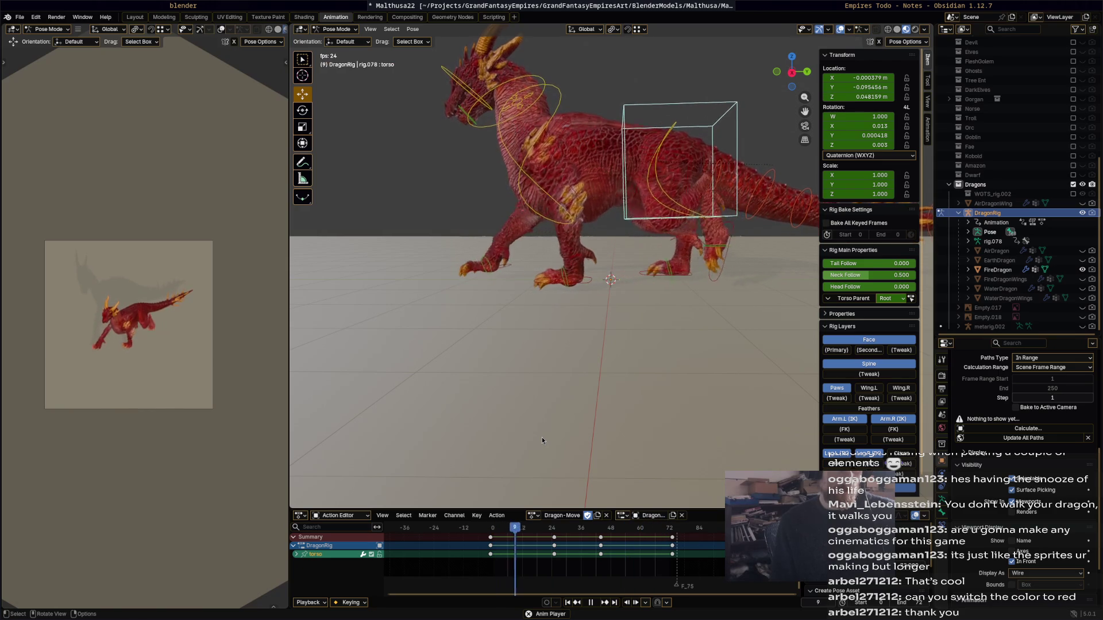
key("space")
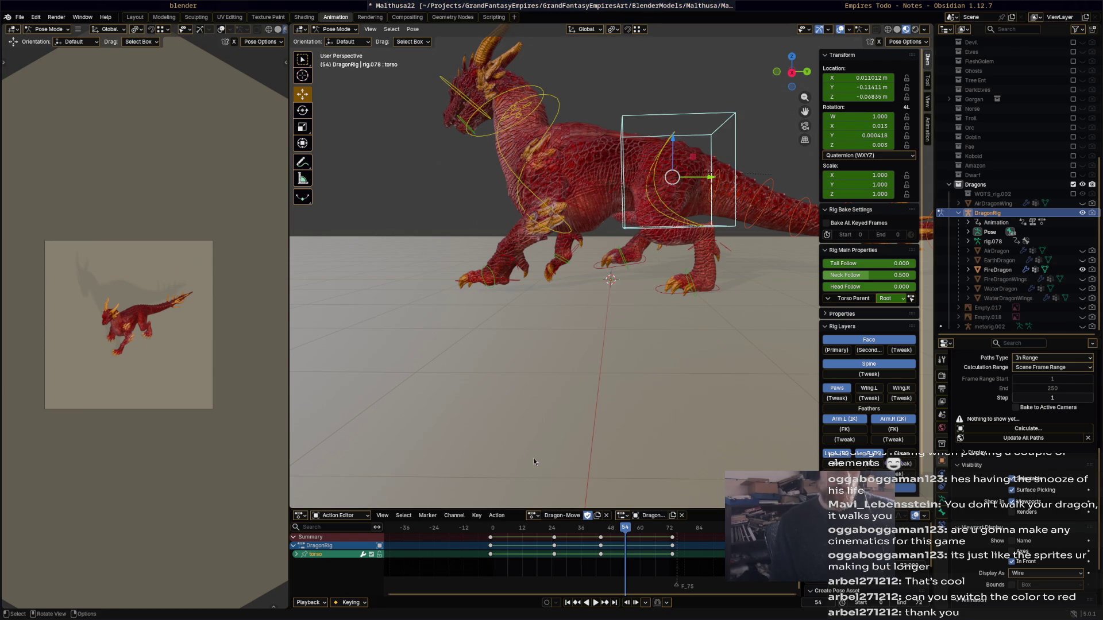
key("space")
left_click_drag(569, 533, 552, 536)
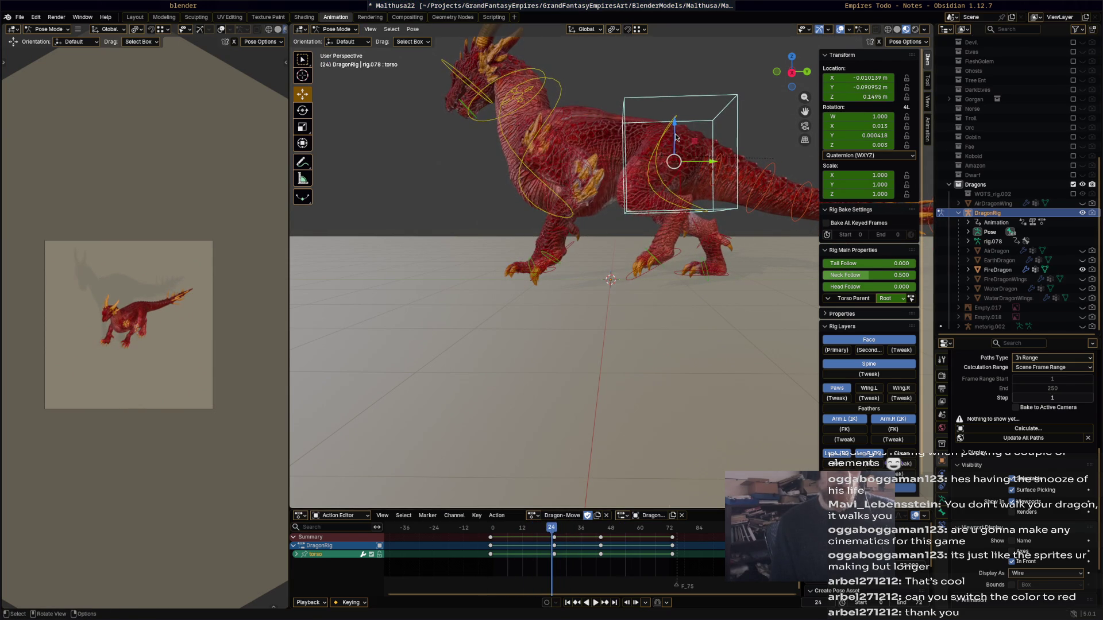
left_click_drag(676, 137, 678, 142)
left_click_drag(701, 220, 701, 221)
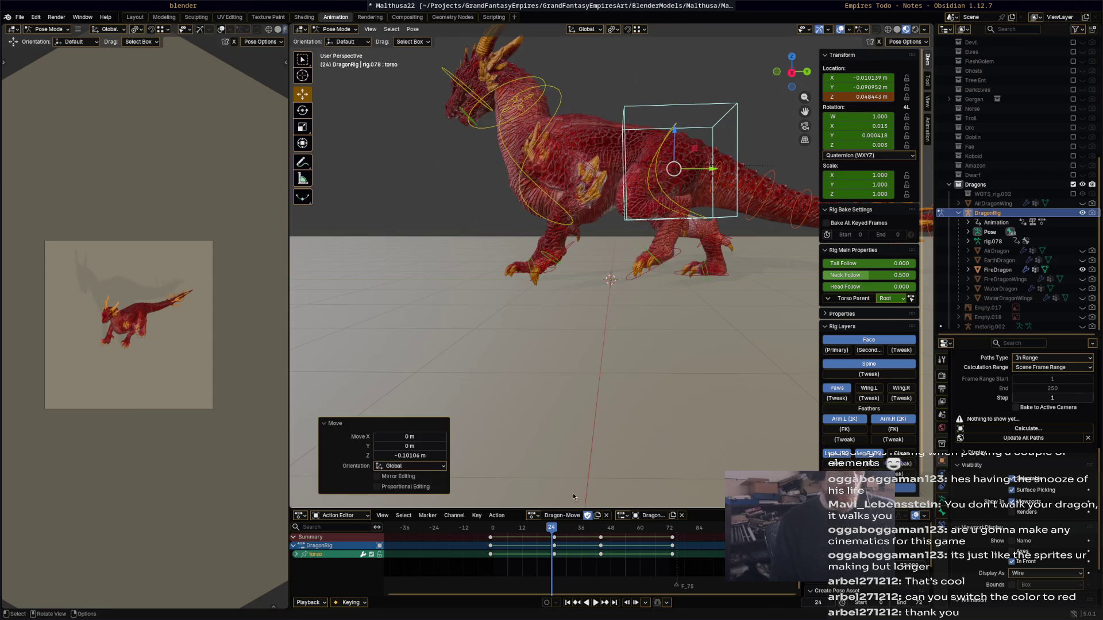
left_click_drag(553, 531, 555, 531)
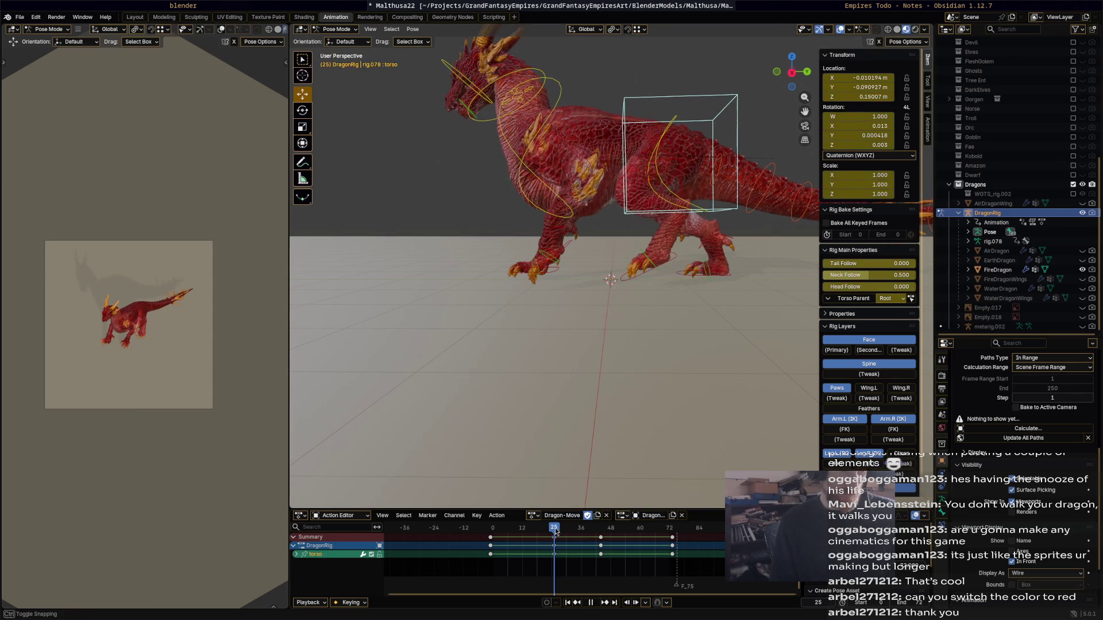
left_click_drag(679, 135, 678, 144)
key("i")
- Raise the torso near the cycle start and lift it higher at frame 25
key("space")
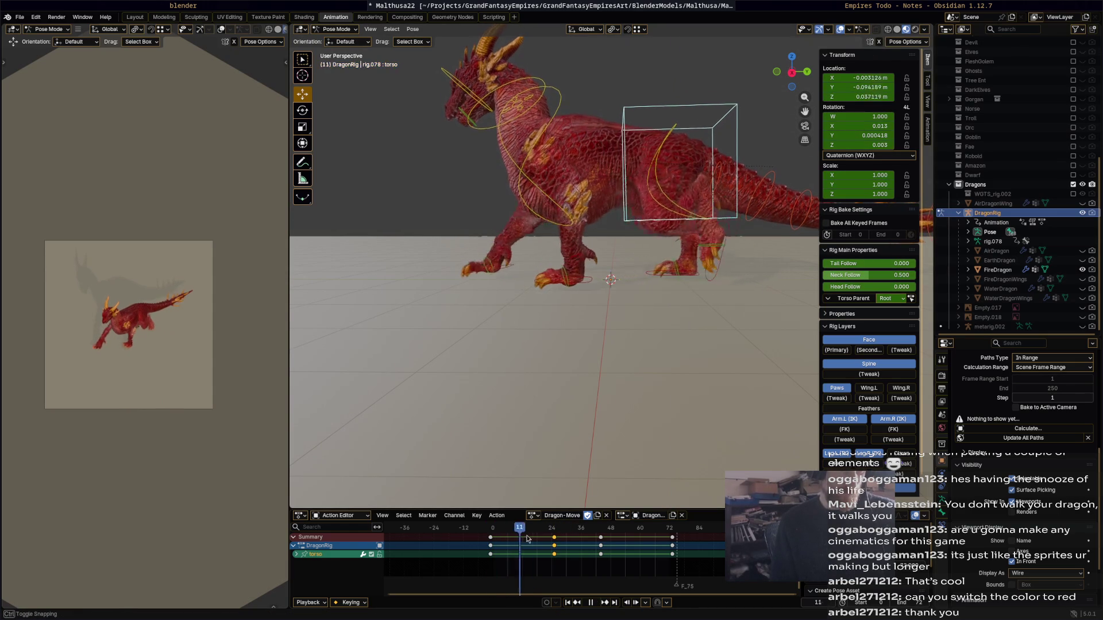
mouse_move(606, 546)
left_mouse_down()
mouse_move(465, 538)
mouse_move(618, 550)
mouse_move(602, 549)
left_mouse_up()
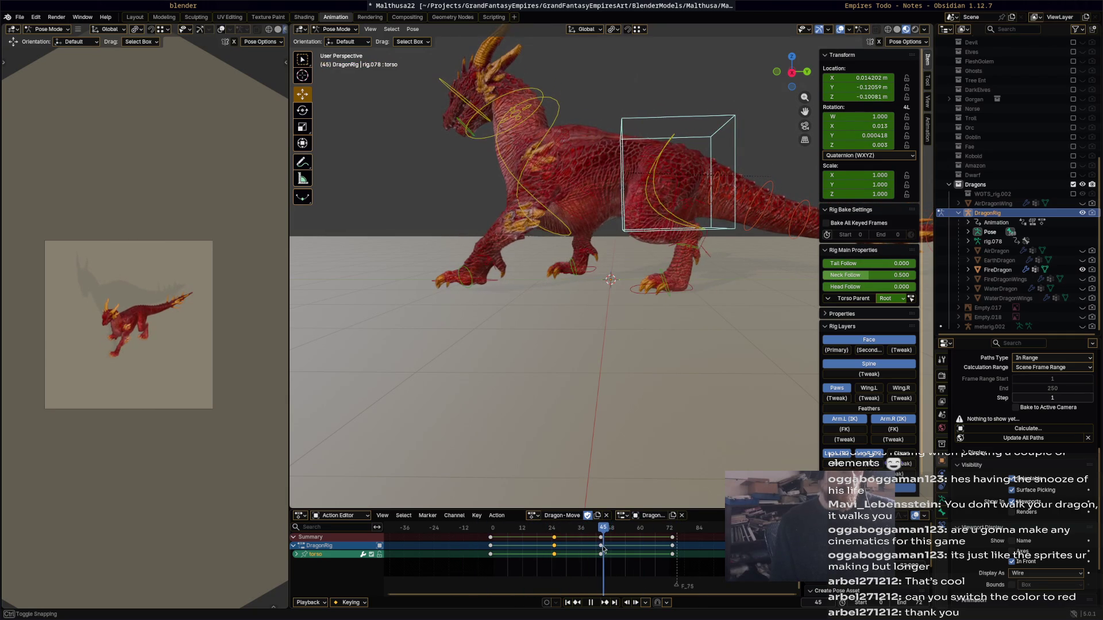
left_click_drag(673, 153, 673, 149)
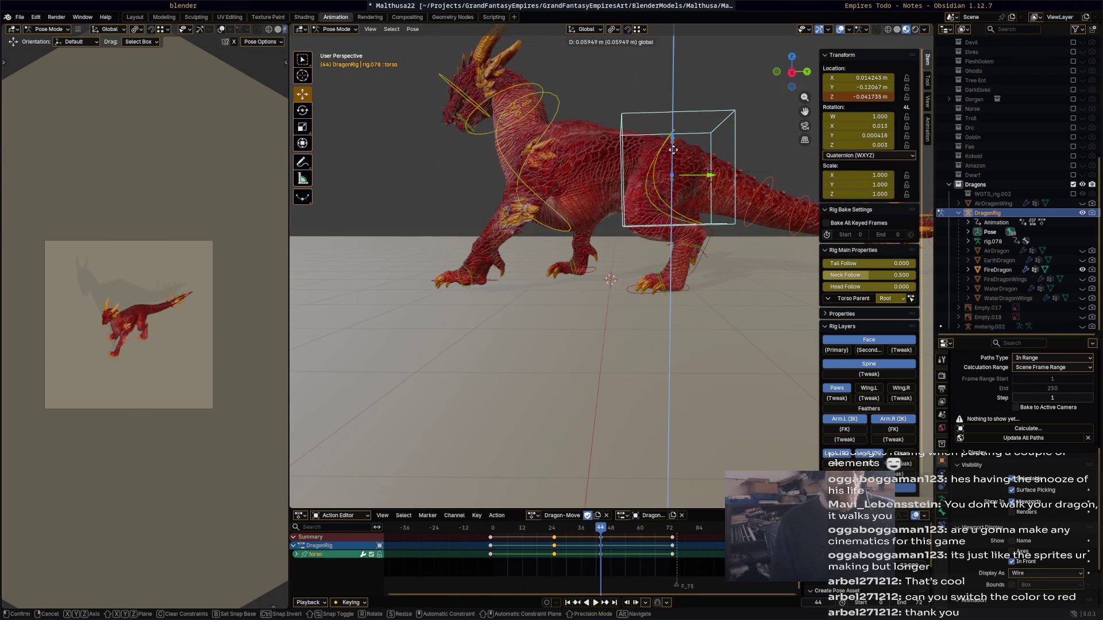
left_click_drag(659, 343, 659, 368)
key("space")
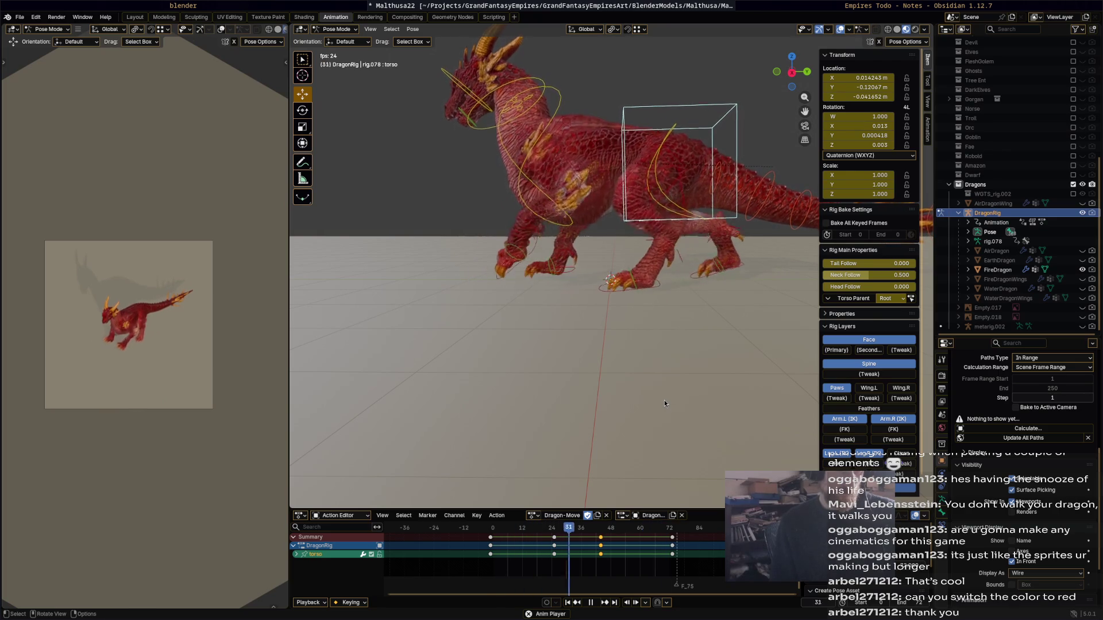
key("space")
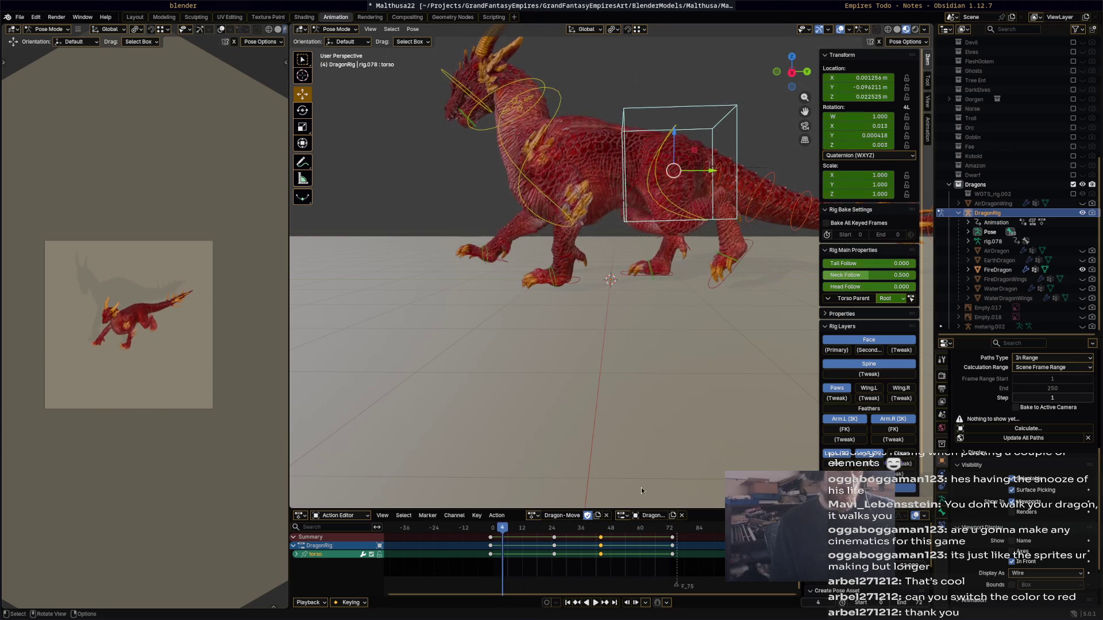
key("space")
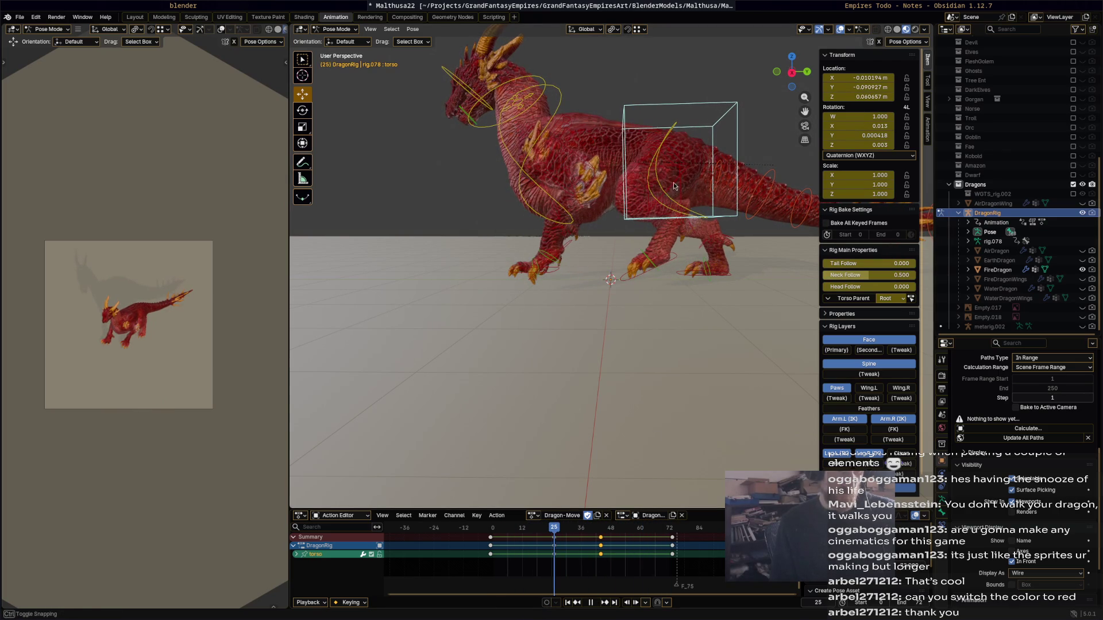
left_click_drag(673, 167, 673, 163)
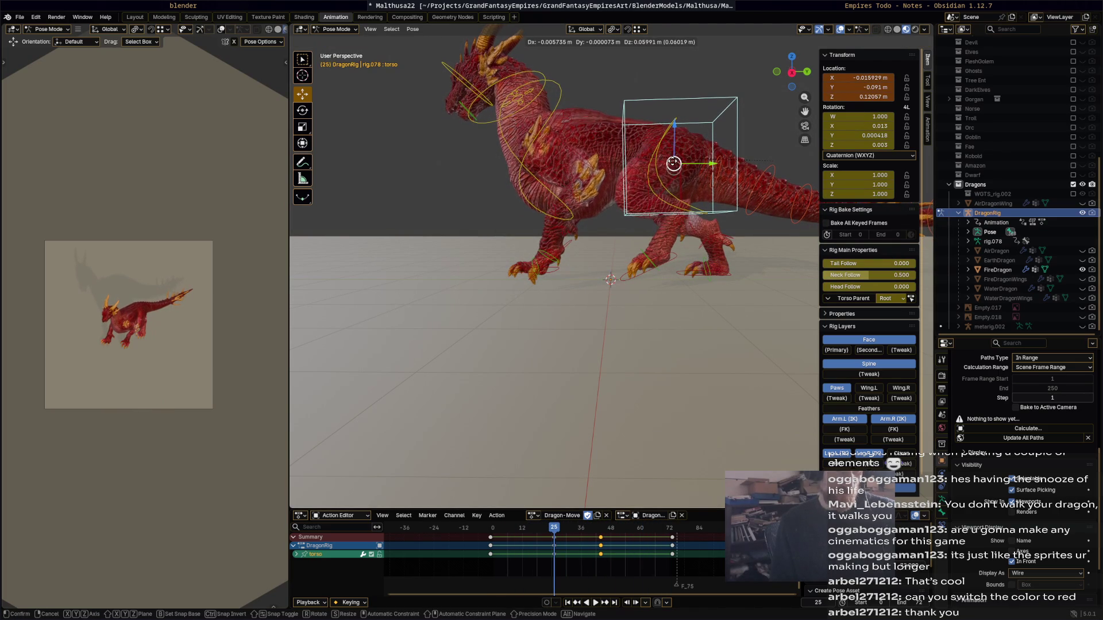
left_click(677, 268)
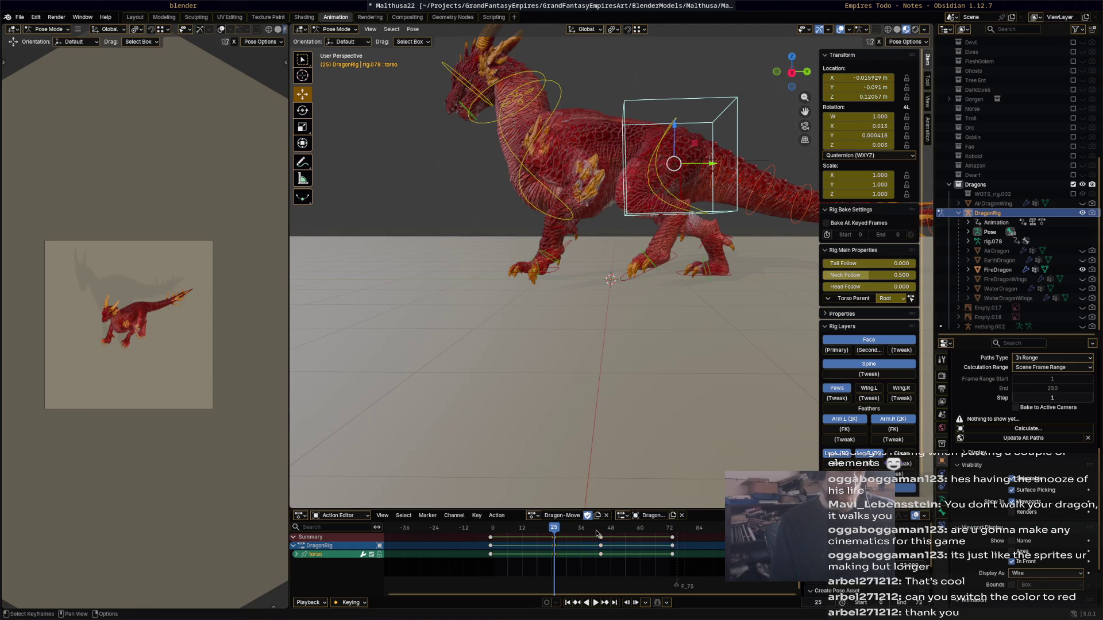
- Reposition the torso at frame 44, then select the chest bone from a front view
left_click_drag(600, 534, 602, 534)
left_click_drag(671, 178, 671, 179)
key("space")
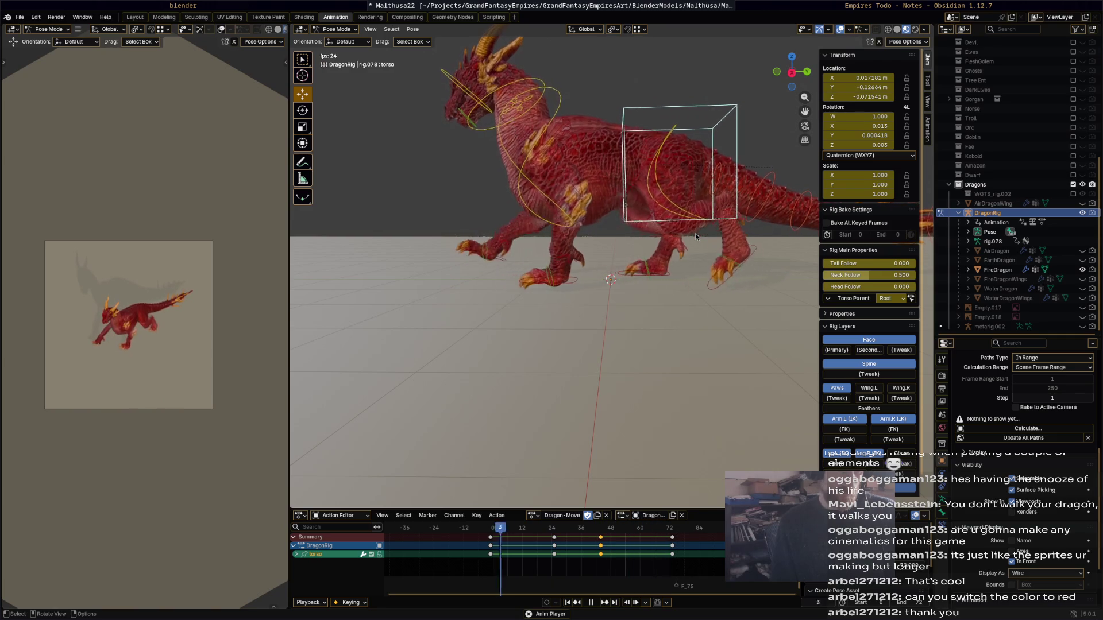
key("space")
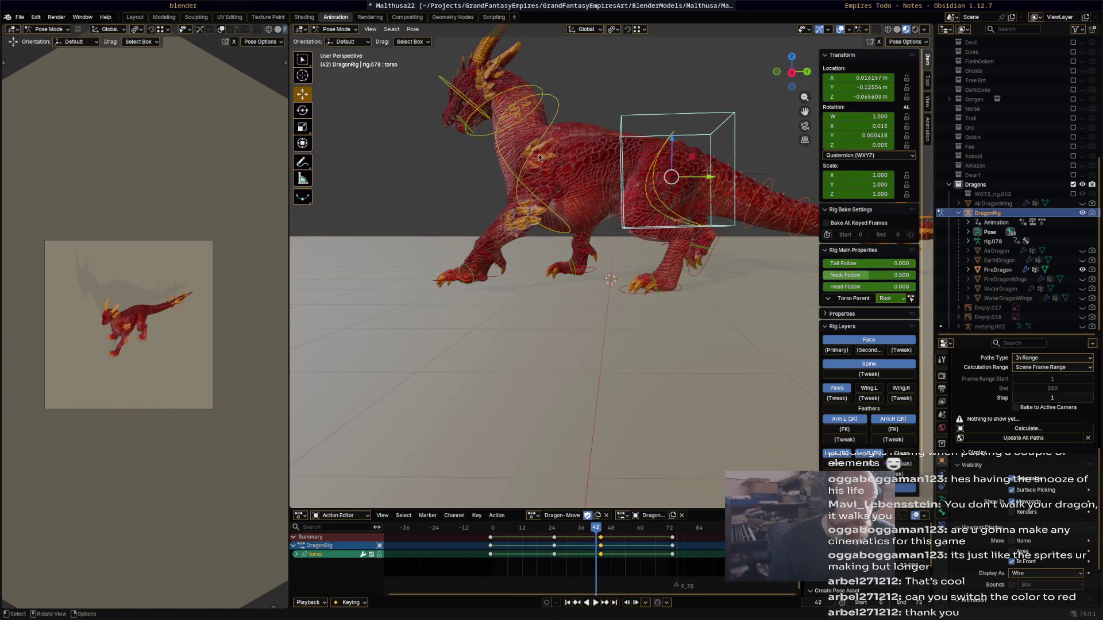
left_click(587, 137)
mouse_move(587, 137)
middle_mouse_down()
mouse_move(721, 146)
mouse_move(695, 152)
middle_mouse_up()
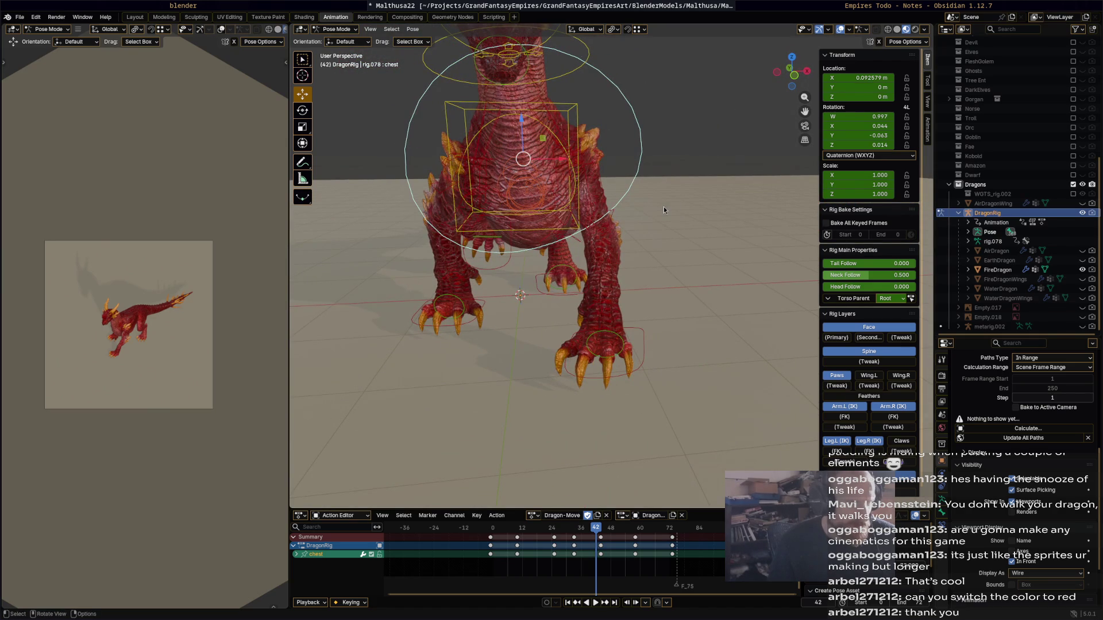
- Rotate the chest bone about 11.9° at frame 10
mouse_move(663, 207)
middle_mouse_down()
mouse_move(663, 195)
mouse_move(629, 210)
mouse_move(661, 202)
middle_mouse_up()
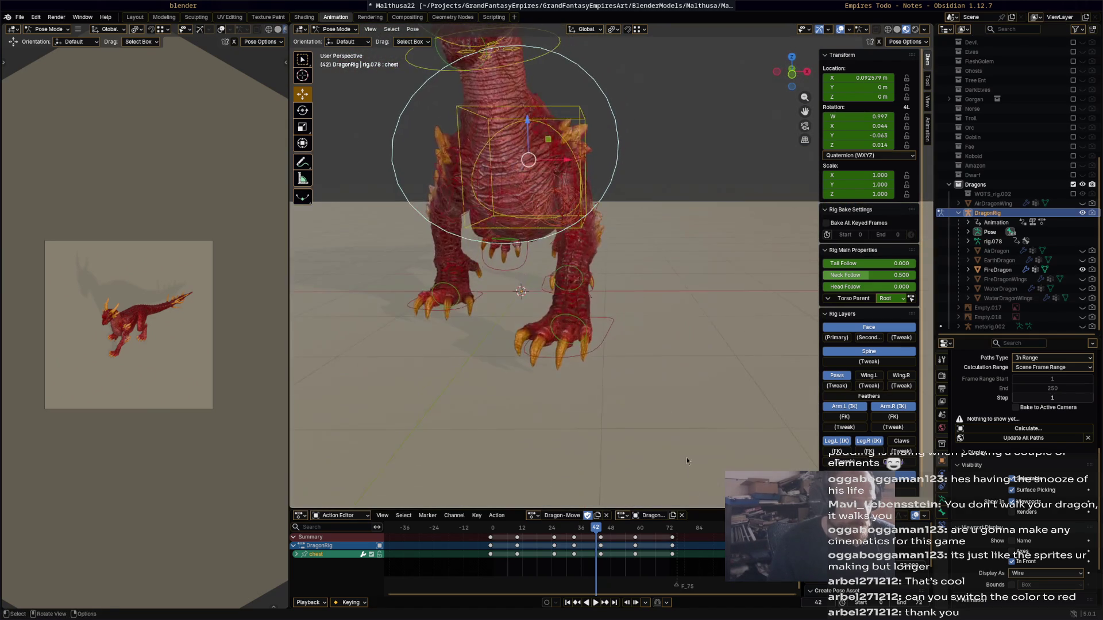
key("space")
left_click_drag(497, 528, 553, 523)
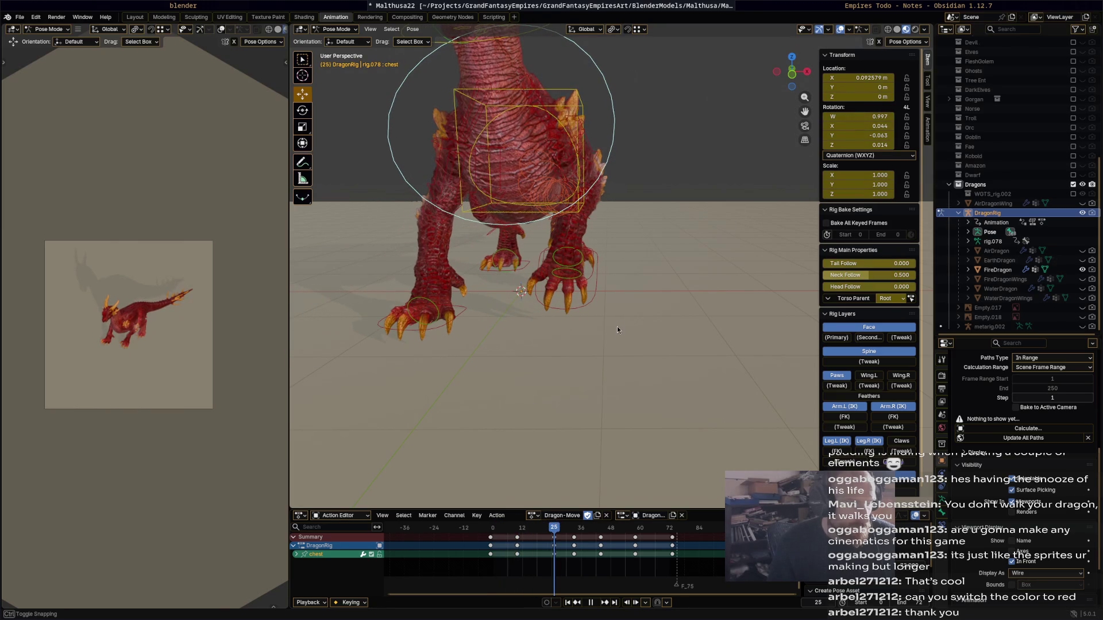
key("r")
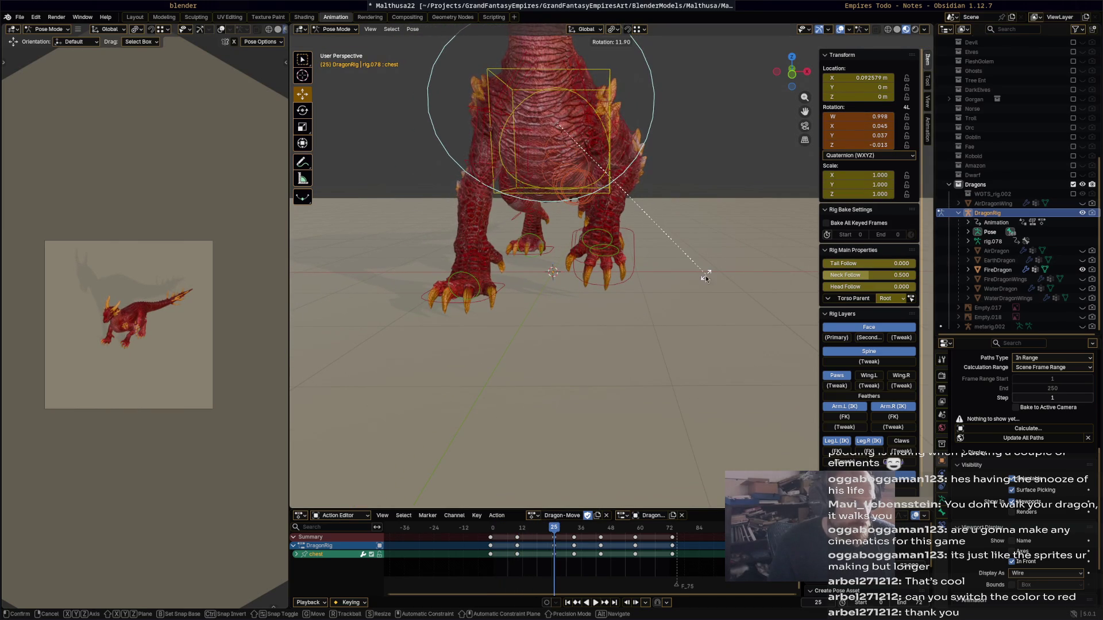
left_click(705, 276)
mouse_move(688, 301)
middle_mouse_down()
mouse_move(622, 306)
mouse_move(692, 325)
mouse_move(711, 347)
mouse_move(711, 374)
mouse_move(692, 302)
middle_mouse_up()
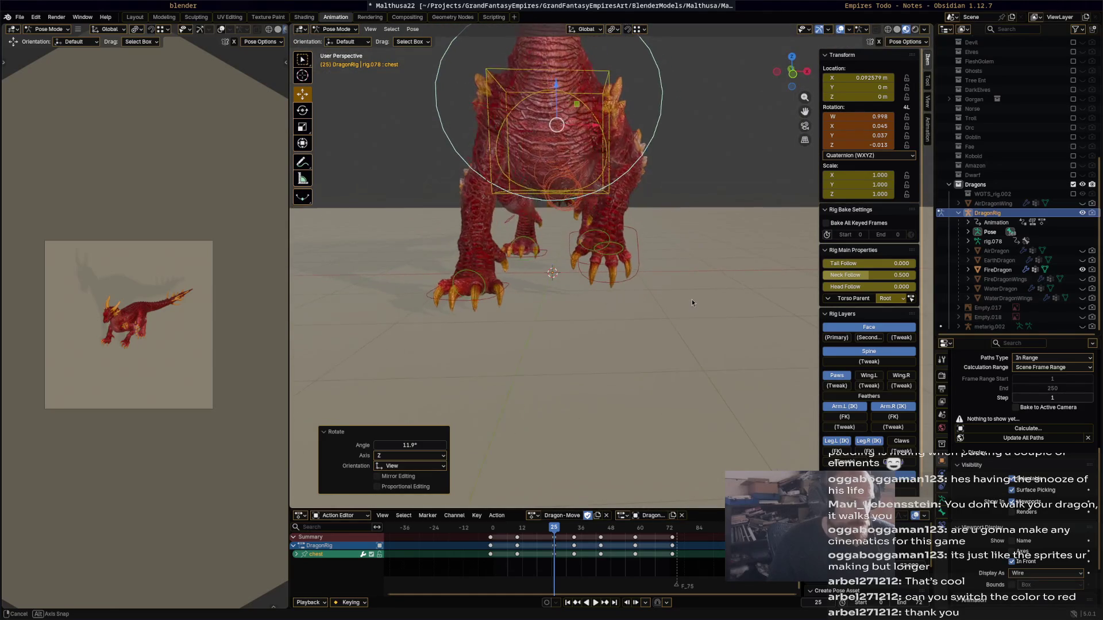
key("space")
left_click(518, 530)
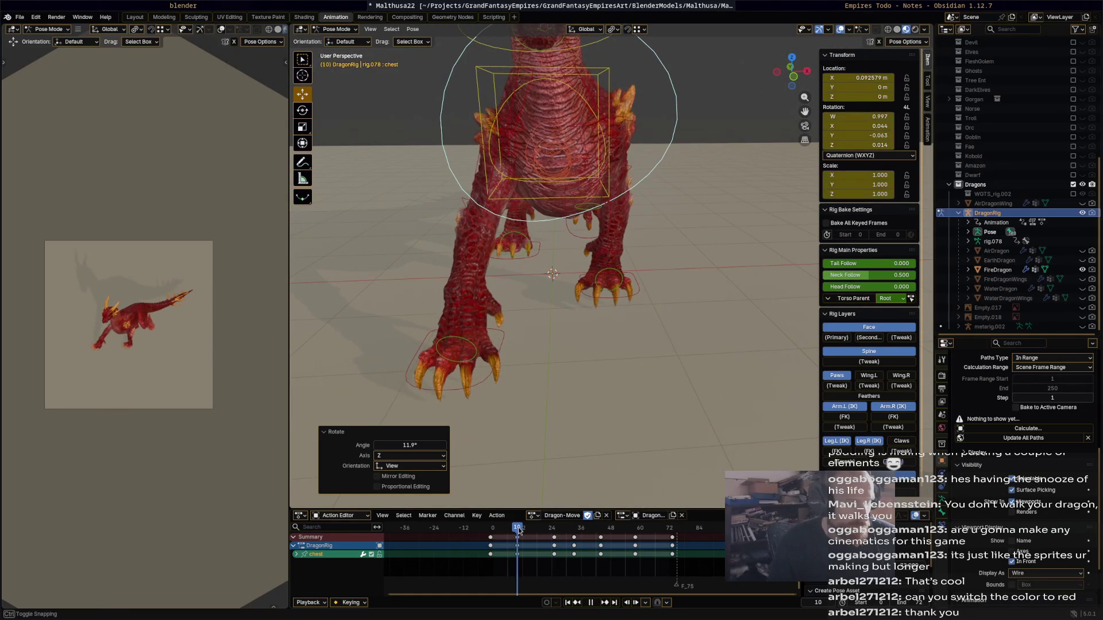
key("space")
- Refine the chest twist and key the chest rotation at frame 10
key("r")
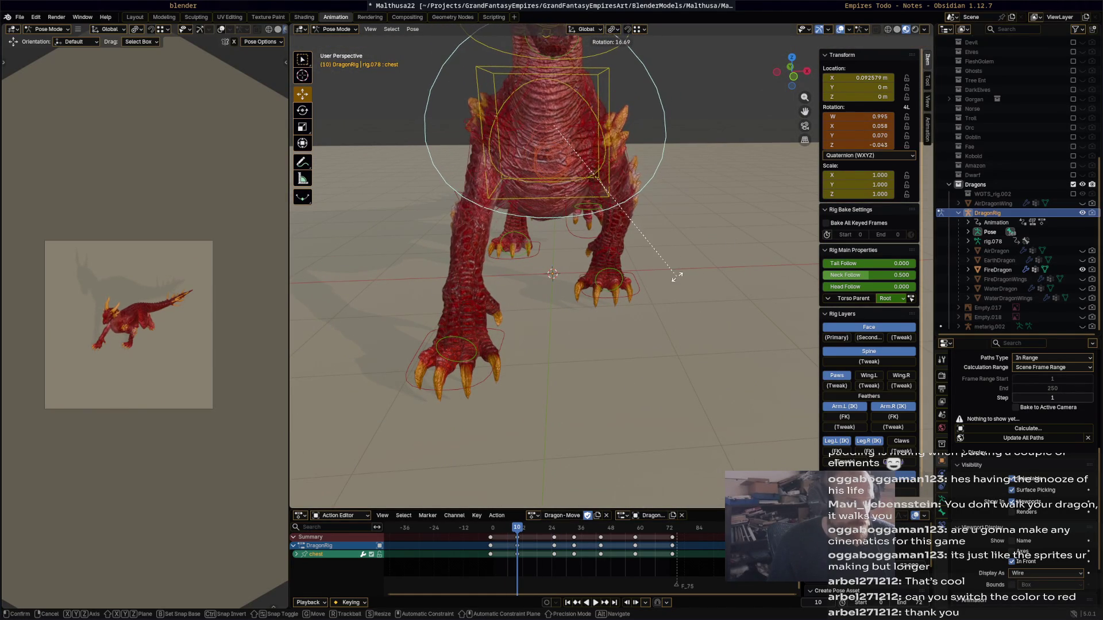
left_click(670, 285)
mouse_move(670, 285)
middle_mouse_down()
mouse_move(747, 279)
mouse_move(670, 271)
middle_mouse_up()
key("r")
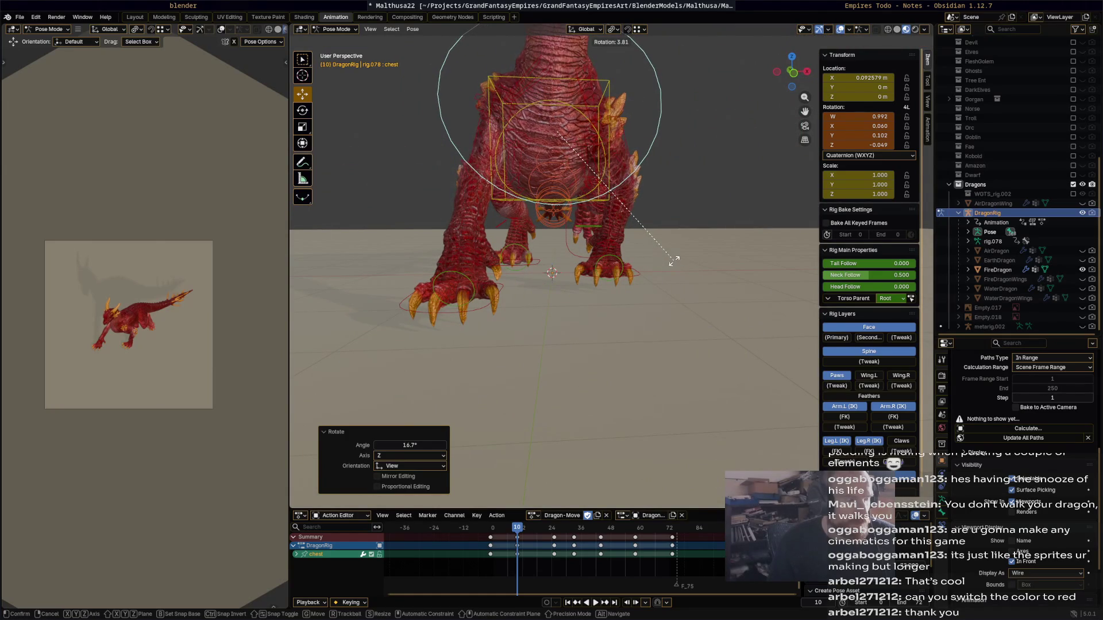
mouse_move(661, 271)
middle_mouse_down()
mouse_move(618, 348)
mouse_move(652, 301)
mouse_move(653, 251)
middle_mouse_up()
left_click(647, 311)
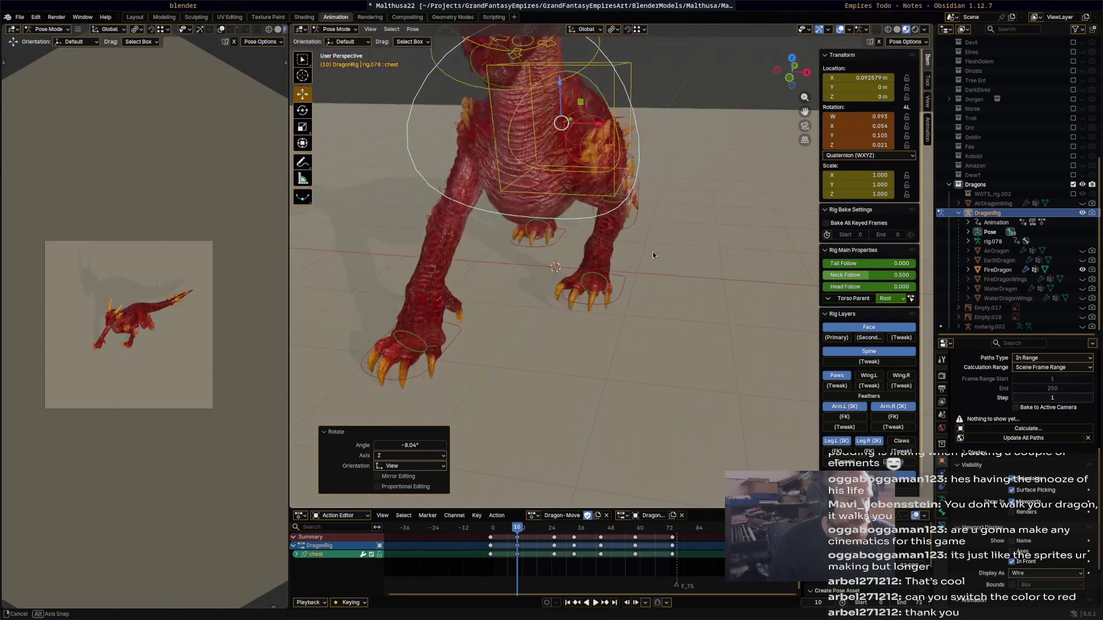
key("i")
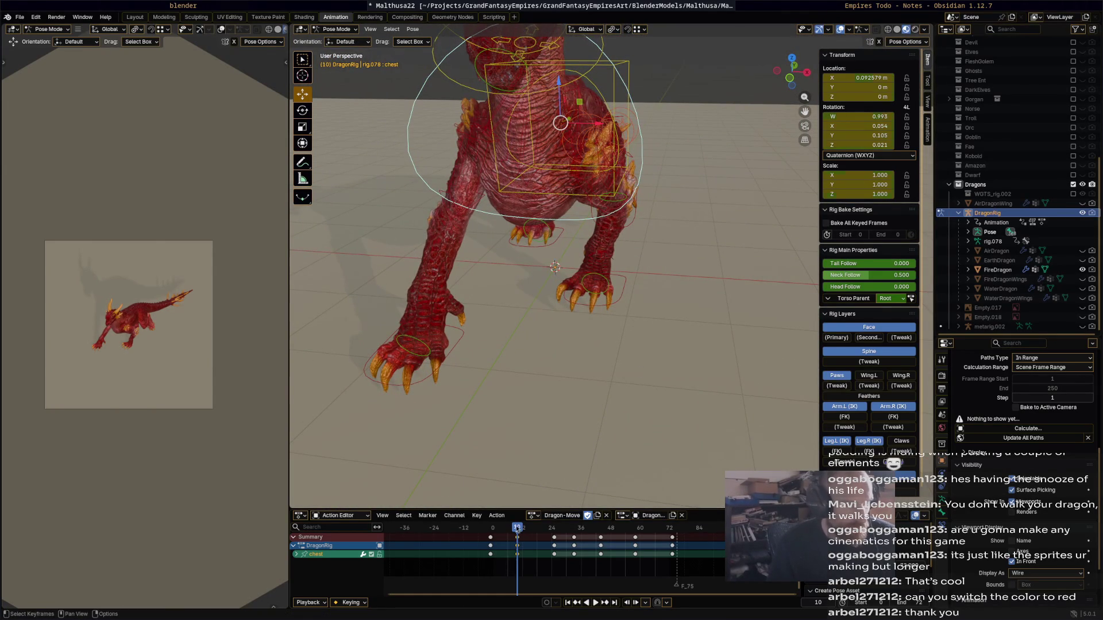
key("space")
- Rotate the chest bone at frame 25 and key it
left_click_drag(528, 527, 556, 528)
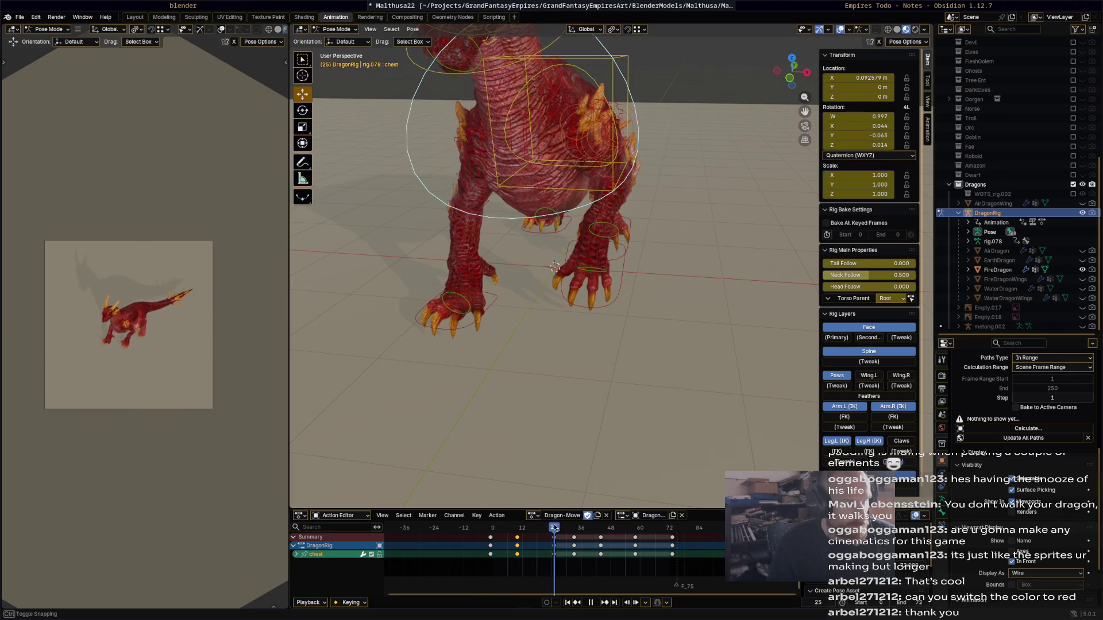
mouse_move(591, 356)
middle_mouse_down()
mouse_move(625, 334)
mouse_move(607, 323)
mouse_move(716, 391)
mouse_move(612, 335)
middle_mouse_up()
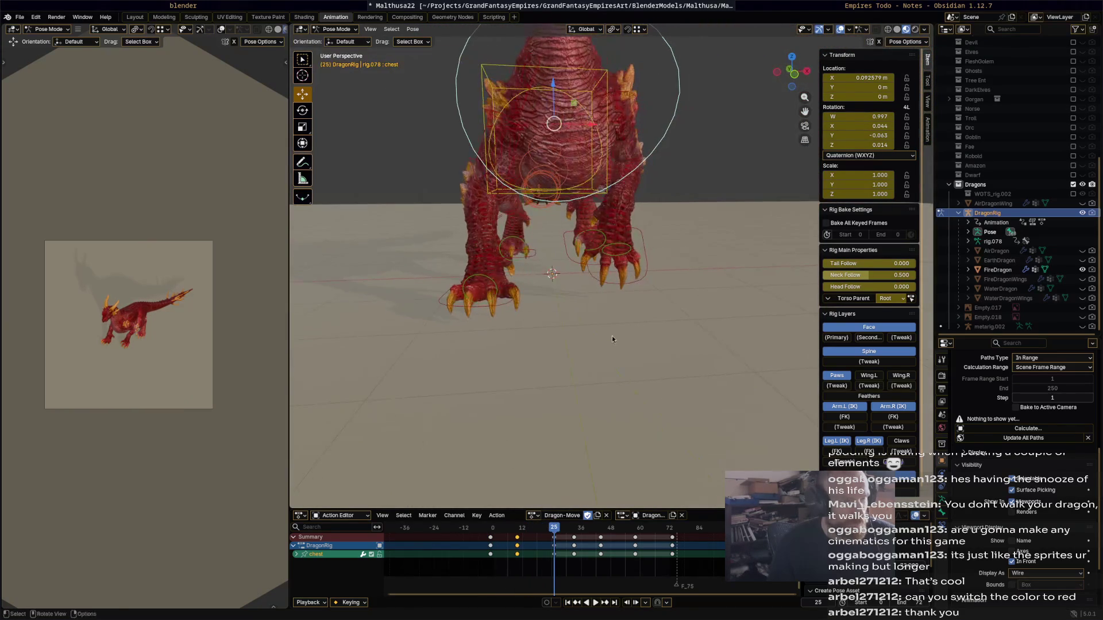
key("r")
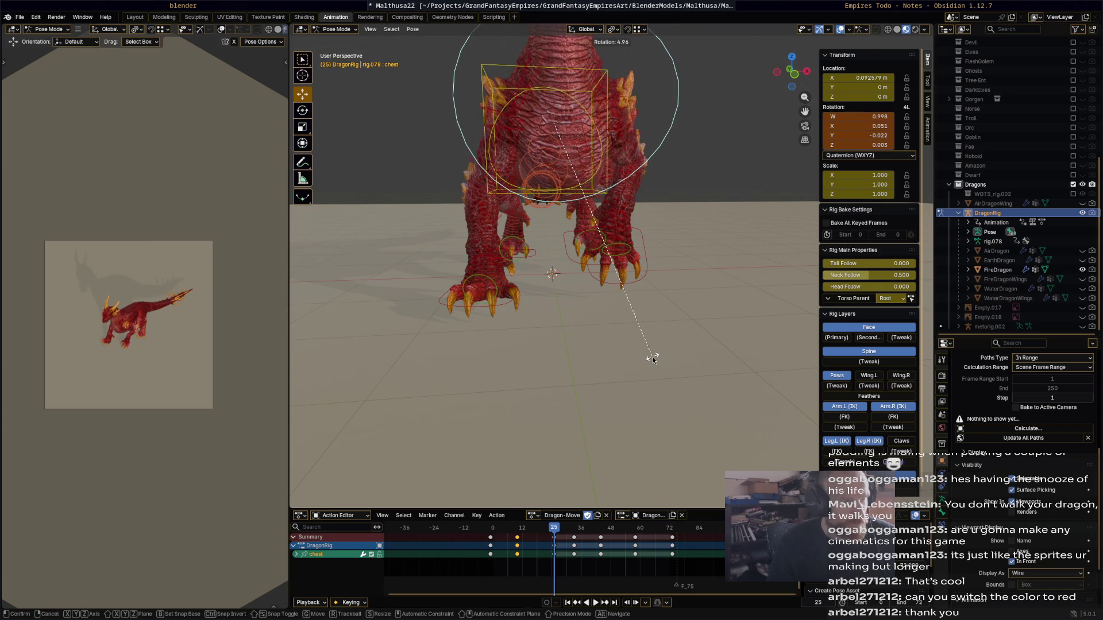
left_click(652, 359)
key("i")
- Twist the chest to about -4.08° and key it at frame 33
left_click_drag(558, 530, 574, 532)
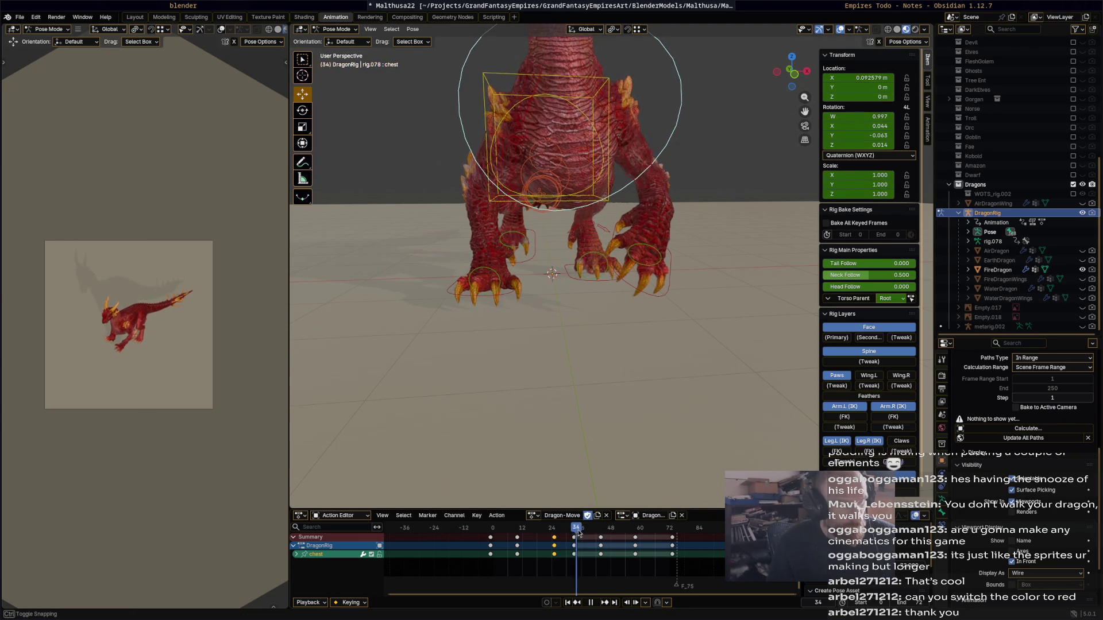
mouse_move(649, 352)
middle_mouse_down()
mouse_move(694, 375)
mouse_move(645, 347)
middle_mouse_up()
key("r")
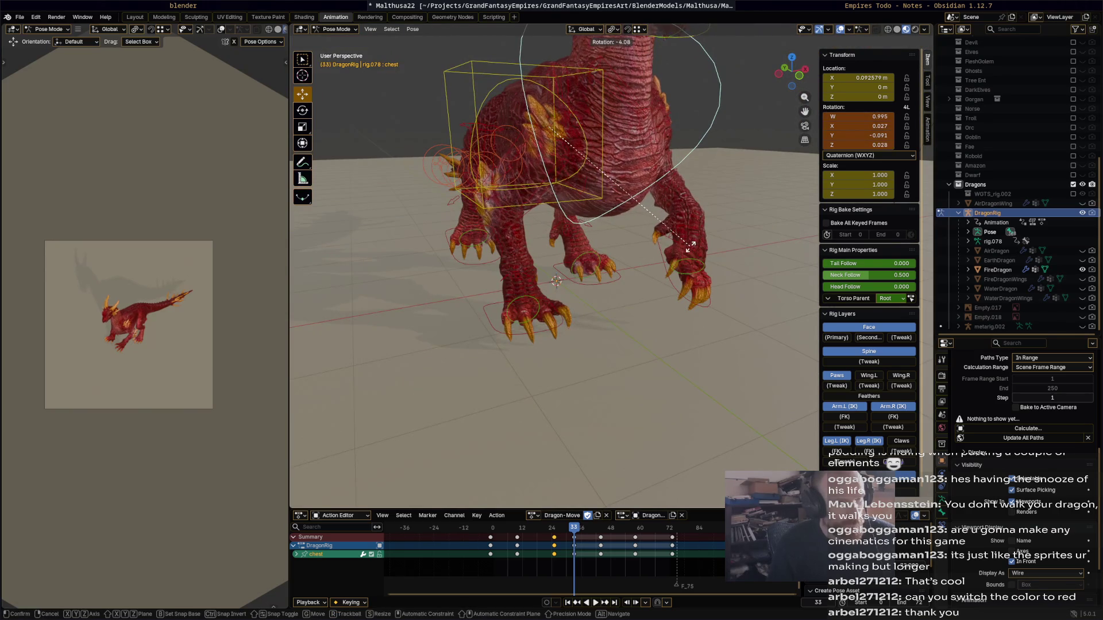
left_click(660, 266)
middle_click_drag(660, 266, 627, 261)
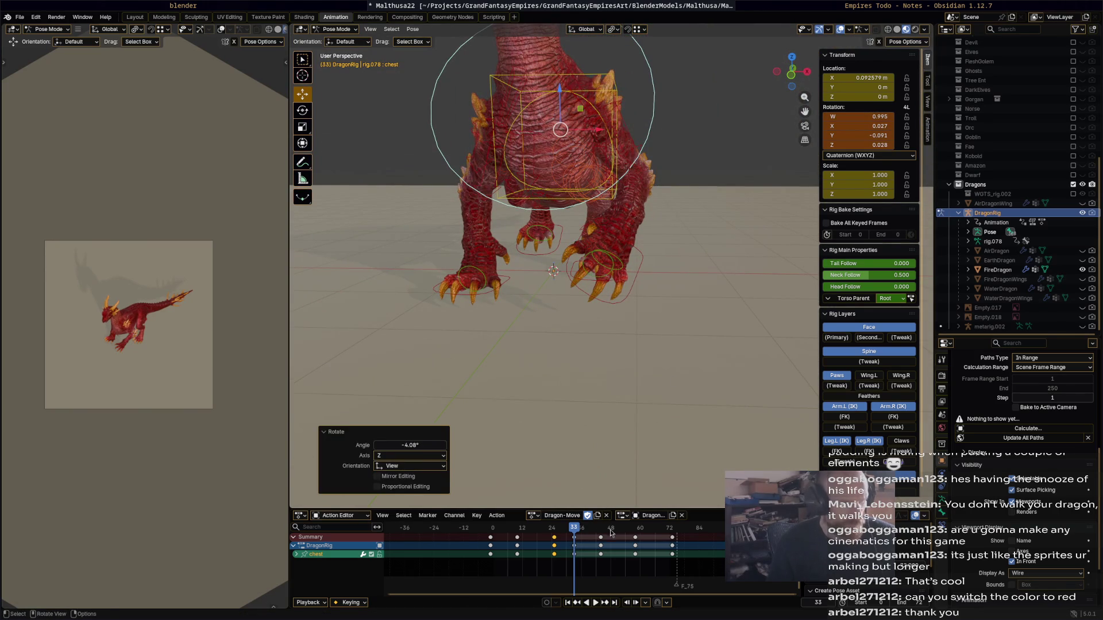
key("i")
left_click_drag(587, 531, 598, 533)
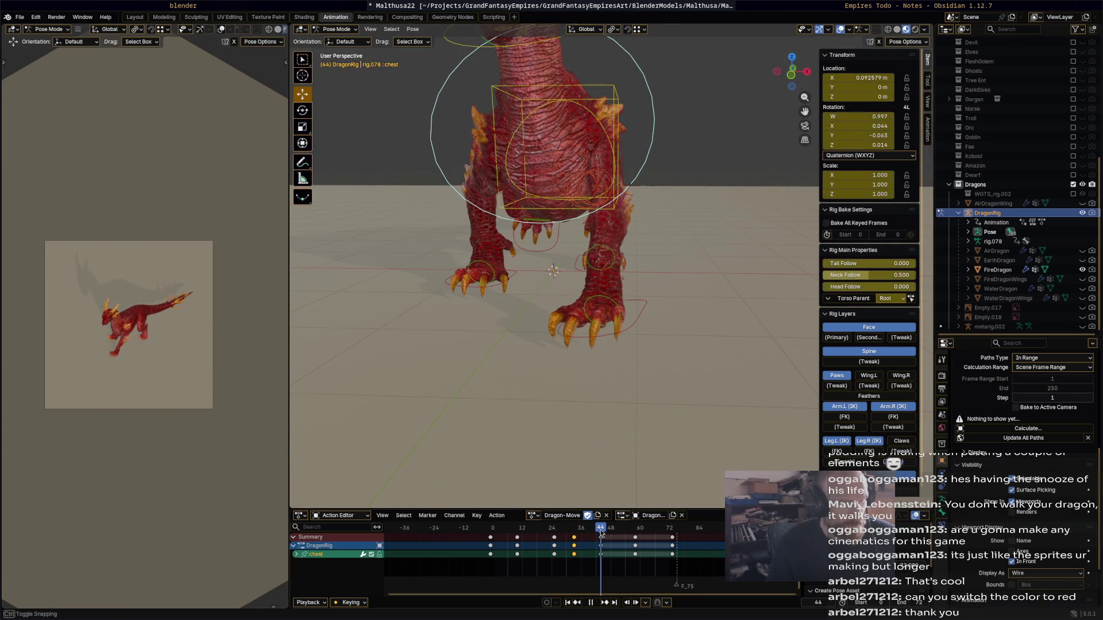
- Rotate the chest bone into a new pose at frame 44
key("r")
left_click(677, 272)
middle_click_drag(677, 272, 644, 375)
key("r")
left_click(618, 418)
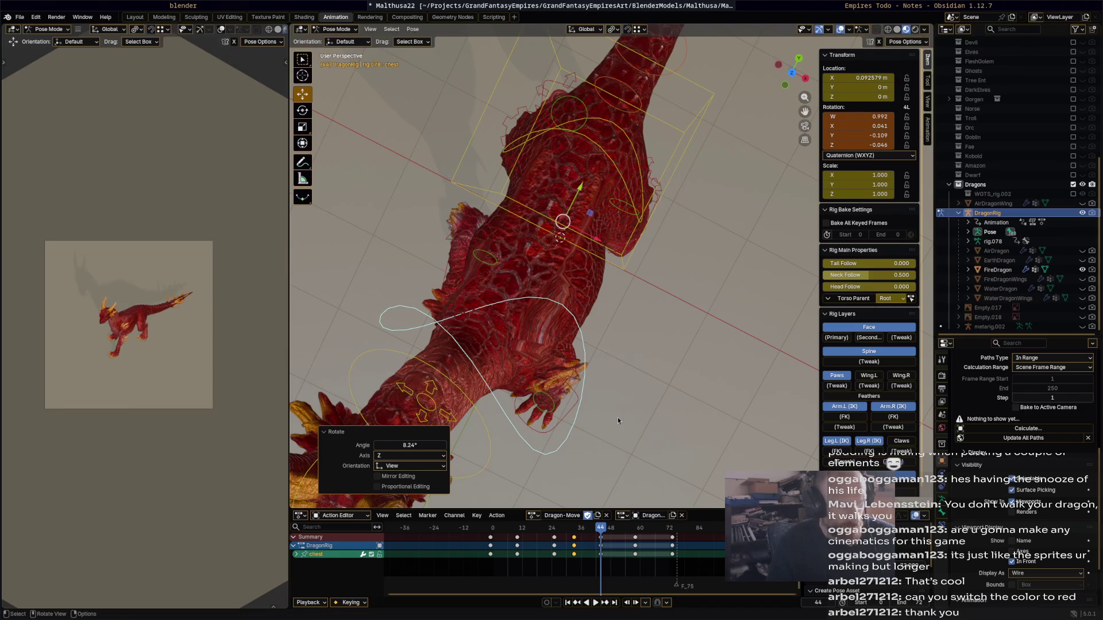
mouse_move(620, 452)
middle_mouse_down()
mouse_move(636, 368)
mouse_move(551, 365)
mouse_move(698, 372)
mouse_move(690, 368)
middle_mouse_up()
- Twist the chest bone at frame 57 and key its rotation
mouse_move(607, 531)
left_mouse_down()
mouse_move(660, 528)
mouse_move(622, 528)
mouse_move(634, 529)
left_mouse_up()
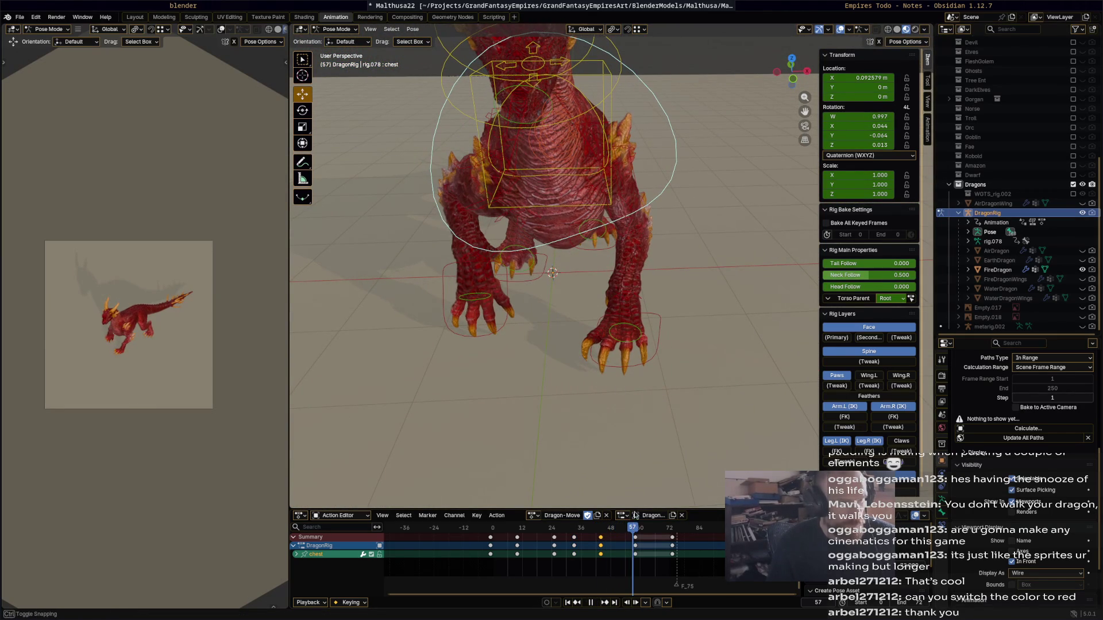
mouse_move(630, 298)
middle_mouse_down()
mouse_move(650, 270)
mouse_move(632, 278)
mouse_move(646, 267)
mouse_move(626, 268)
mouse_move(646, 261)
mouse_move(667, 377)
middle_mouse_up()
key("r")
left_click(653, 269)
key("r")
left_click(656, 241)
key("r")
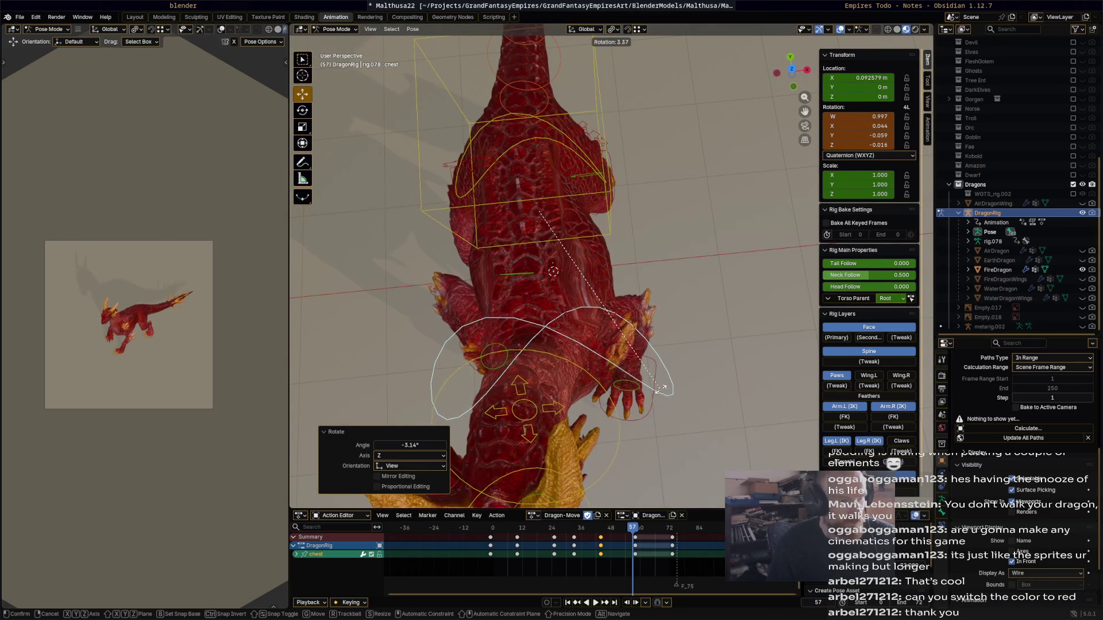
left_click(661, 391)
key("i")
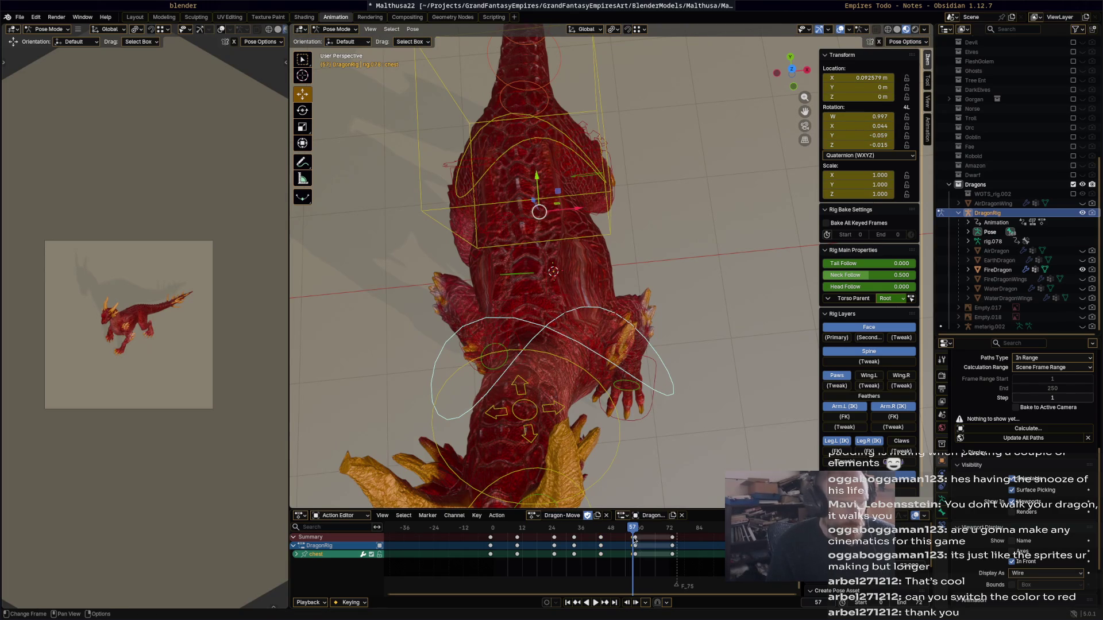
- Shift the frame-57 chest keys to frame 58 and play the walk cycle
left_click_drag(637, 539, 636, 536)
left_click(636, 534)
key("space")
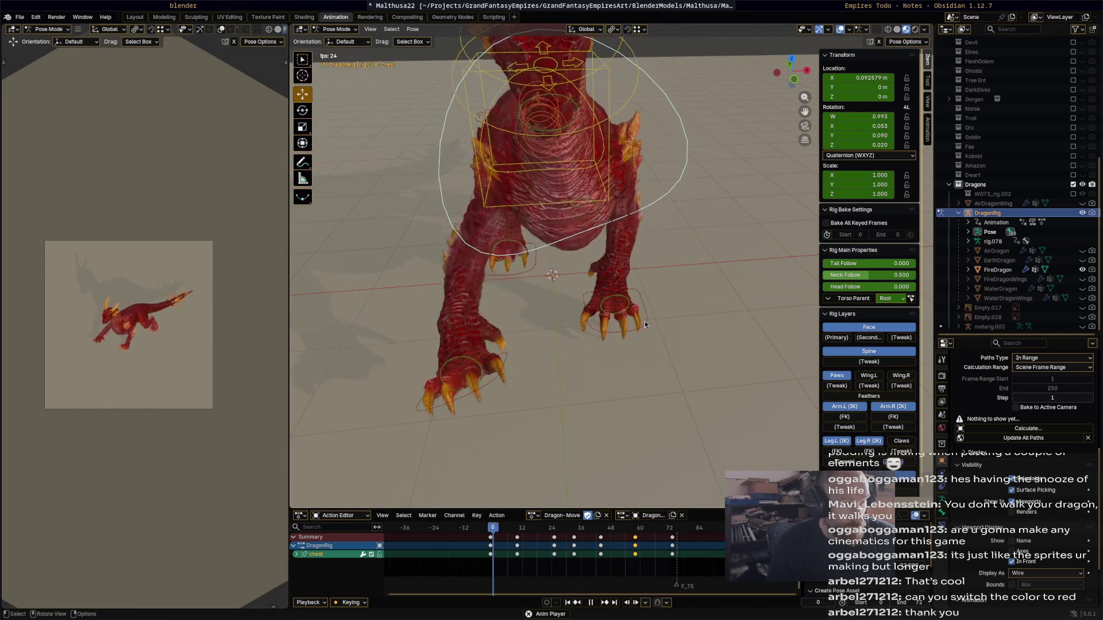
- Play and scrub through the walk cycle to review the chest motion
key("space")
middle_click_drag(609, 326, 604, 298)
key("space")
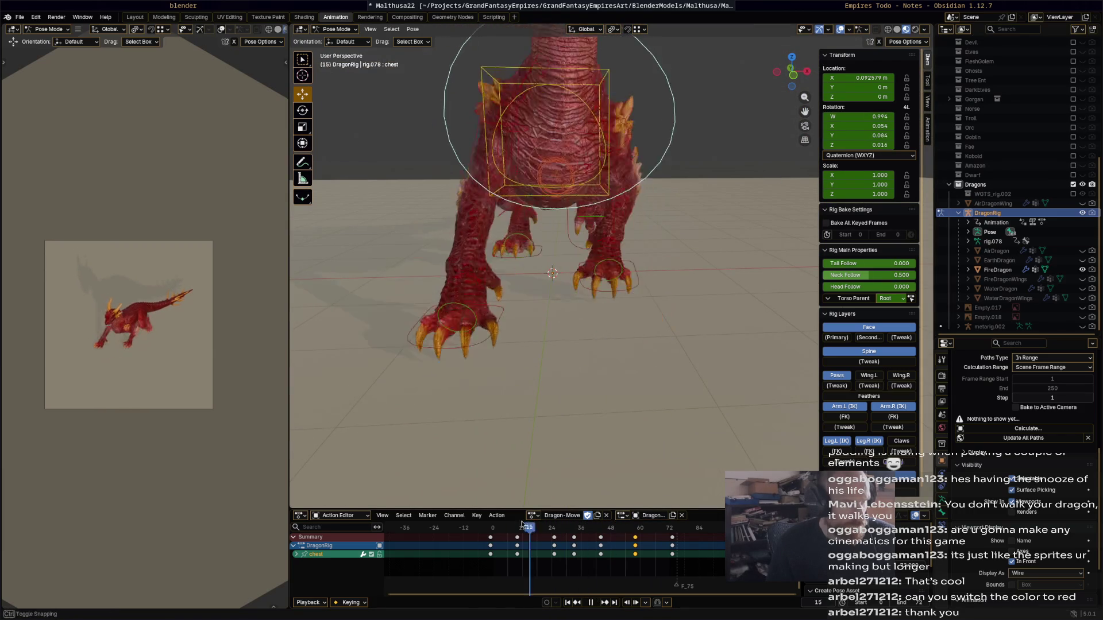
left_click_drag(520, 527, 676, 530)
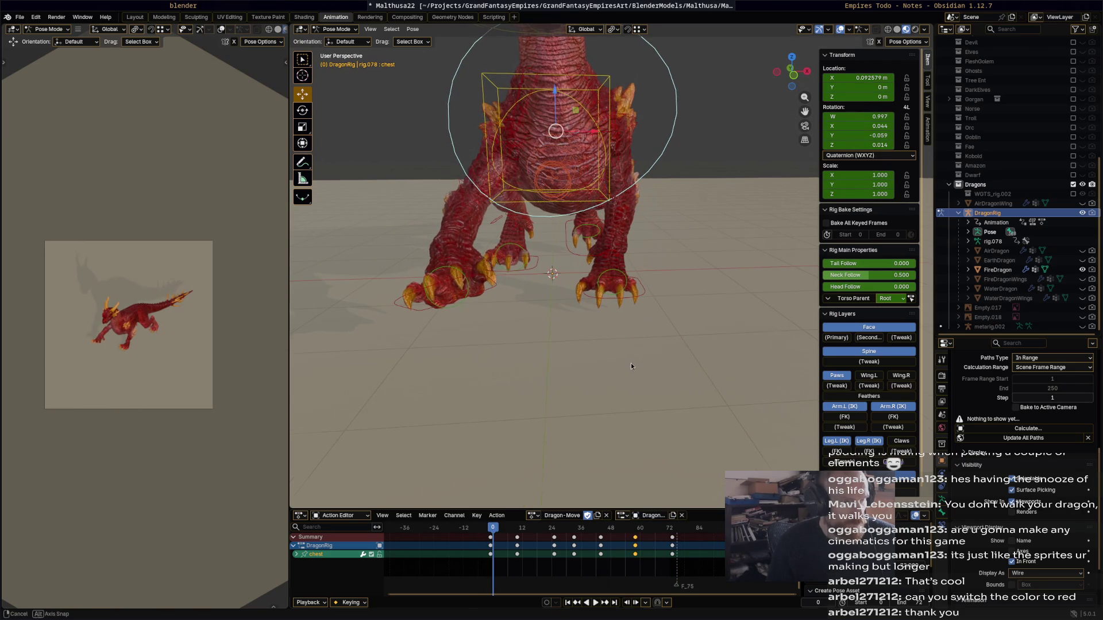
left_click(518, 527)
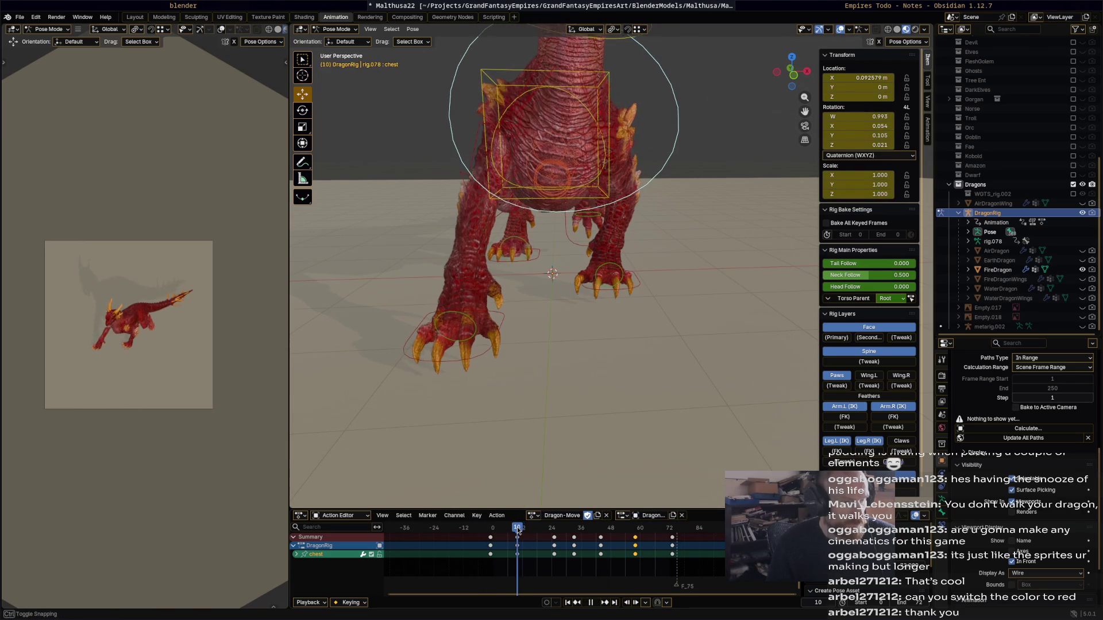
- Twist the chest bone at frame -1, key it, and play the loop
left_click_drag(503, 530, 487, 528)
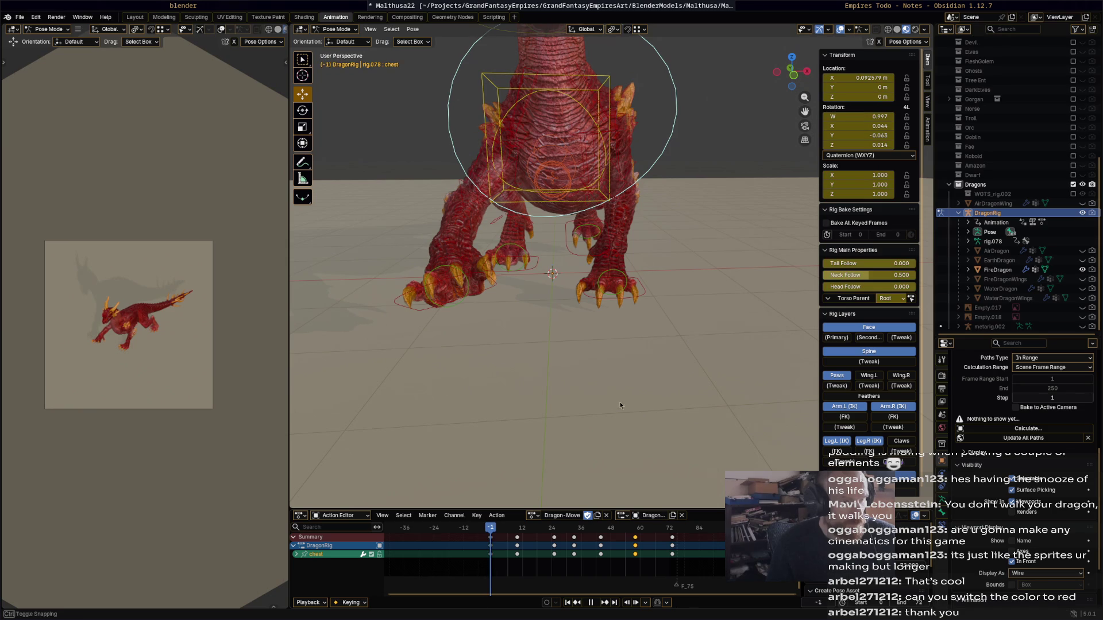
key("r")
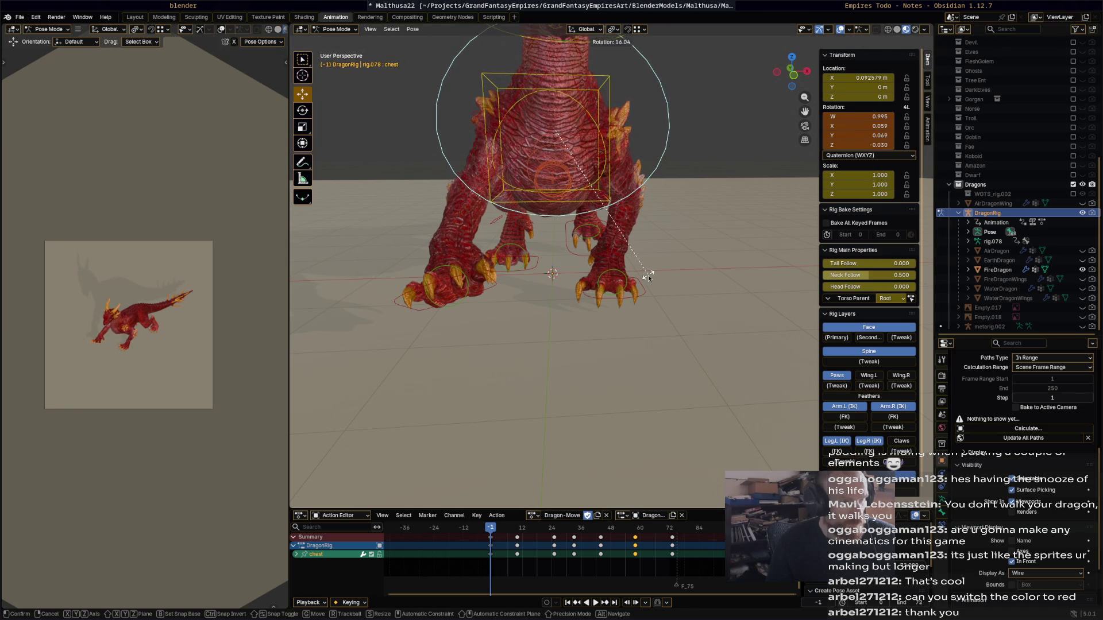
left_click(648, 277)
key("i")
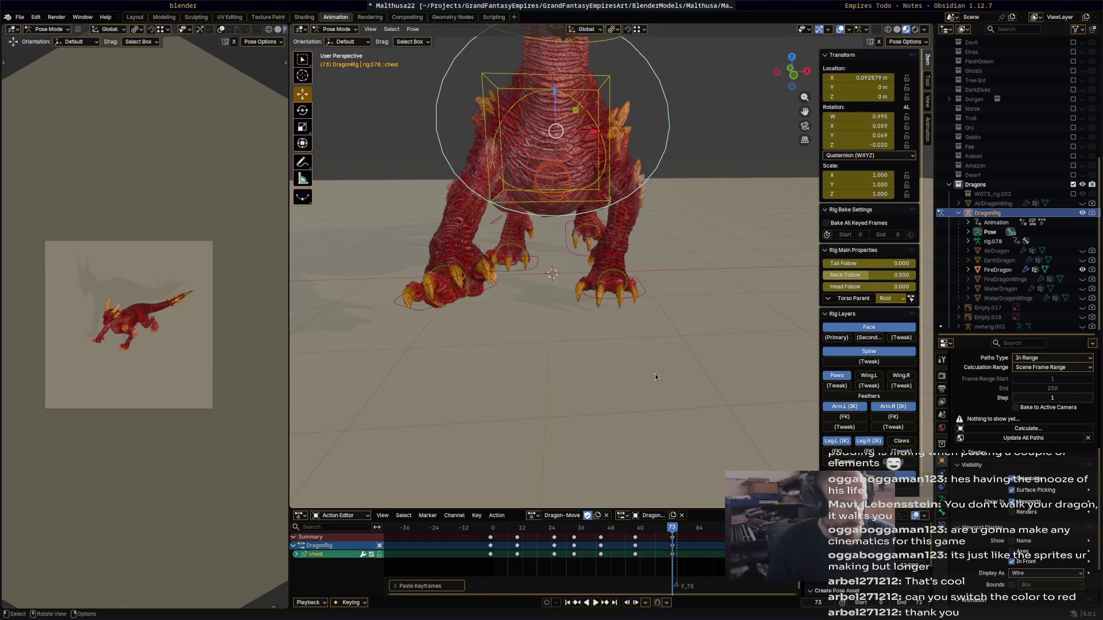
key("space")
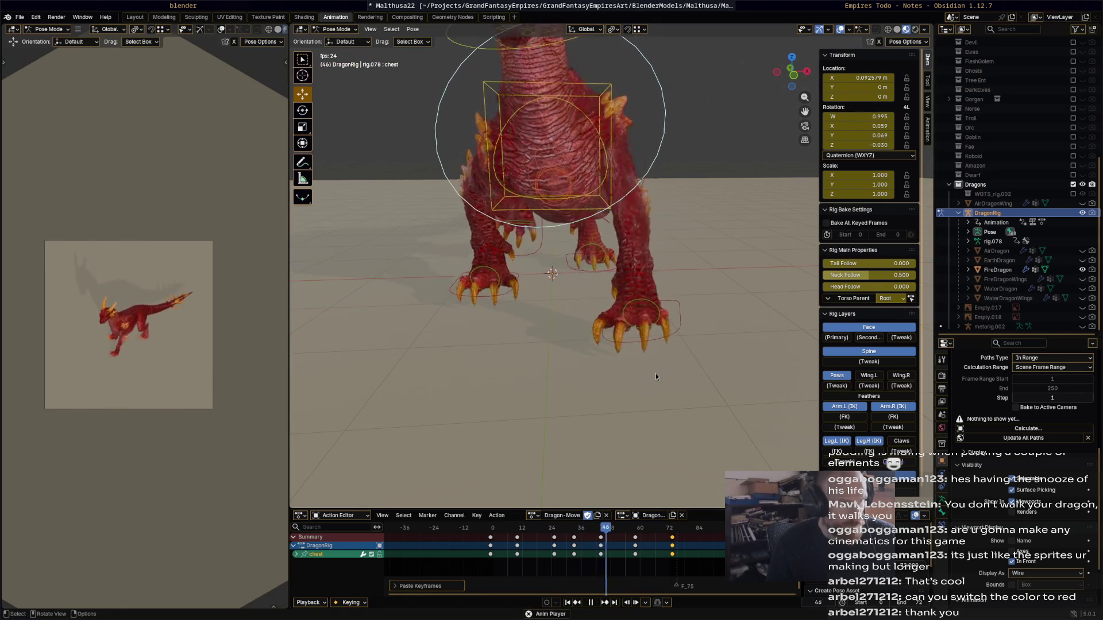
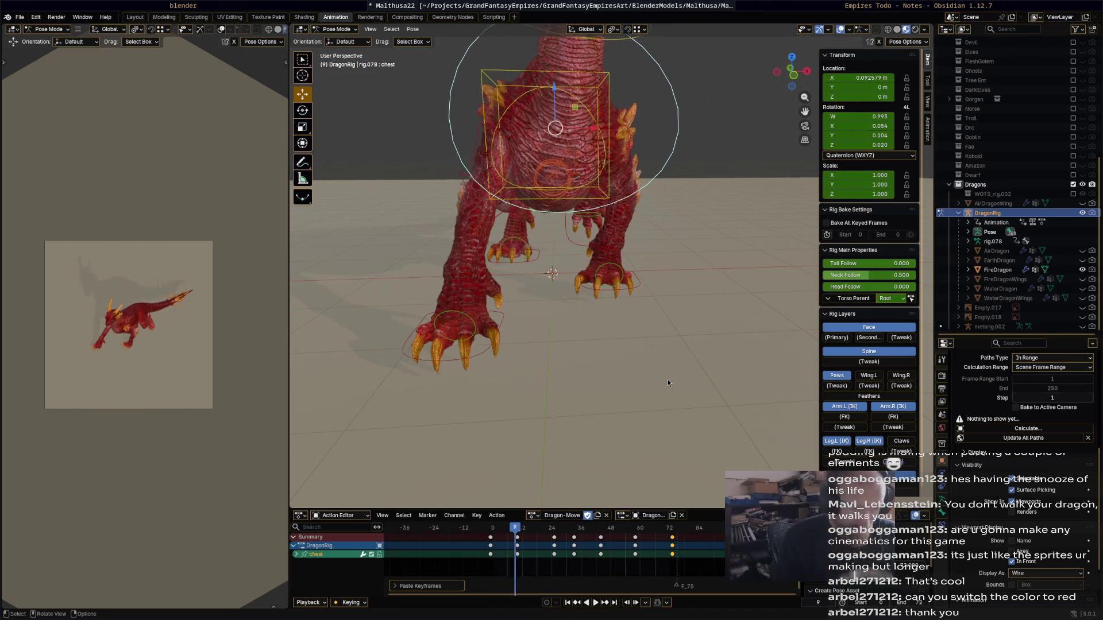
- Stop playback, select the dragon's hips bone, and return the playhead to frame 0
key("space")
key("space")
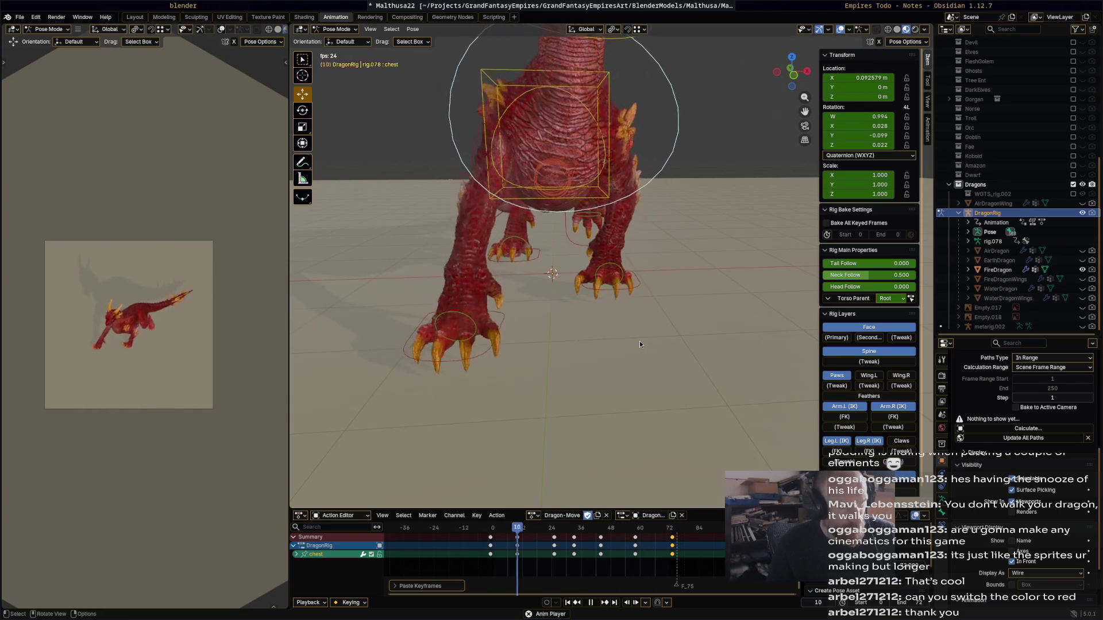
key("space")
middle_click_drag(640, 340, 640, 284)
left_click(710, 132)
mouse_move(710, 132)
middle_mouse_down()
mouse_move(637, 149)
mouse_move(691, 441)
middle_mouse_up()
key("space")
left_click_drag(523, 528, 490, 530)
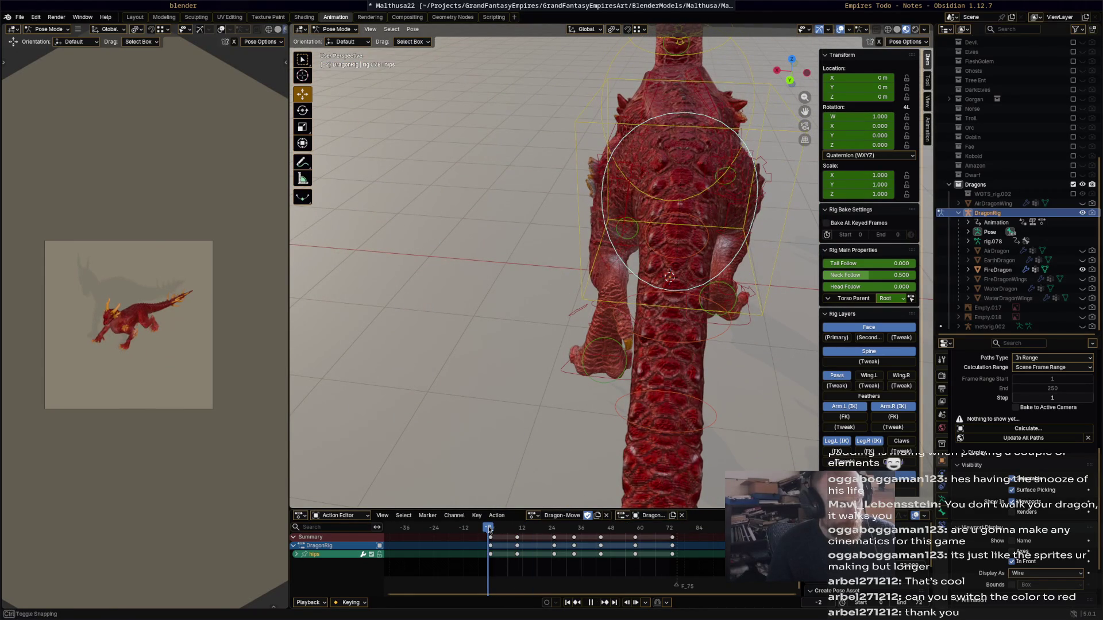
- Rotate the hips bone at frame 0 through several turns, ending at -16.4°
mouse_move(713, 271)
middle_mouse_down()
mouse_move(791, 245)
mouse_move(713, 249)
mouse_move(743, 204)
mouse_move(736, 226)
mouse_move(732, 212)
mouse_move(677, 260)
mouse_move(568, 220)
mouse_move(508, 227)
middle_mouse_up()
key("r")
left_click(733, 199)
middle_click_drag(694, 245, 692, 244)
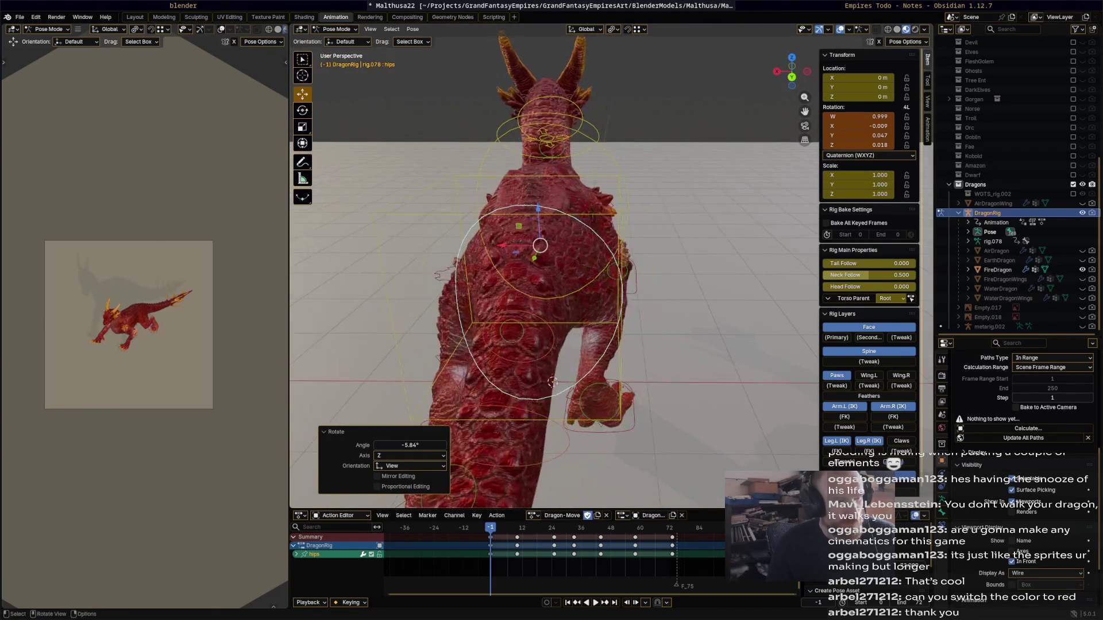
key("r")
left_click(671, 325)
middle_click_drag(672, 325, 676, 360)
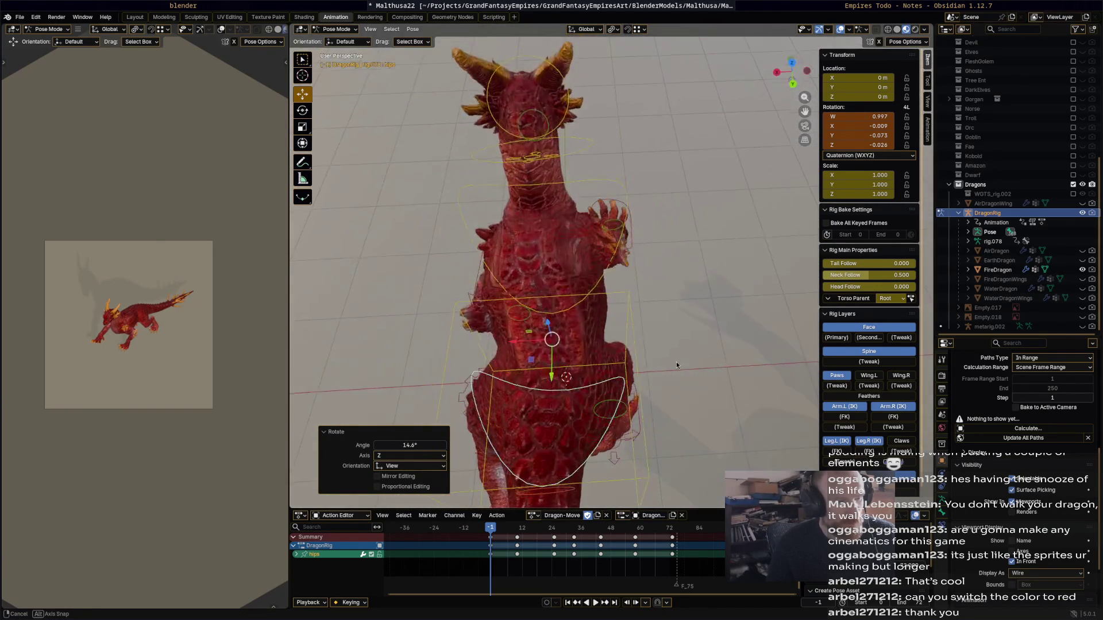
key("r")
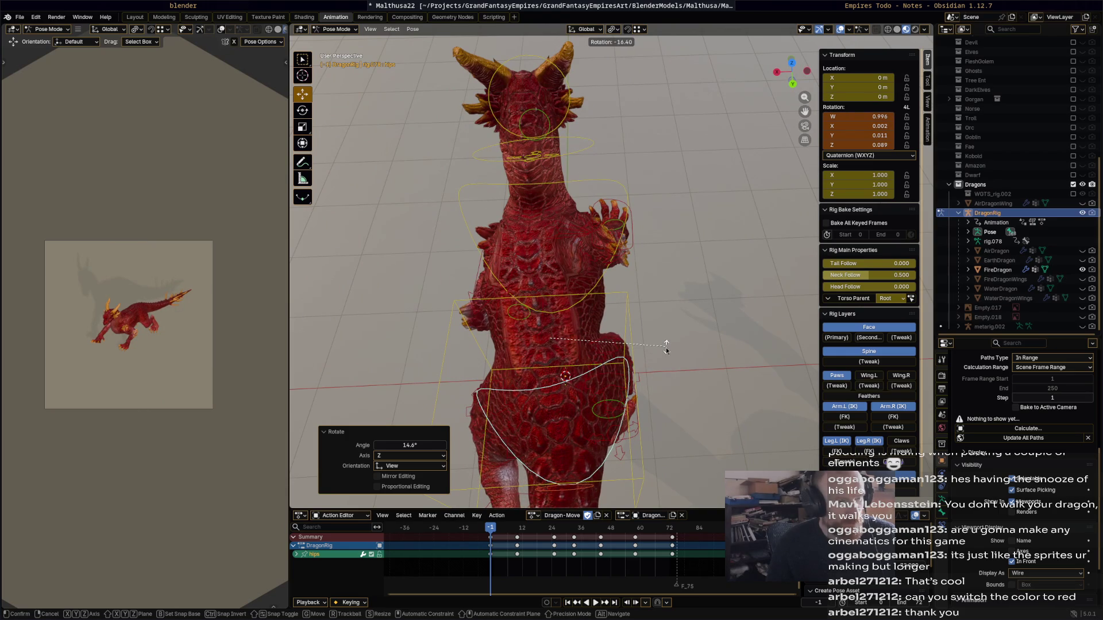
left_click(663, 343)
- Copy the starting hips pose onto frame 73 and play it back
left_click(527, 546)
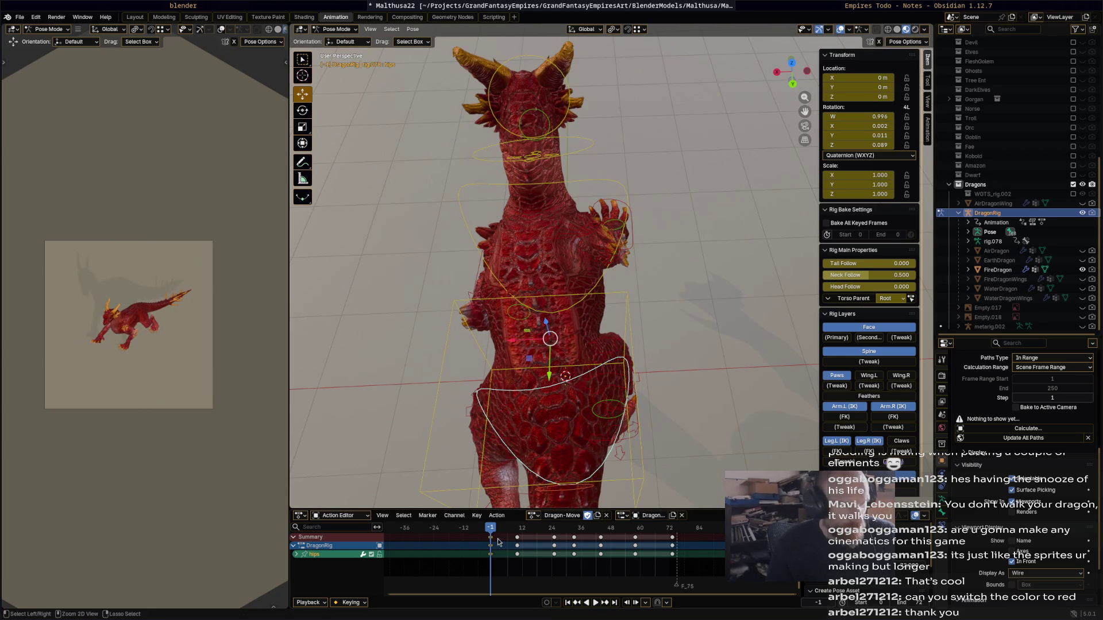
left_click_drag(690, 529, 675, 531)
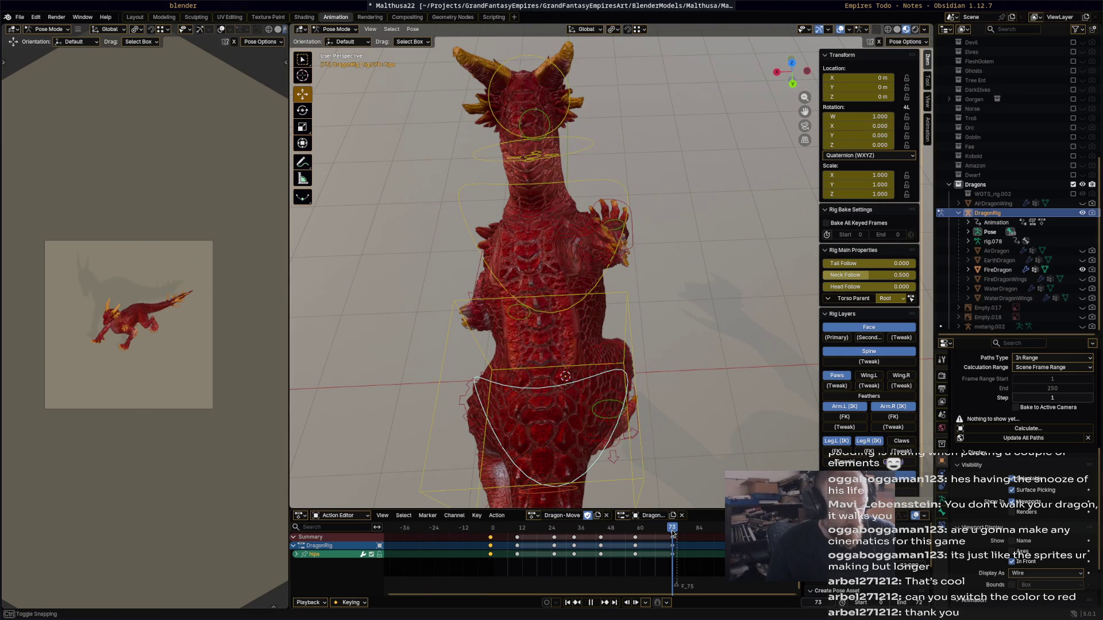
key("ctrl+v")
key("space")
mouse_move(517, 534)
left_mouse_down()
mouse_move(489, 537)
mouse_move(523, 538)
left_mouse_up()
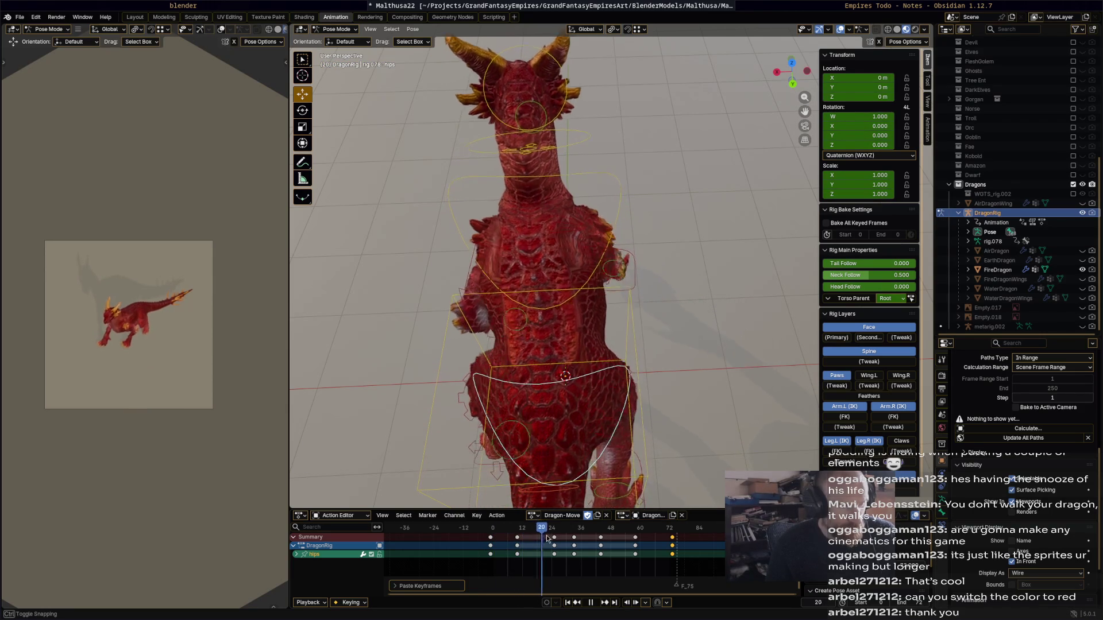
key("space")
- Re-angle the hips at frame 24 to -8.98° about the Z axis
mouse_move(720, 442)
middle_mouse_down()
mouse_move(721, 331)
mouse_move(715, 412)
middle_mouse_up()
key("r")
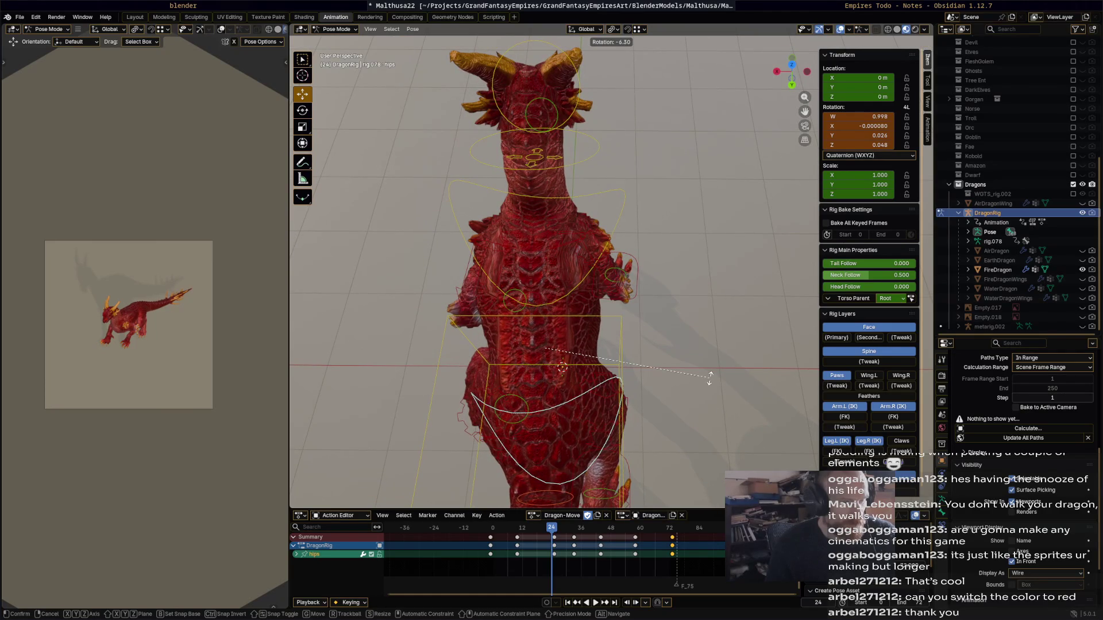
left_click(674, 372)
mouse_move(674, 372)
middle_mouse_down()
mouse_move(677, 333)
mouse_move(652, 339)
mouse_move(718, 347)
mouse_move(670, 336)
middle_mouse_up()
key("r")
left_click(650, 357)
key("r")
left_click(663, 271)
mouse_move(663, 270)
middle_mouse_down()
mouse_move(656, 283)
mouse_move(573, 288)
middle_mouse_up()
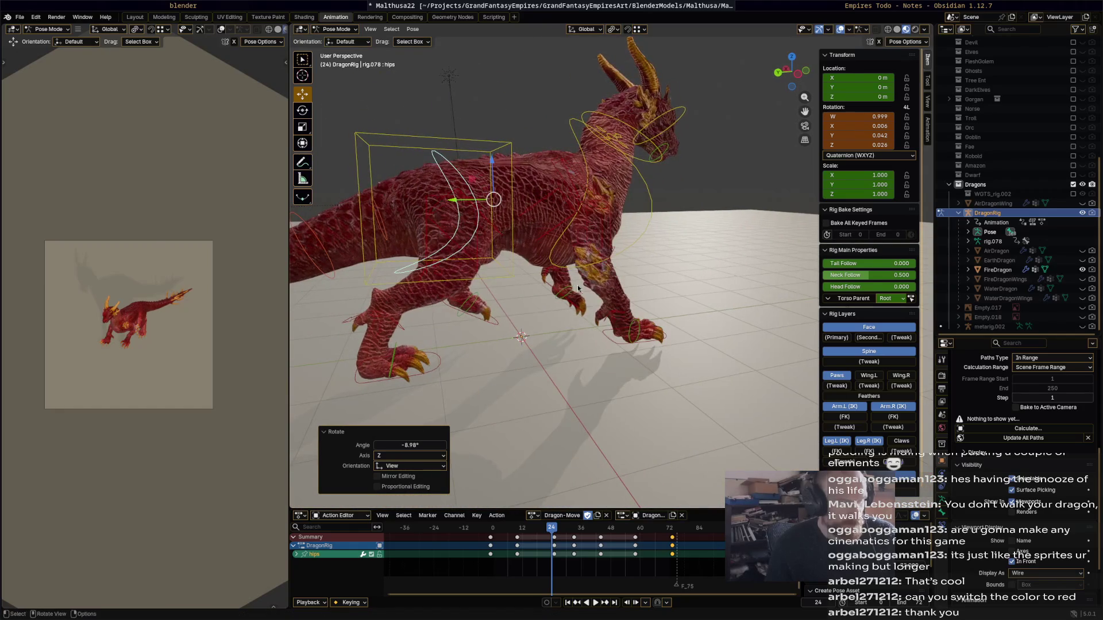
- Rotate the hips -6.48° at frame 25 and key it
key("space")
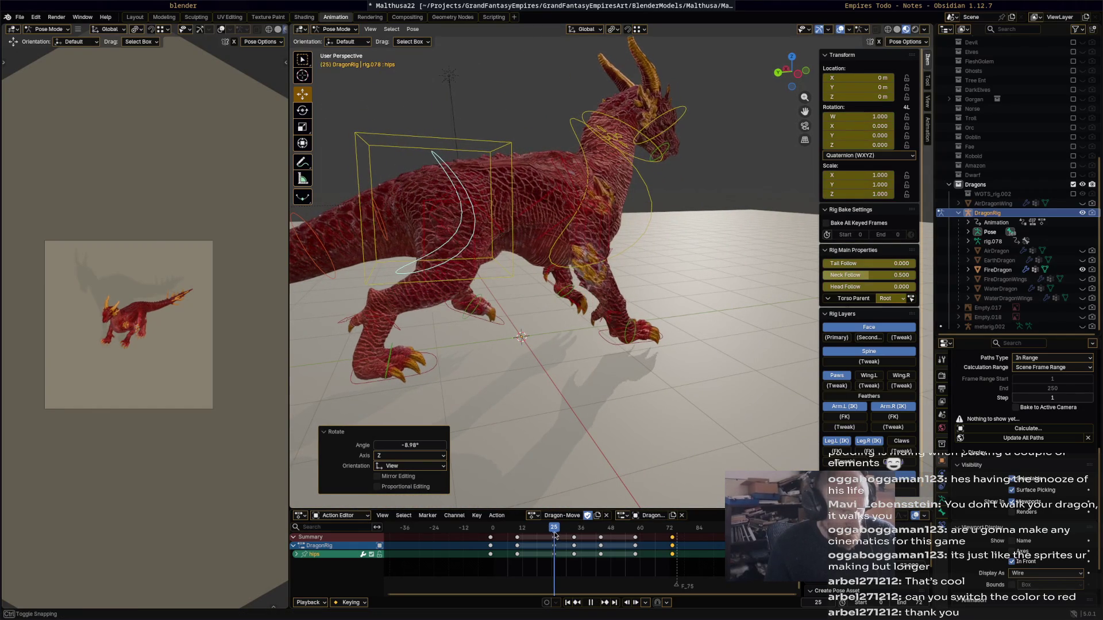
key("space")
middle_click_drag(590, 347, 649, 258)
key("r")
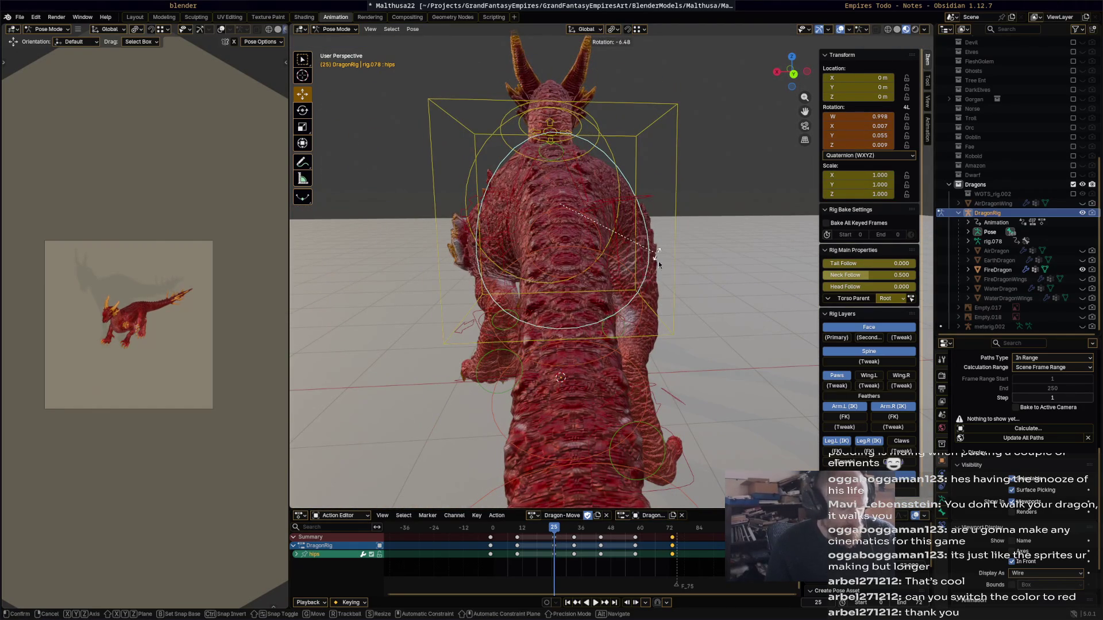
left_click(659, 261)
key("i")
- Rotate the hips 8.72° plus a further adjustment at frame 44 and key it
key("space")
mouse_move(592, 528)
left_mouse_down()
mouse_move(522, 532)
mouse_move(601, 537)
left_mouse_up()
key("space")
mouse_move(665, 330)
middle_mouse_down()
mouse_move(580, 336)
mouse_move(517, 311)
mouse_move(494, 270)
mouse_move(517, 322)
middle_mouse_up()
key("r")
left_click(641, 359)
key("r")
left_click(510, 326)
key("i")
- Scrub frames 24 to 64 and play back to review the new hips keys
left_click(553, 531)
mouse_move(552, 531)
left_mouse_down()
mouse_move(651, 531)
mouse_move(635, 528)
left_mouse_up()
middle_click_drag(540, 331, 610, 338)
key("space")
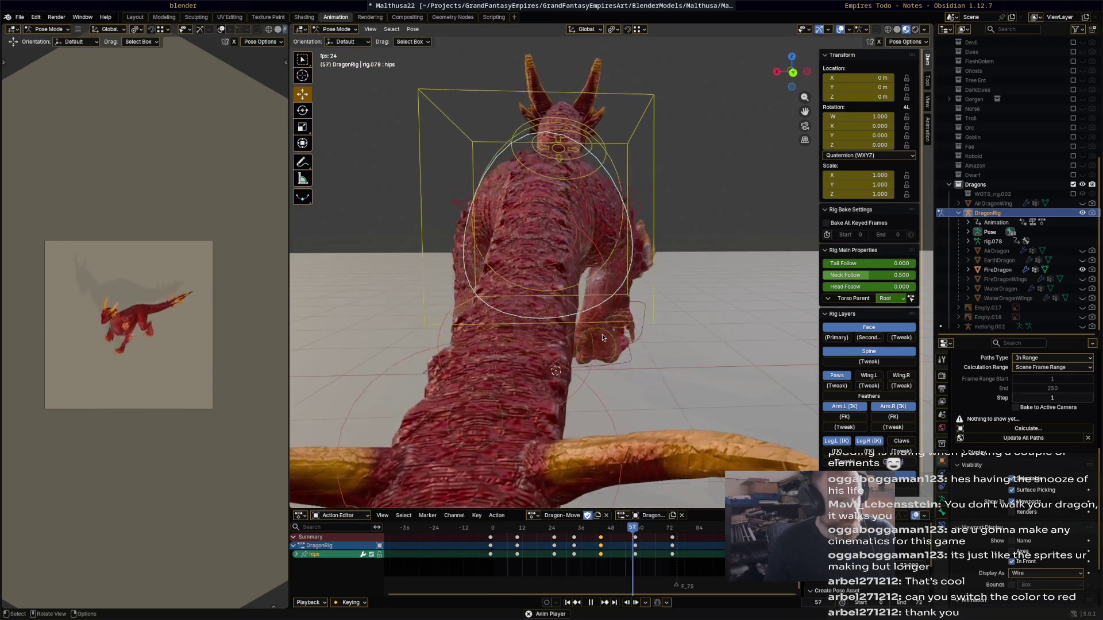
mouse_move(601, 336)
middle_mouse_down()
mouse_move(646, 225)
mouse_move(473, 266)
middle_mouse_up()
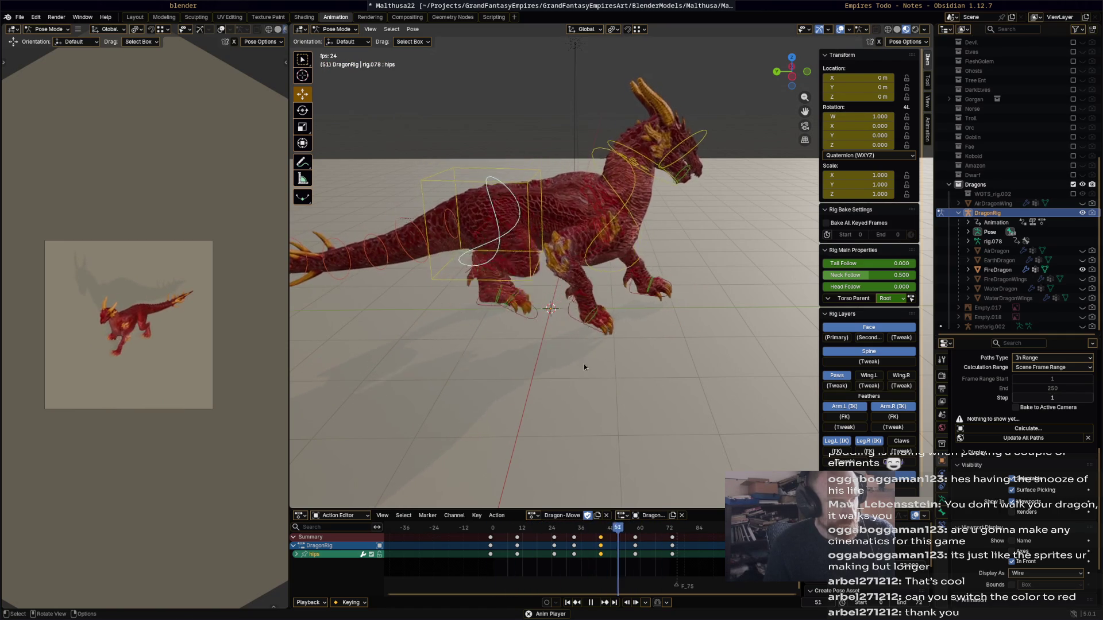
- Rotate the hips 13.9° at frame 10 and key it
key("space")
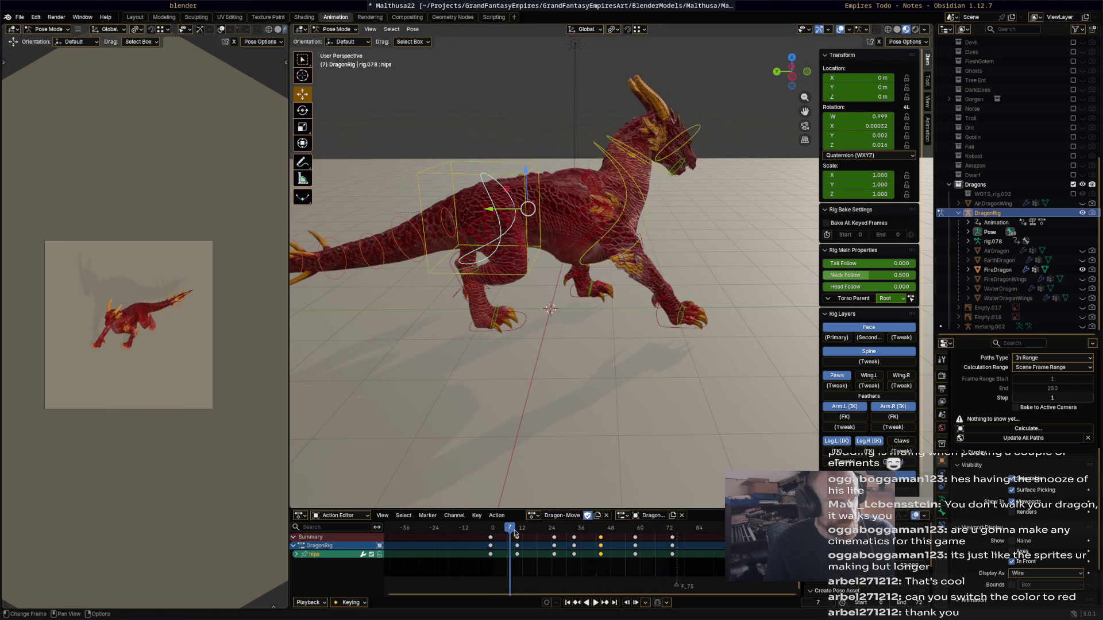
left_click_drag(515, 534, 518, 534)
middle_click_drag(513, 195, 519, 218)
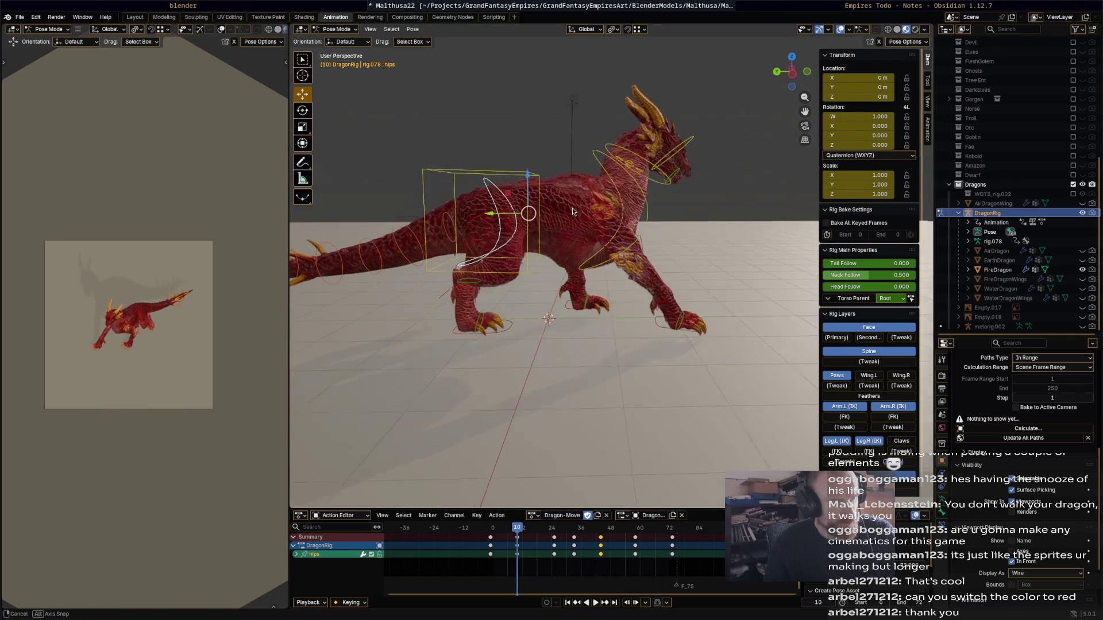
key("r")
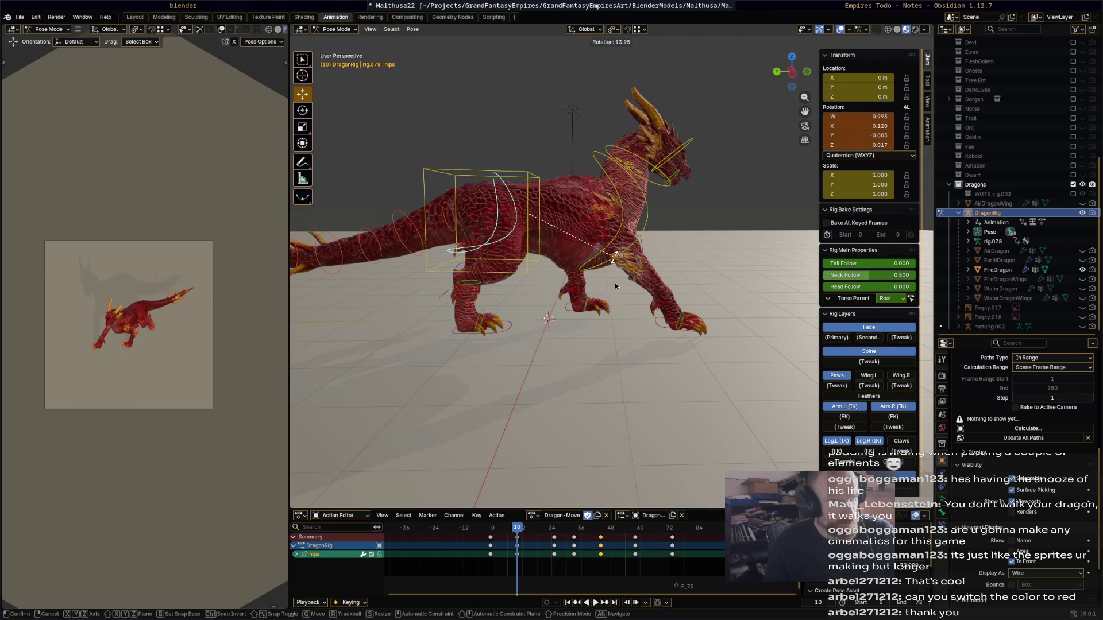
left_click(615, 286)
key("i")
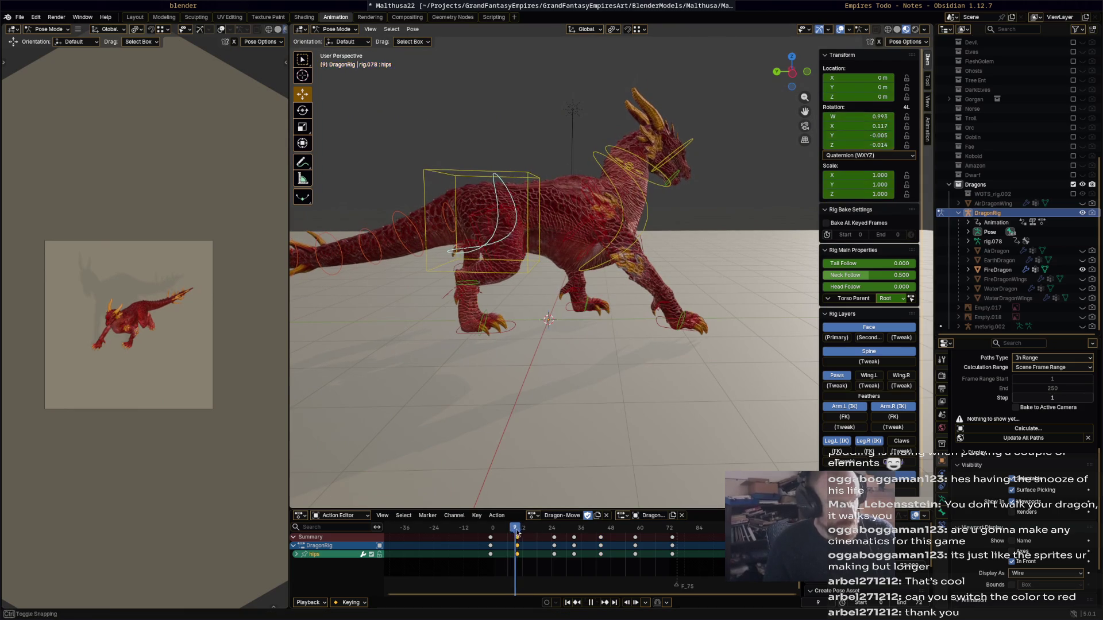
- Trackball-rotate and then rotate the hips at frame 44, and key the pose
key("space")
left_click_drag(551, 529, 575, 522)
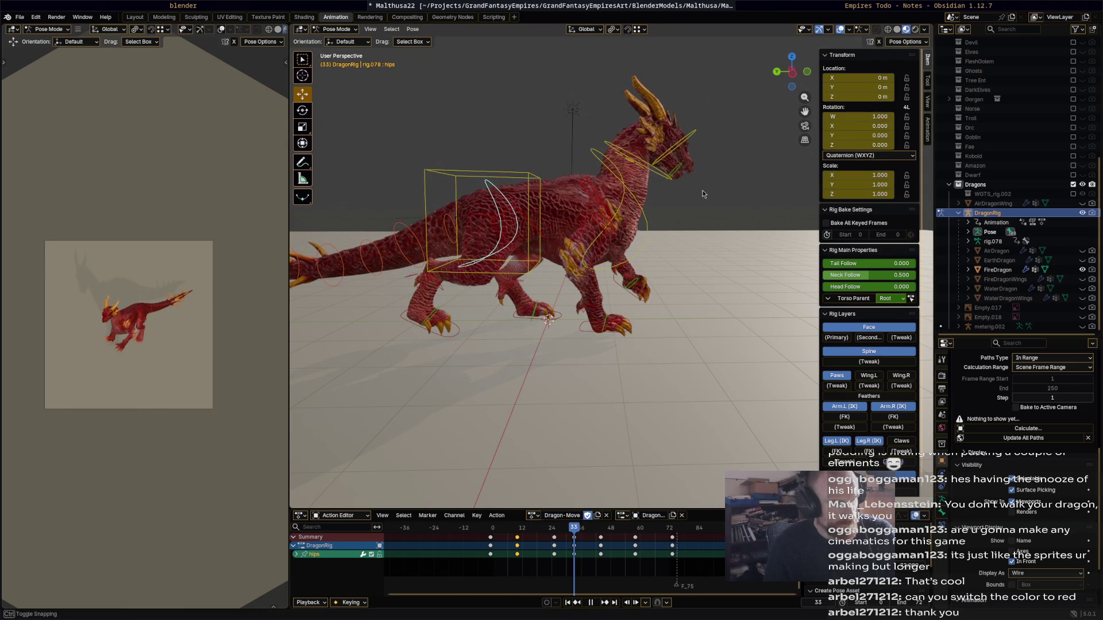
key("r")
left_click(684, 169)
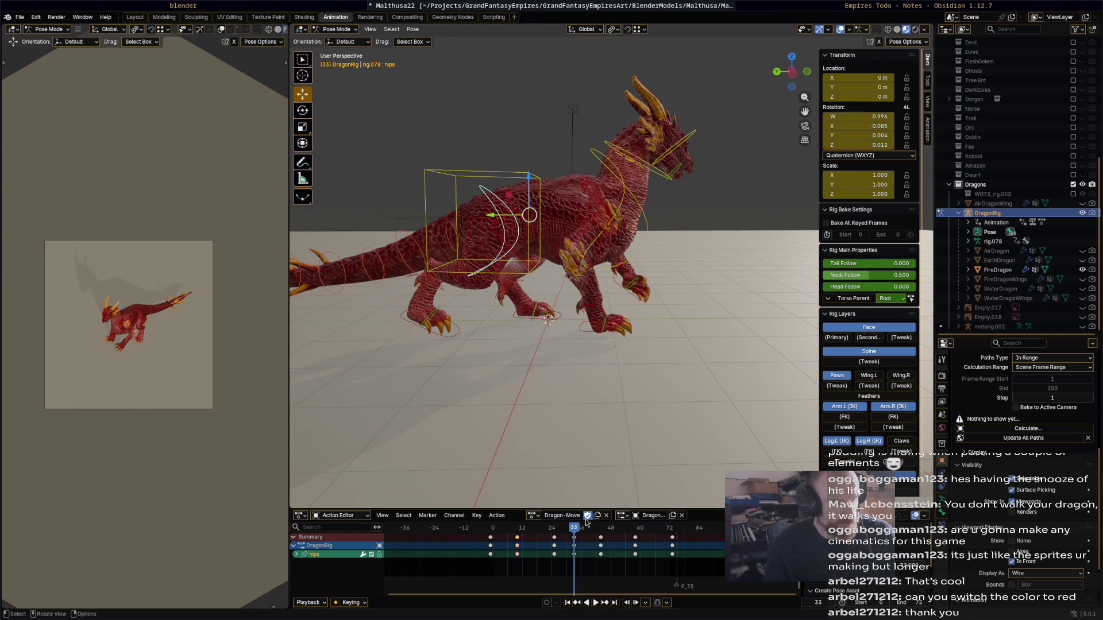
left_click_drag(575, 531, 601, 530)
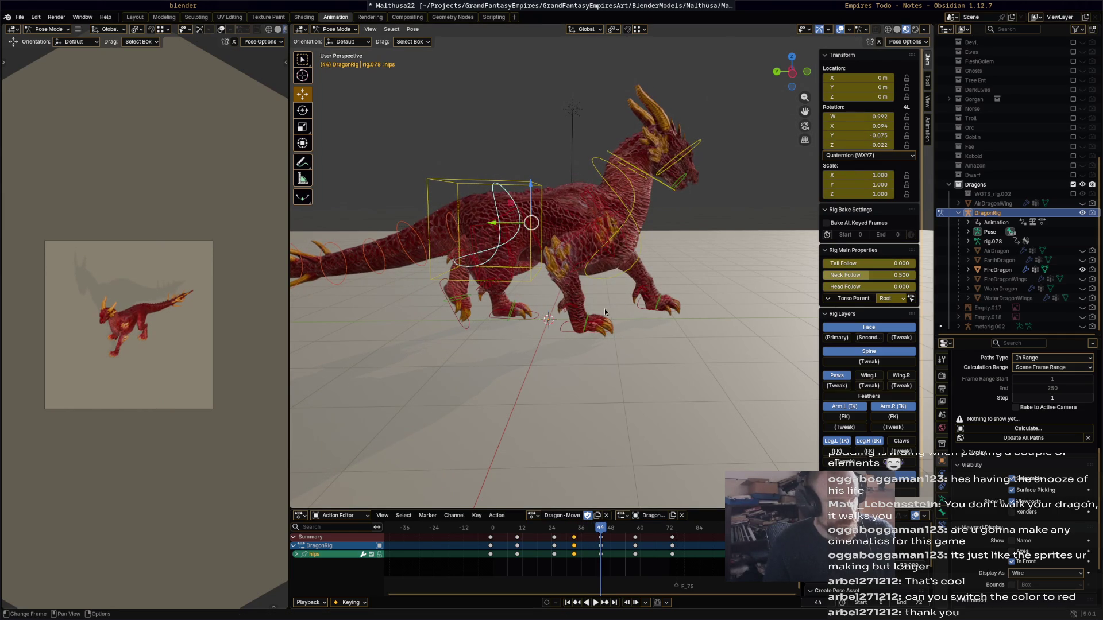
key("r")
key("r")
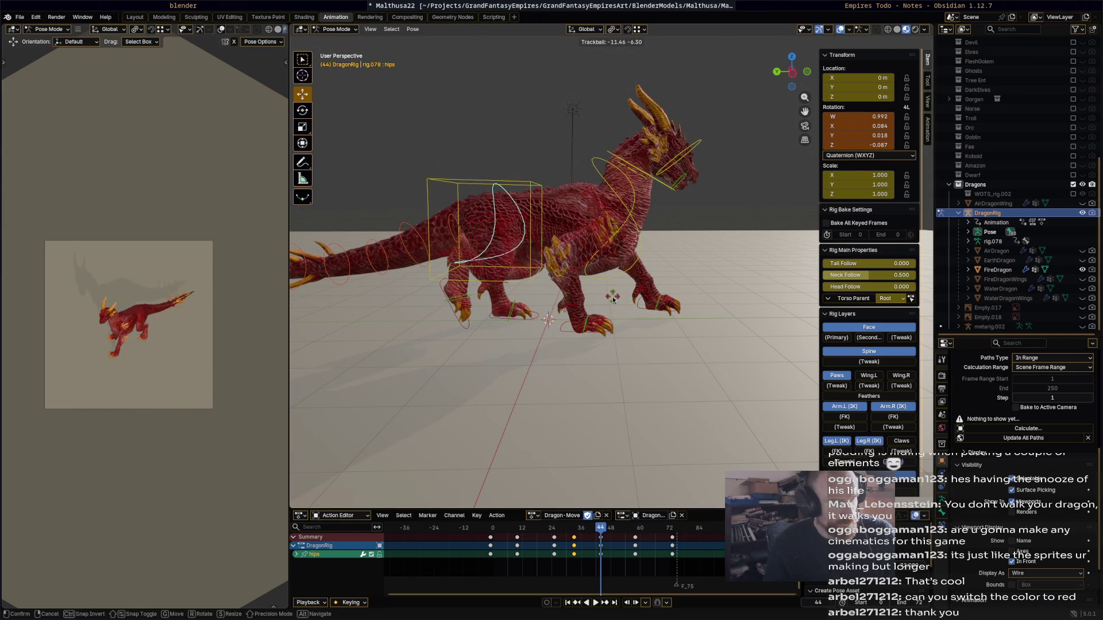
left_click(642, 305)
key("r")
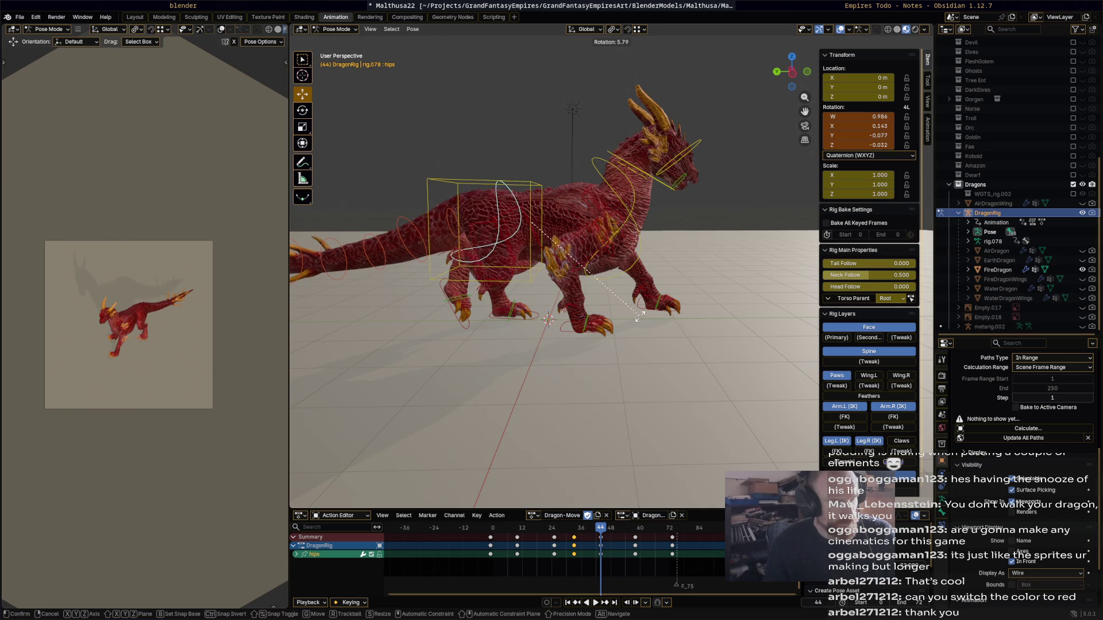
left_click(640, 316)
key("i")
- Review the reworked hips motion in playback, then select the neck bone
key("space")
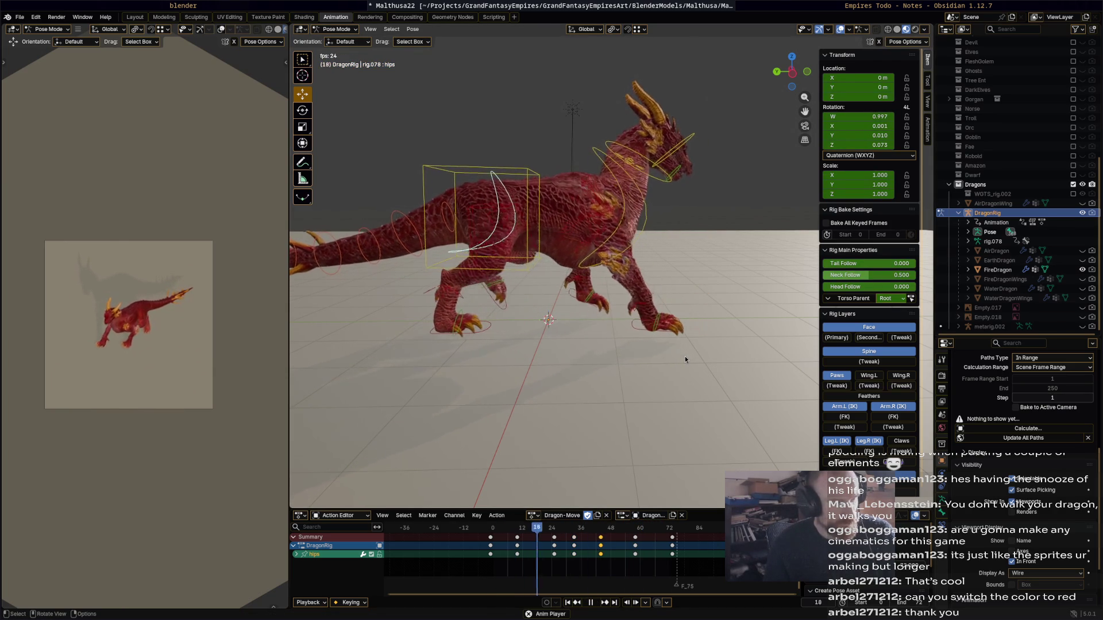
key("space")
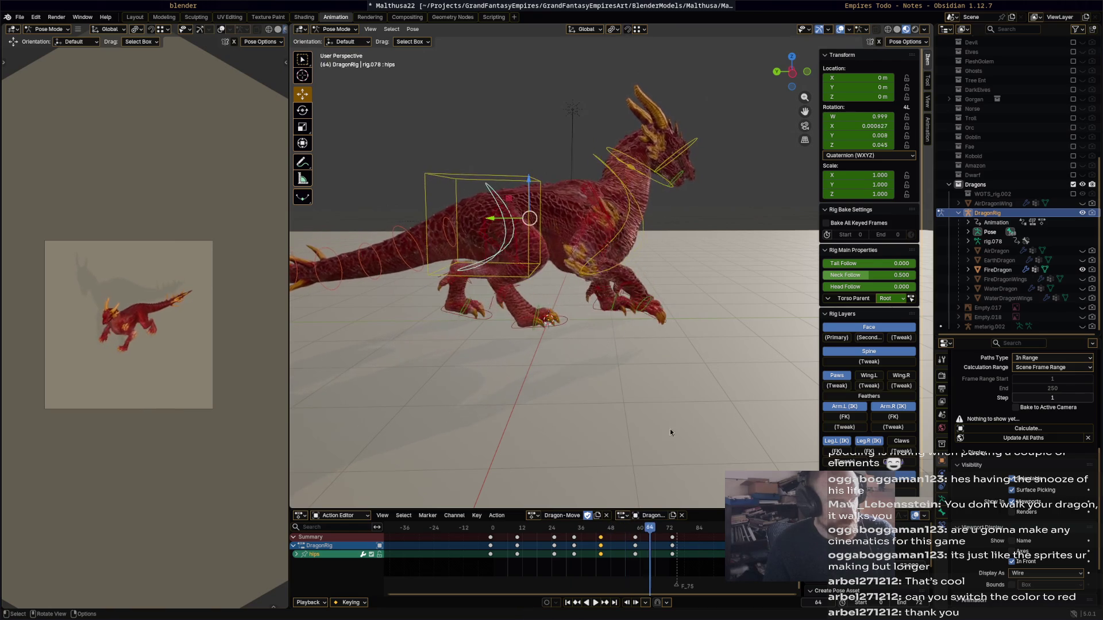
mouse_move(608, 532)
left_mouse_down()
mouse_move(586, 532)
mouse_move(674, 531)
mouse_move(487, 518)
left_mouse_up()
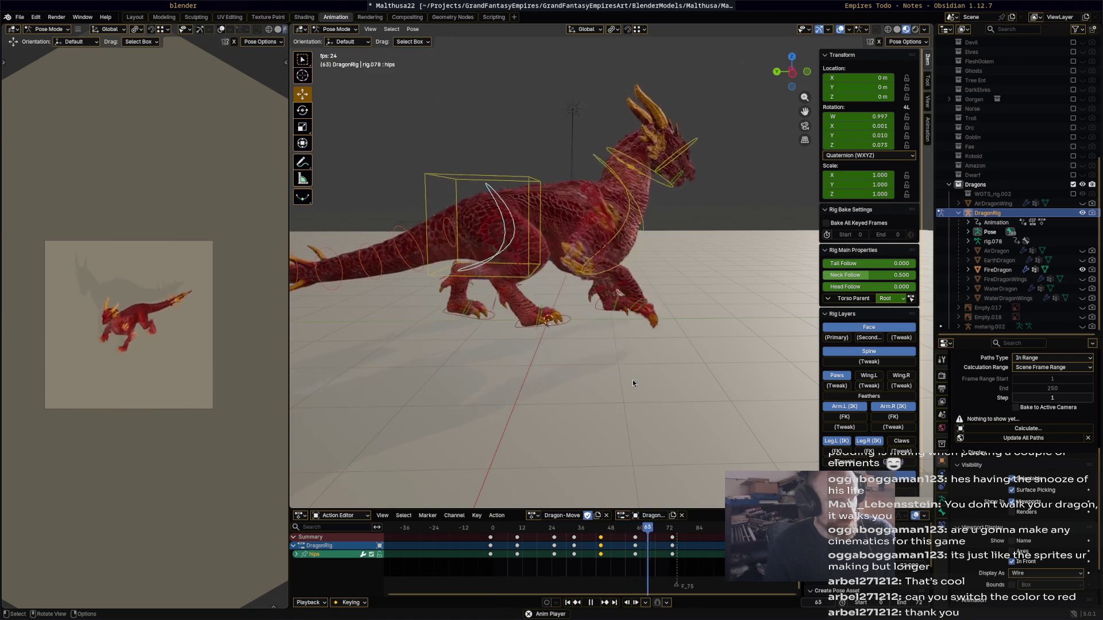
left_click(651, 163)
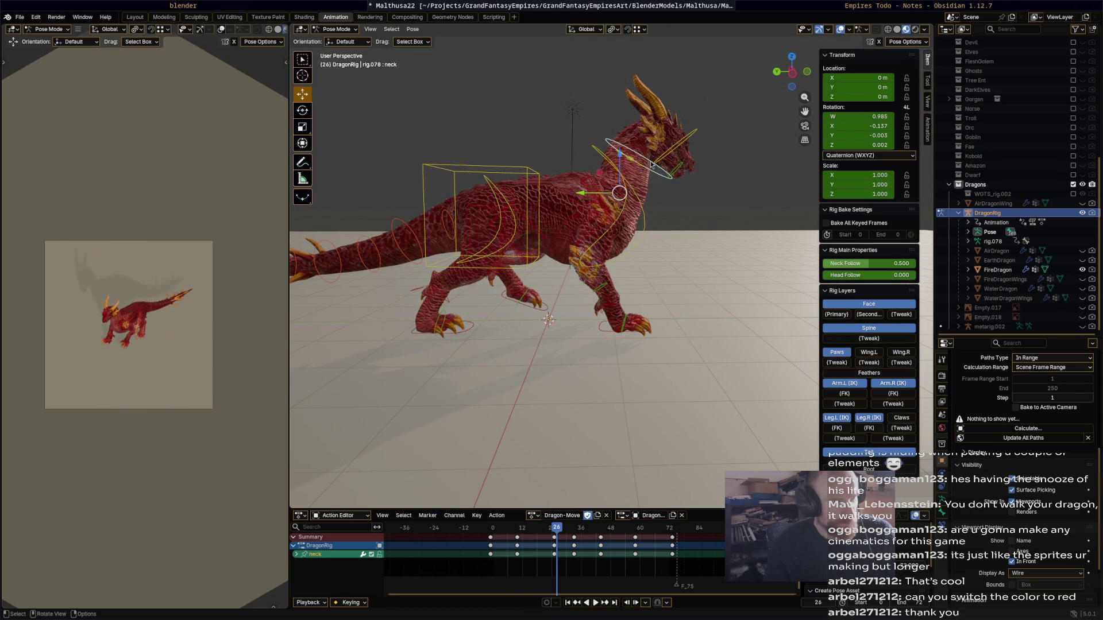
- Delete the old neck keyframes, then rotate the neck and key it at frame 36
left_click(519, 532)
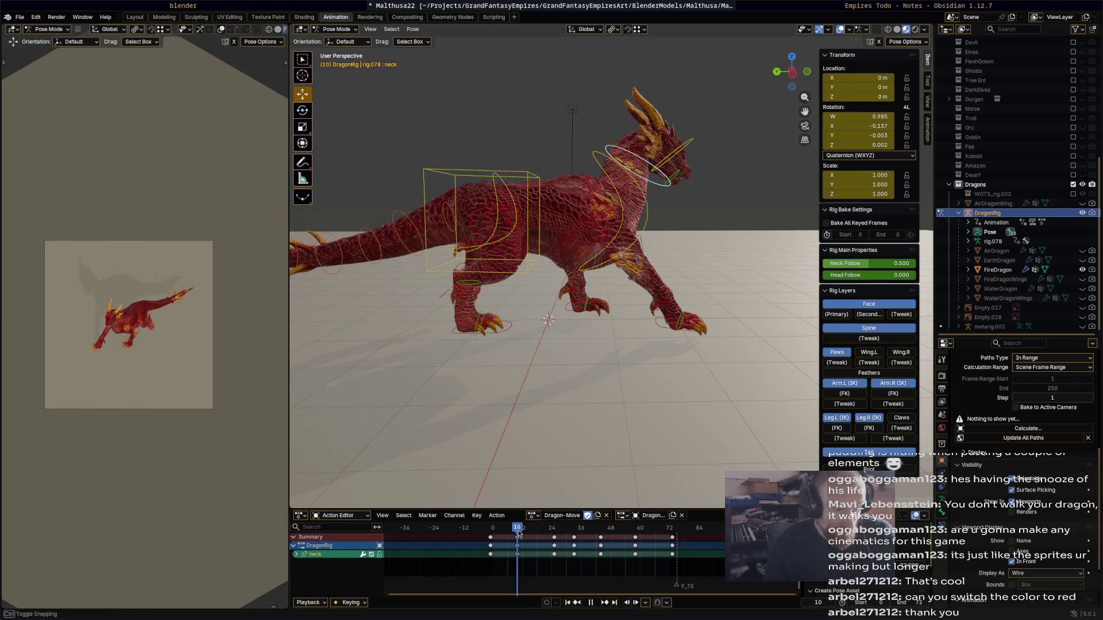
left_click_drag(518, 535, 501, 534)
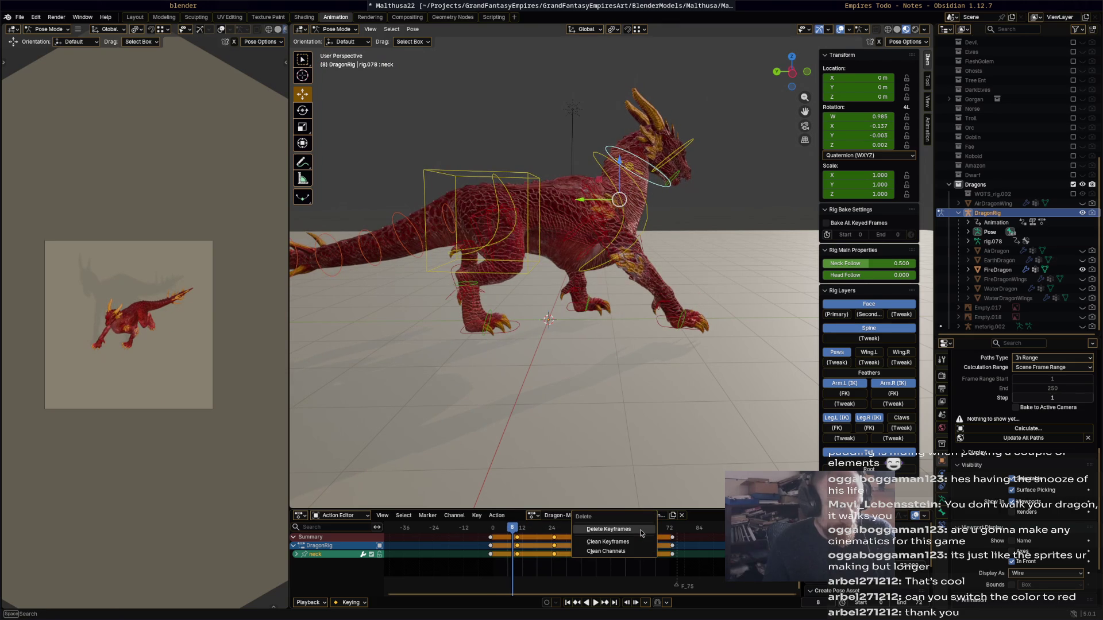
left_click(580, 529)
key("space")
key("r")
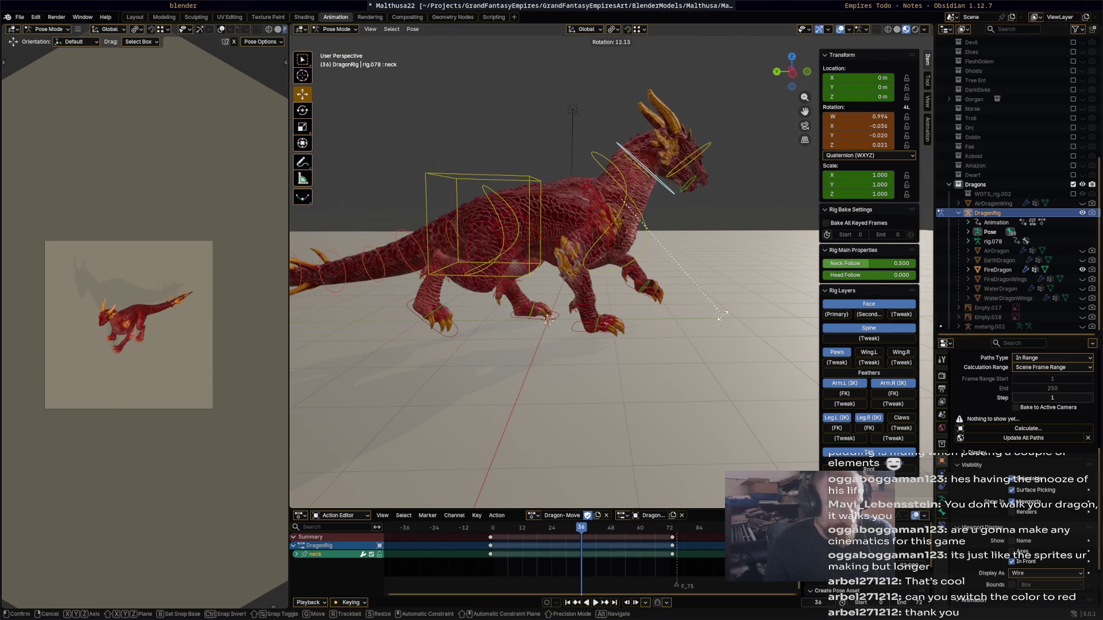
left_click(731, 340)
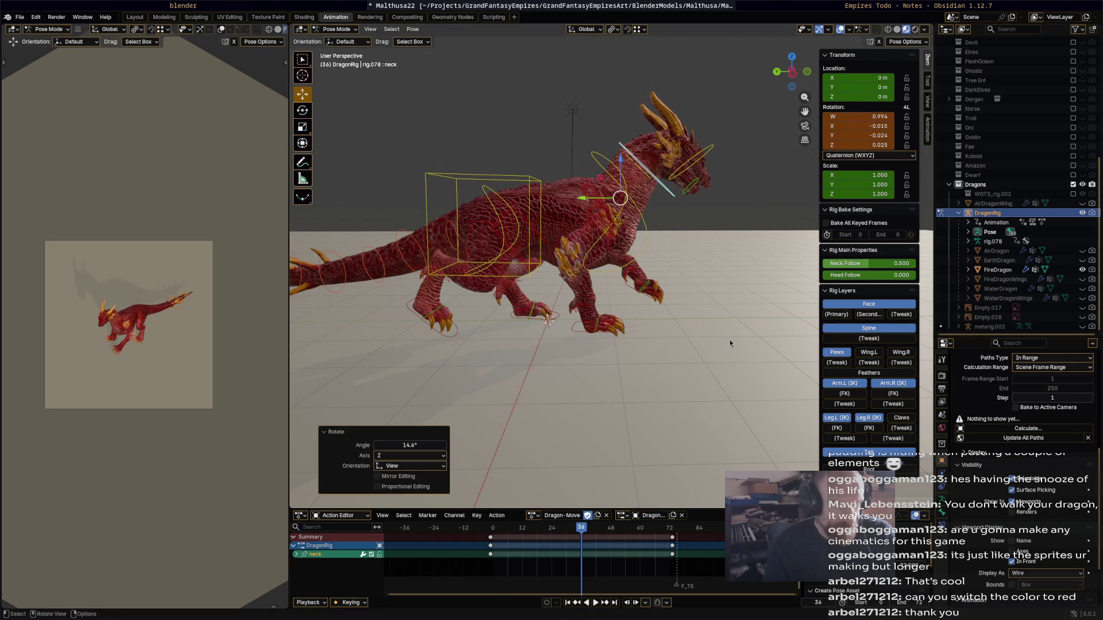
key("i")
key("space")
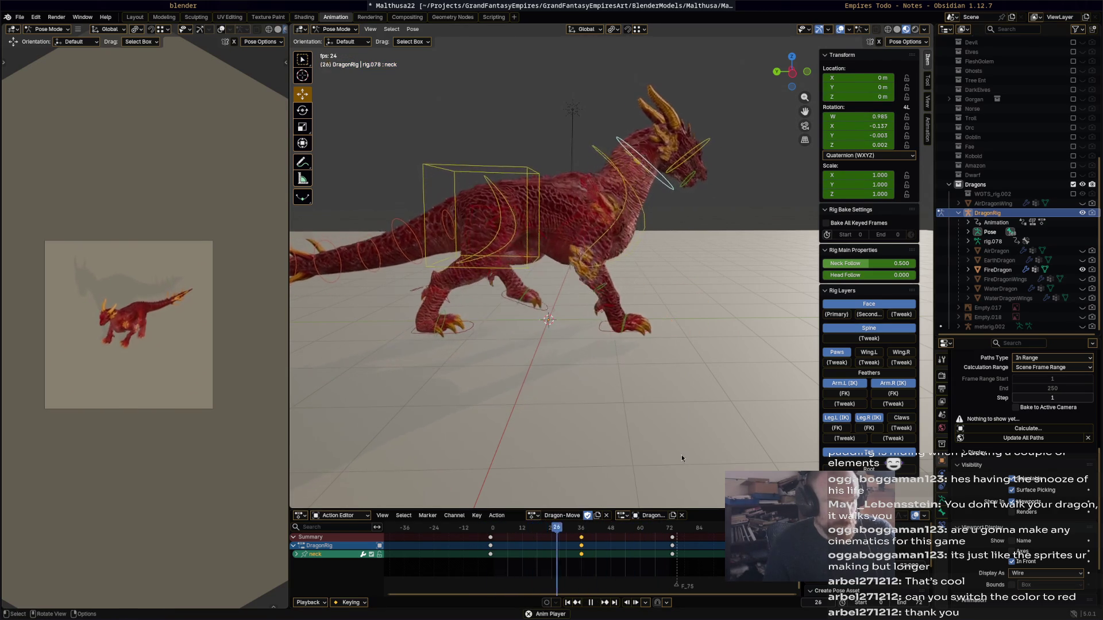
- Shift the keys 12 frames later and key a 16.6° neck rotation at frame 43
mouse_move(608, 527)
left_mouse_down()
mouse_move(538, 530)
mouse_move(599, 529)
left_mouse_up()
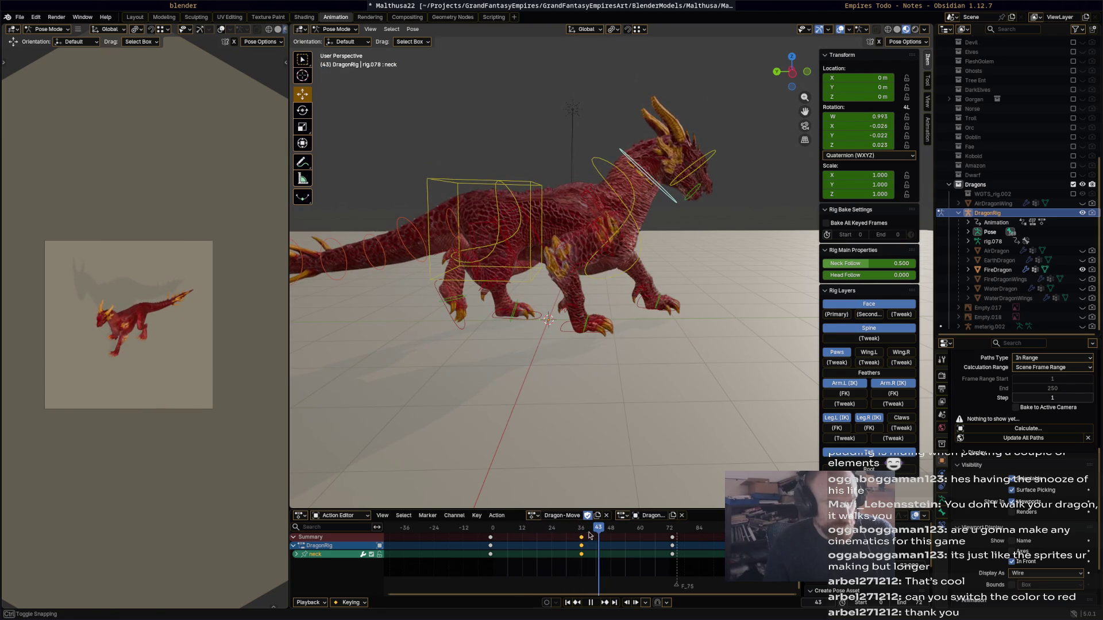
left_click(717, 299)
key("r")
left_click(726, 337)
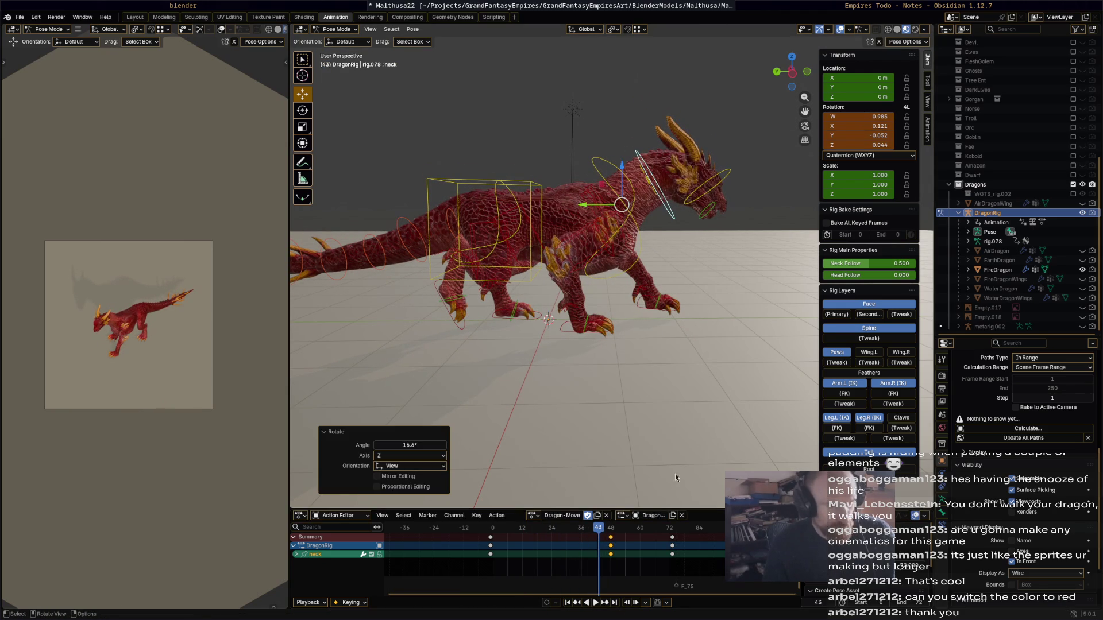
key("i")
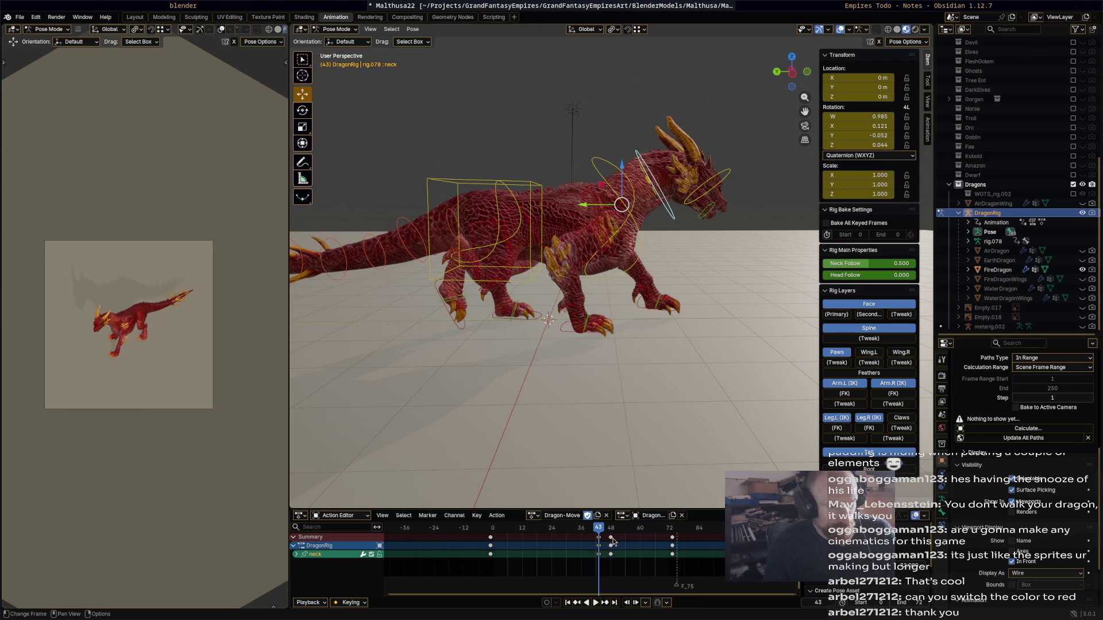
key("space")
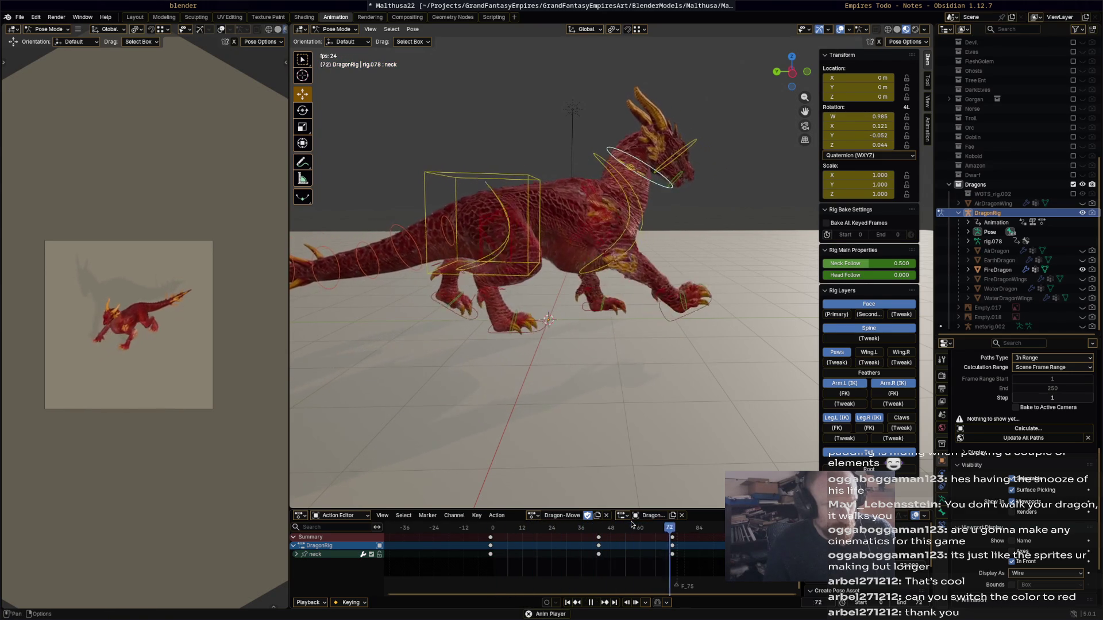
mouse_move(630, 525)
left_mouse_down()
mouse_move(615, 532)
mouse_move(630, 534)
left_mouse_up()
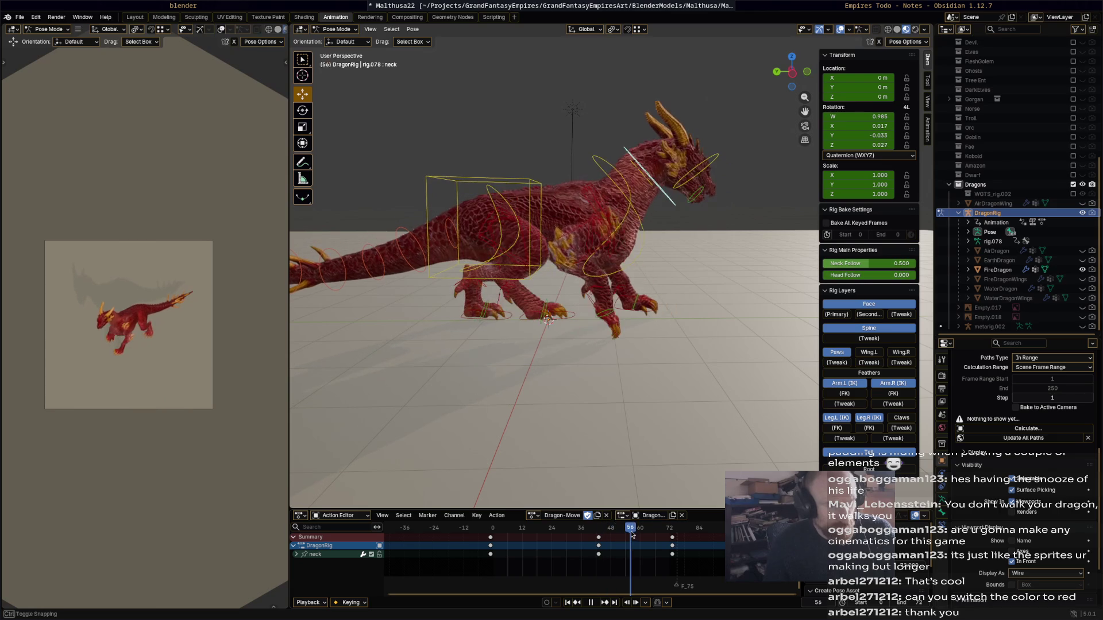
left_click(716, 165)
- Select and delete all of the head bone's existing keyframes
key("r")
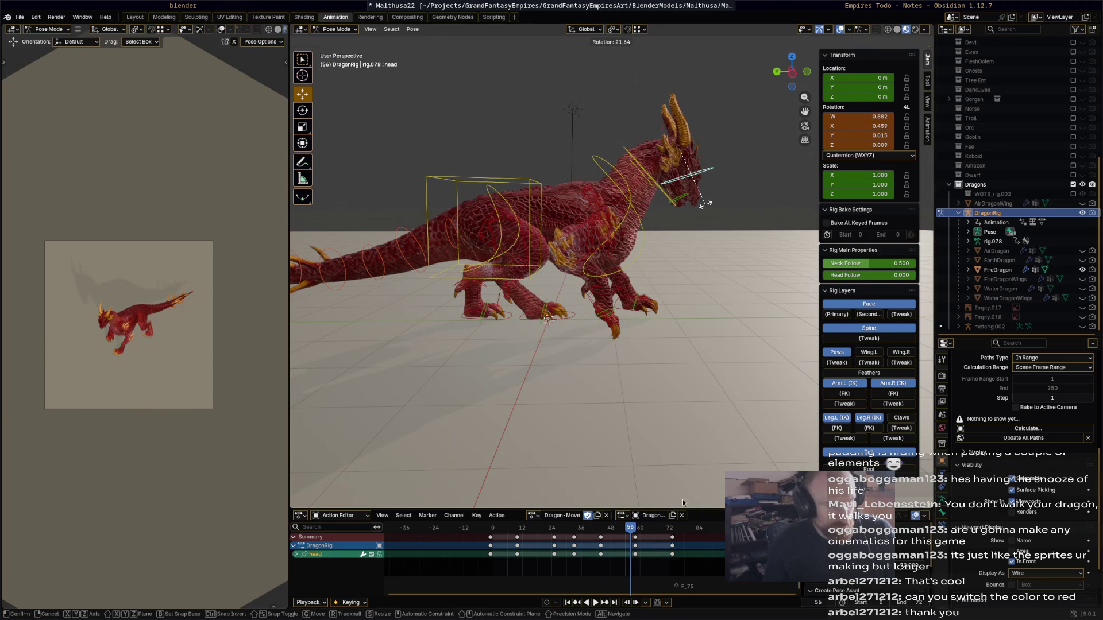
left_click(683, 503)
left_click(500, 543)
key("a")
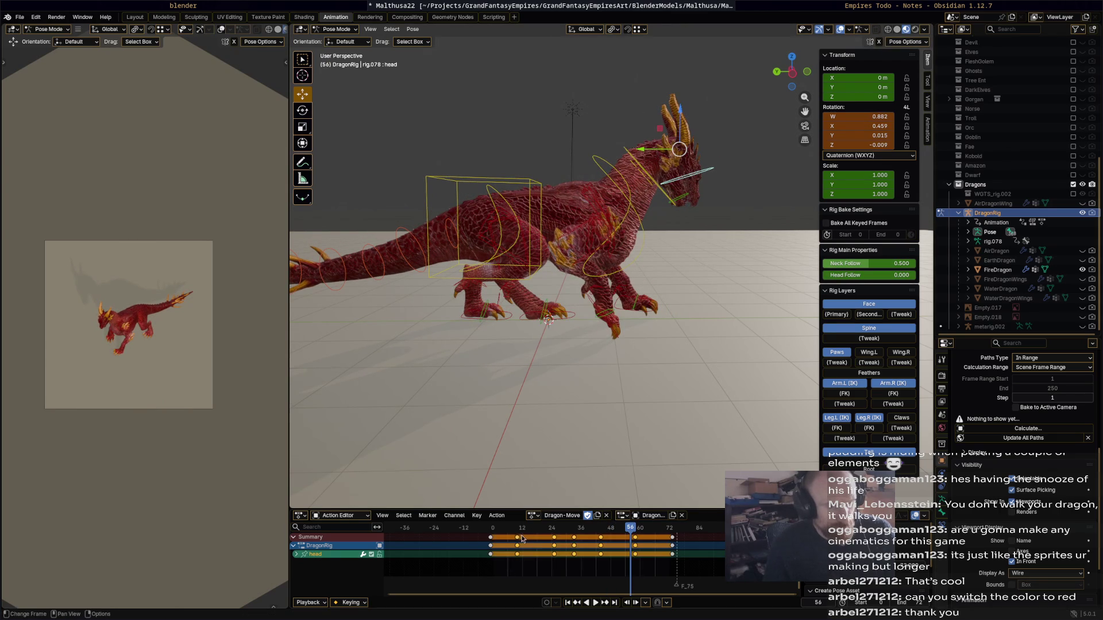
key("Return")
- Rotate the head 21.8° at frame 58, key it, and play it back
left_click(635, 530)
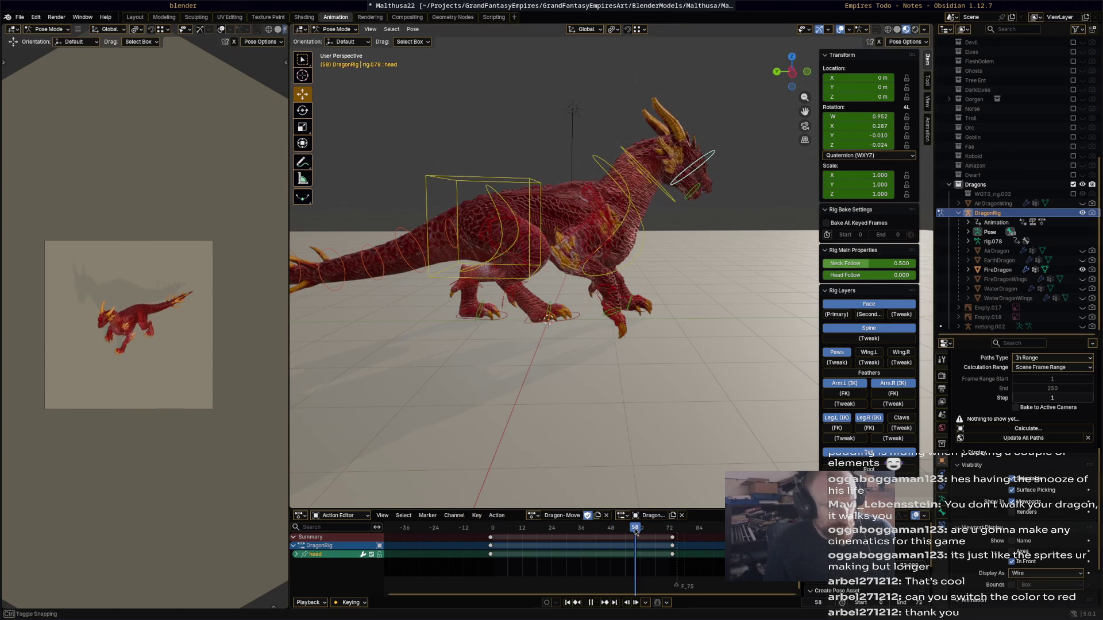
key("r")
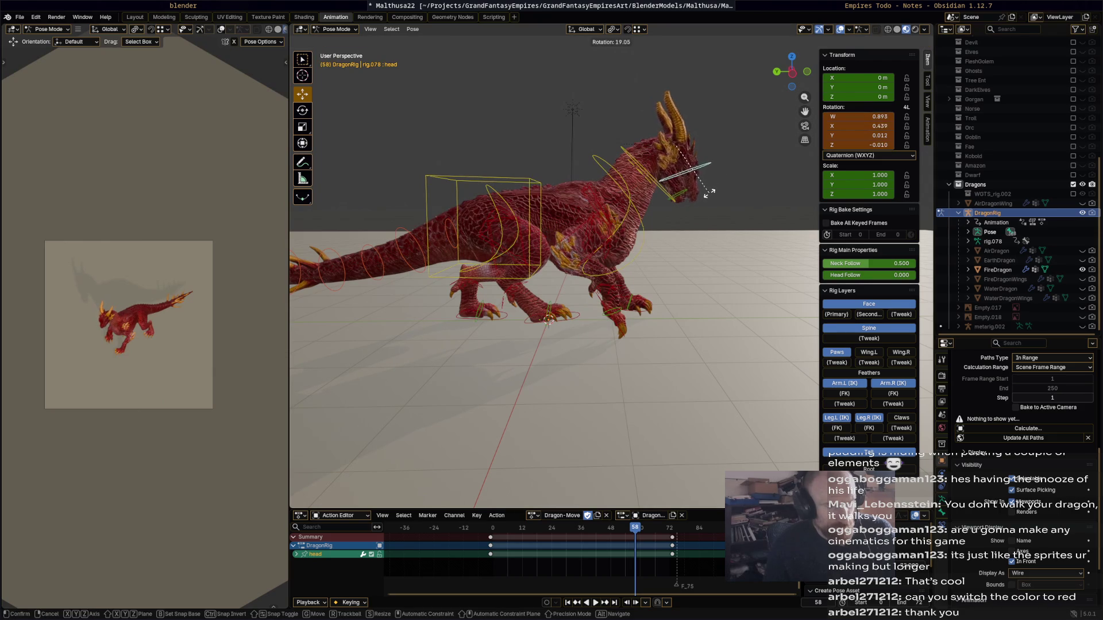
left_click(707, 198)
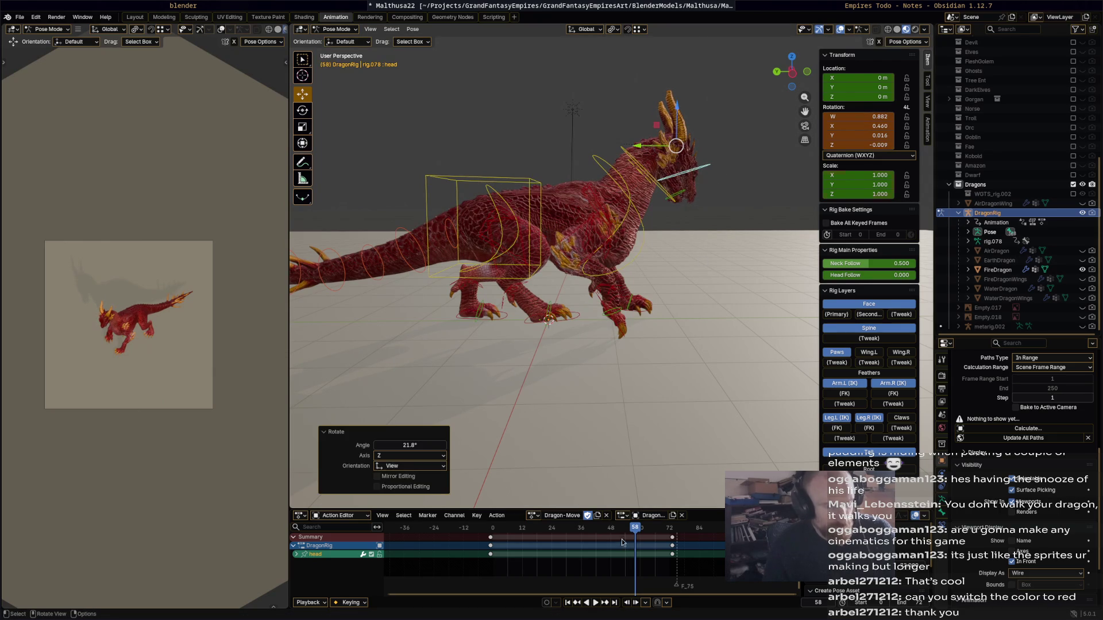
key("i")
key("space")
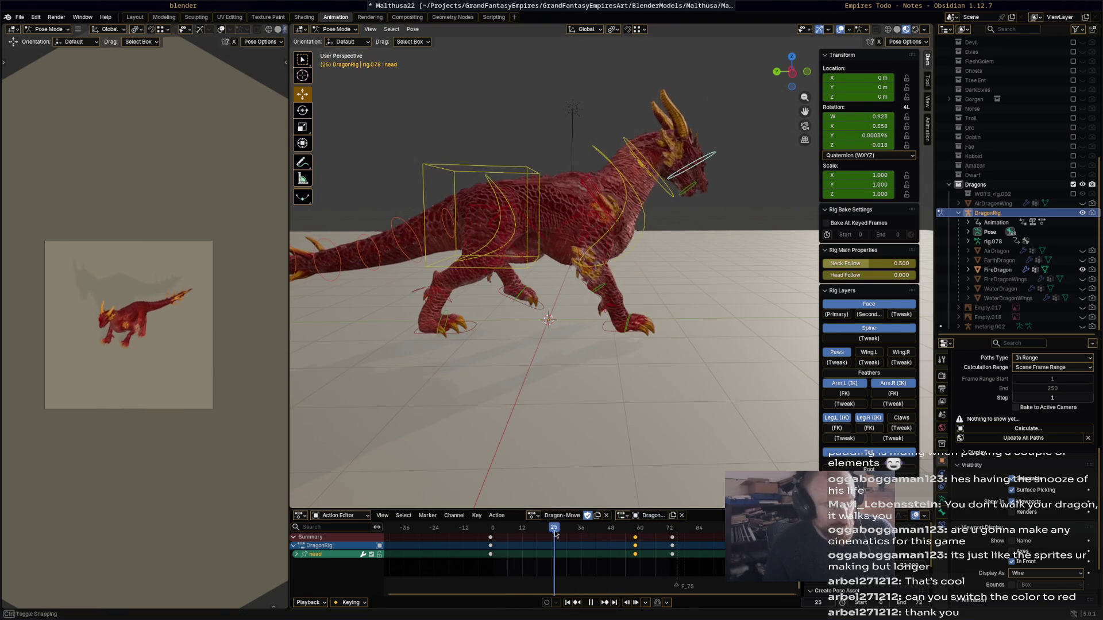
key("space")
- Adjust the head and Bone rotations, reselect the head, and review playback from behind
key("r")
left_click(689, 190)
left_click(697, 191)
key("shift+r")
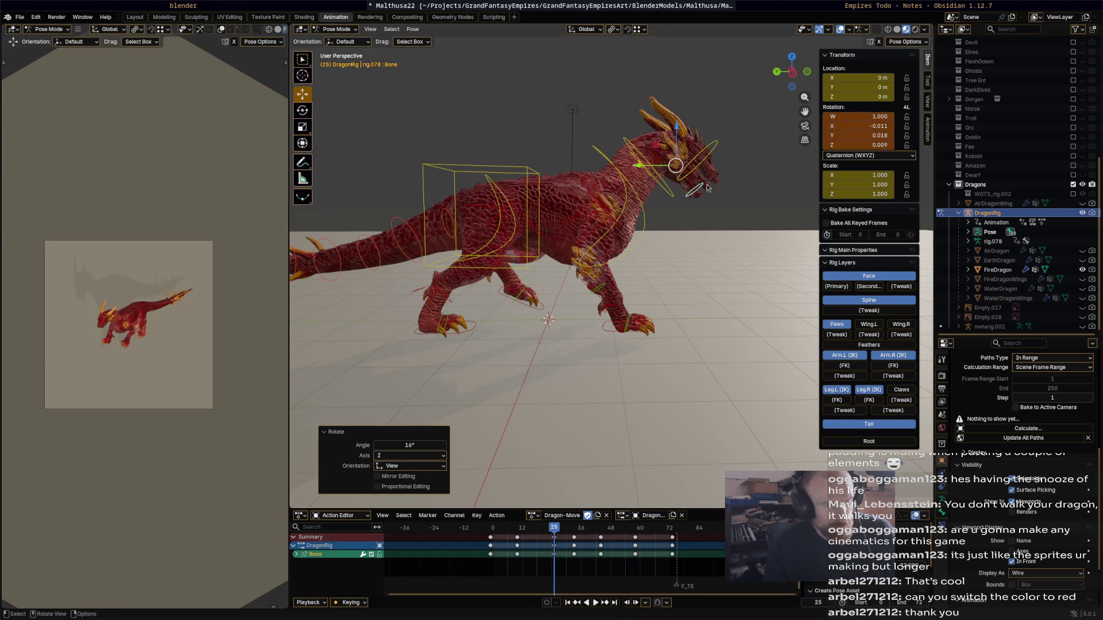
left_click(714, 152)
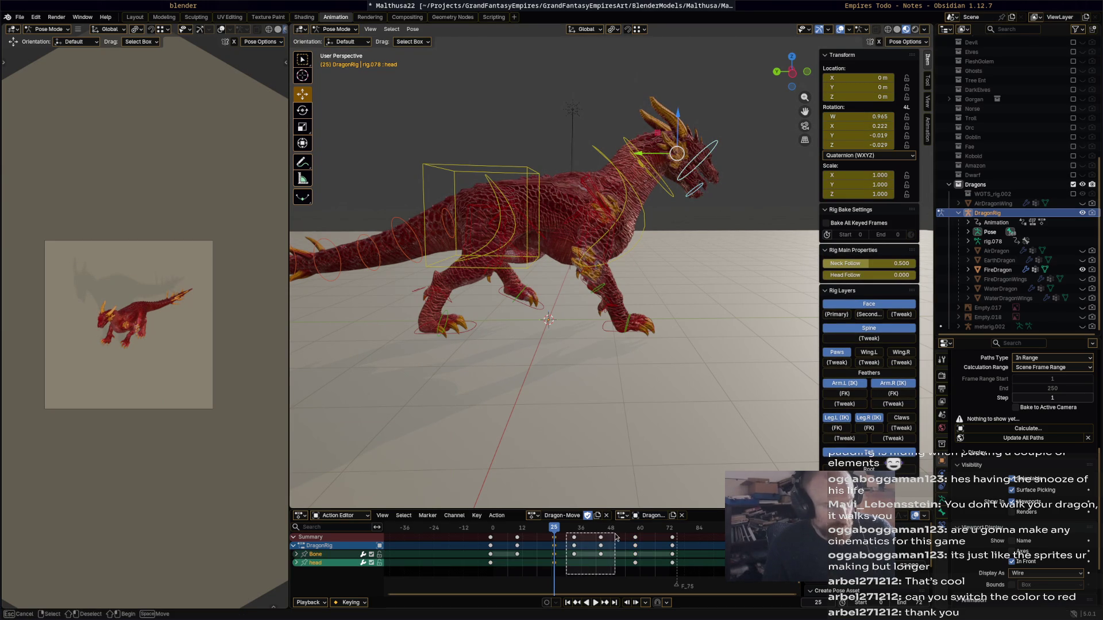
key("space")
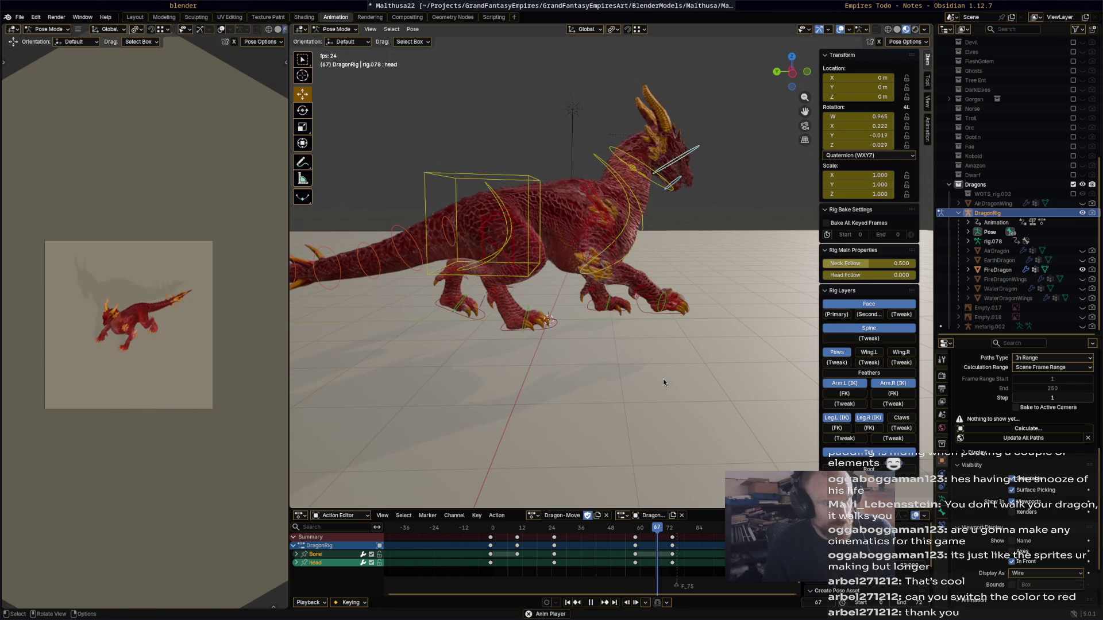
mouse_move(636, 353)
middle_mouse_down()
mouse_move(746, 367)
mouse_move(726, 377)
mouse_move(654, 367)
mouse_move(656, 377)
mouse_move(676, 349)
mouse_move(666, 329)
middle_mouse_up()
- Select the chest bone and clear all of its transforms via Pose > Clear Transform > All
key("space")
mouse_move(644, 528)
left_mouse_down()
mouse_move(533, 526)
mouse_move(556, 527)
left_mouse_up()
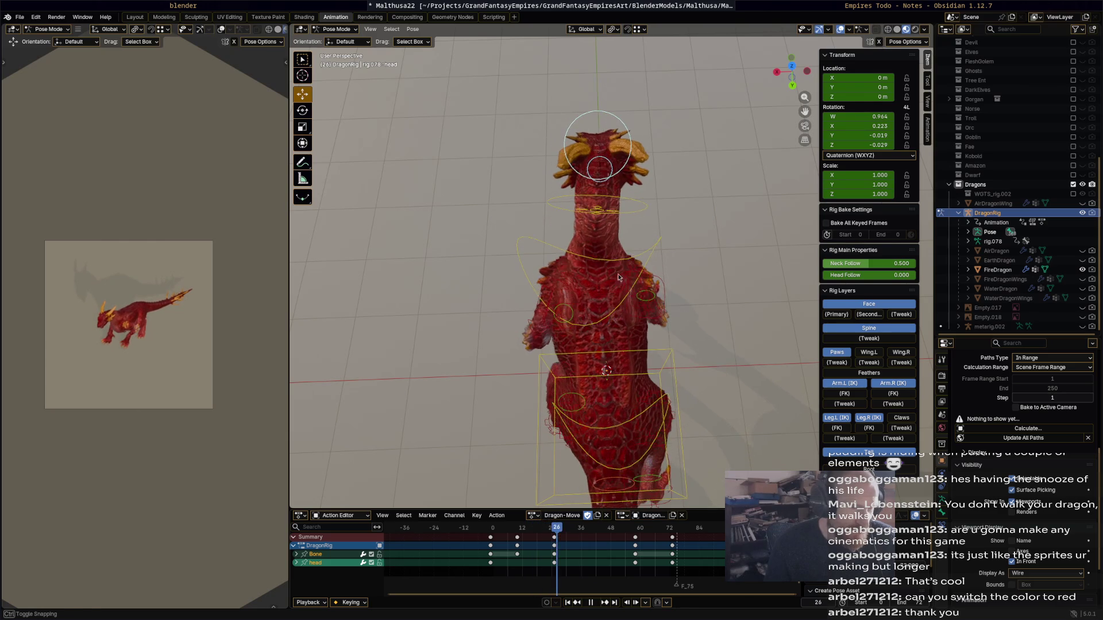
left_click(613, 261)
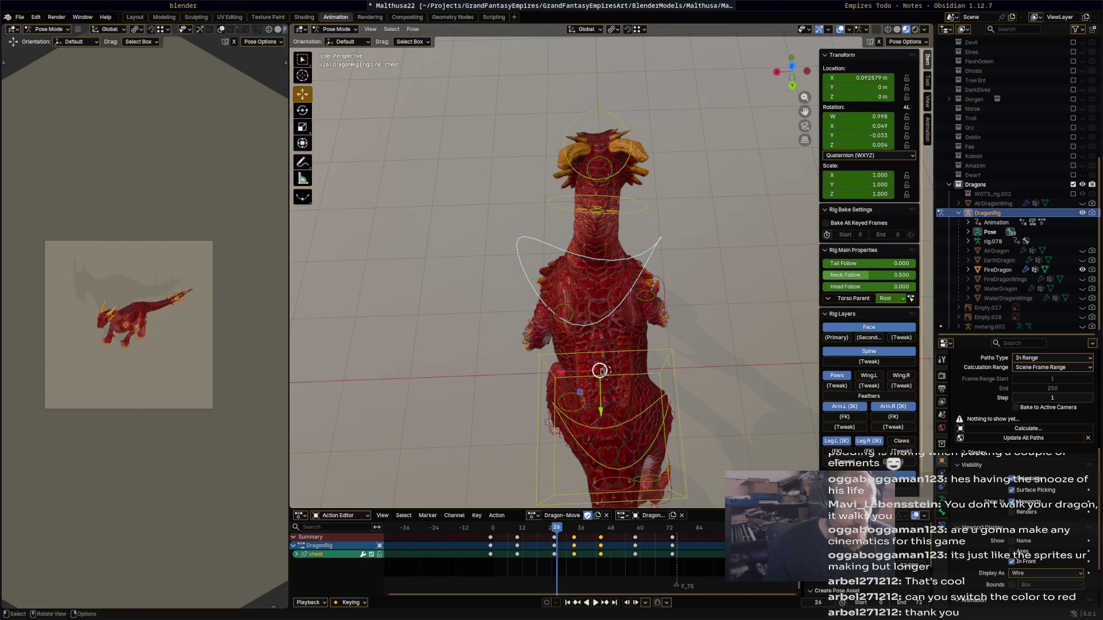
key("g")
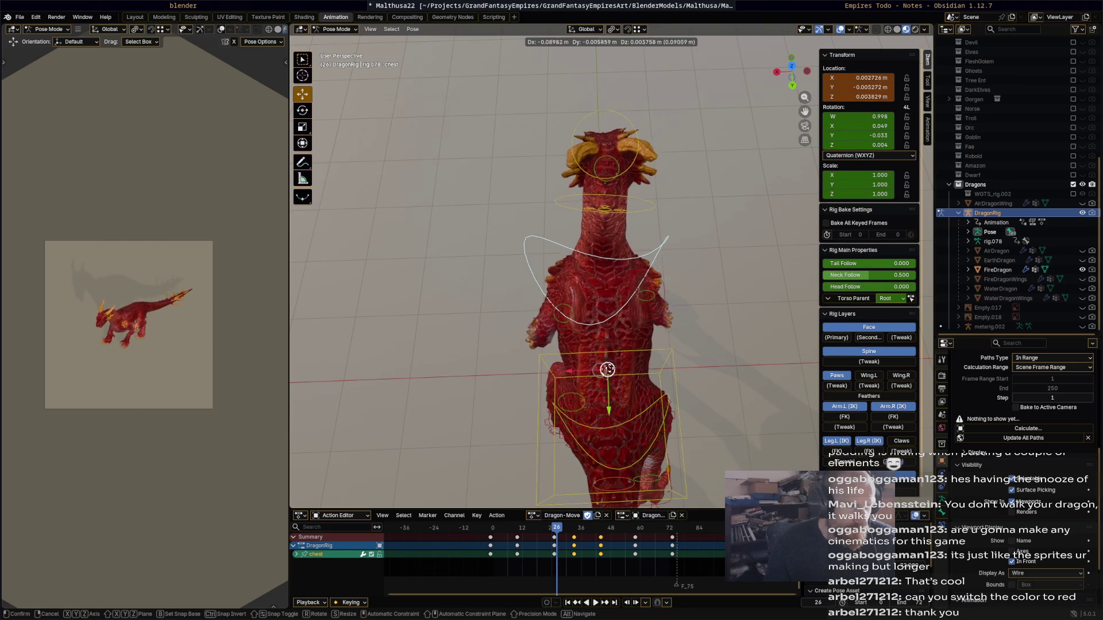
left_click(439, 41)
left_click(413, 28)
mouse_move(471, 49)
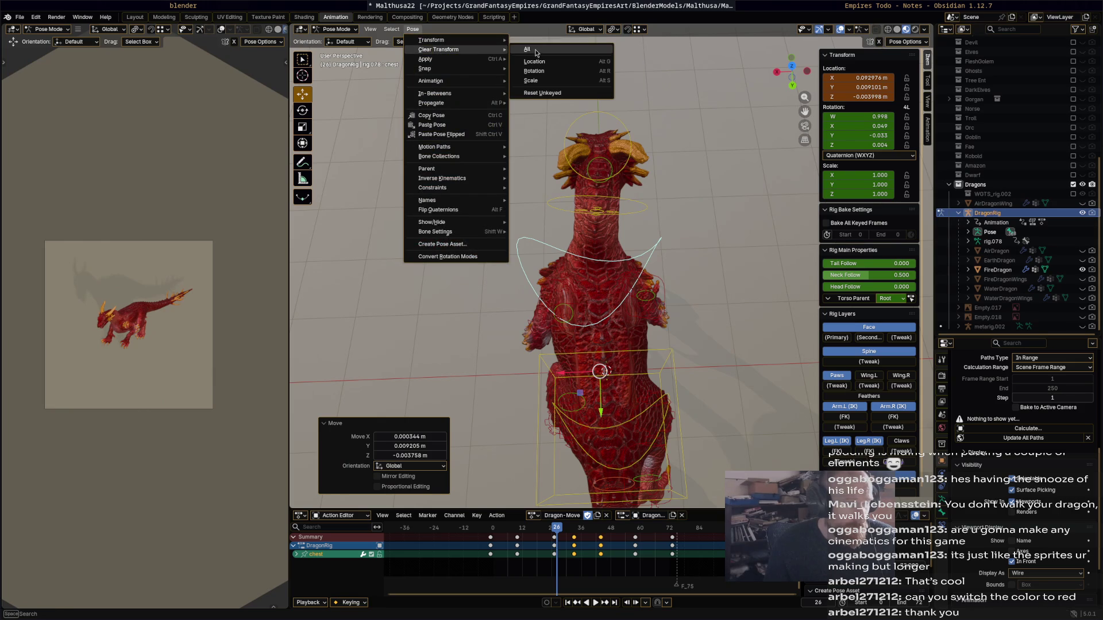
left_click(536, 50)
- Move the chest bone about 0.093 m along X at frame 58 and review playback
mouse_move(675, 301)
middle_mouse_down()
mouse_move(681, 265)
mouse_move(671, 316)
mouse_move(631, 388)
middle_mouse_up()
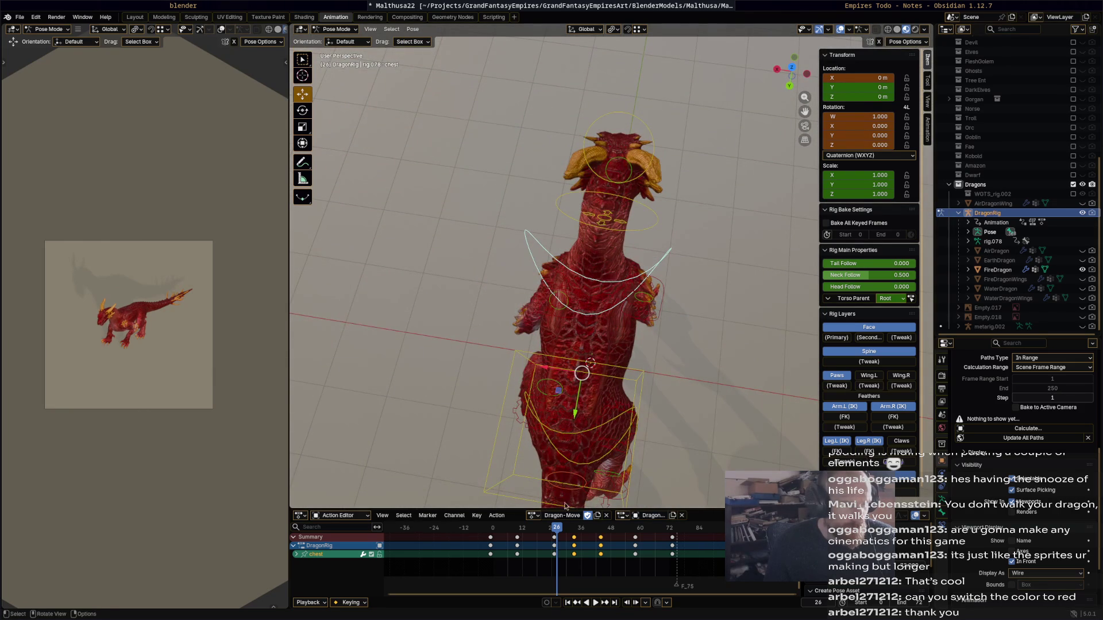
key("space")
left_click_drag(476, 528, 578, 538)
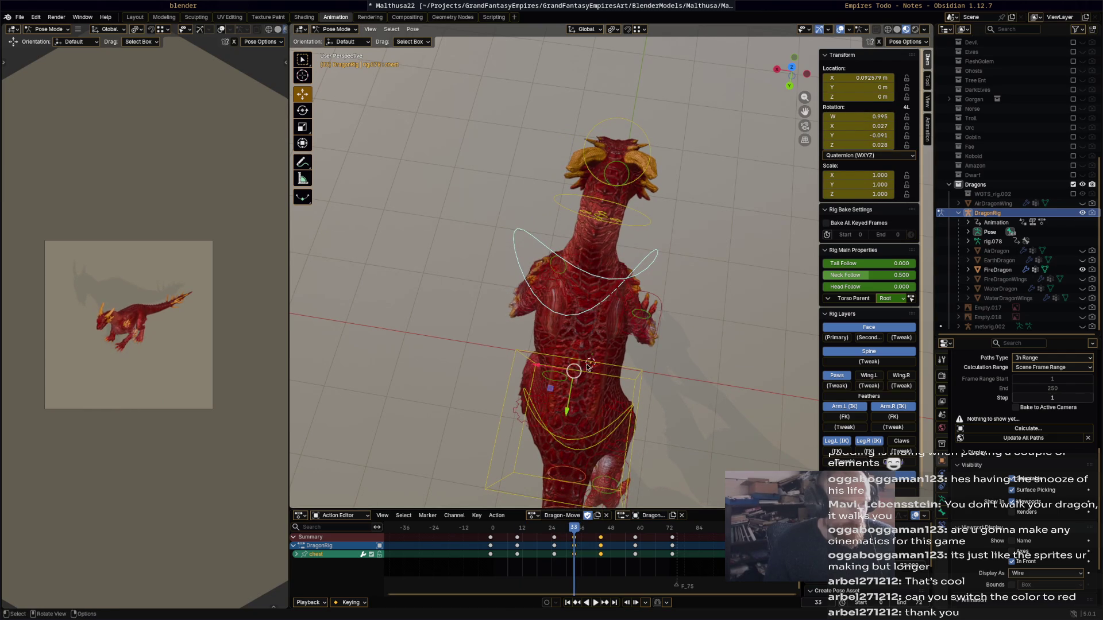
key("g")
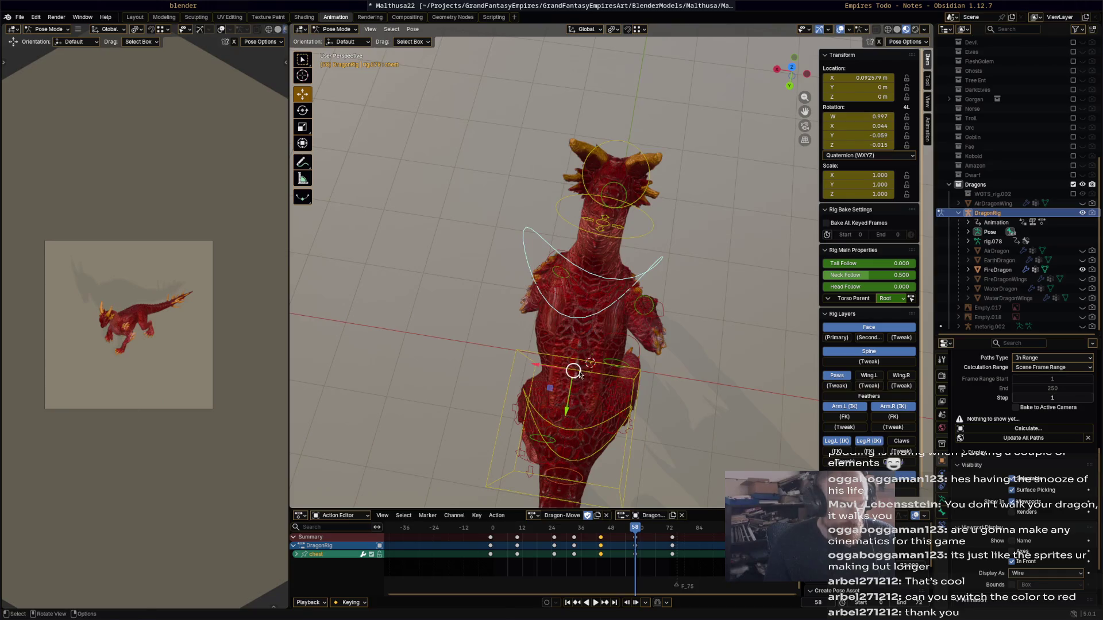
left_click(590, 377)
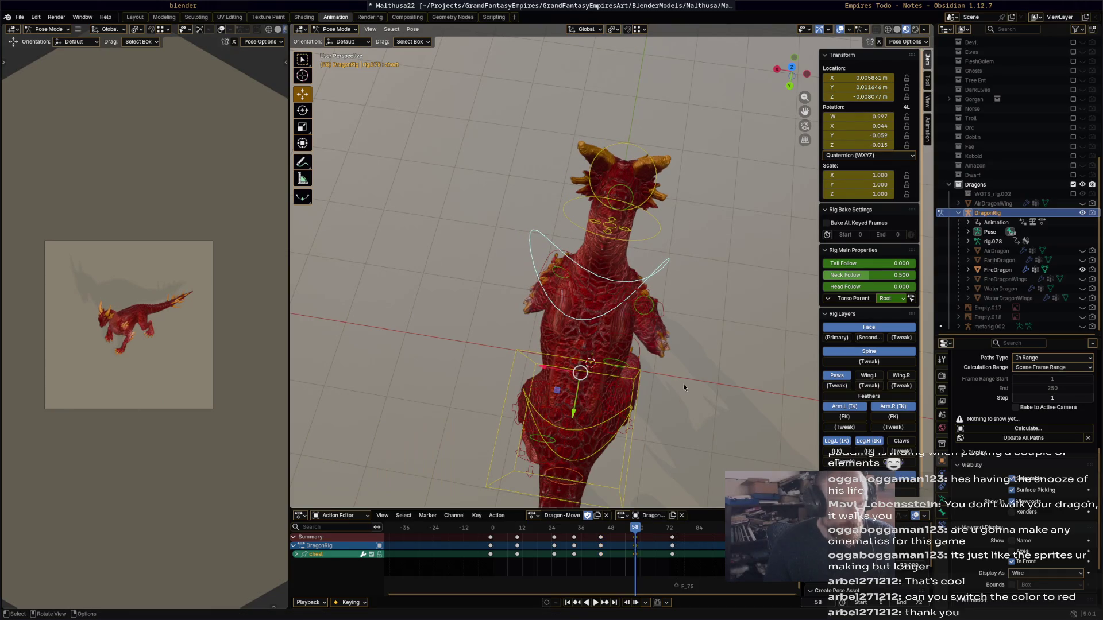
key("space")
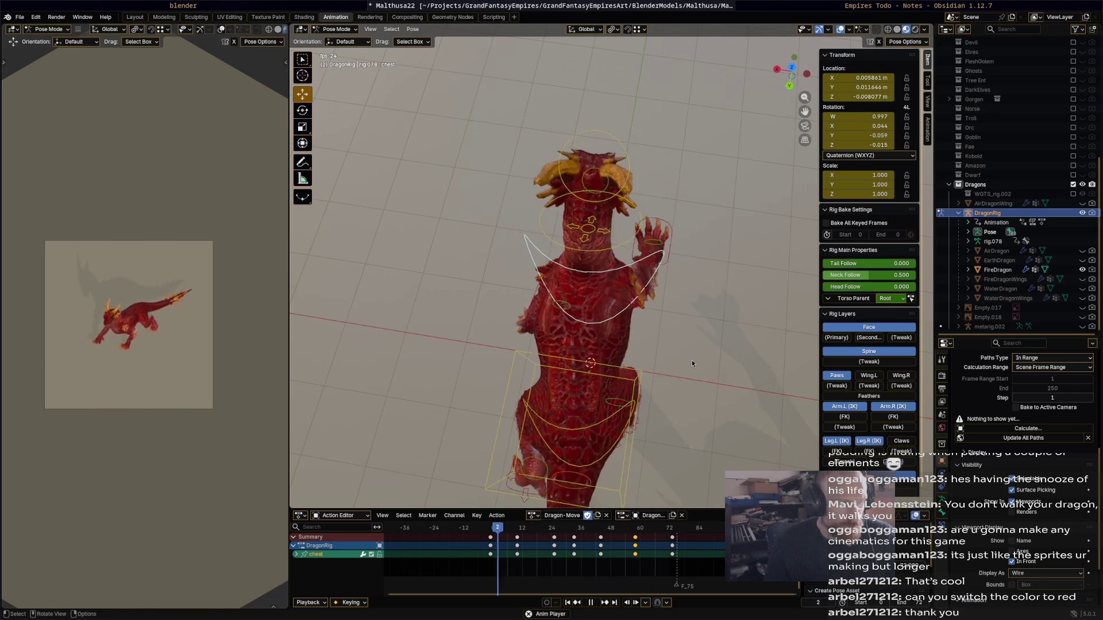
- Select the spine.002 bone near the tail and move the playhead to frame 4
mouse_move(671, 329)
middle_mouse_down()
mouse_move(584, 260)
mouse_move(590, 253)
middle_mouse_up()
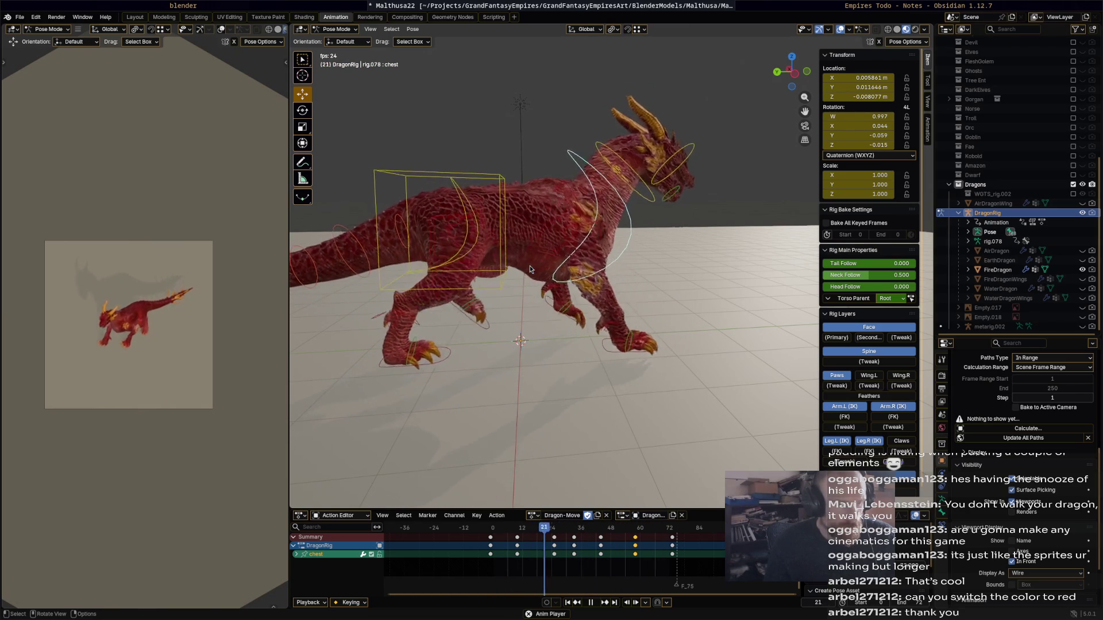
key("space")
mouse_move(529, 265)
middle_mouse_down()
mouse_move(678, 234)
mouse_move(581, 243)
mouse_move(610, 234)
middle_mouse_up()
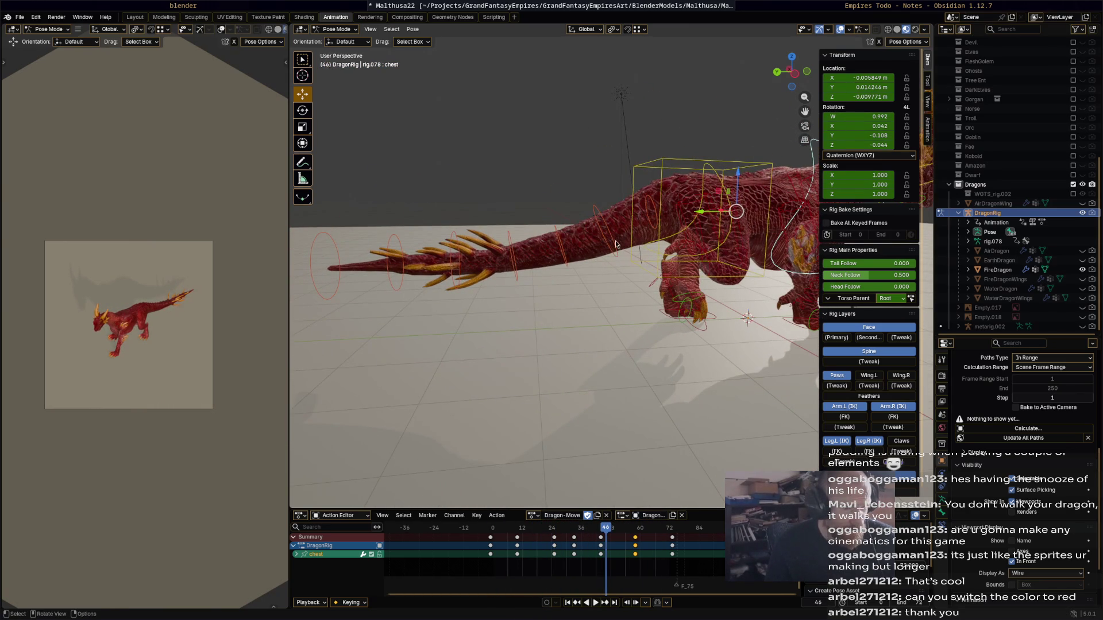
left_click(616, 244)
key("space")
left_click_drag(492, 566, 643, 537)
- Delete the selected in-between keys and box-select the middle keys of spine_master.003
key("x")
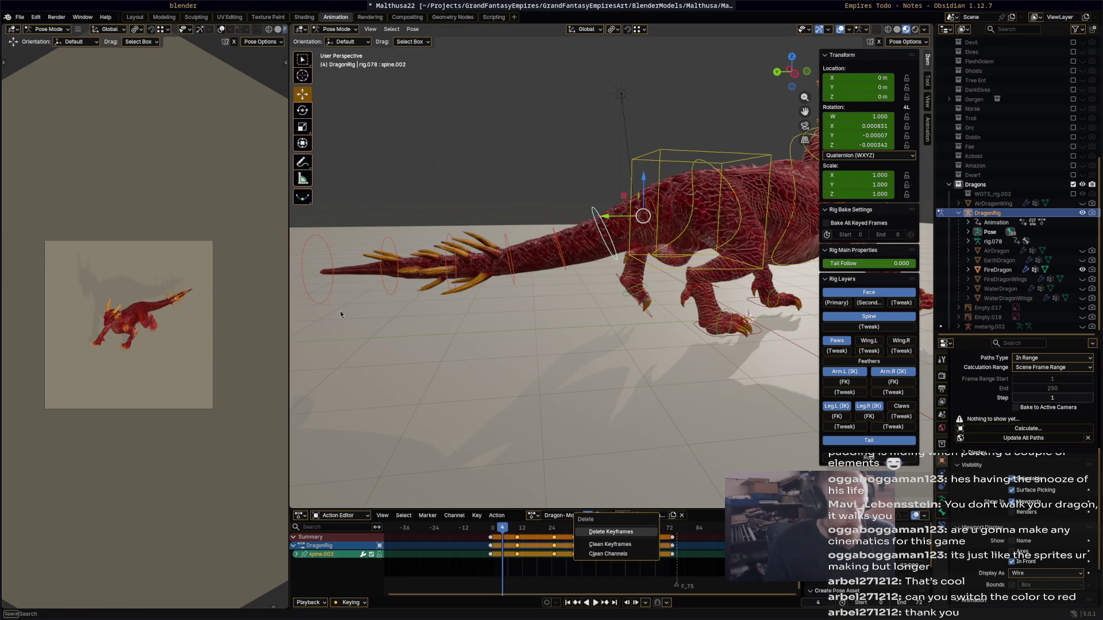
key("Return")
middle_click_drag(340, 314, 489, 277)
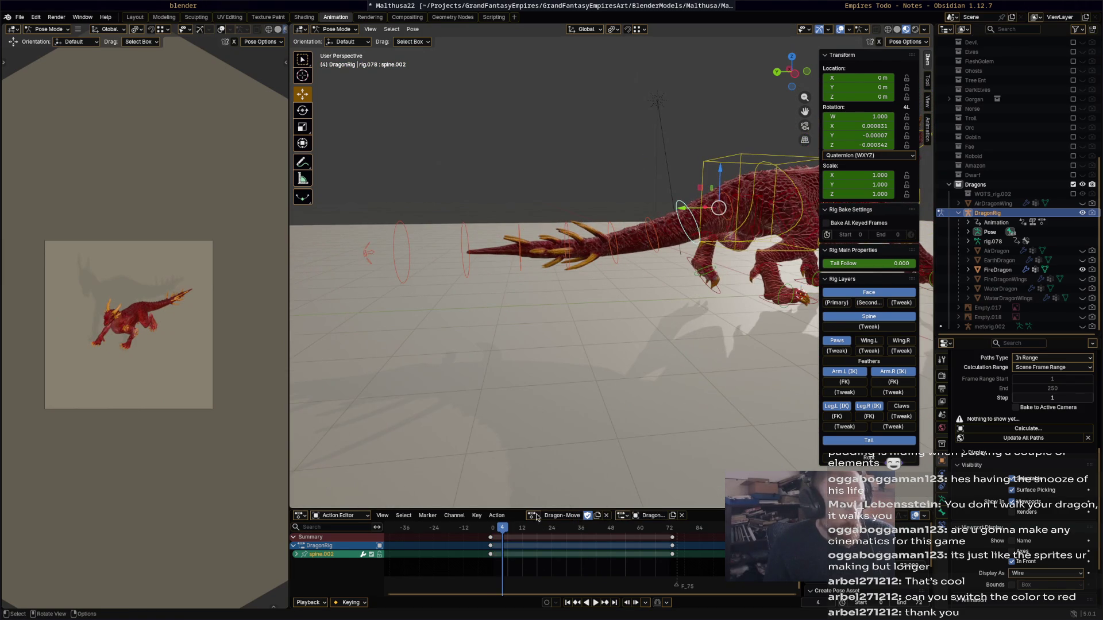
key("ctrl+z")
left_click_drag(499, 572, 645, 532)
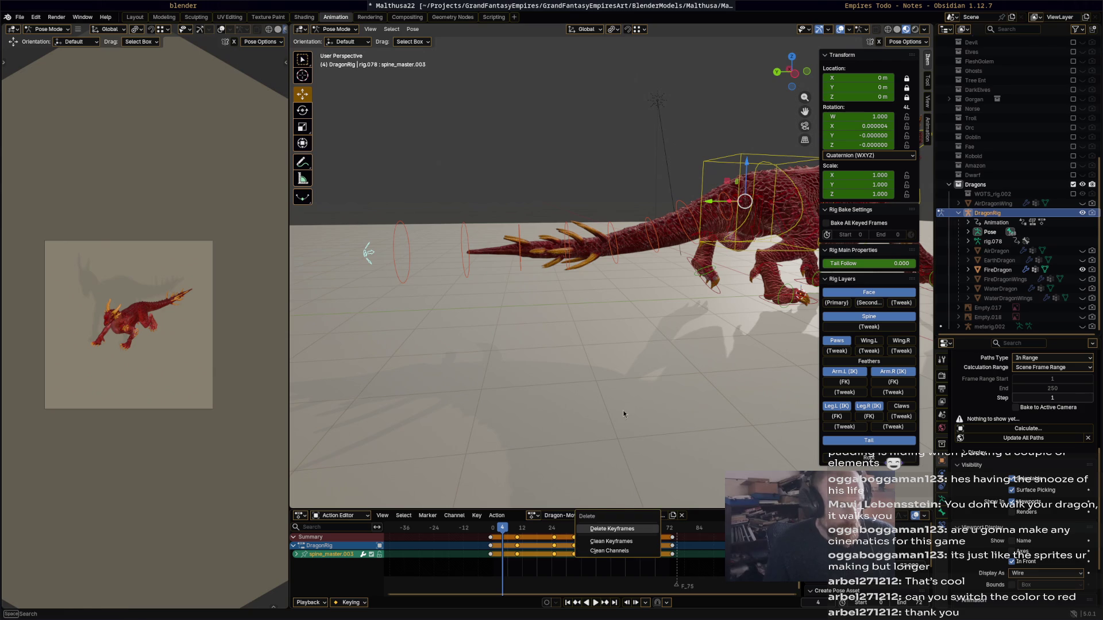
key("Return")
- Swing the tail upward and key its pose at frame 36, then play it back
key("r")
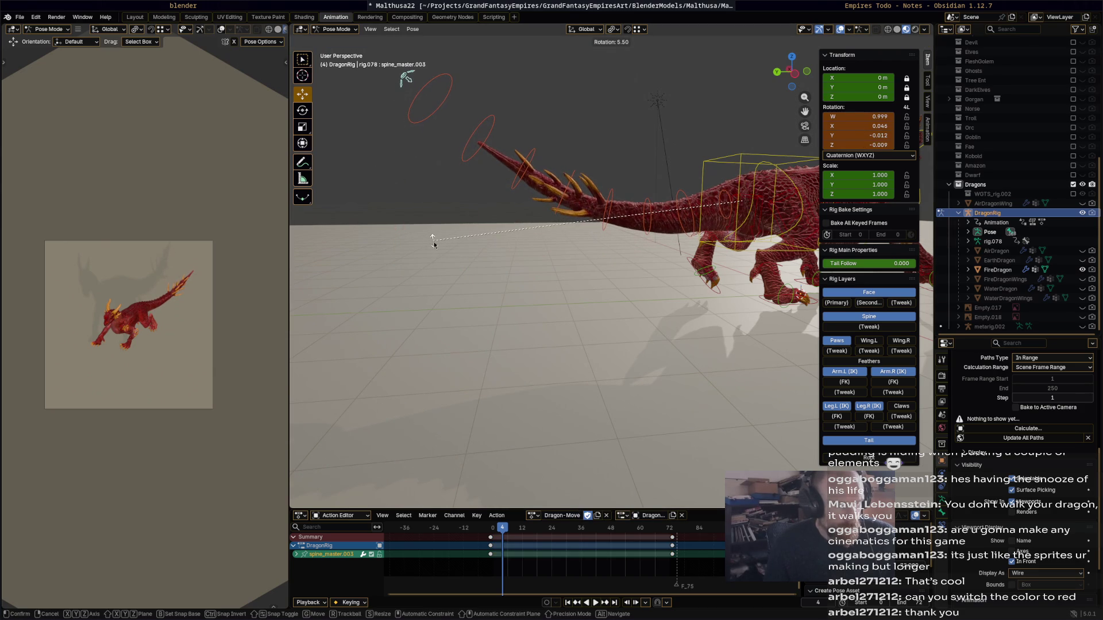
left_click(433, 241)
left_click(583, 532)
key("r")
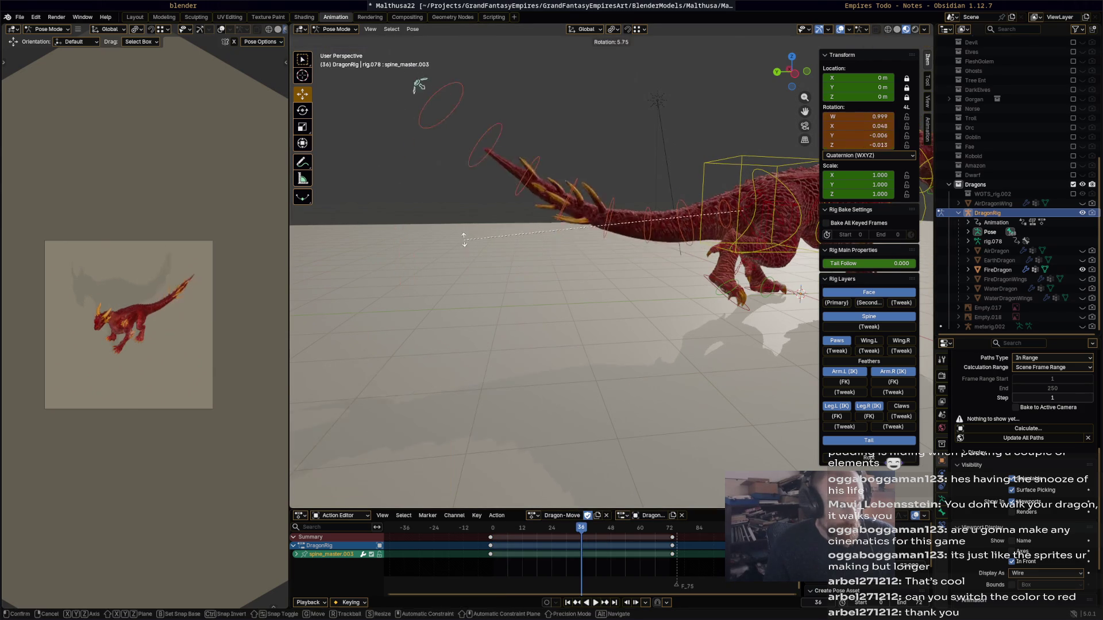
left_click(476, 279)
key("i")
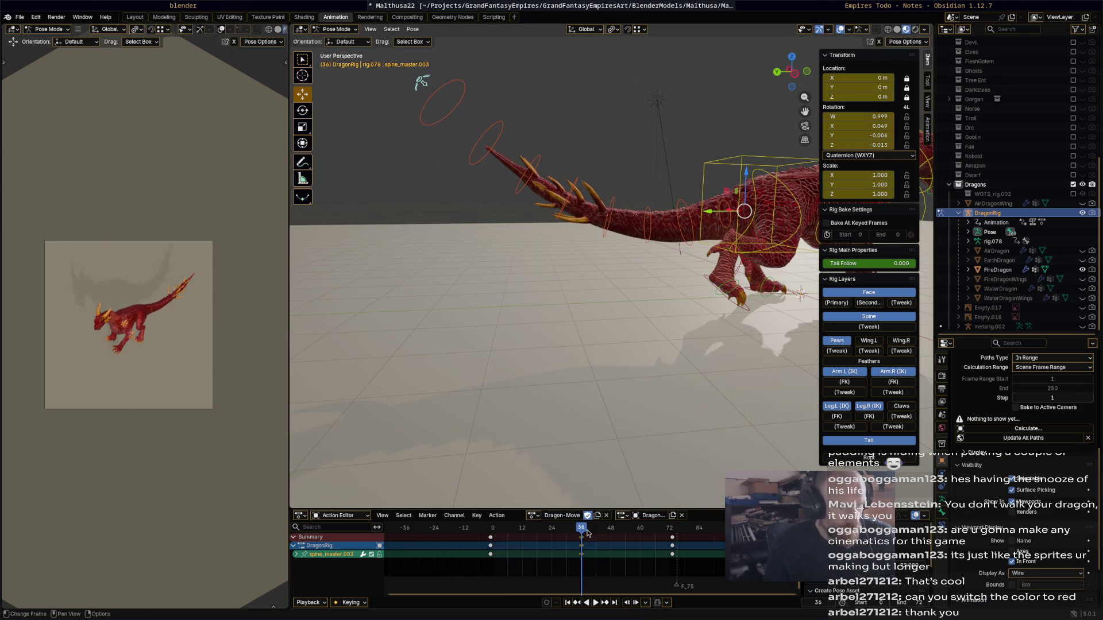
key("space")
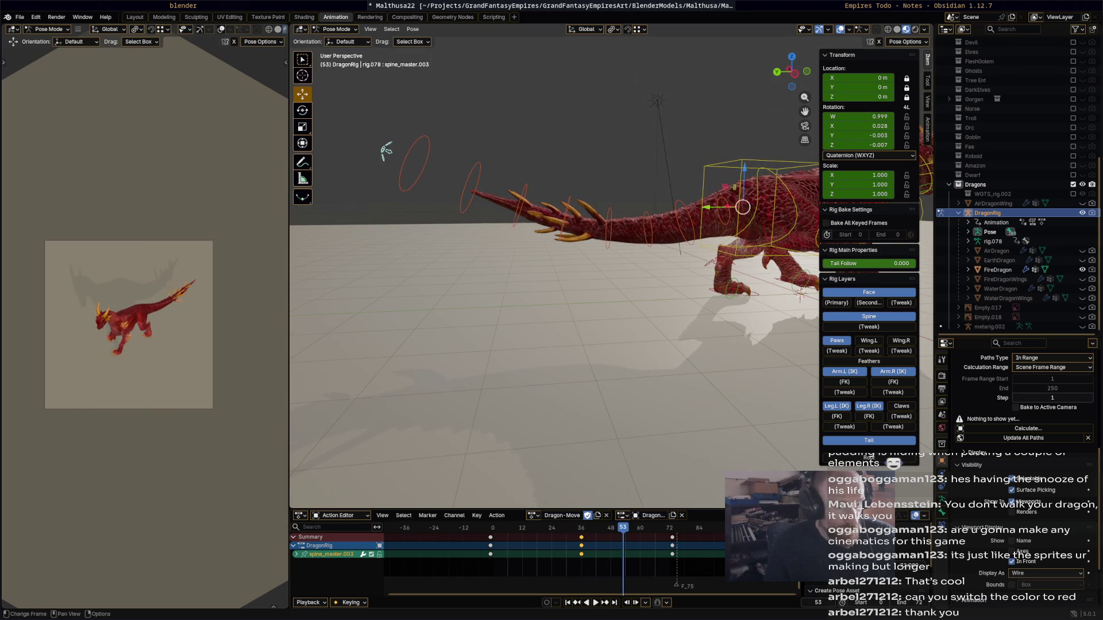
- Swing the tail downward and adjust the tail tip rotation around frame 32
key("r")
left_click(591, 395)
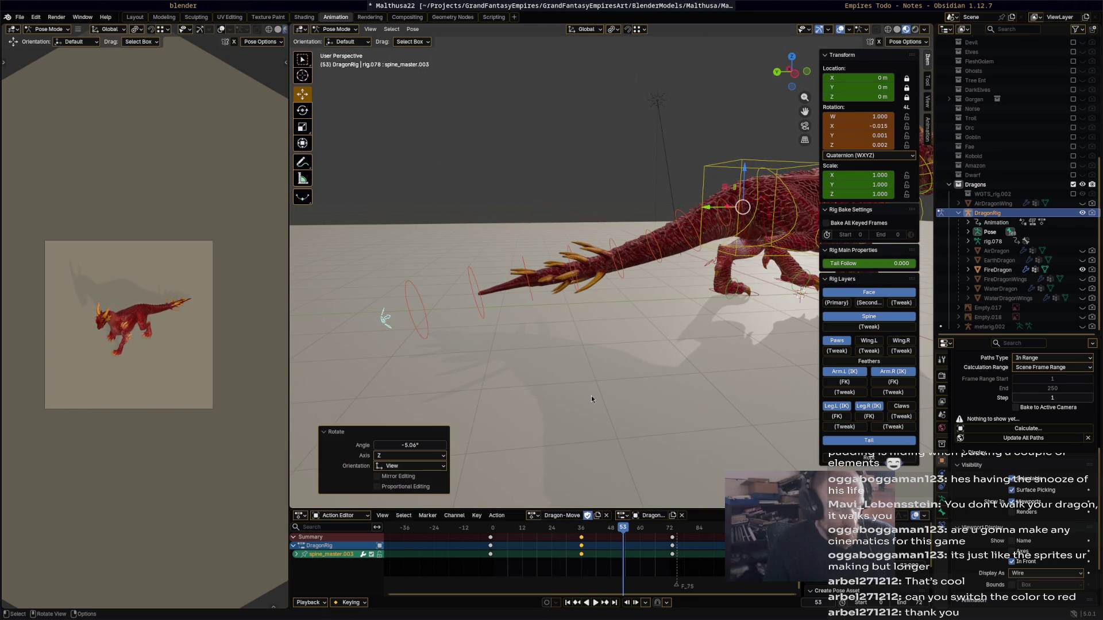
key("space")
left_click(538, 532)
mouse_move(538, 531)
left_mouse_down()
mouse_move(641, 535)
mouse_move(516, 533)
mouse_move(581, 534)
left_mouse_up()
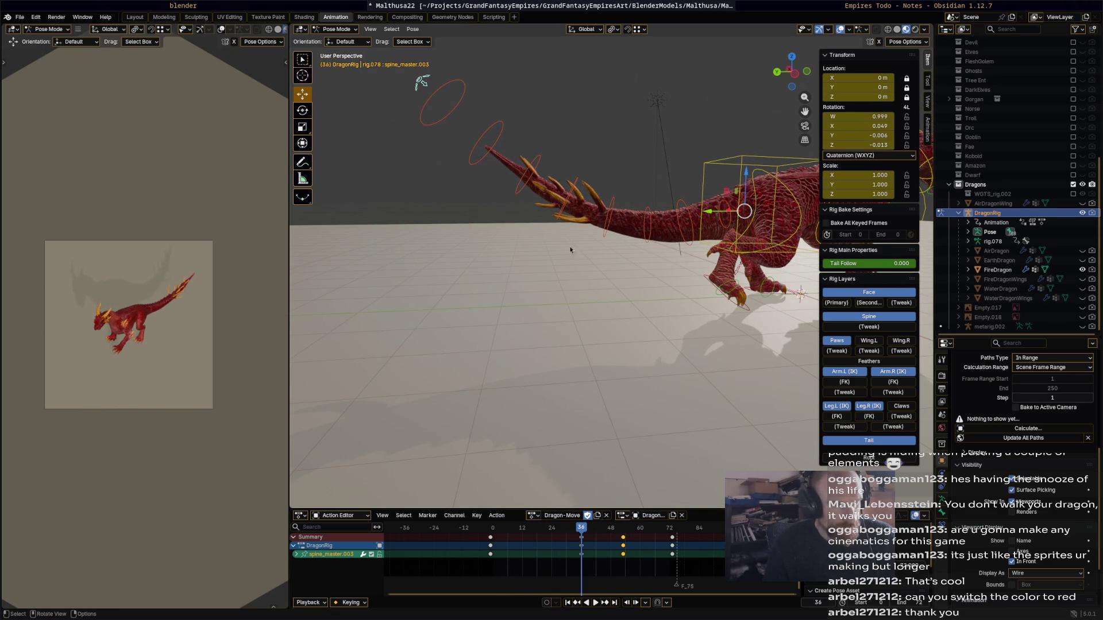
key("r")
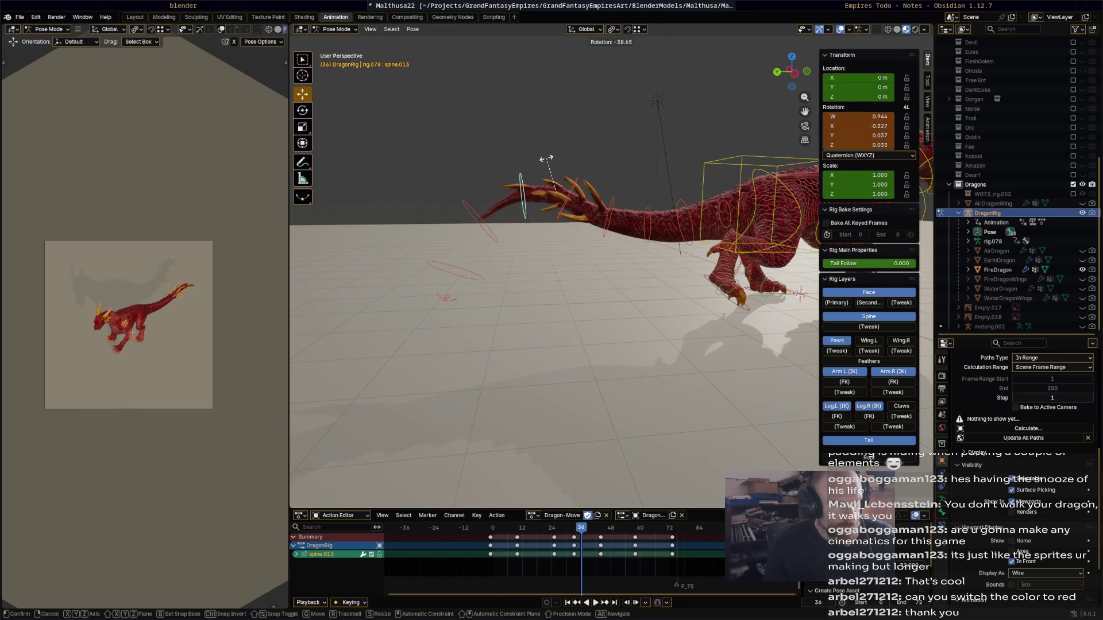
left_click(611, 387)
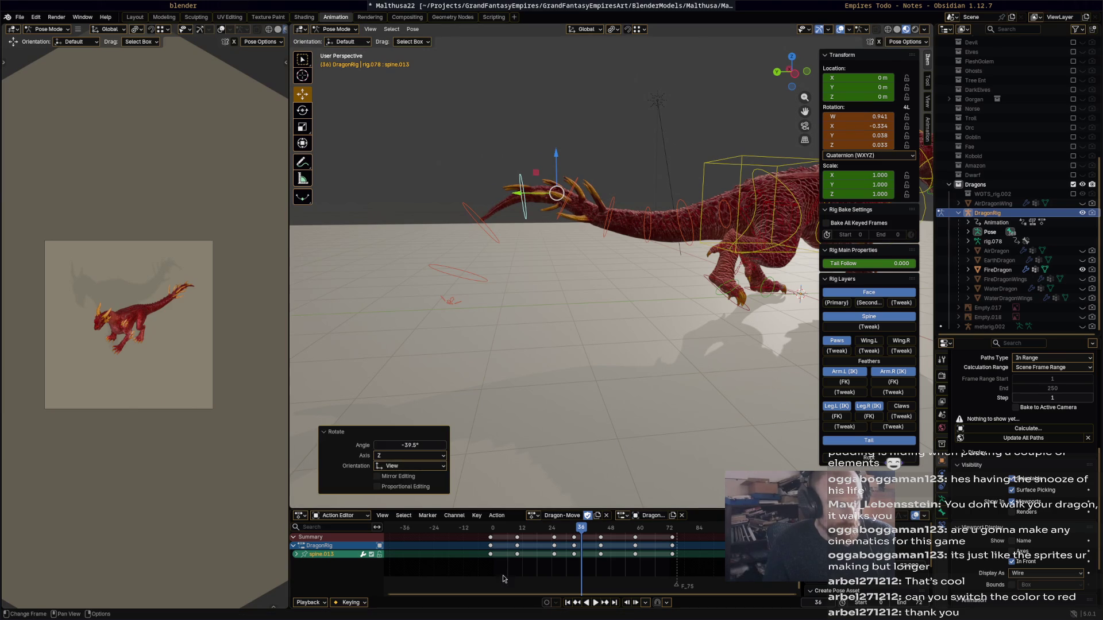
- Delete the middle keyframes from all tail spine bones and replay the animation
left_click_drag(432, 328, 690, 148)
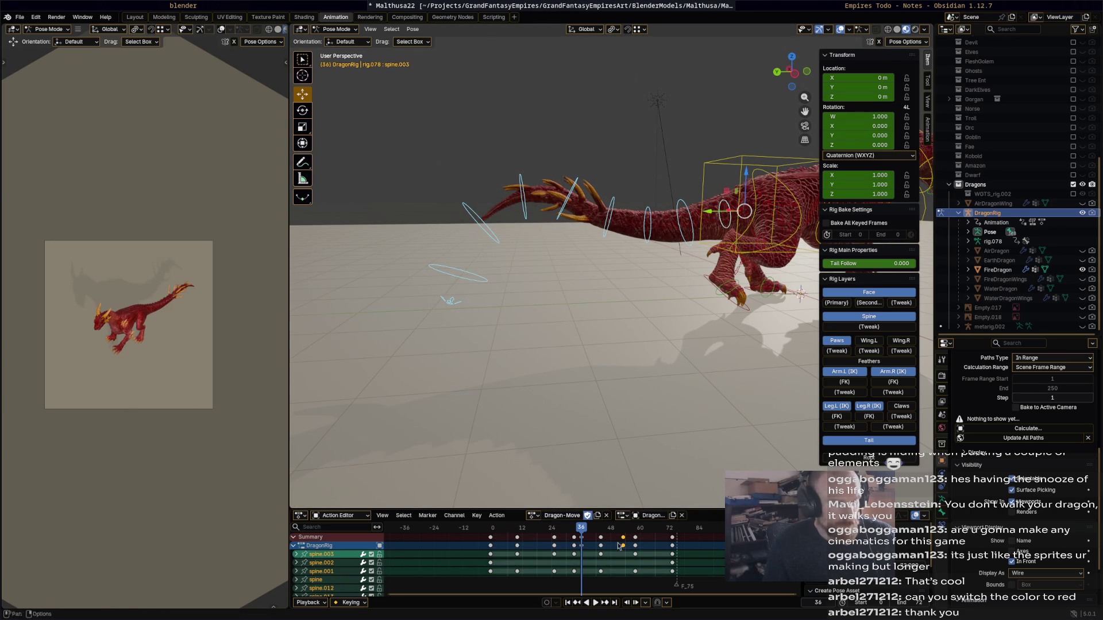
key("space")
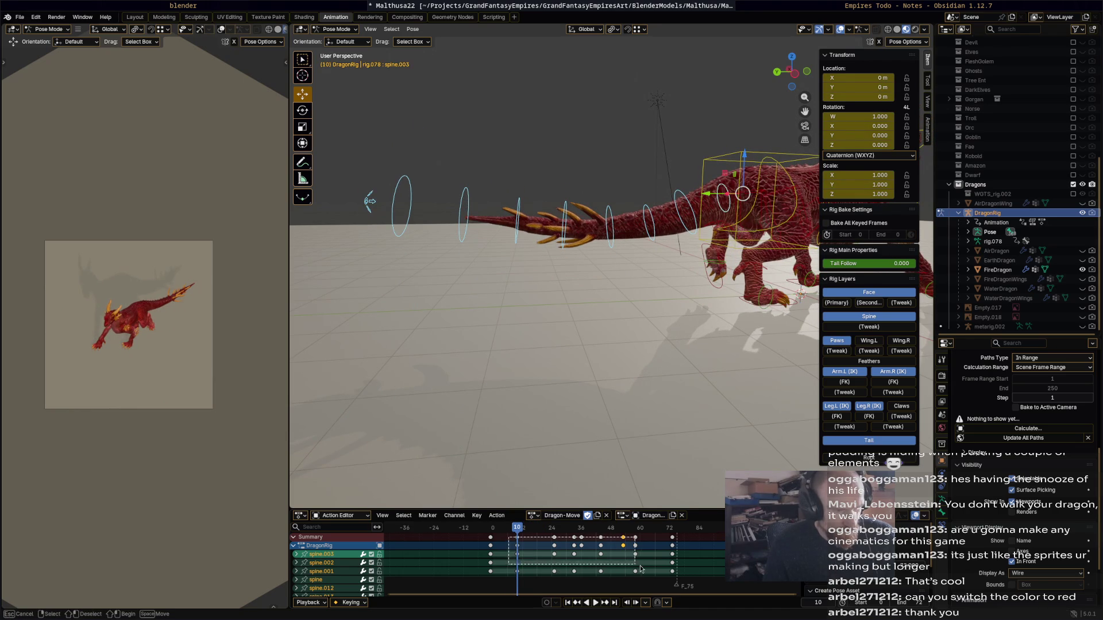
left_click_drag(650, 569, 650, 569)
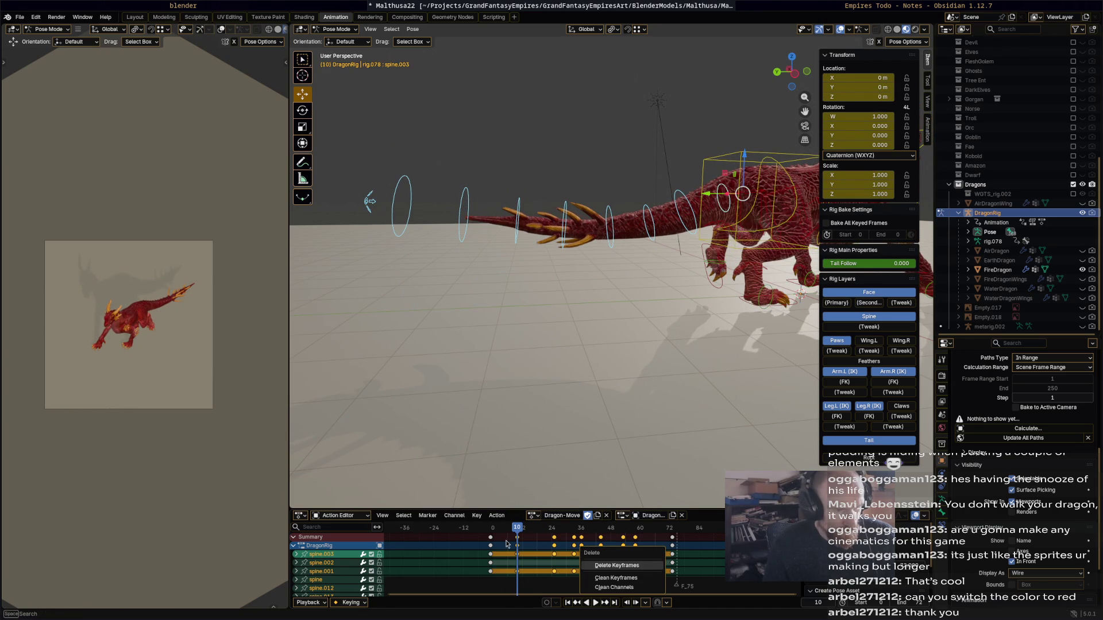
left_click(649, 566)
key("space")
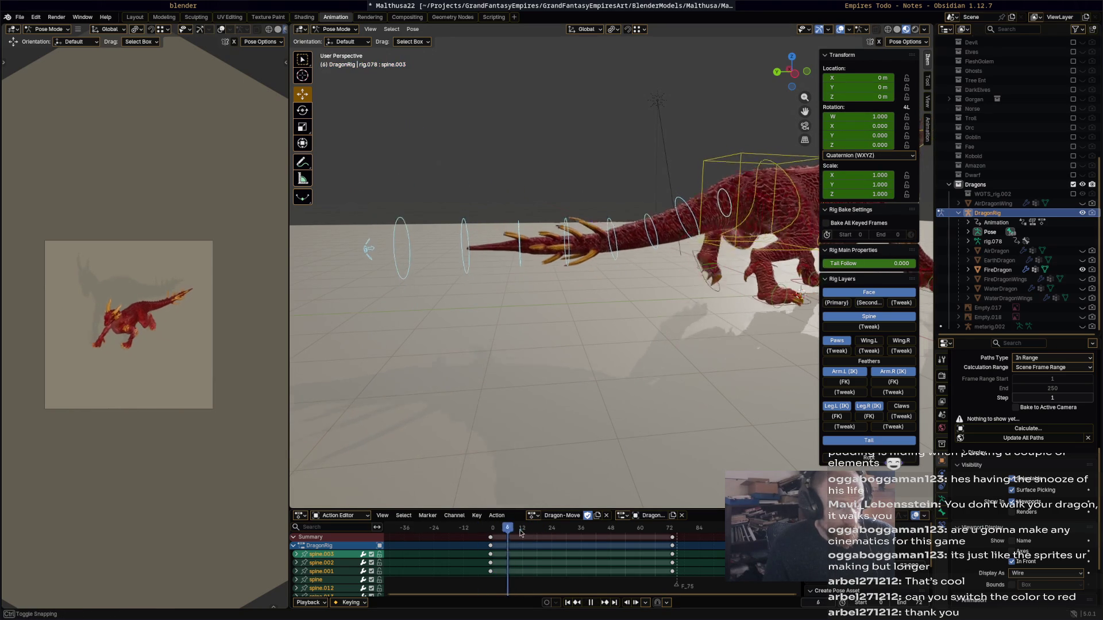
- Rotate the spine_master.003 tail bone upward and key it at frame 36
left_click(575, 579)
left_click_drag(584, 529, 582, 529)
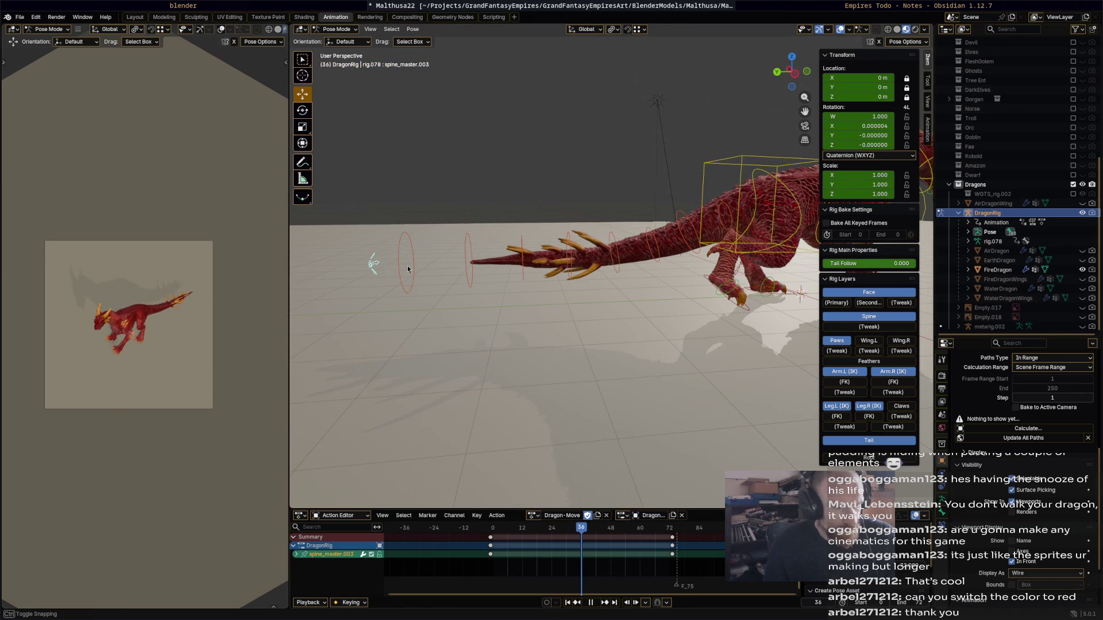
key("r")
left_click(558, 327)
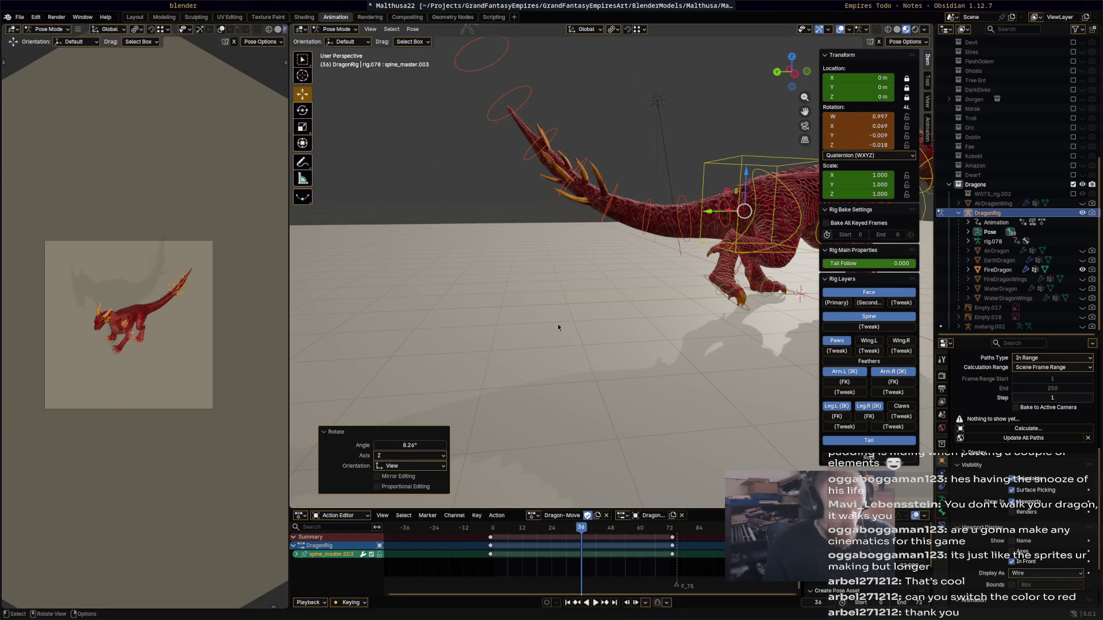
key("i")
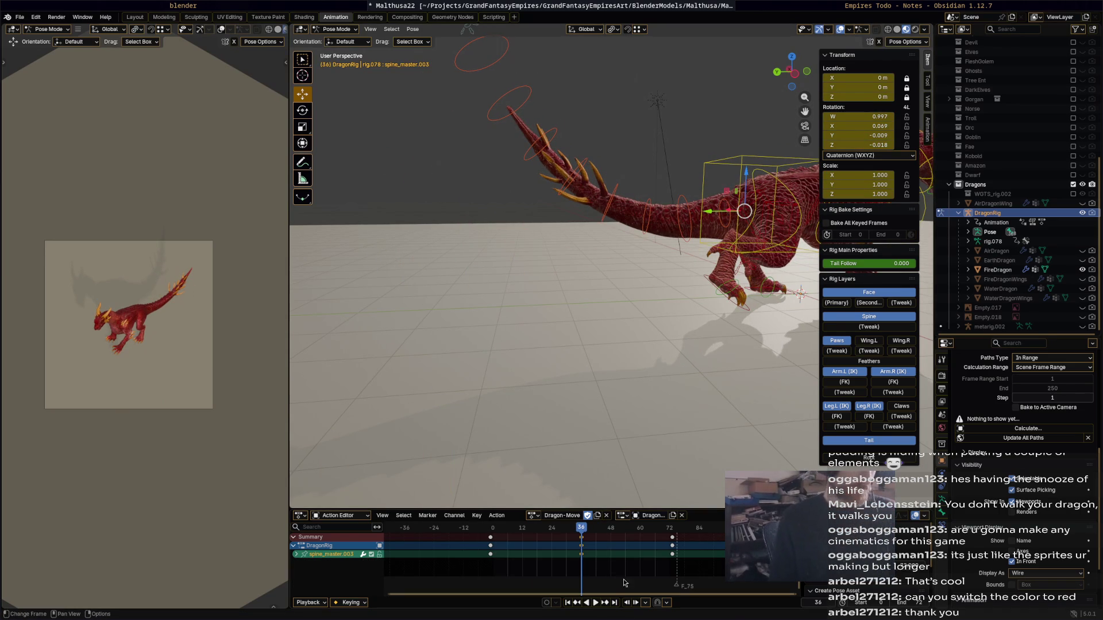
- Swing the tail down and to the left and key it at frame 58
left_click(635, 532)
key("r")
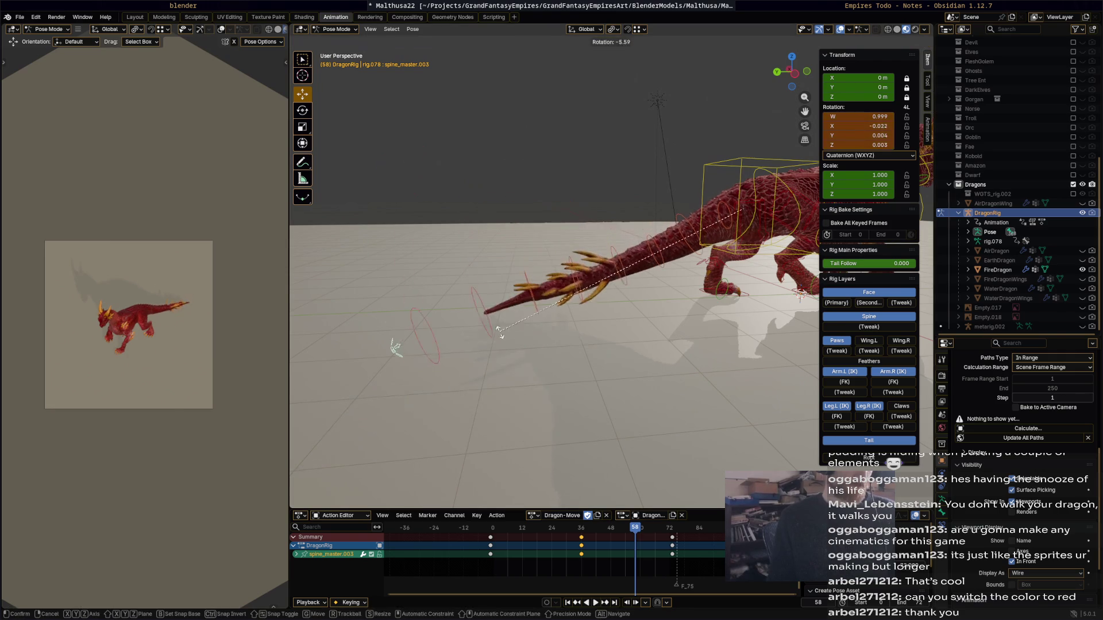
left_click(566, 382)
key("i")
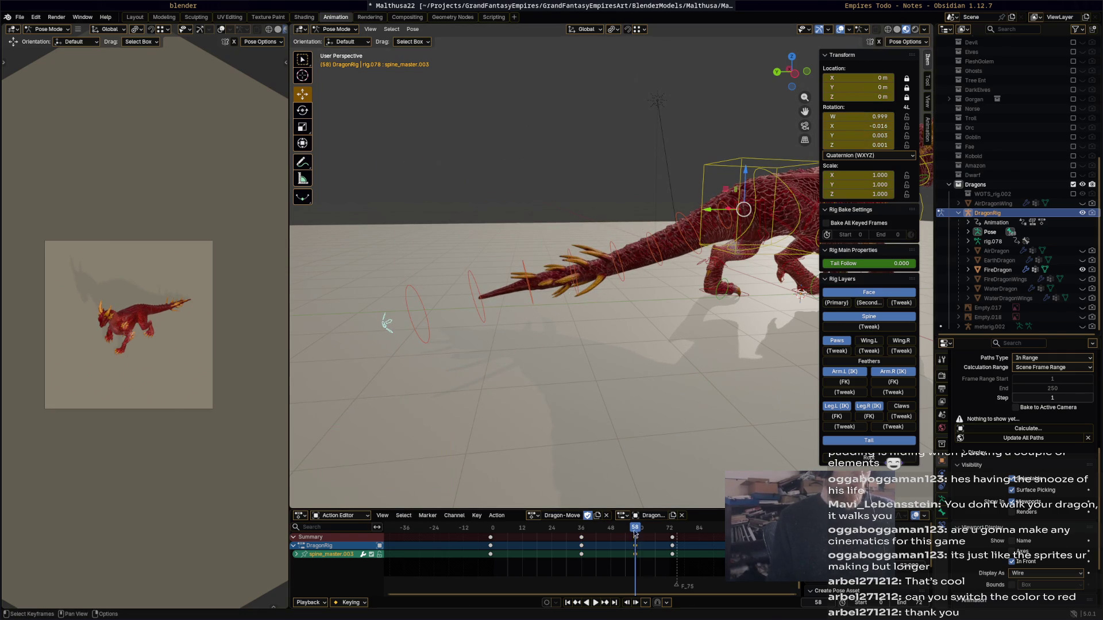
key("space")
- Move the frame 58 tail key back to frame 54 and stop playback
left_click(601, 533)
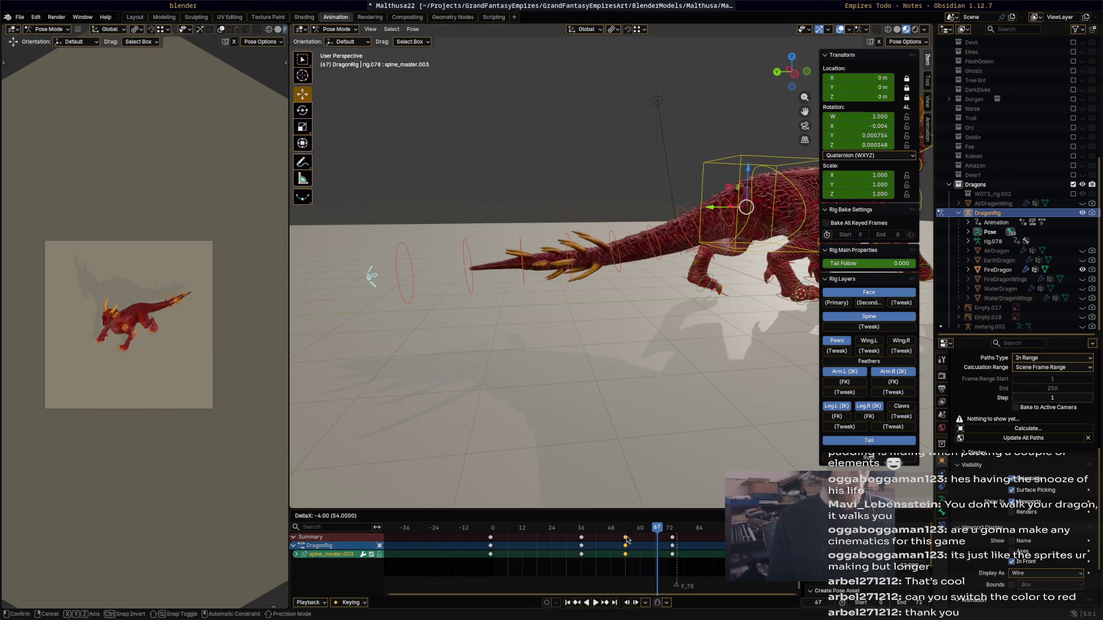
left_click_drag(628, 540, 618, 540)
left_click(537, 528)
middle_click_drag(522, 346, 510, 343)
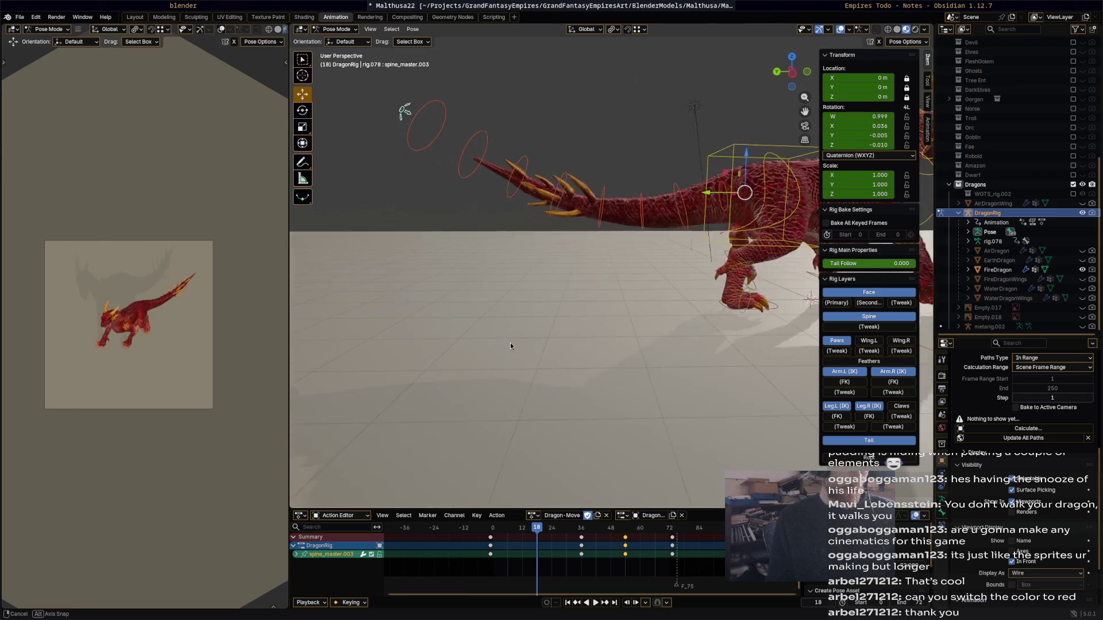
key("Escape")
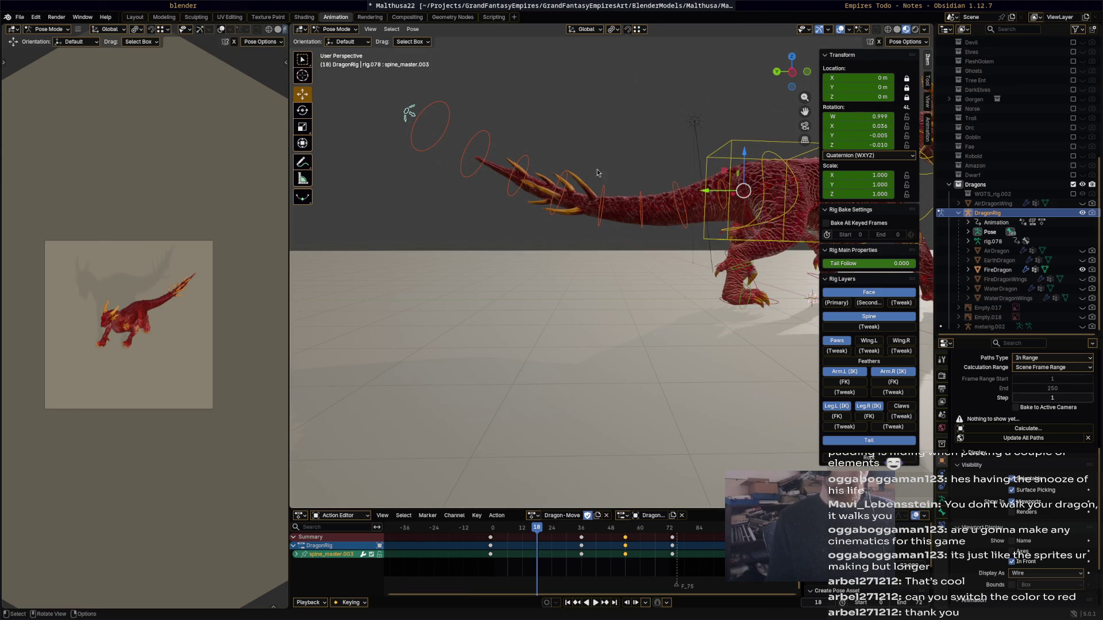
- Key the spine.012 tail tip at frame 18, then rotate it 21.5° at frame 30
left_click(560, 192)
key("r")
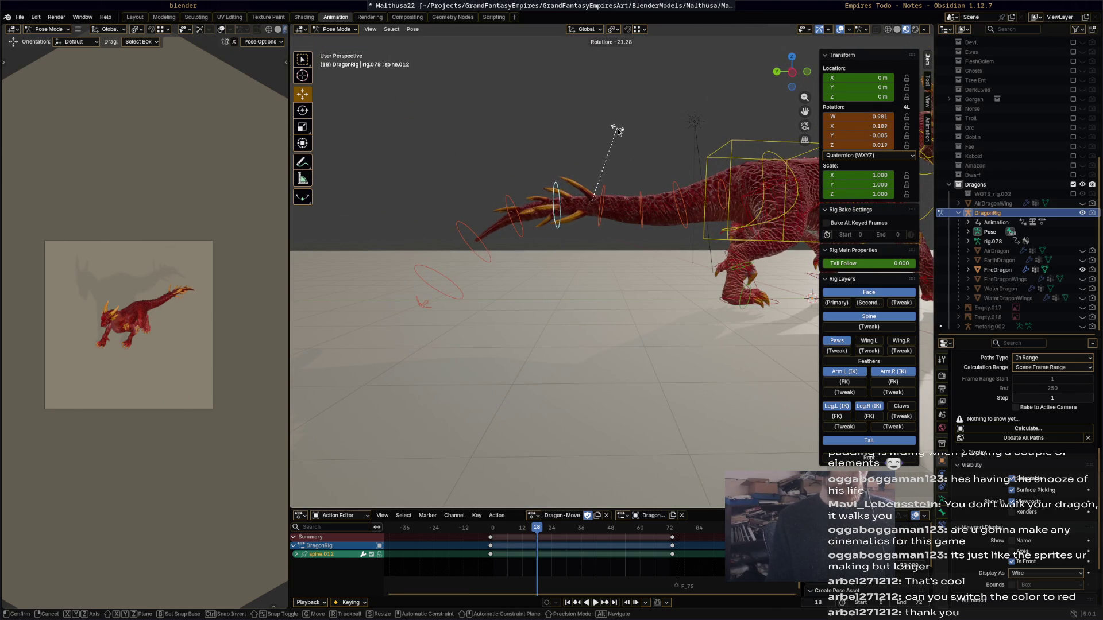
left_click(617, 131)
key("i")
mouse_move(537, 529)
left_mouse_down()
mouse_move(489, 532)
mouse_move(626, 538)
left_mouse_up()
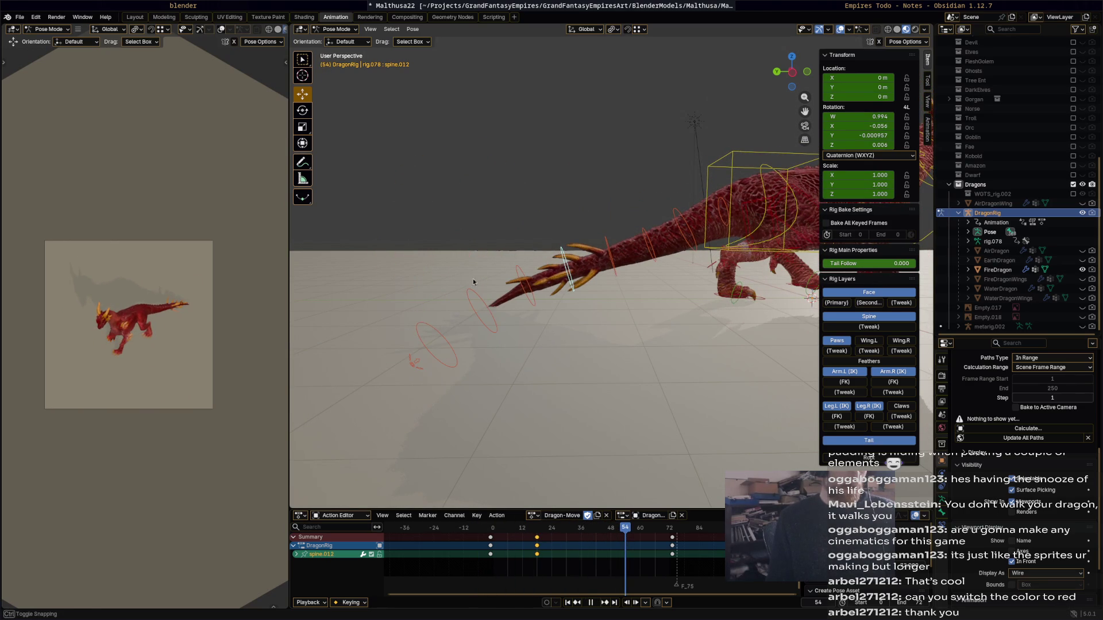
key("r")
left_click(480, 220)
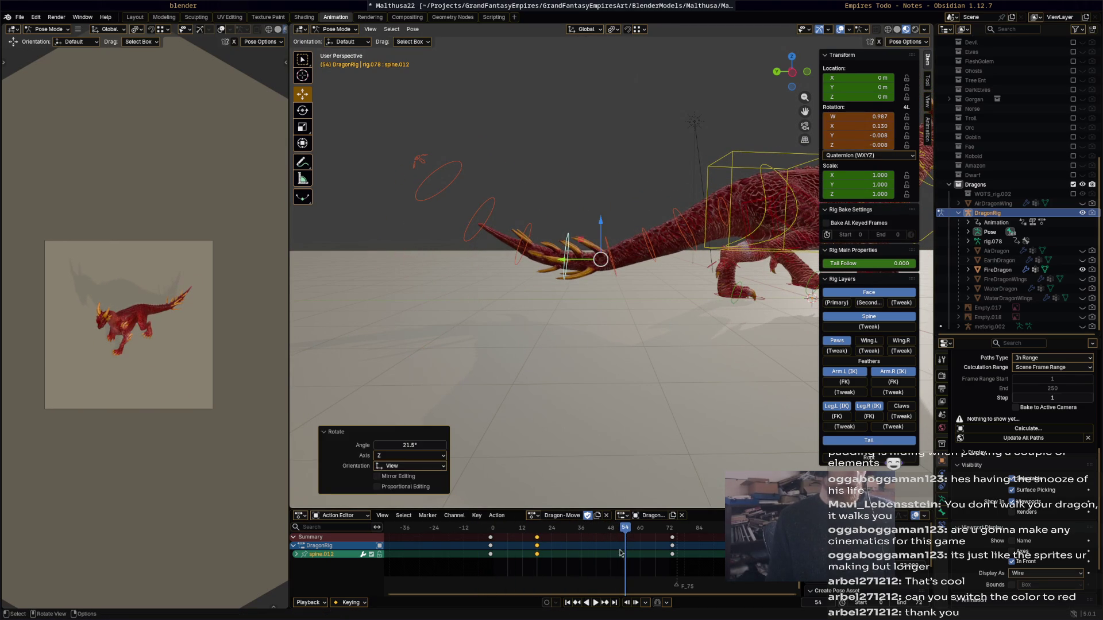
key("space")
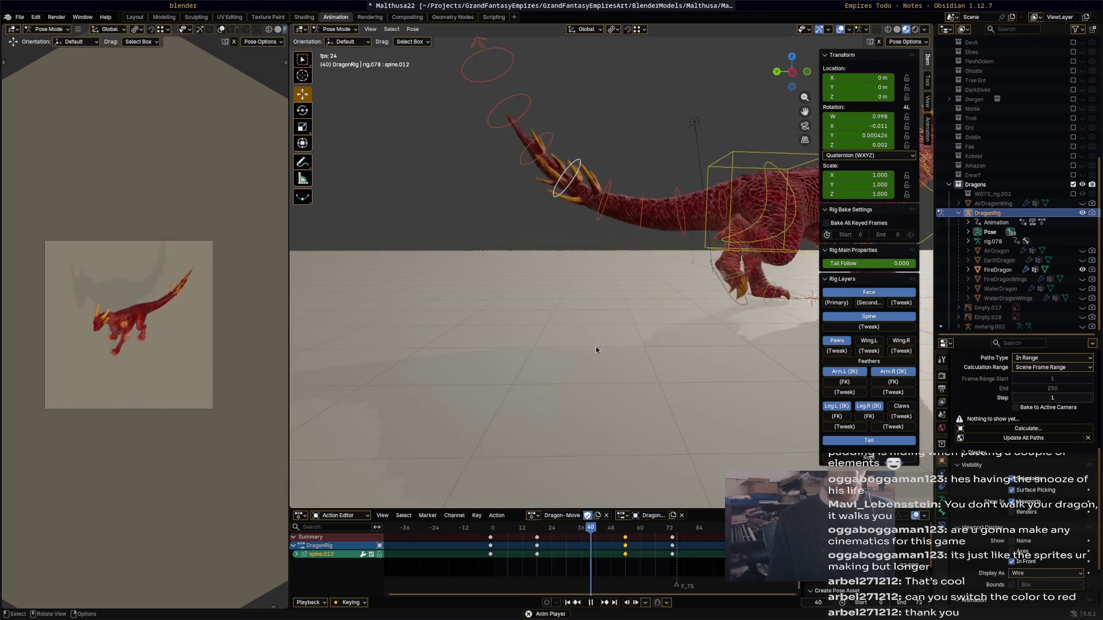
key("Escape")
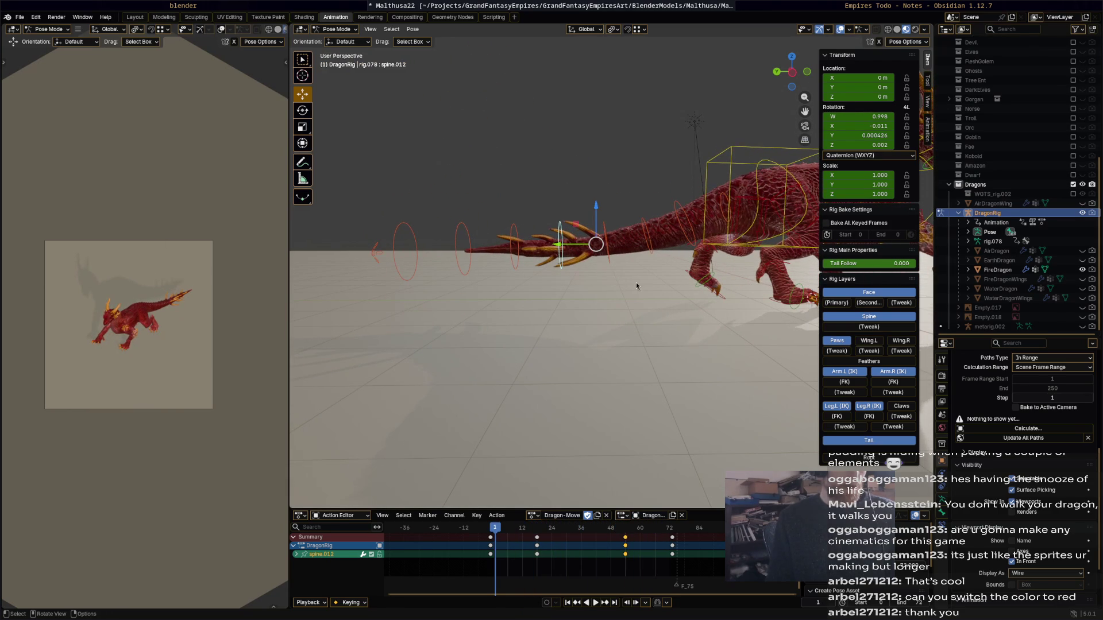
left_click_drag(495, 539, 610, 545)
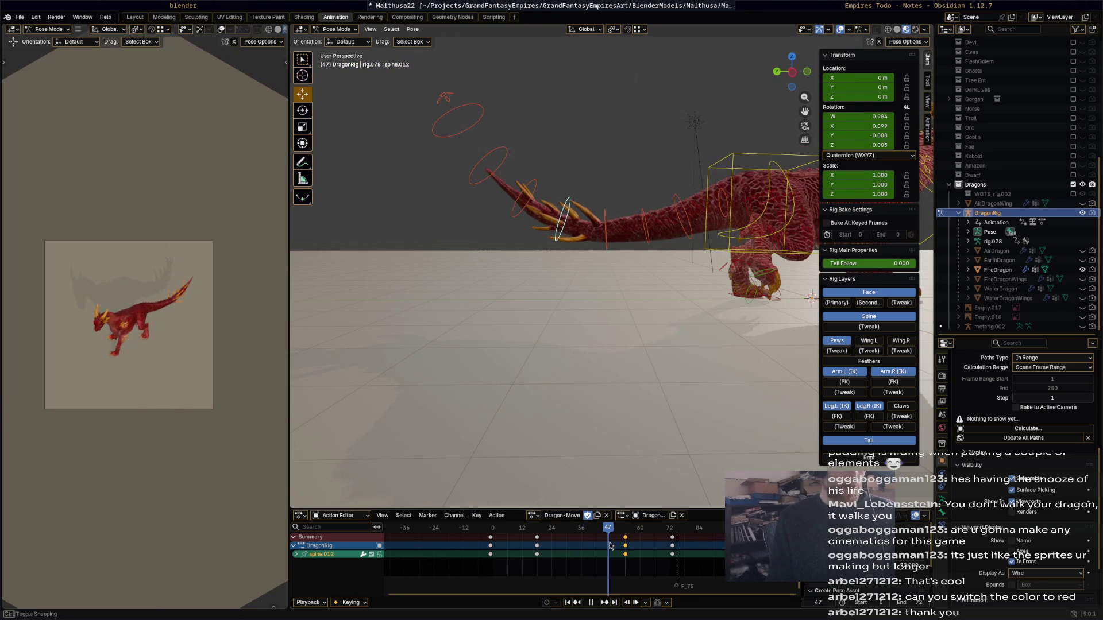
- Bend spine.002 upward and spine.001 downward, keying both at frame 47
left_click(693, 233)
key("r")
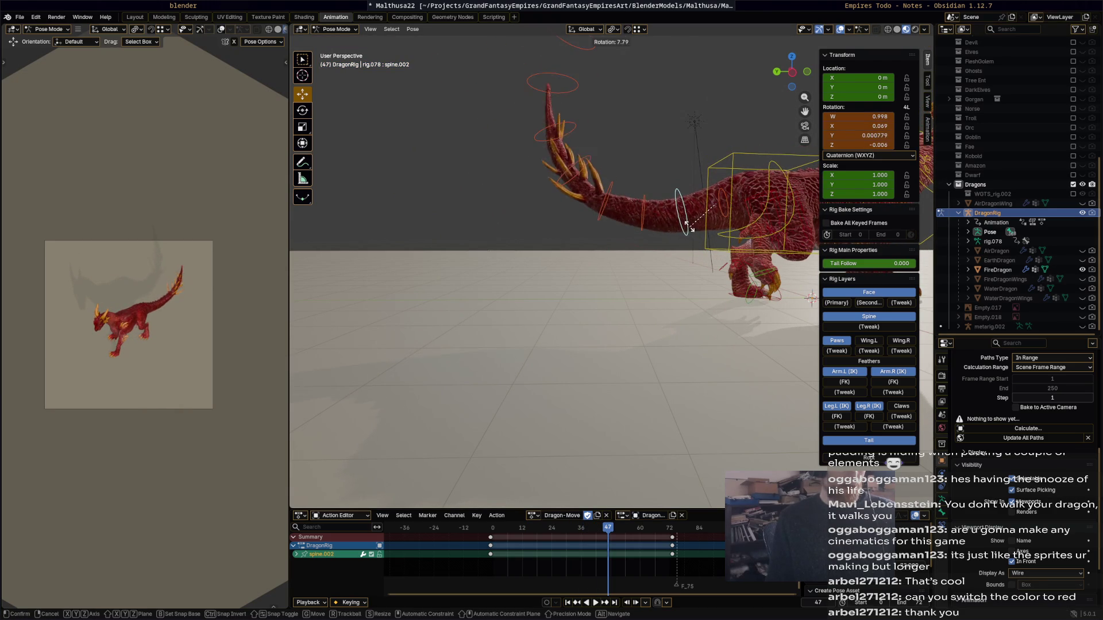
left_click(687, 225)
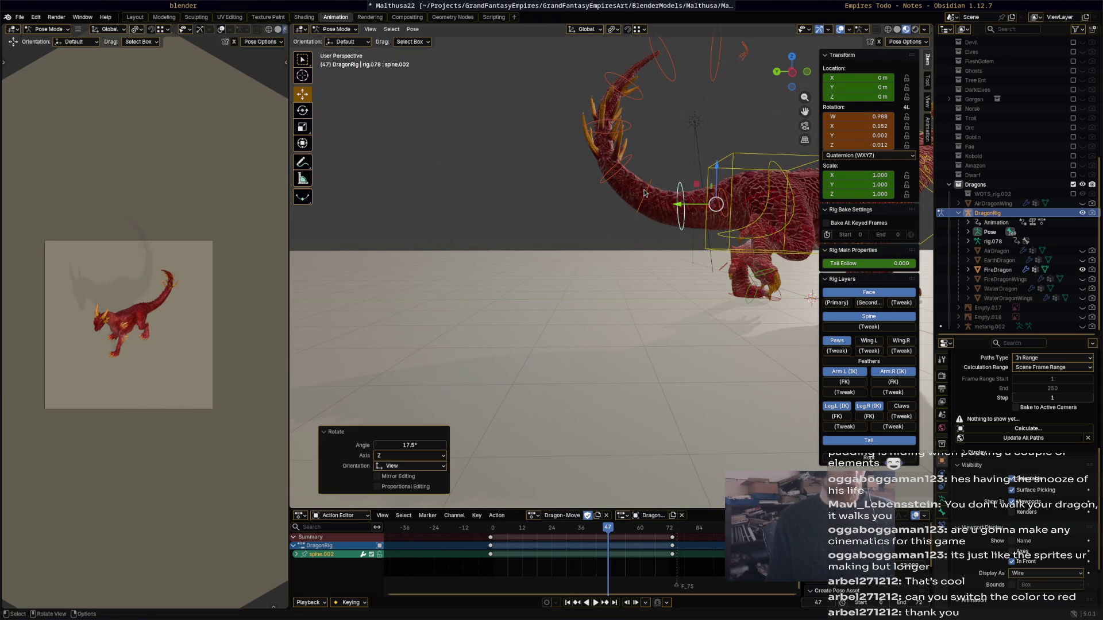
left_click(644, 192)
key("r")
left_click(641, 202)
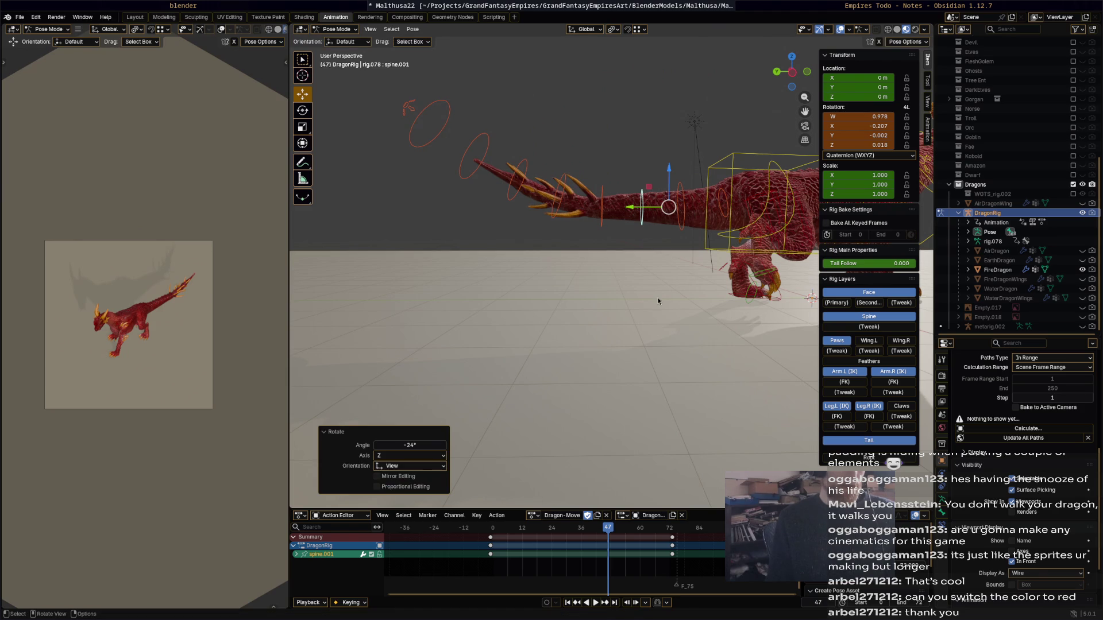
key("a")
left_click(689, 217)
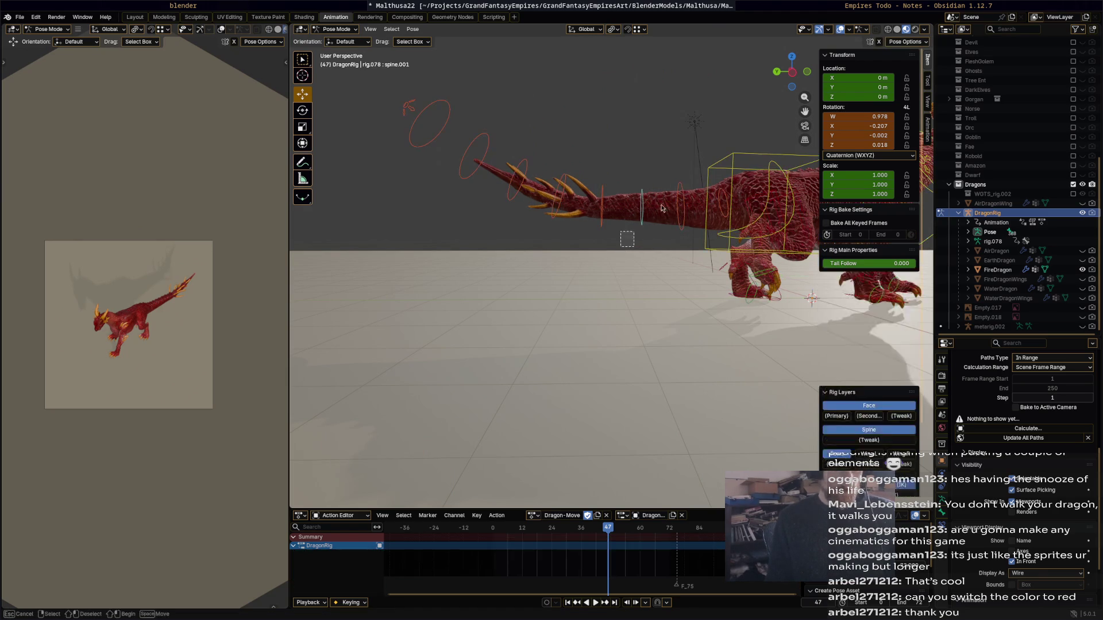
key("i")
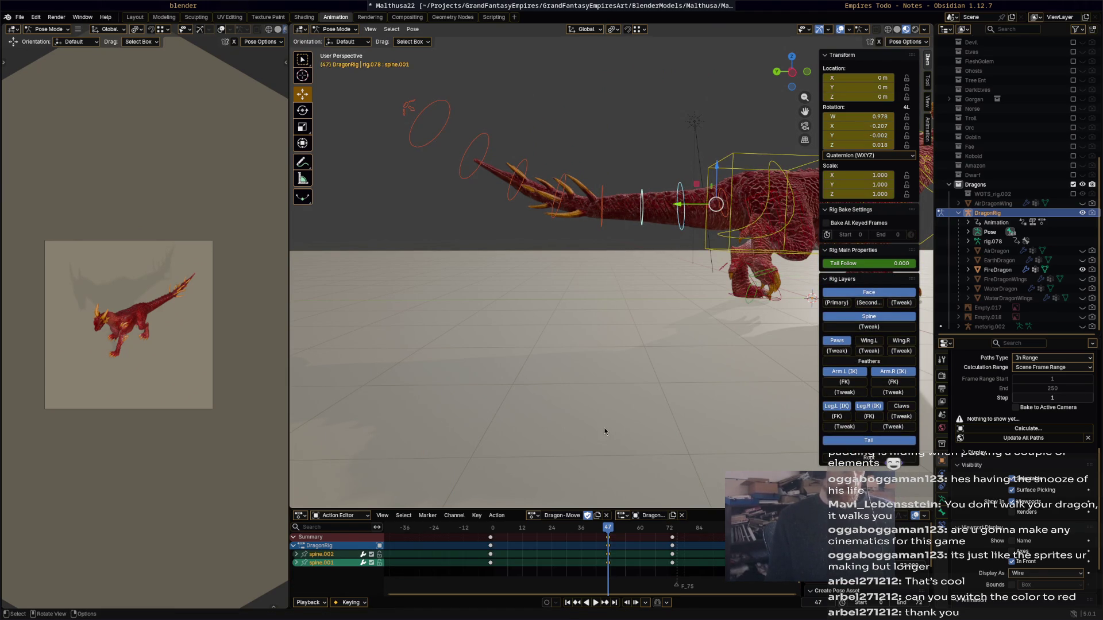
key("space")
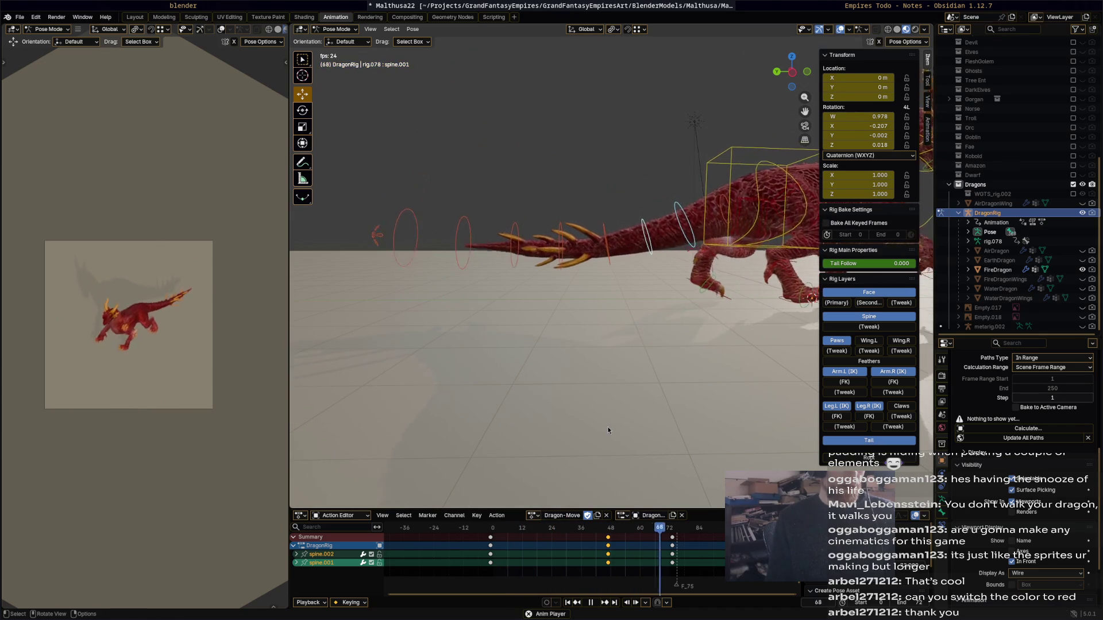
key("Escape")
- Delete the unwanted keys from the spine and left foot heel channels, then replay
left_click(563, 251)
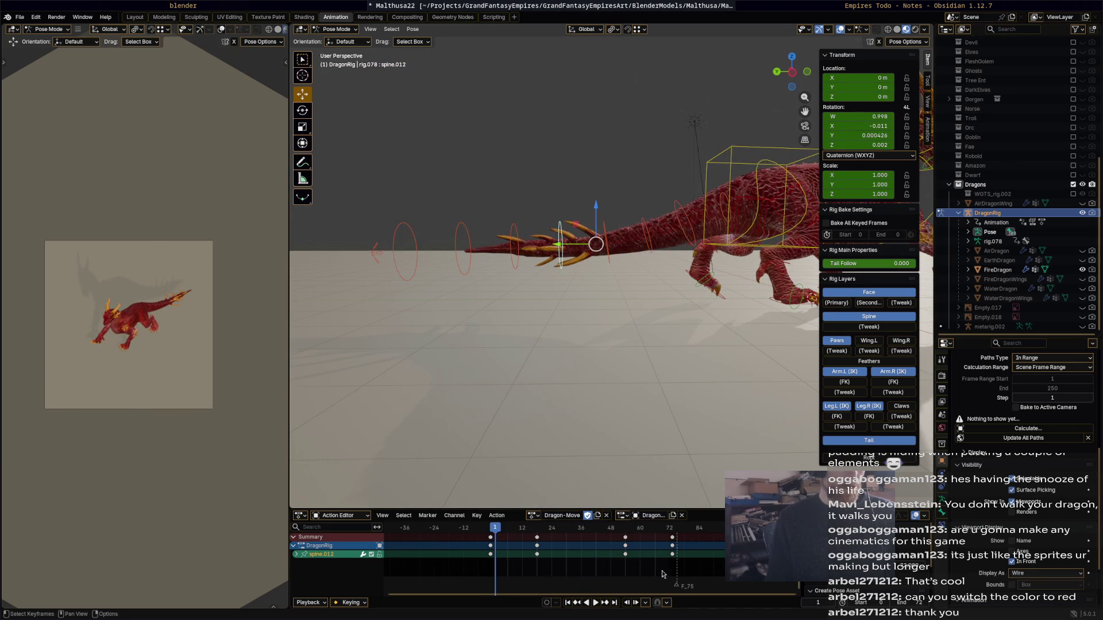
left_click_drag(513, 524, 624, 541)
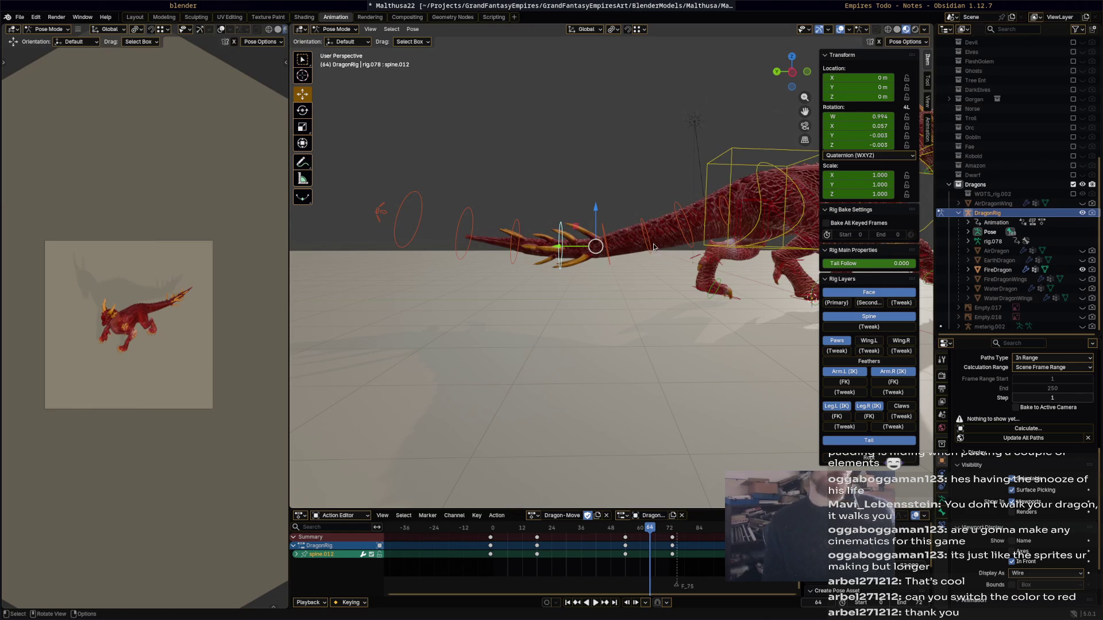
left_click_drag(693, 197, 717, 198)
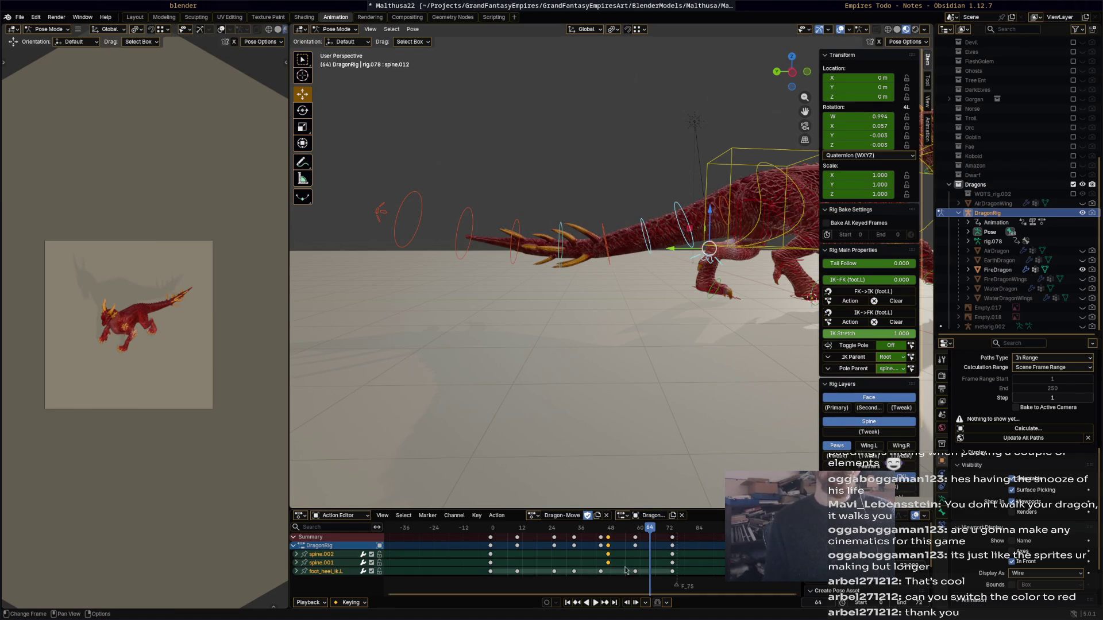
left_click(611, 541)
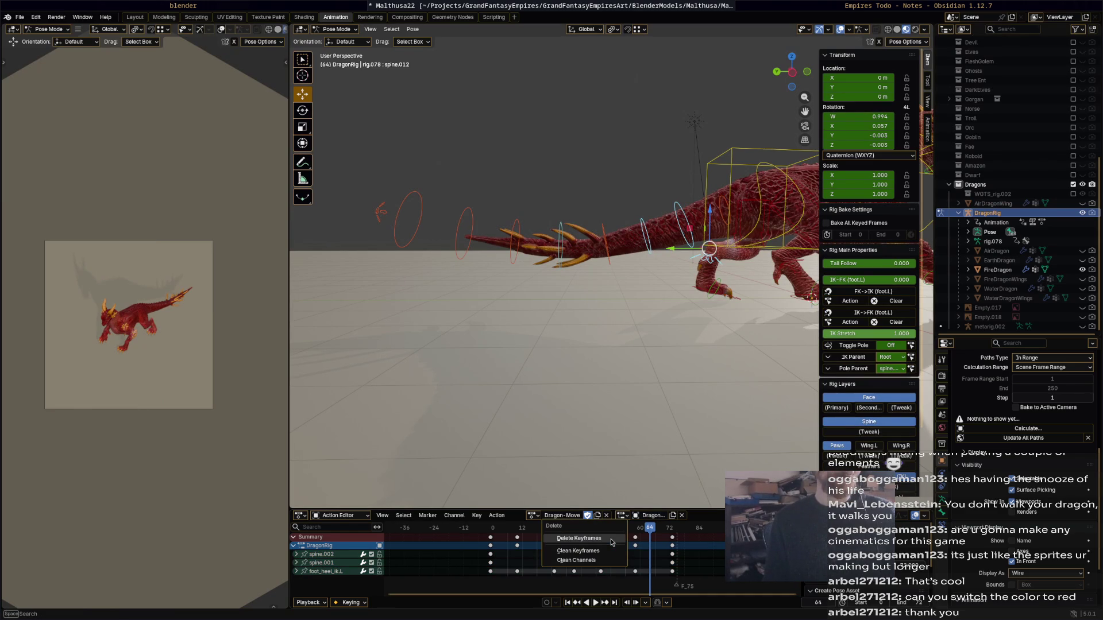
left_click(616, 532)
left_click(578, 363)
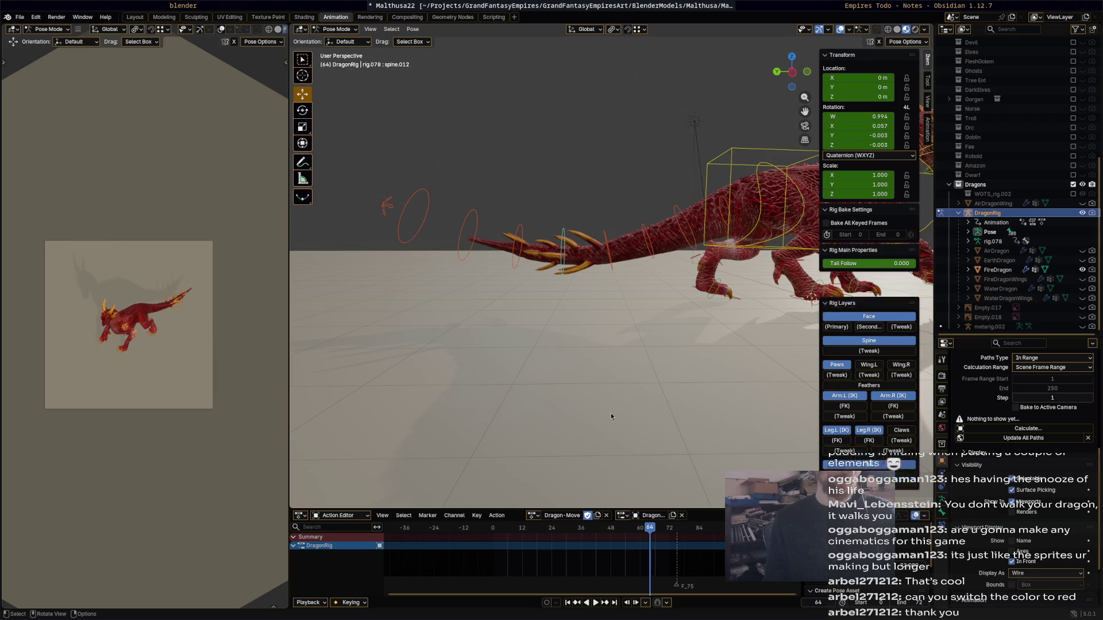
key("space")
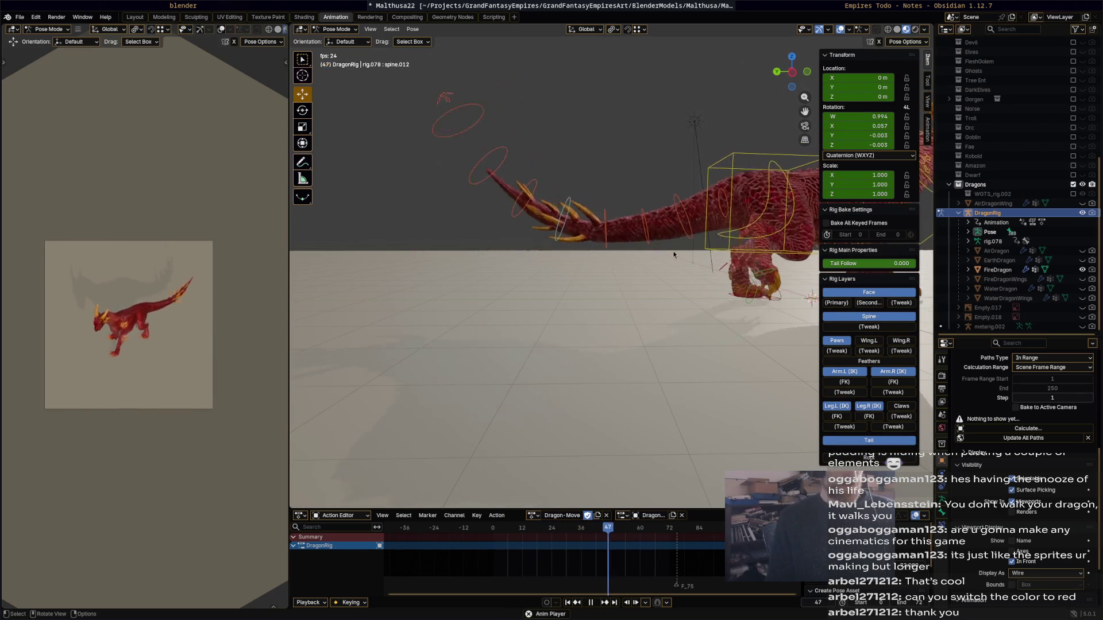
key("space")
- Orbit to look down on the dragon and select spine.003 at frame 37
mouse_move(714, 220)
middle_mouse_down()
mouse_move(701, 395)
mouse_move(687, 346)
mouse_move(627, 336)
middle_mouse_up()
left_click(598, 210)
mouse_move(644, 529)
left_mouse_down()
mouse_move(537, 529)
mouse_move(608, 519)
mouse_move(584, 504)
left_mouse_up()
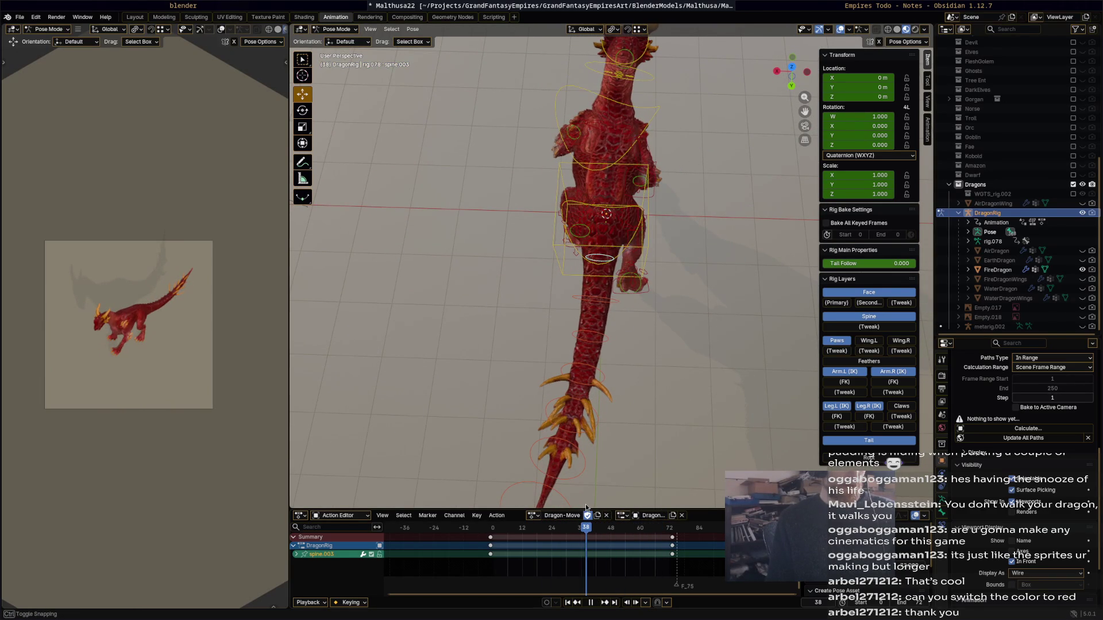
- Rotate spine.003 and tail tip spine.013, then key the tail bones at frame 38
key("r")
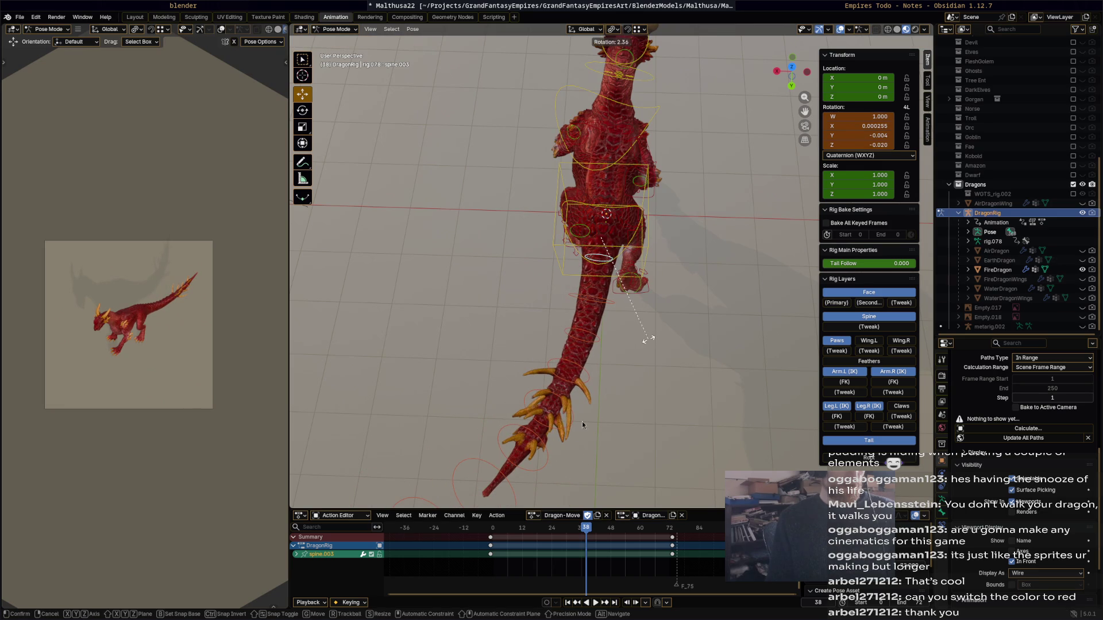
left_click(582, 424)
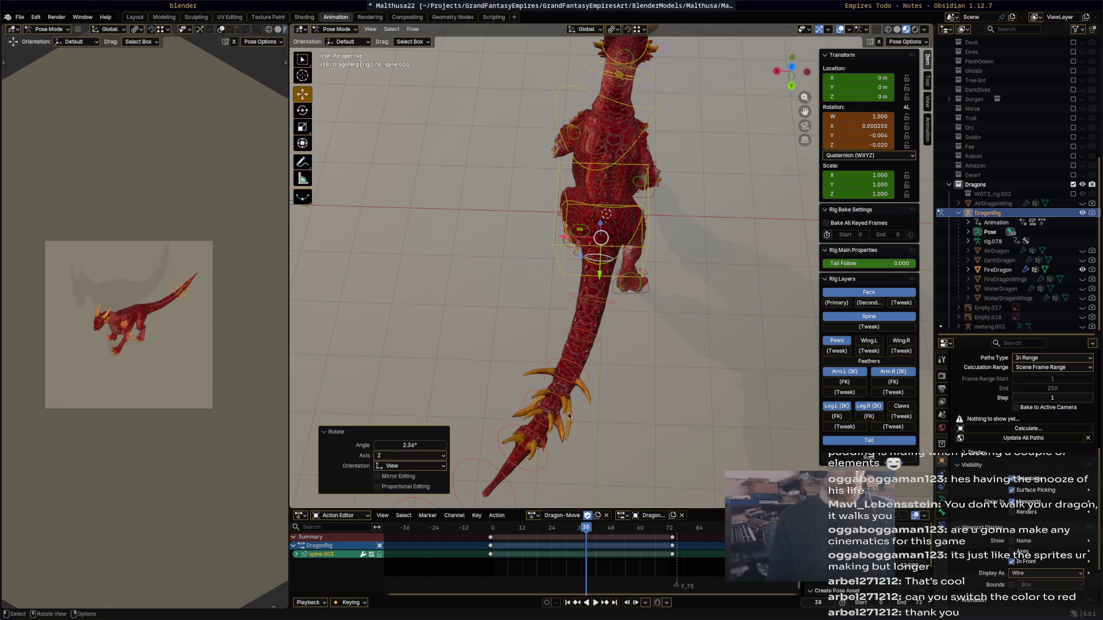
left_click(547, 449)
key("r")
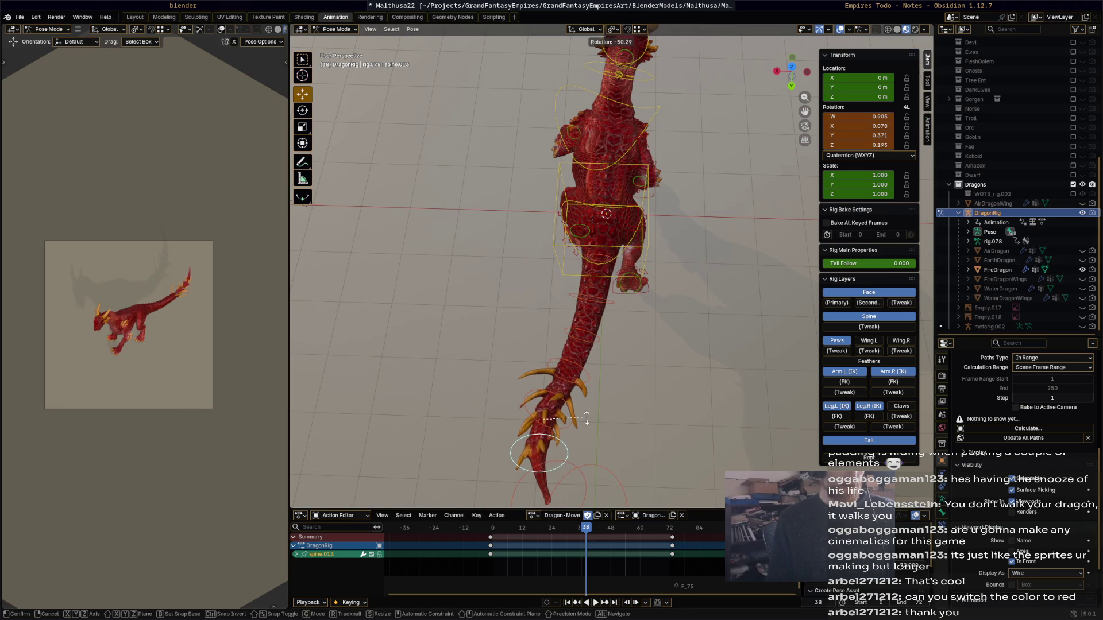
left_click(587, 420)
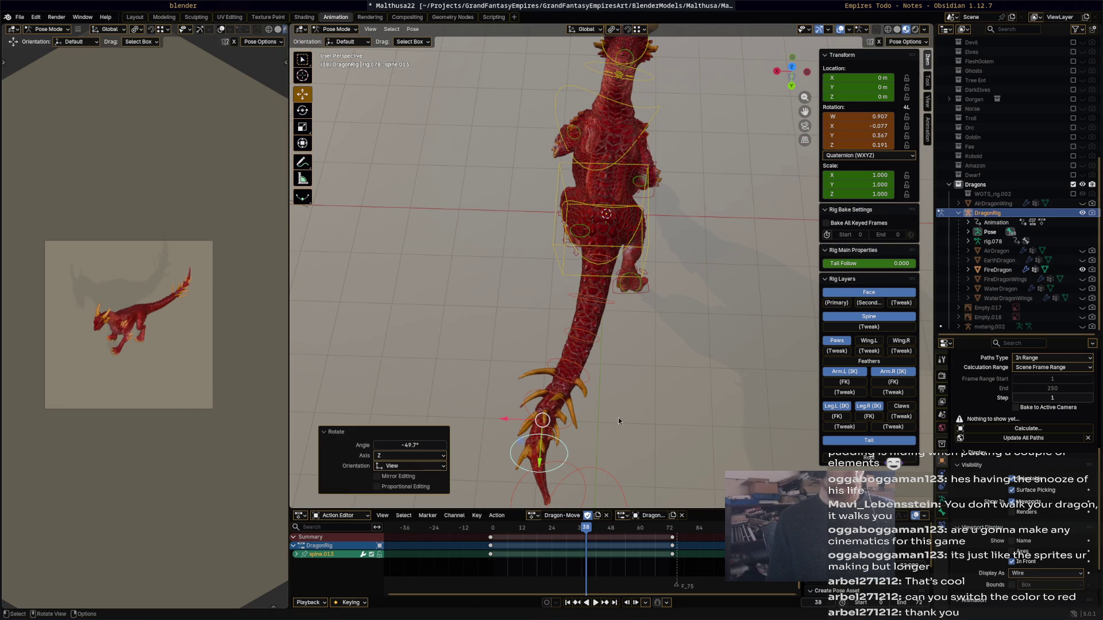
left_click(610, 308, "shift")
key("i")
mouse_move(585, 527)
left_mouse_down()
mouse_move(510, 527)
mouse_move(655, 540)
mouse_move(635, 538)
left_mouse_up()
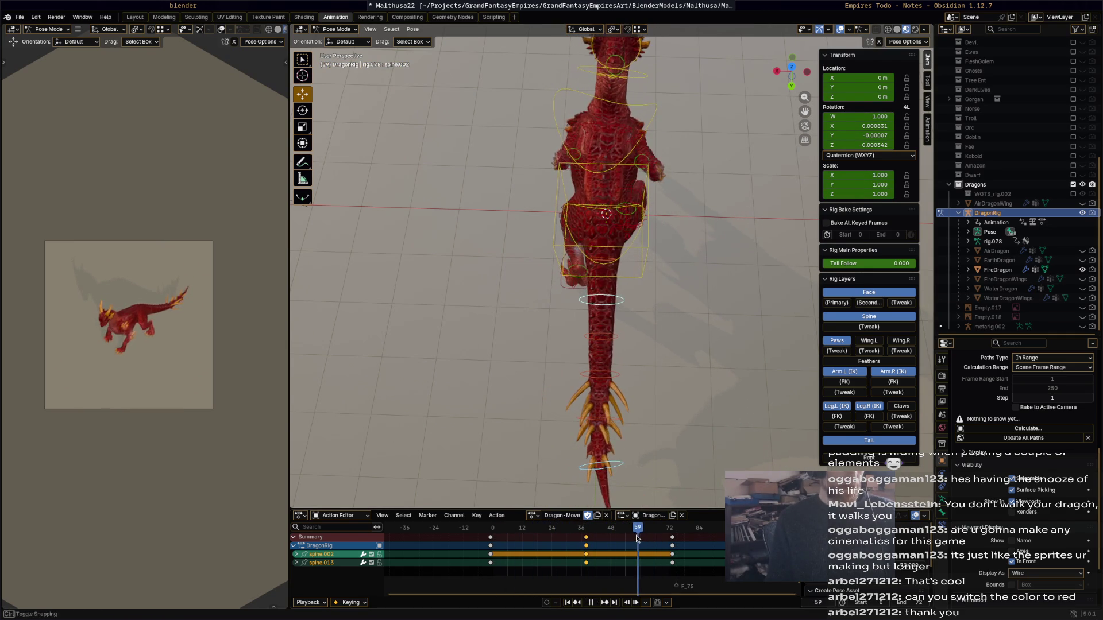
- Rotate spine.002 and swing spine.012 by 32.7°, then preview the tail motion
left_click(622, 306)
key("r")
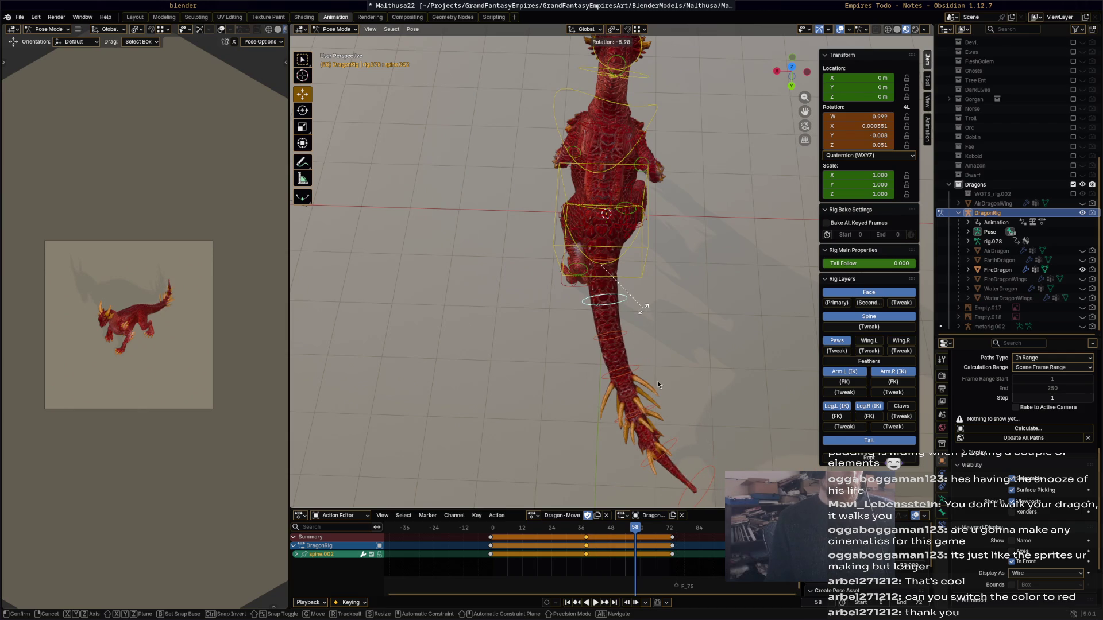
left_click(658, 384)
left_click(647, 413)
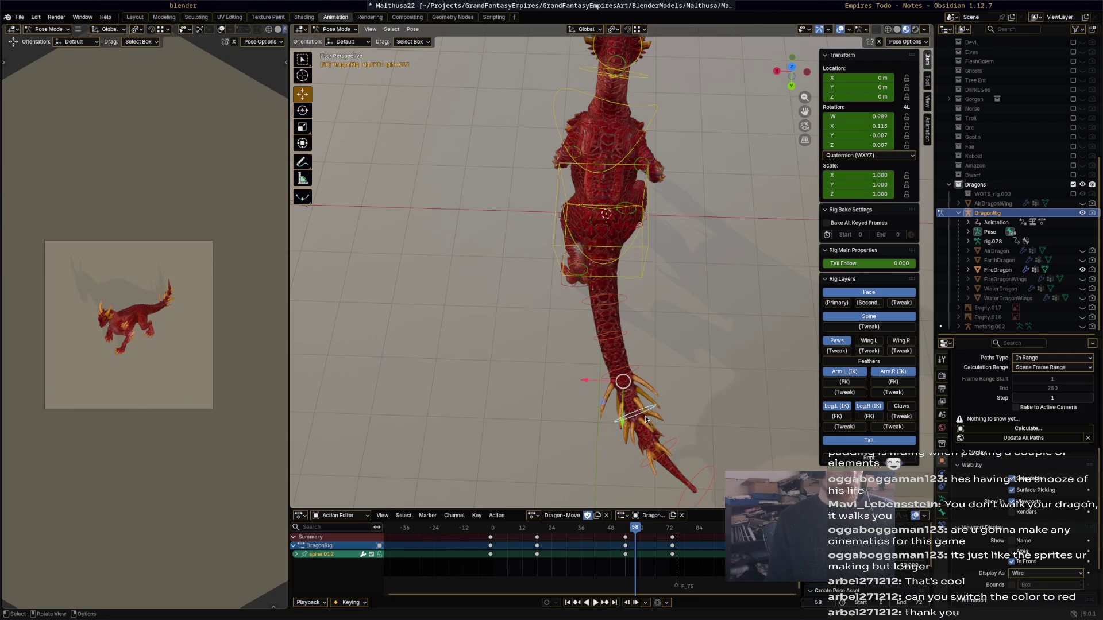
key("r")
left_click(622, 320)
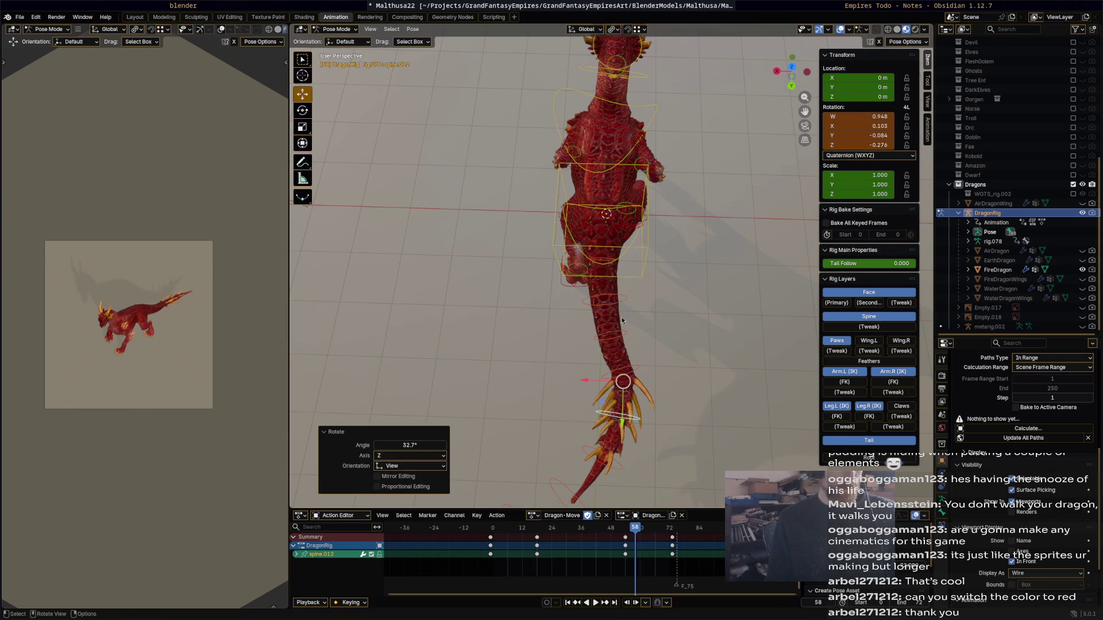
left_click_drag(652, 304, 520, 466)
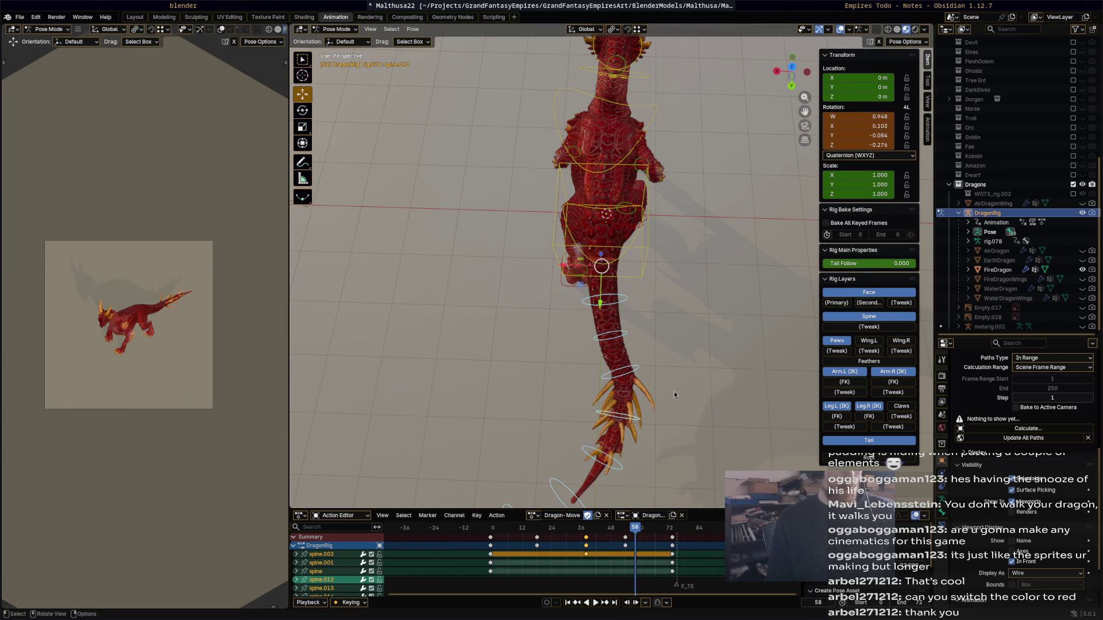
key("space")
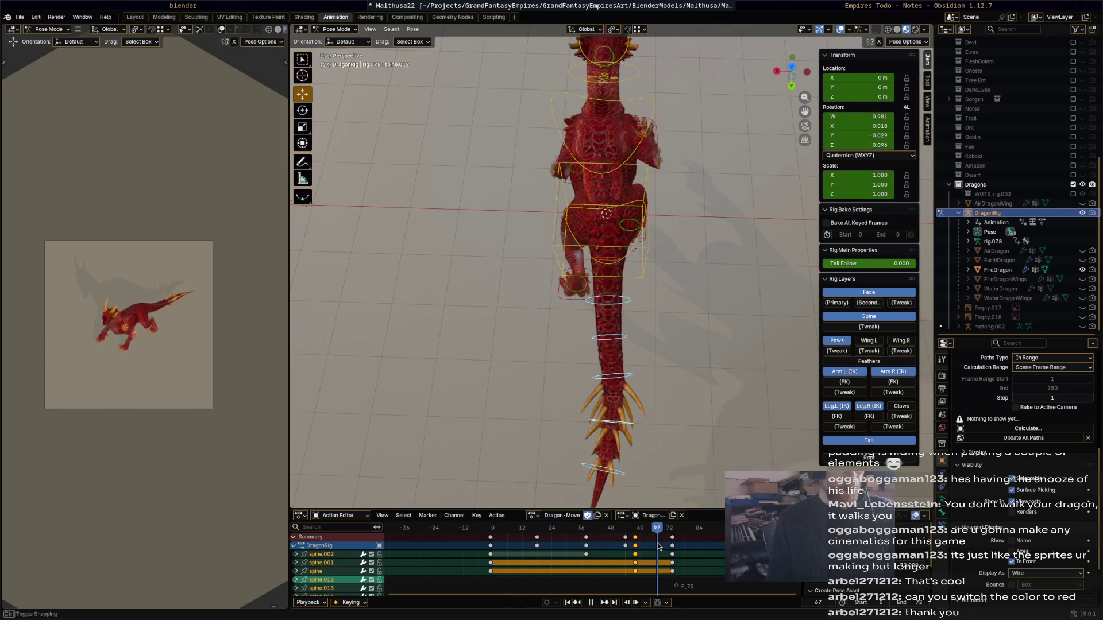
key("Escape")
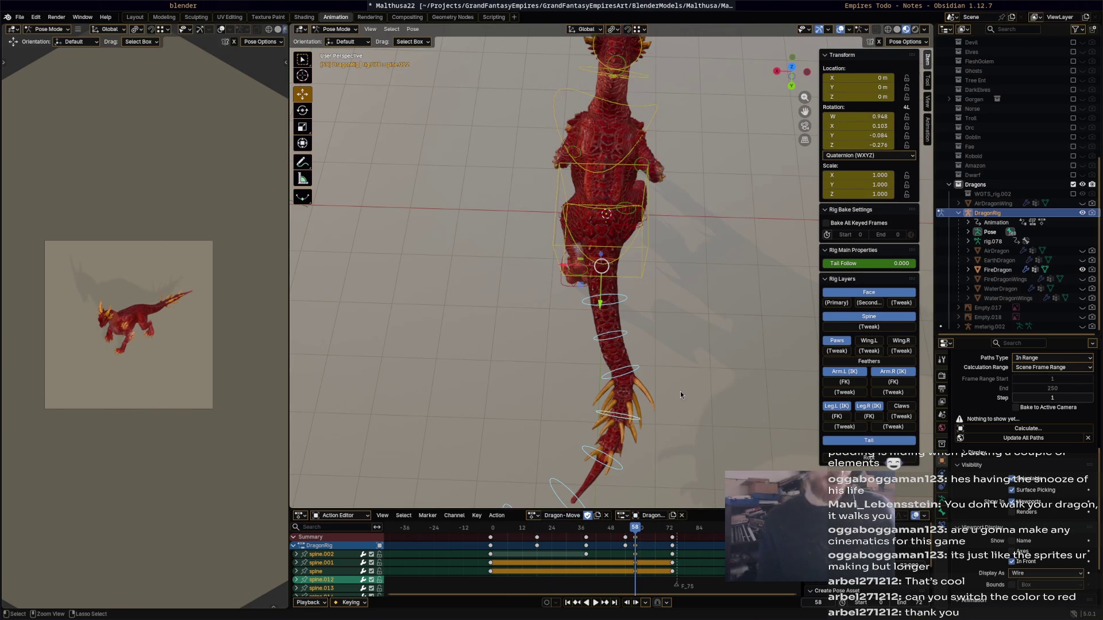
left_click(628, 484)
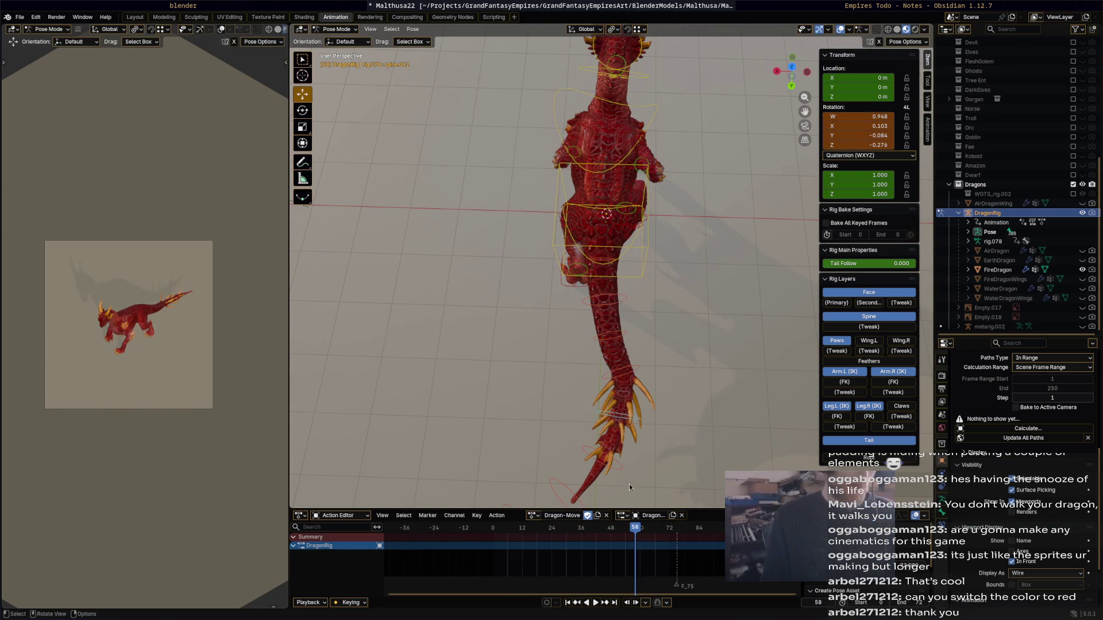
key("space")
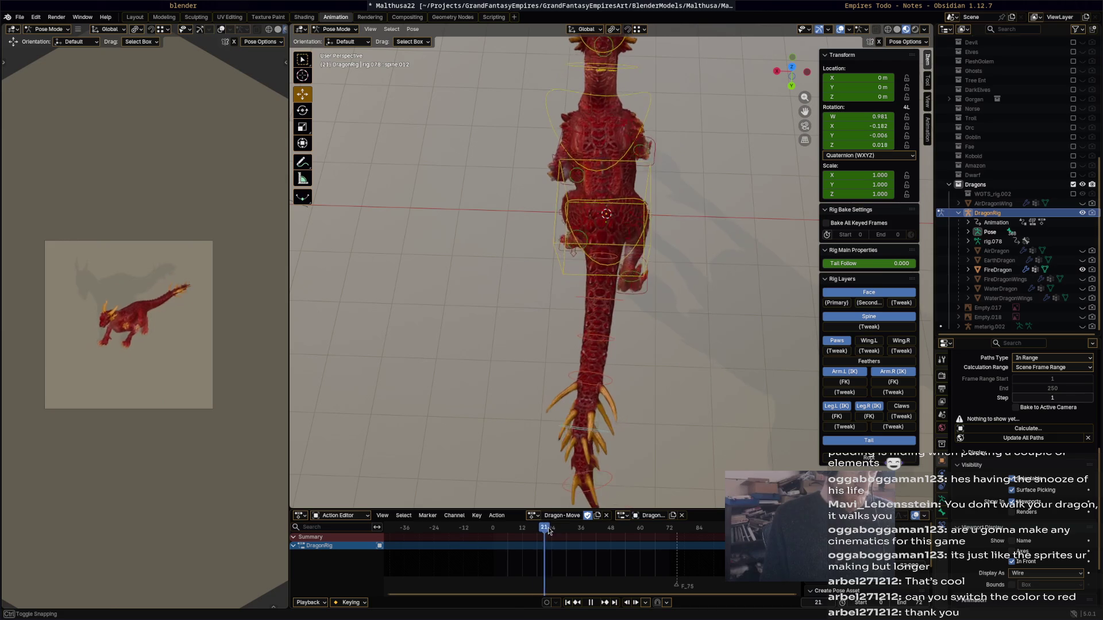
- Move the selected bones' keyframe to frame 60 and return to frame 58
key("space")
key("a")
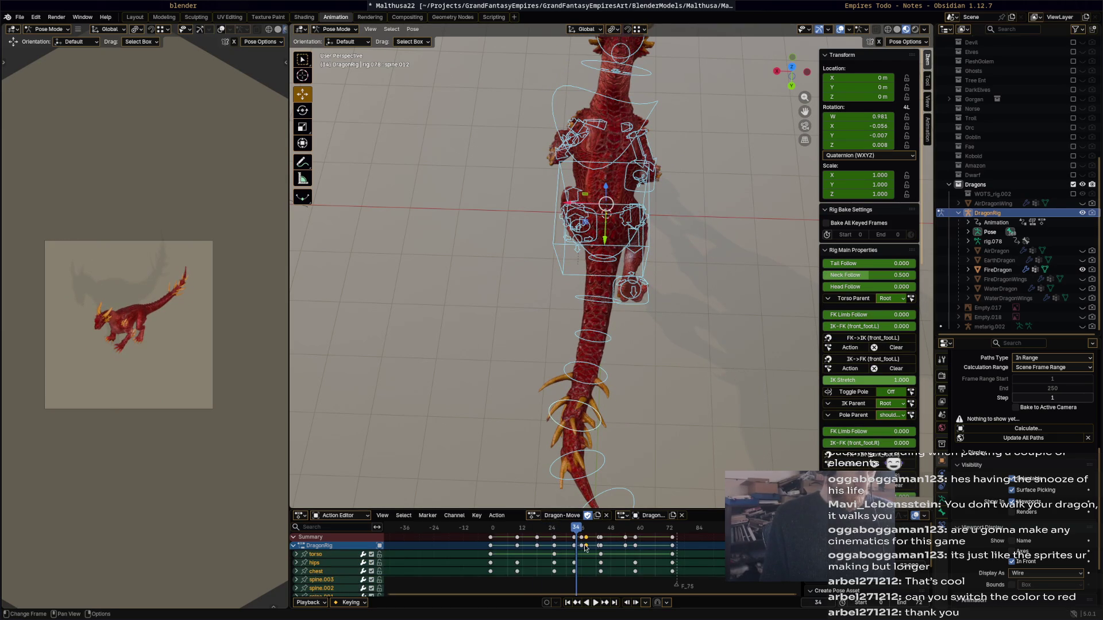
left_click_drag(605, 542, 555, 542)
key("g")
left_click(679, 538)
key("space")
left_click(438, 527)
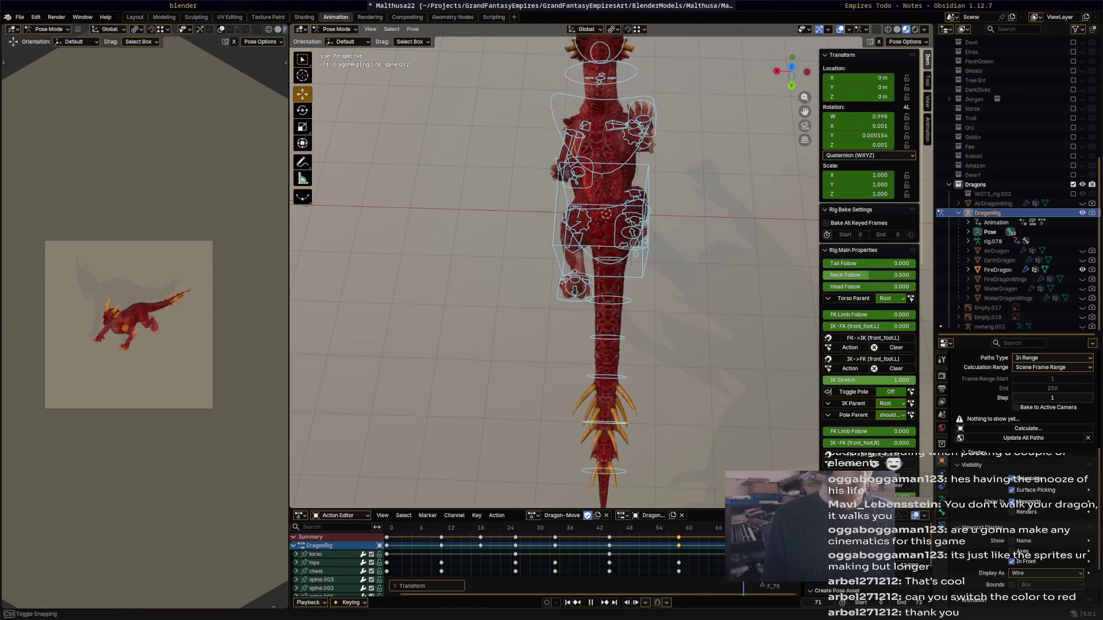
left_click(678, 527)
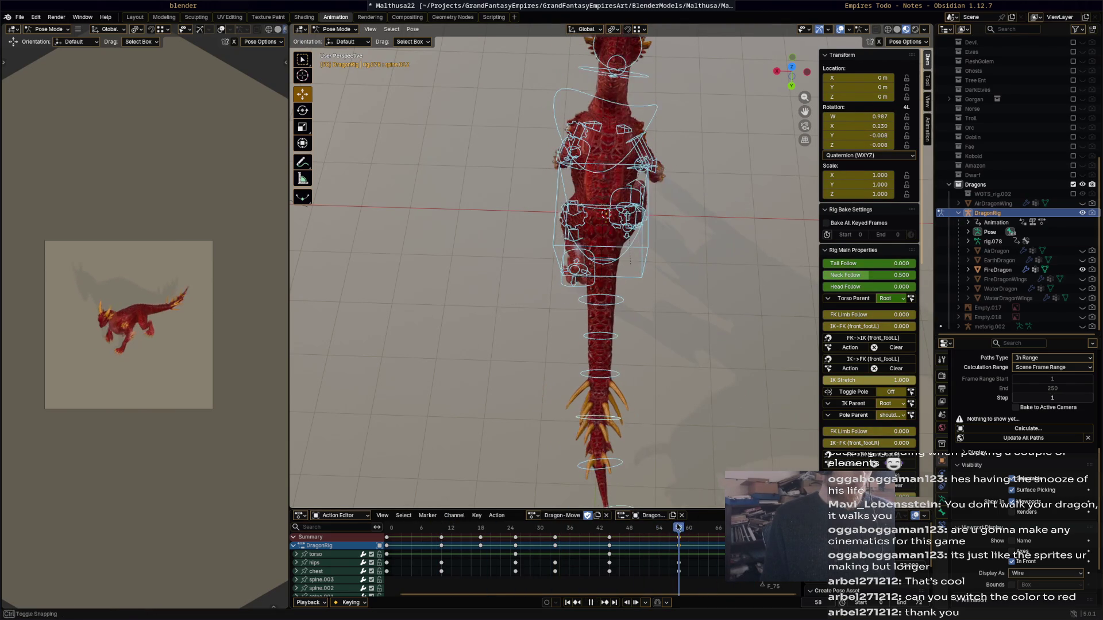
- Bend tail bone spine.001 and rotate spine.012 by 28.5°, then play the swing
left_click(617, 338)
key("r")
left_click(647, 394)
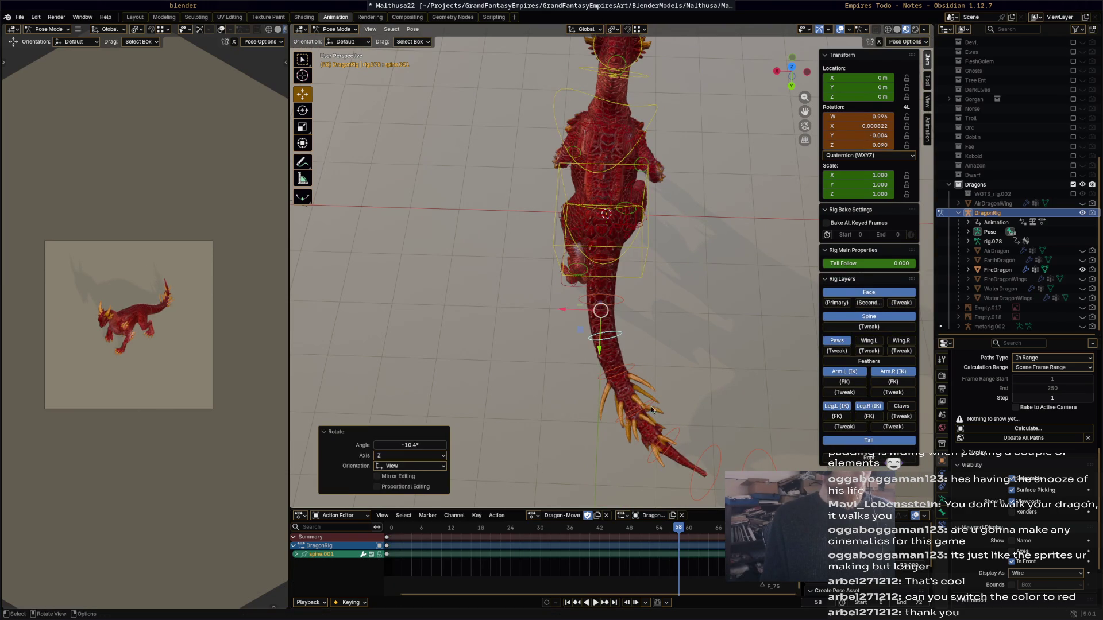
left_click(642, 419)
key("r")
left_click(634, 423)
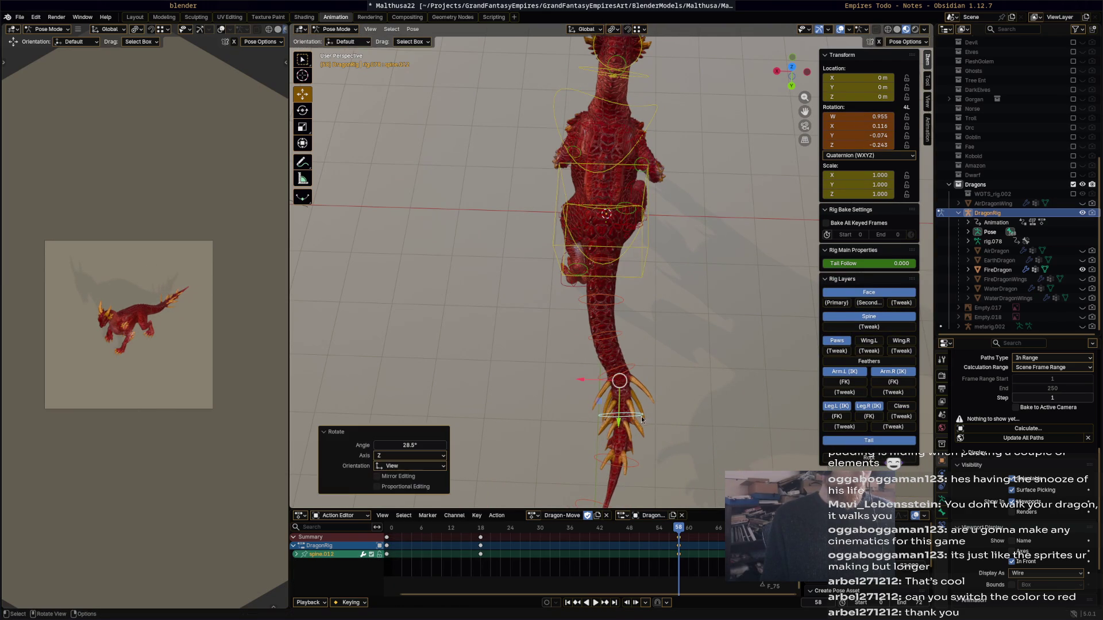
mouse_move(701, 296)
left_mouse_down()
mouse_move(525, 494)
mouse_move(585, 497)
left_mouse_up()
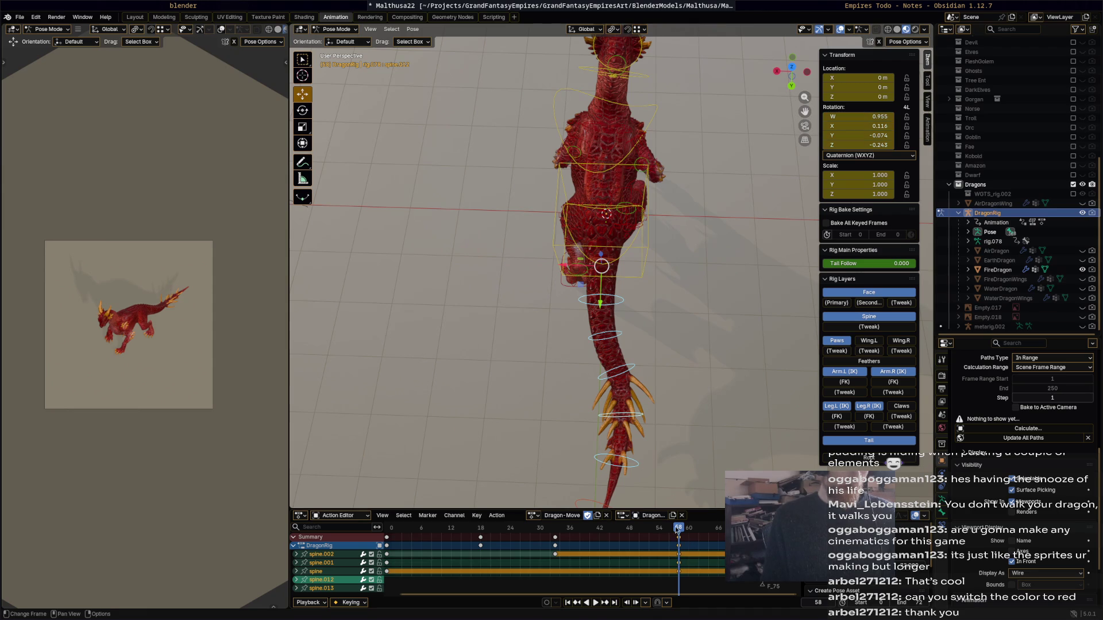
key("space")
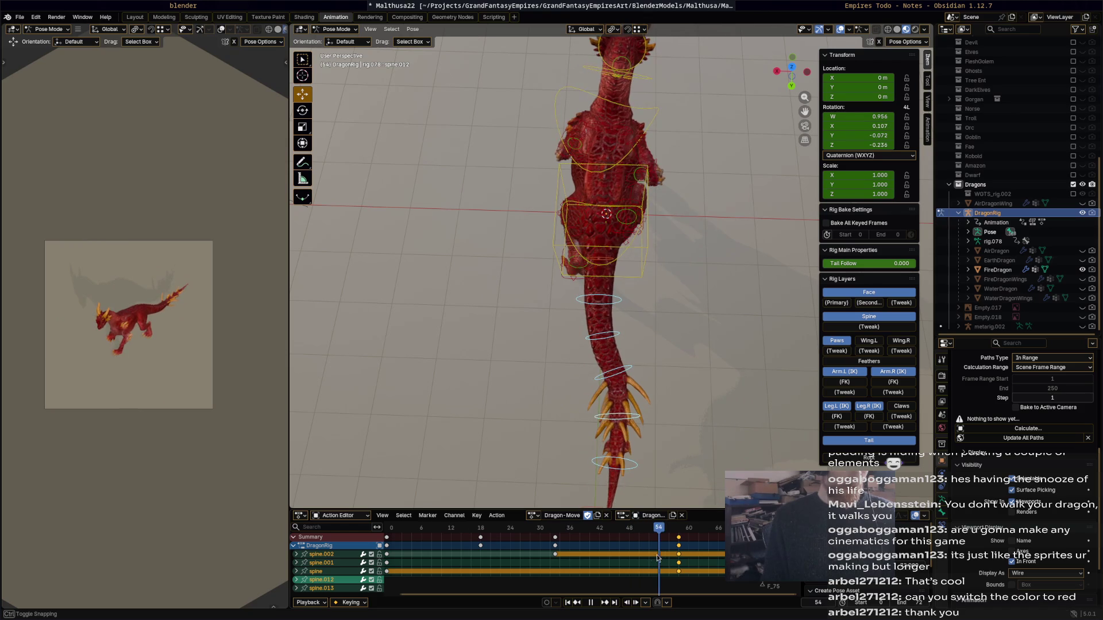
- Rotate spine.002 by 4.9°, key it at frame 18, and delete the later keys
left_click(491, 551)
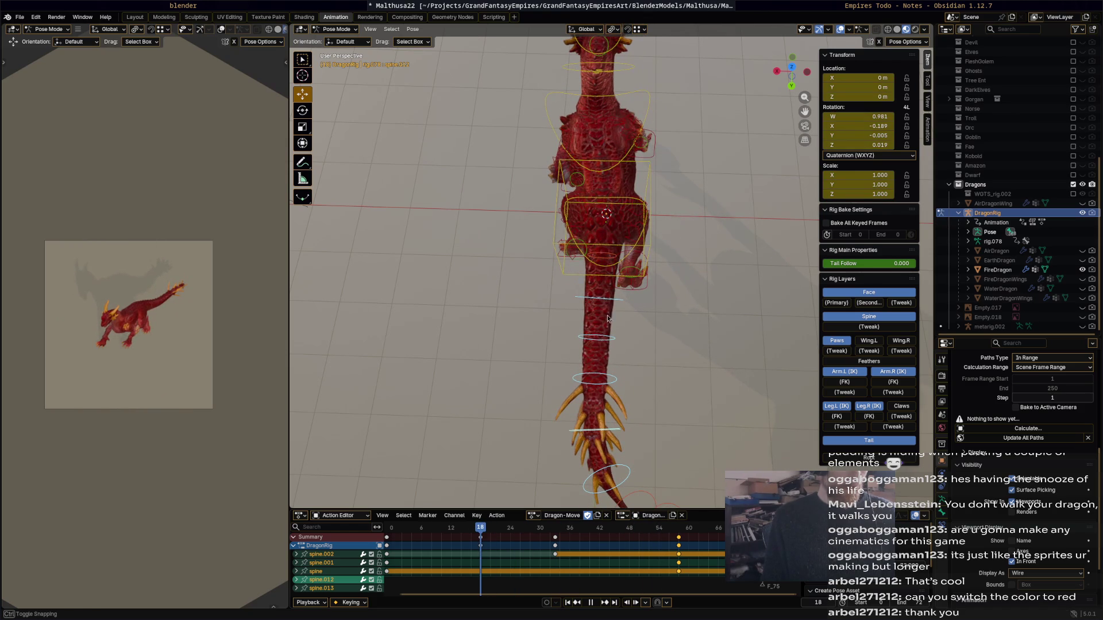
left_click(622, 305)
key("r")
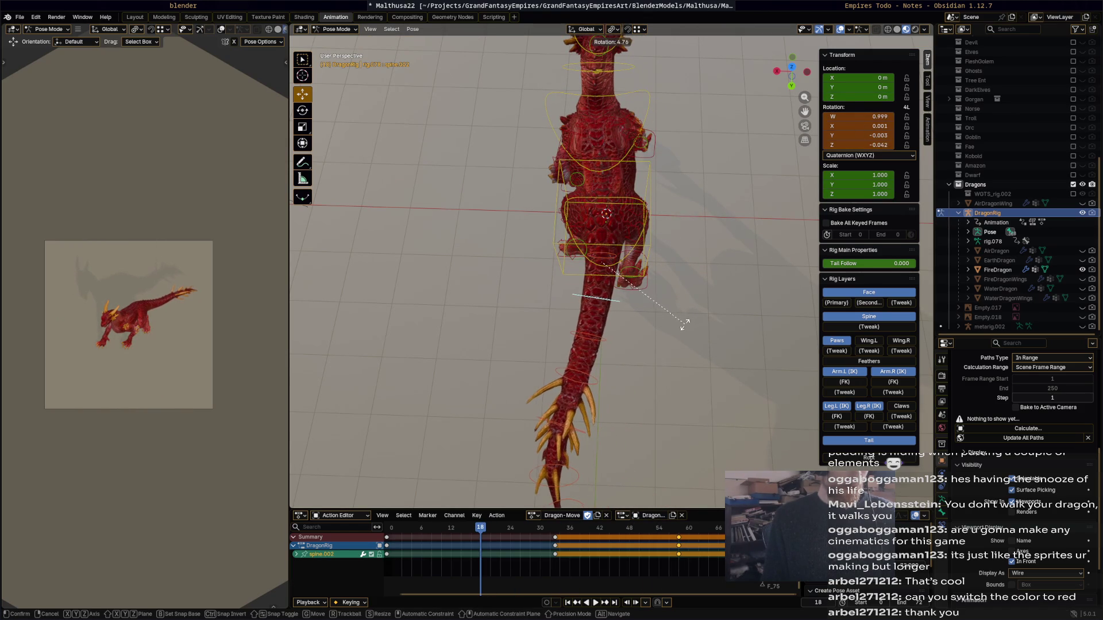
left_click(684, 326)
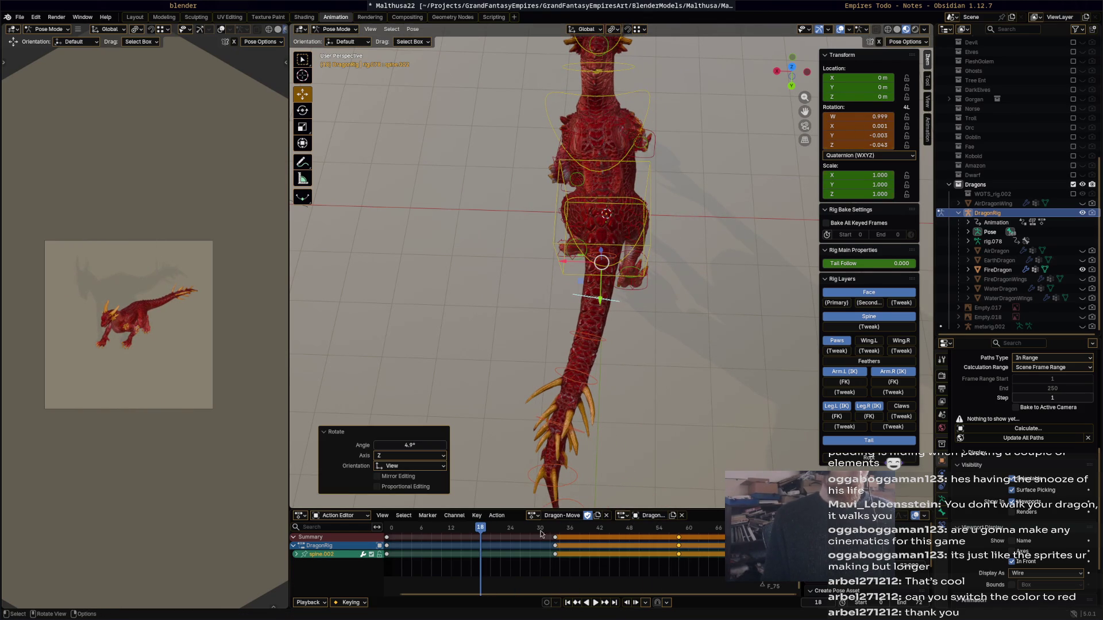
key("i")
key("space")
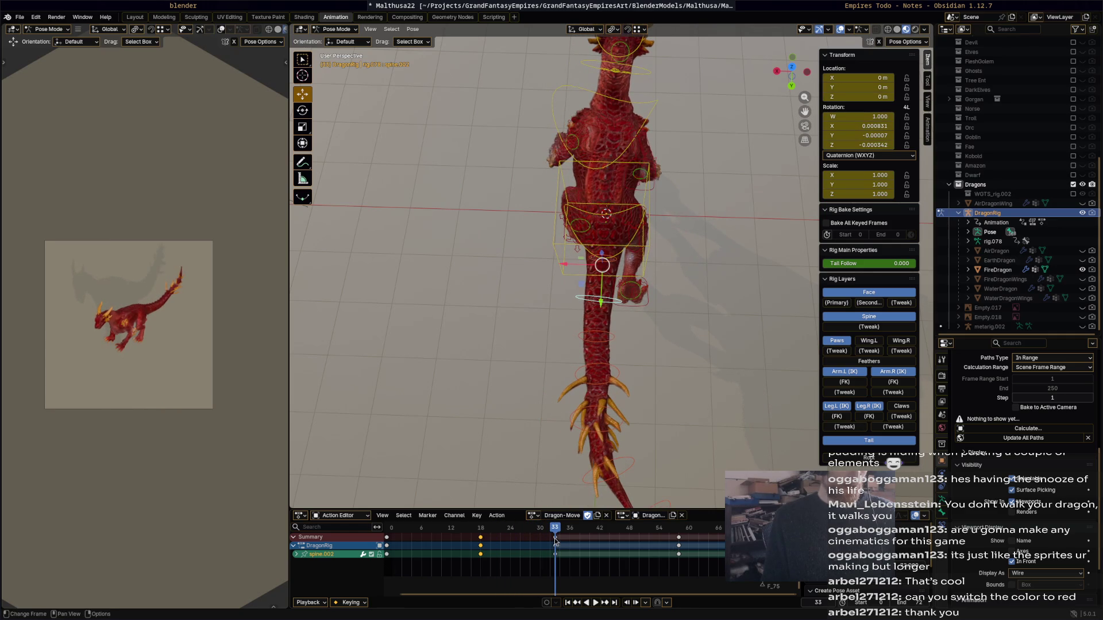
left_click(555, 540, "ctrl")
key("x")
left_click(524, 538)
key("shift+Left")
key("space")
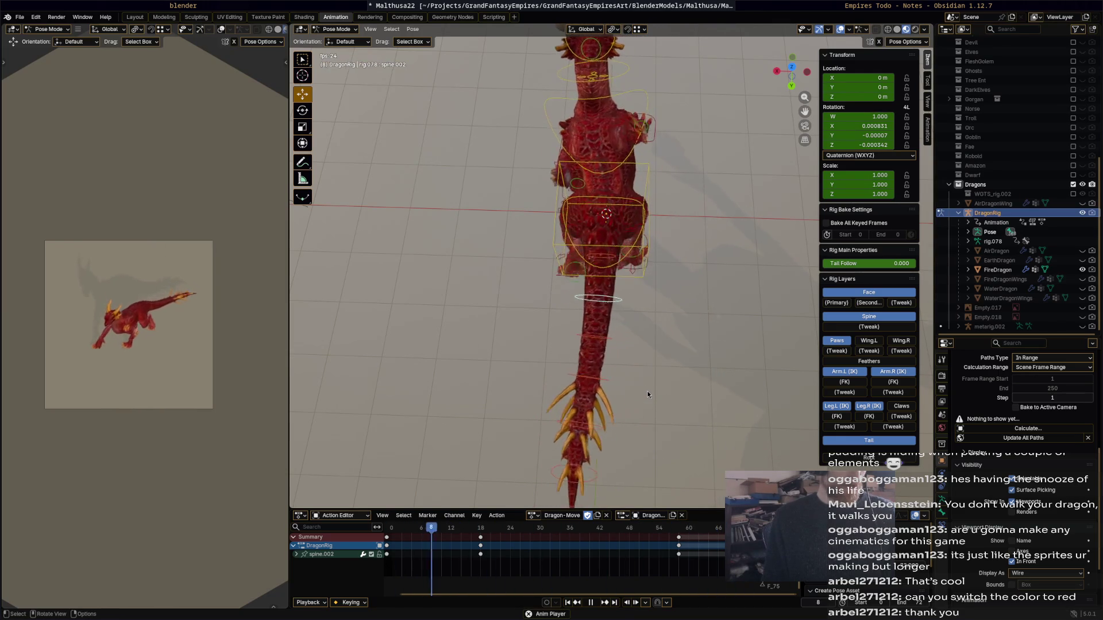
- View the dragon from the side and make the FireDragonWings visible
mouse_move(640, 387)
middle_mouse_down()
mouse_move(588, 371)
mouse_move(700, 302)
middle_mouse_up()
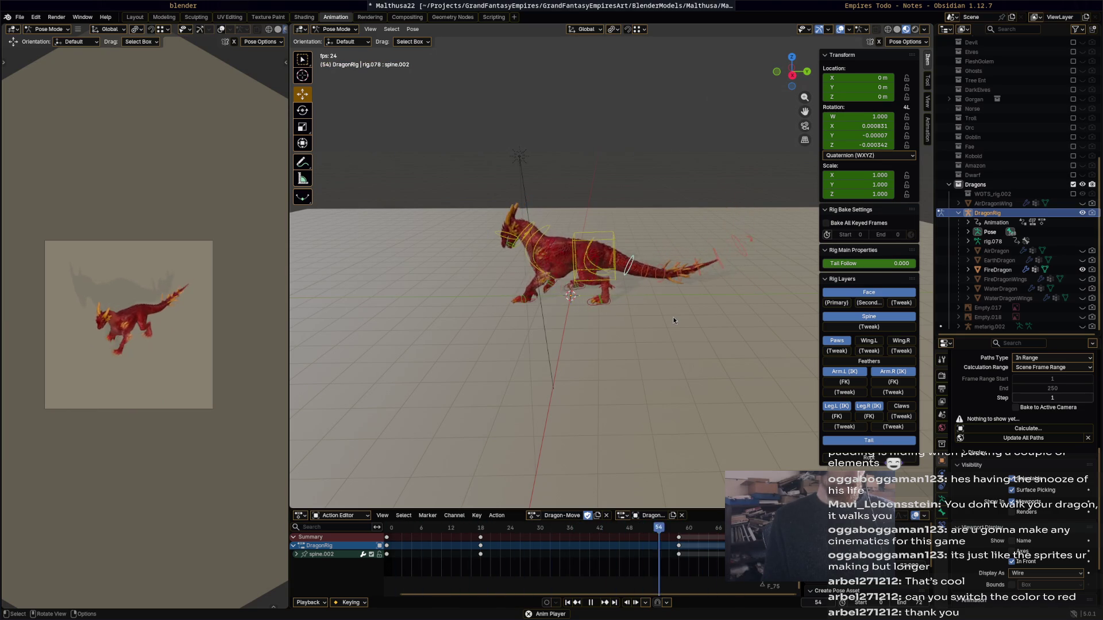
key("space")
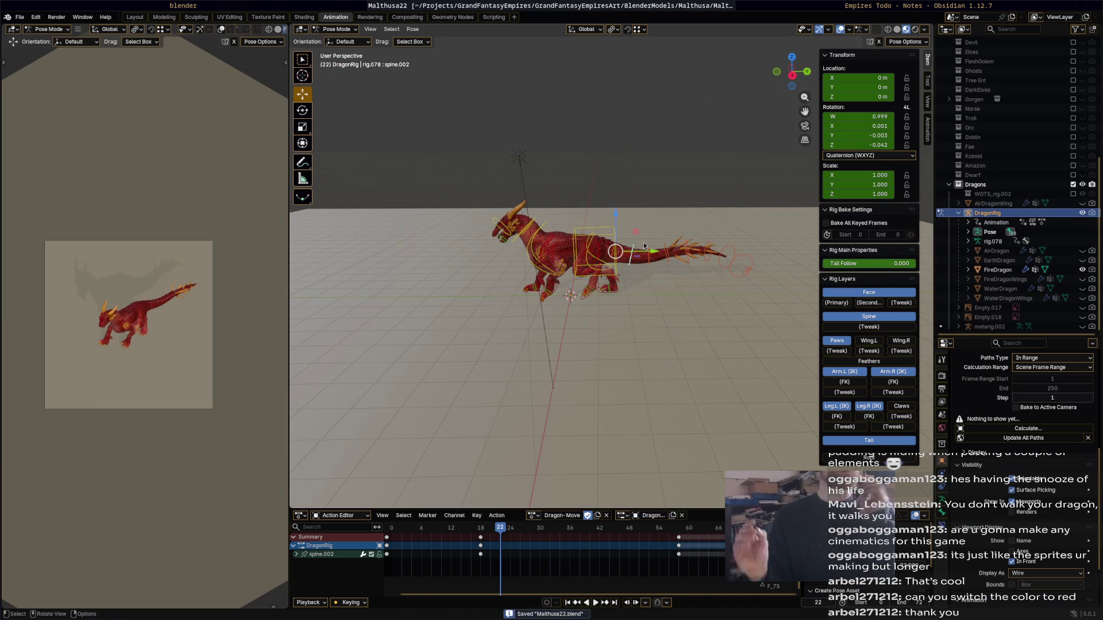
left_click(1082, 280)
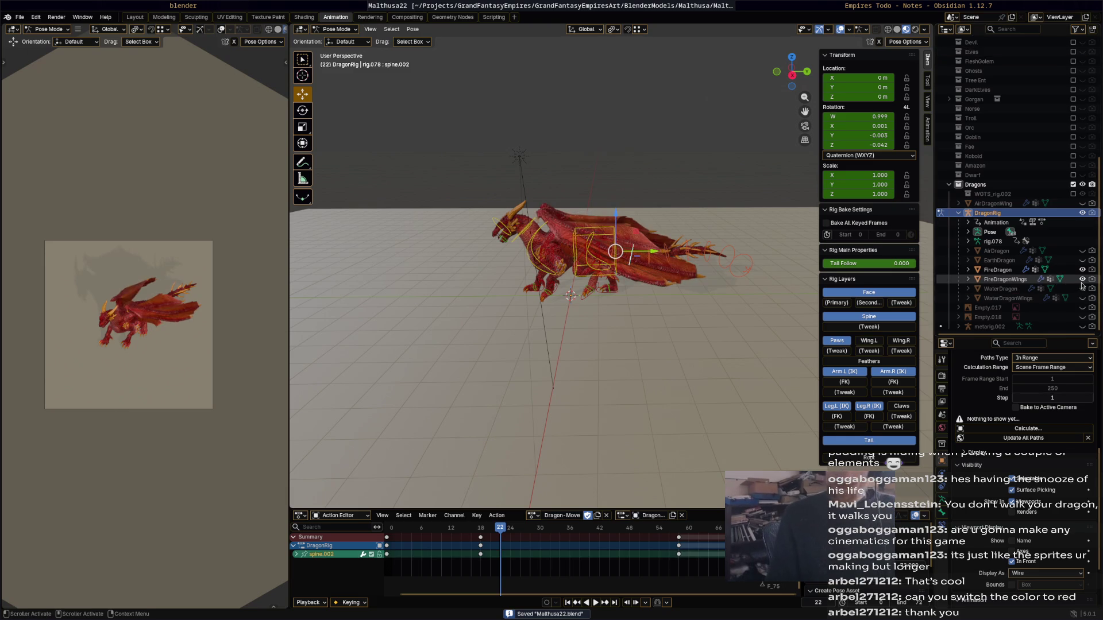
- Play back the current animation from above and diagonally to review the dragon's motion
mouse_move(673, 286)
middle_mouse_down()
mouse_move(653, 321)
mouse_move(546, 317)
mouse_move(558, 334)
mouse_move(621, 339)
mouse_move(692, 301)
mouse_move(700, 332)
mouse_move(711, 298)
mouse_move(608, 359)
mouse_move(582, 340)
mouse_move(484, 378)
mouse_move(539, 439)
middle_mouse_up()
key("space")
key("space")
middle_click_drag(584, 195, 723, 253)
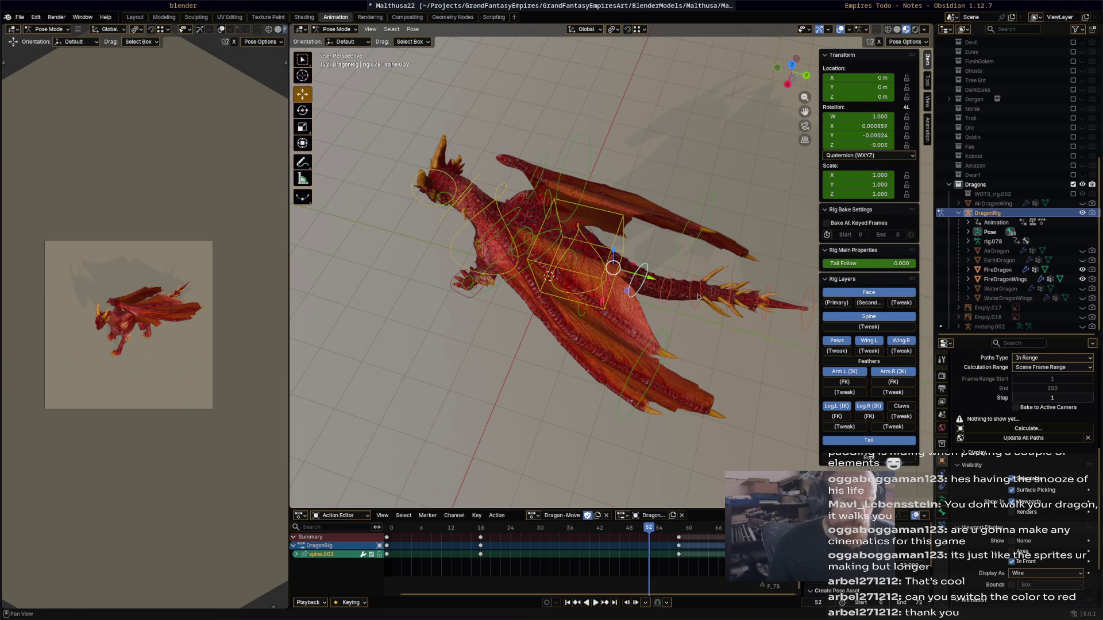
scroll(526, 199, "up", 6)
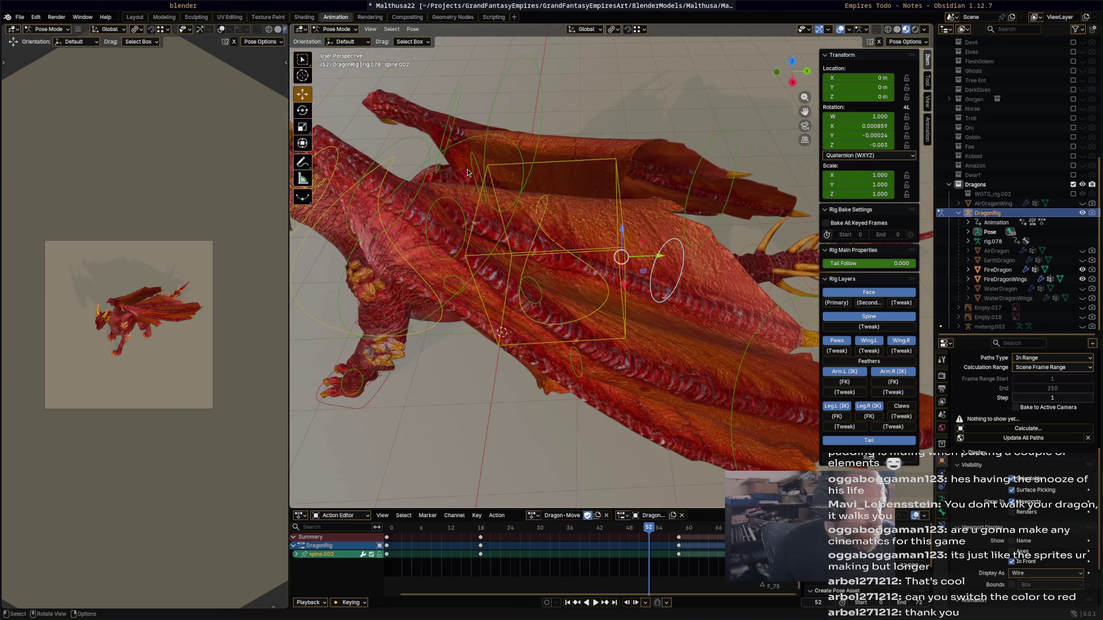
left_click(477, 168)
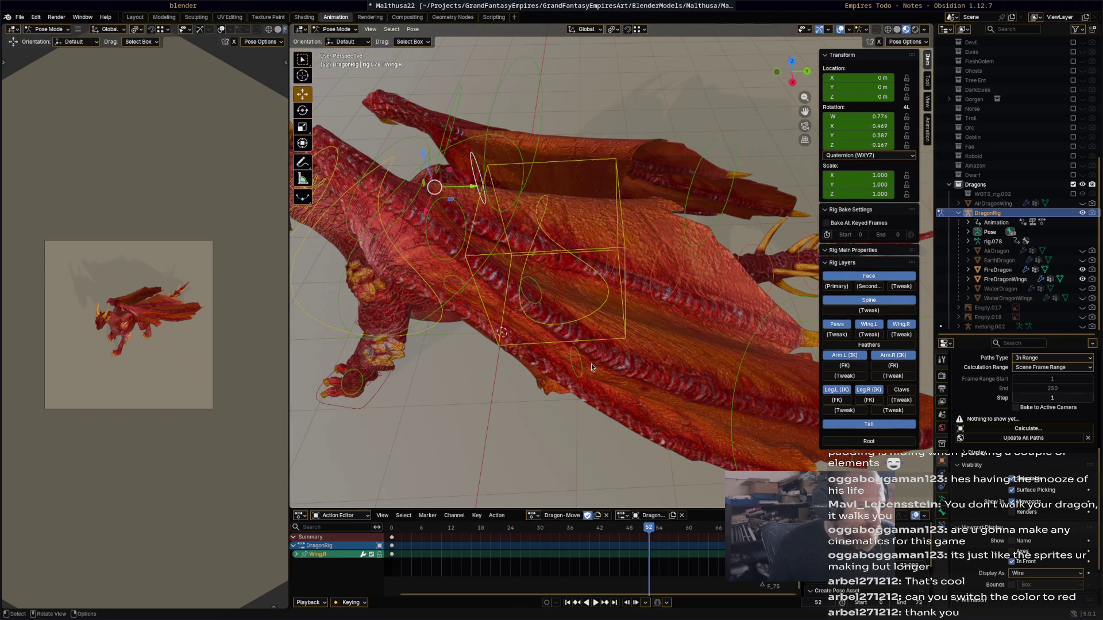
scroll(591, 364, "down", 5)
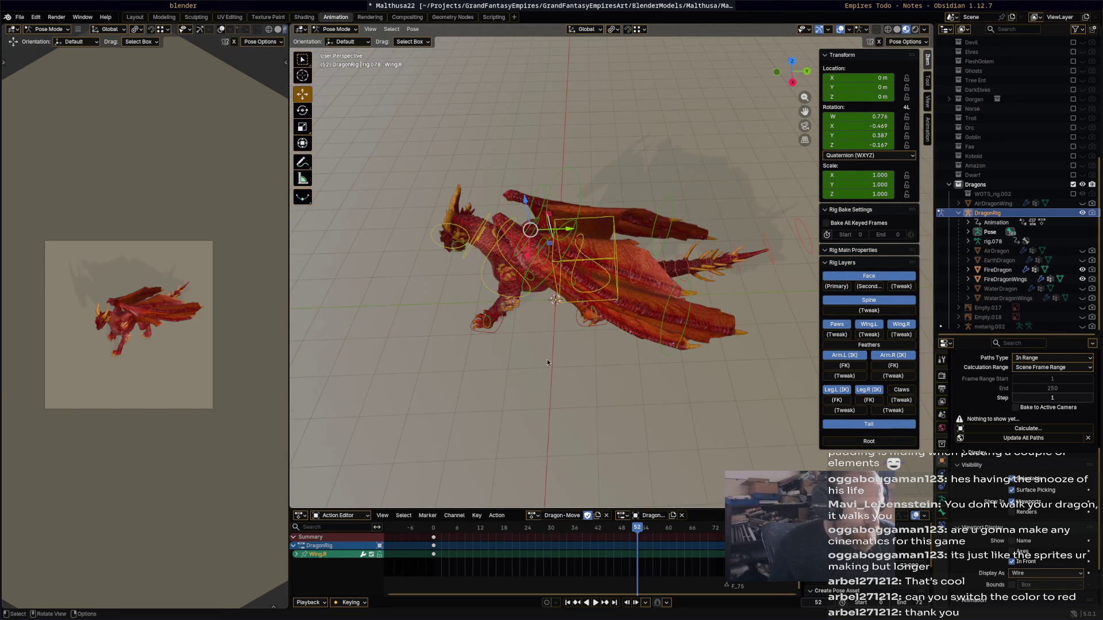
key("space")
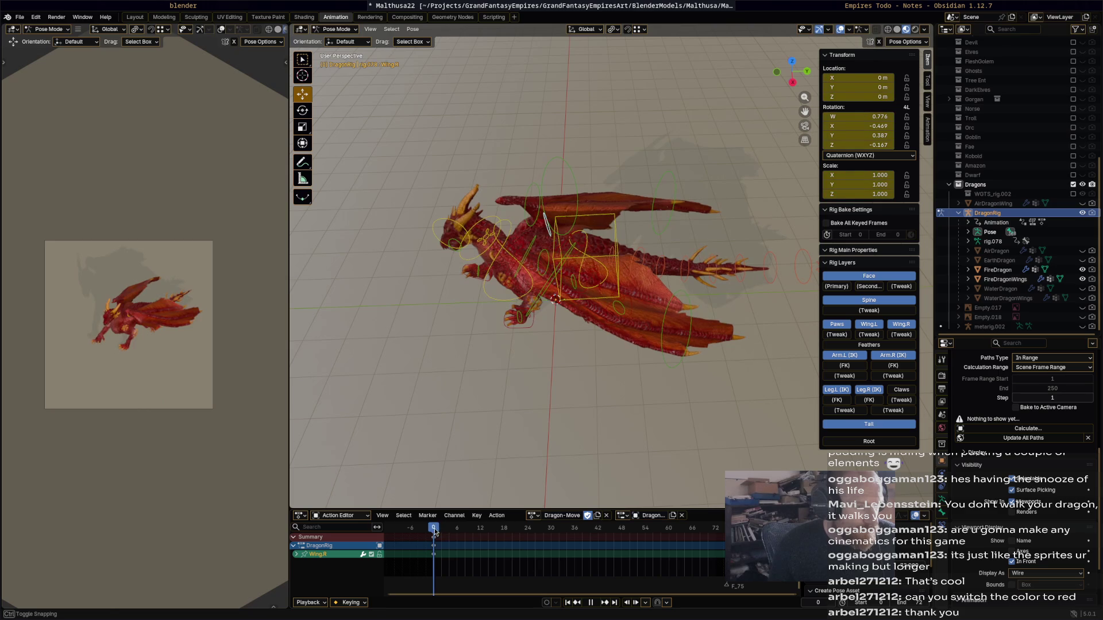
key("Escape")
- Undo the stray selection changes and end with every bone of the rig selected
key("a")
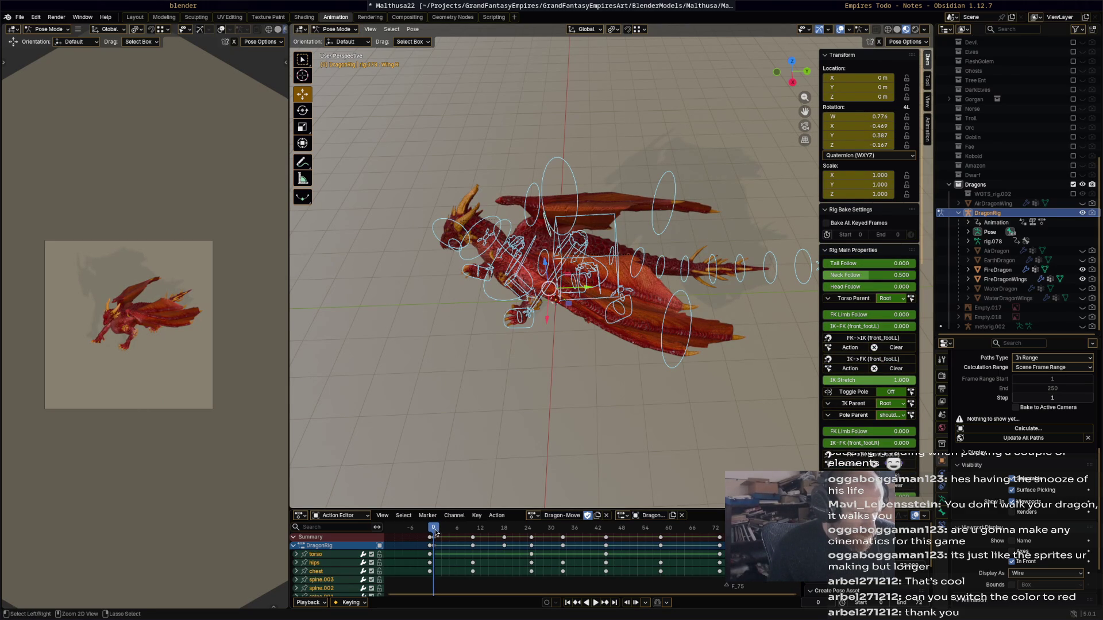
key("space")
key("ctrl+z")
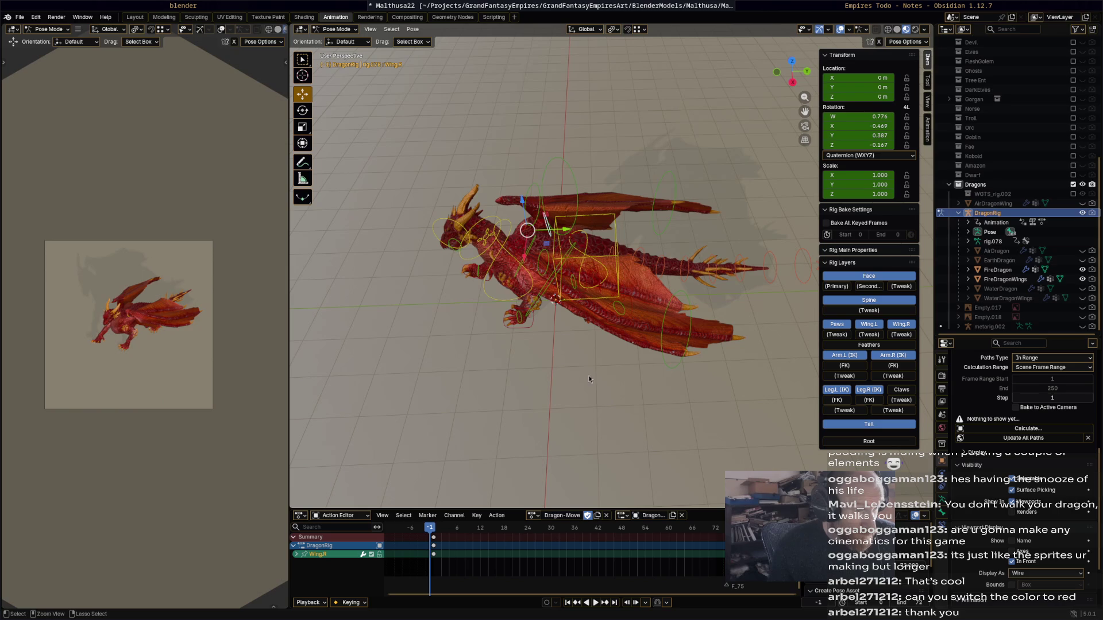
key("ctrl+z")
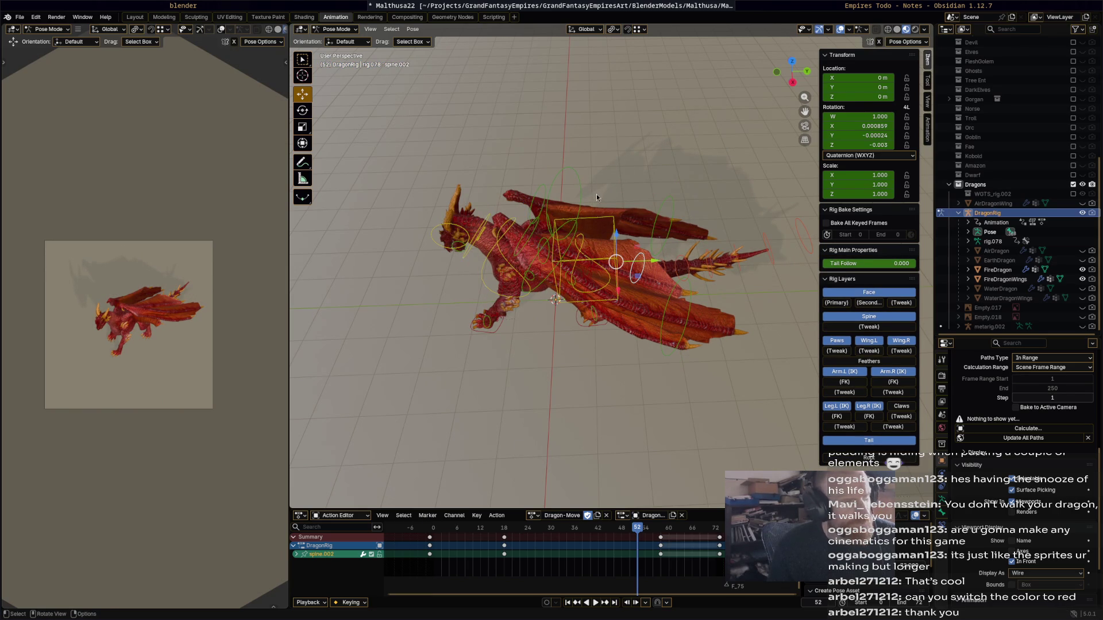
key("a")
- At frame -1, rotate the right wing and turn the left wing 13.7°
left_click_drag(428, 528, 430, 533)
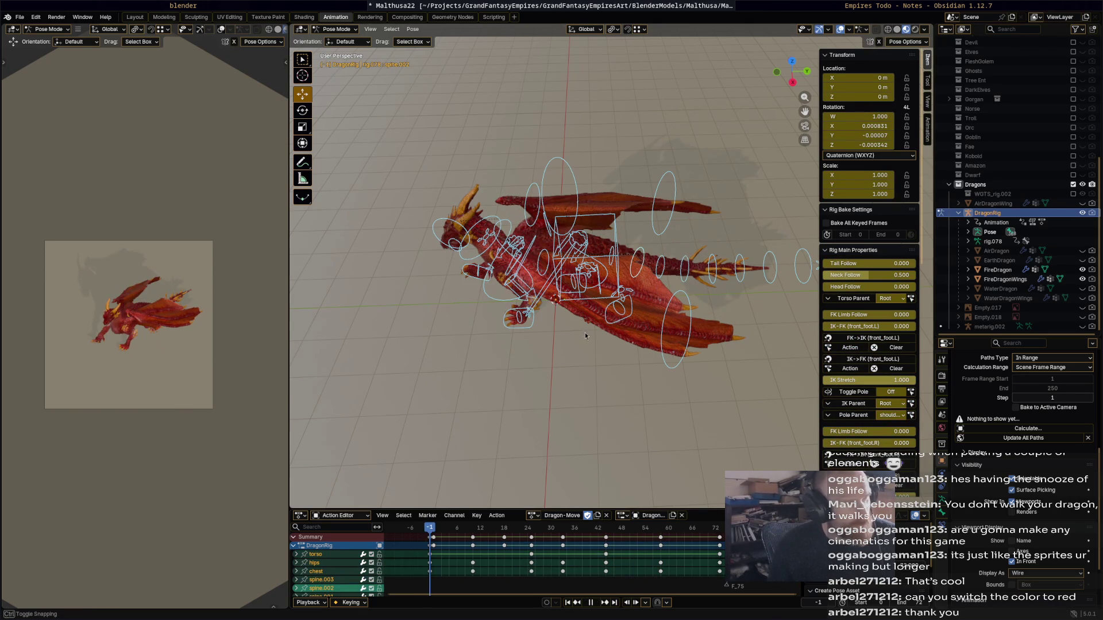
mouse_move(621, 326)
middle_mouse_down()
mouse_move(596, 266)
mouse_move(607, 286)
middle_mouse_up()
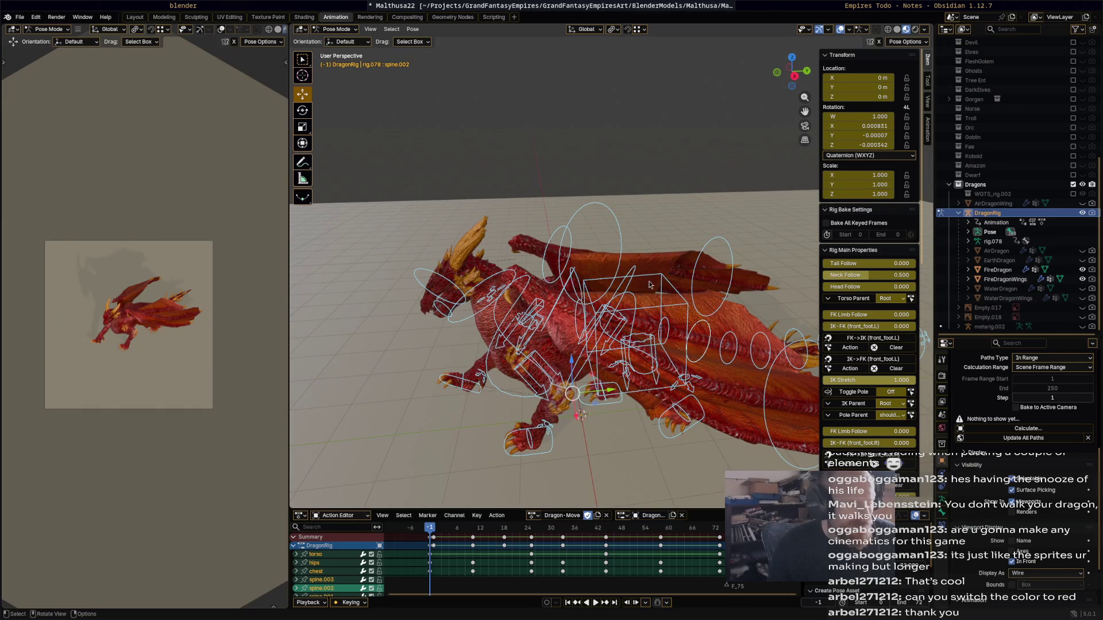
left_click(649, 285)
key("r")
left_click(612, 279)
middle_click_drag(612, 280, 528, 277)
left_click(632, 256)
key("r")
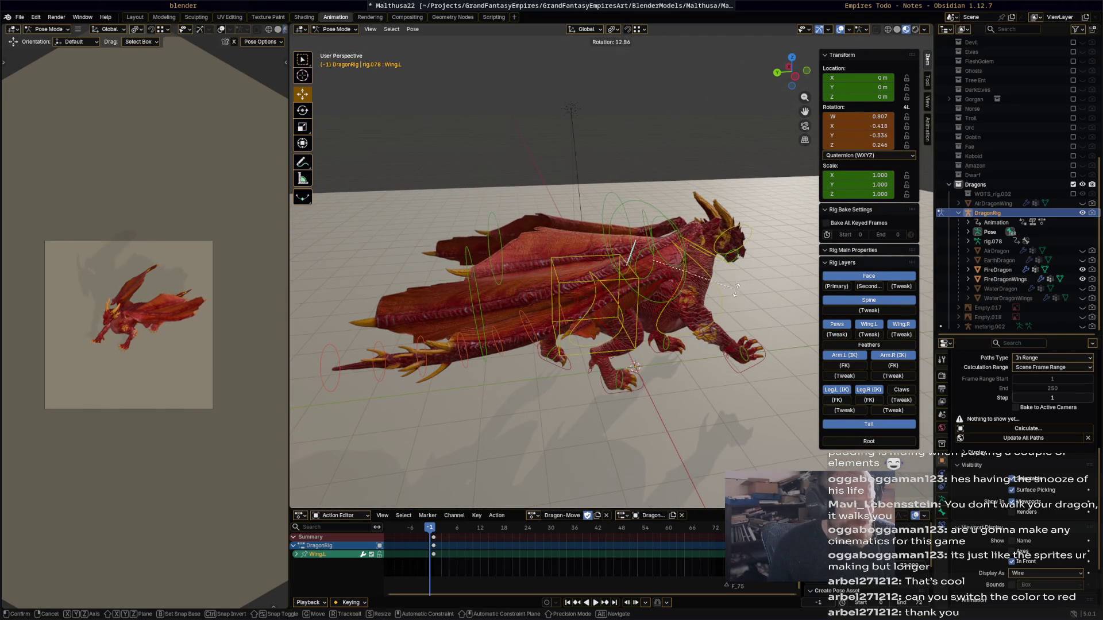
left_click(600, 291)
- Turn the right wing 16.8° and key both wings at frame -1
mouse_move(599, 292)
middle_mouse_down()
mouse_move(644, 282)
mouse_move(719, 291)
mouse_move(691, 271)
middle_mouse_up()
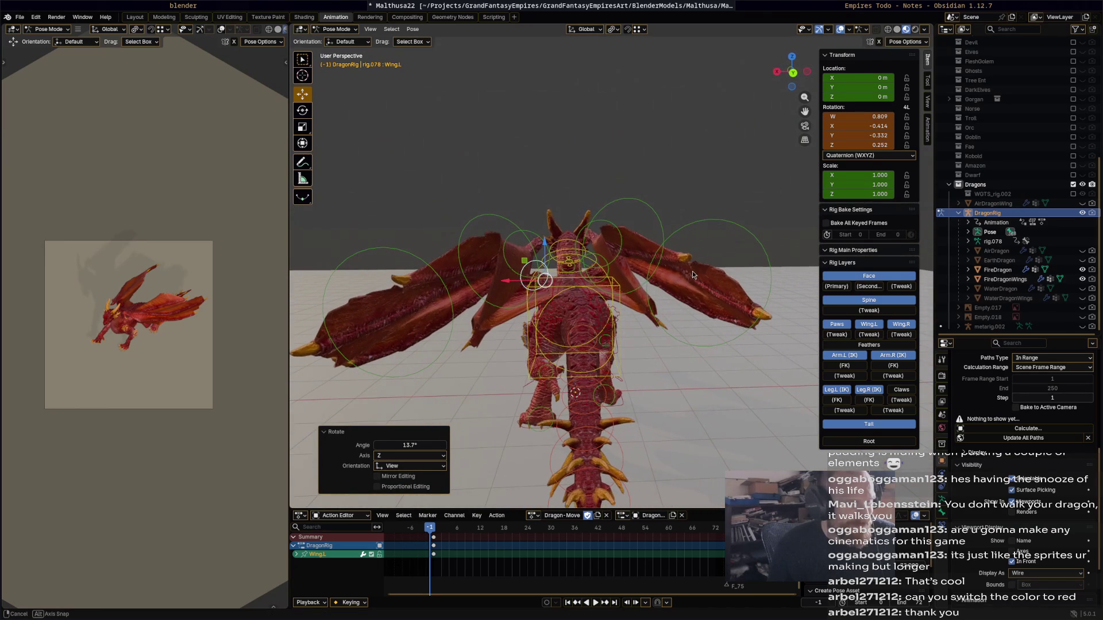
left_click(609, 273)
key("r")
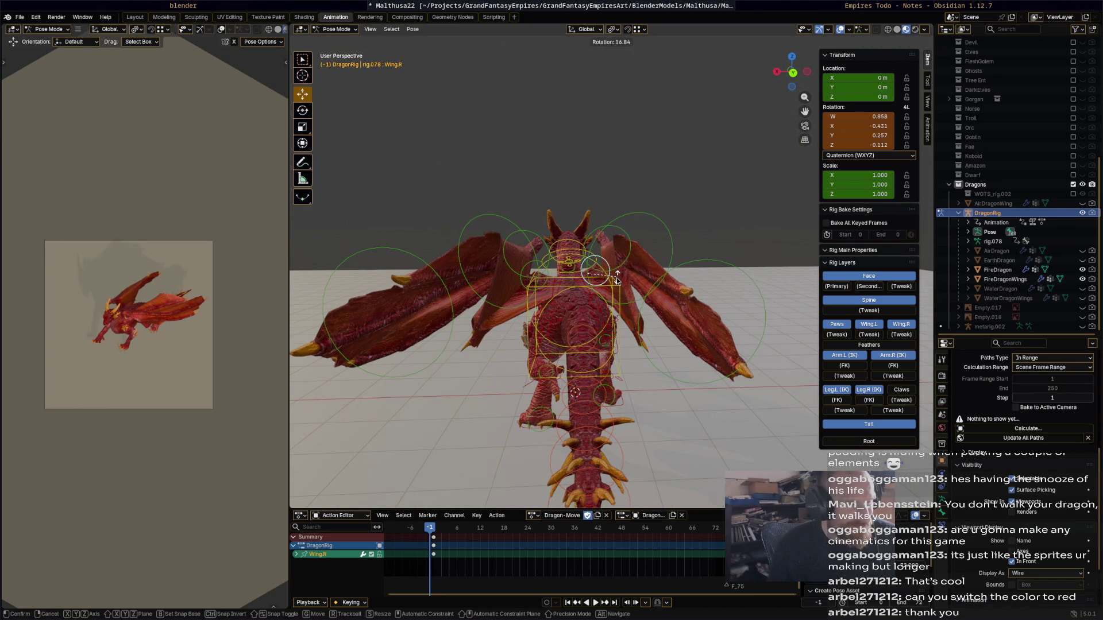
left_click(562, 282)
left_click(551, 275, "shift")
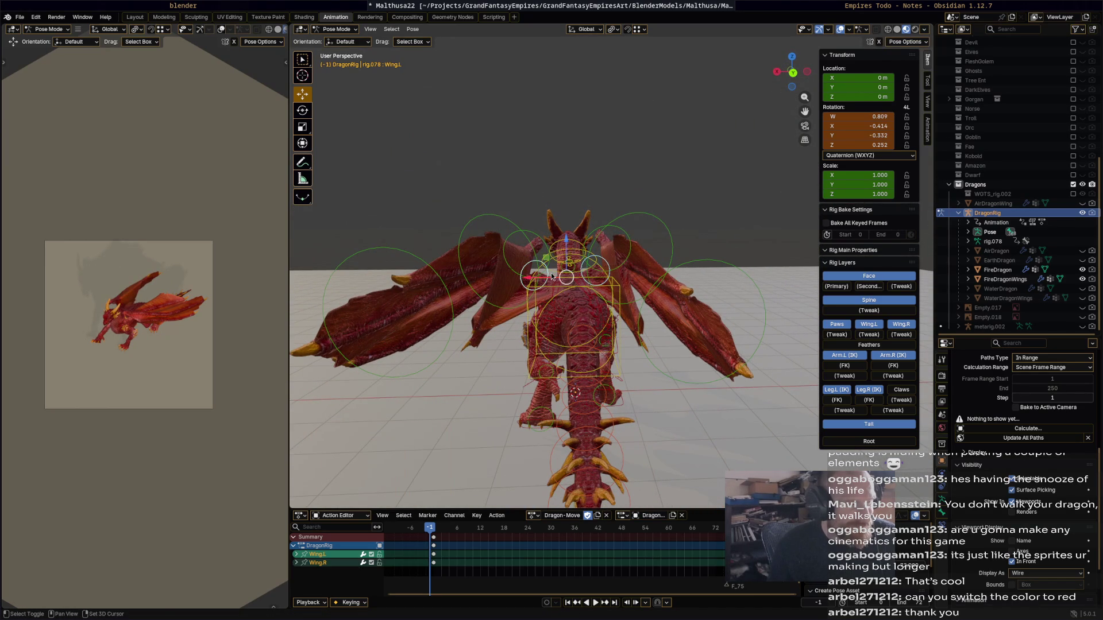
key("i")
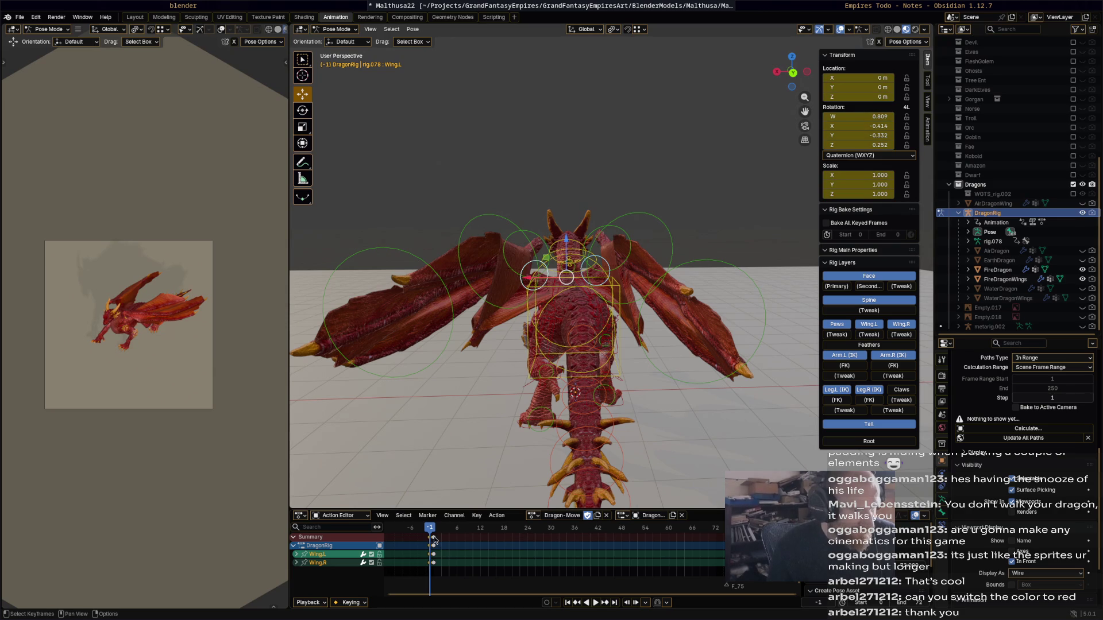
- Delete the wing keyframes just added at frame -1
left_click(433, 538)
key("x")
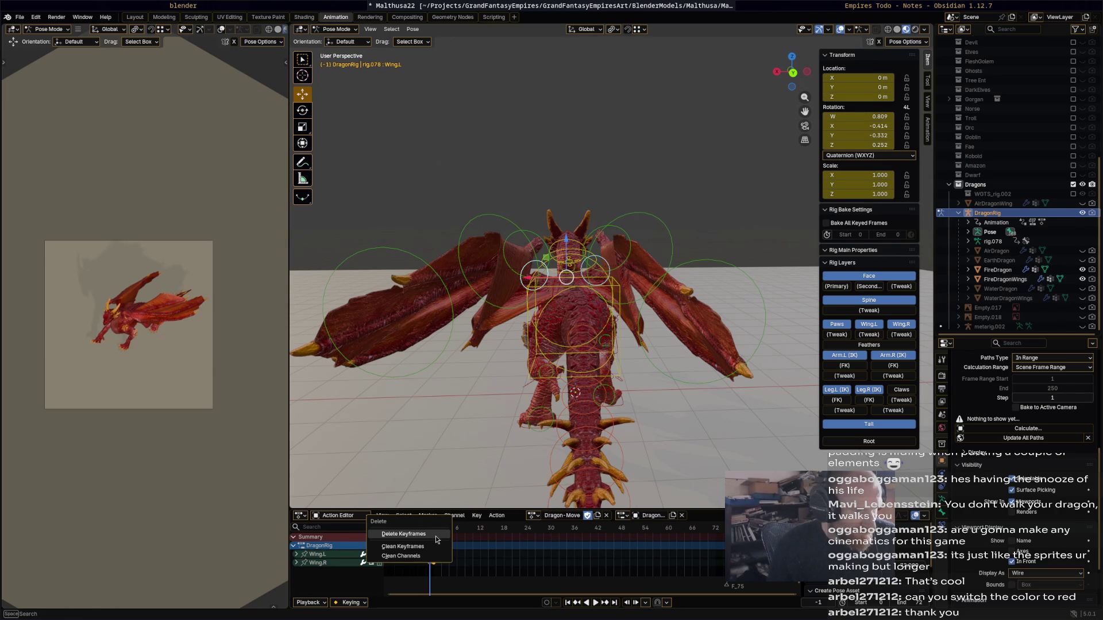
left_click(437, 540)
- At frame 30, raise the right wing: Wing.R -22.1°, Wing.001.R -5.68° then 11.5°
left_click_drag(419, 529, 554, 535)
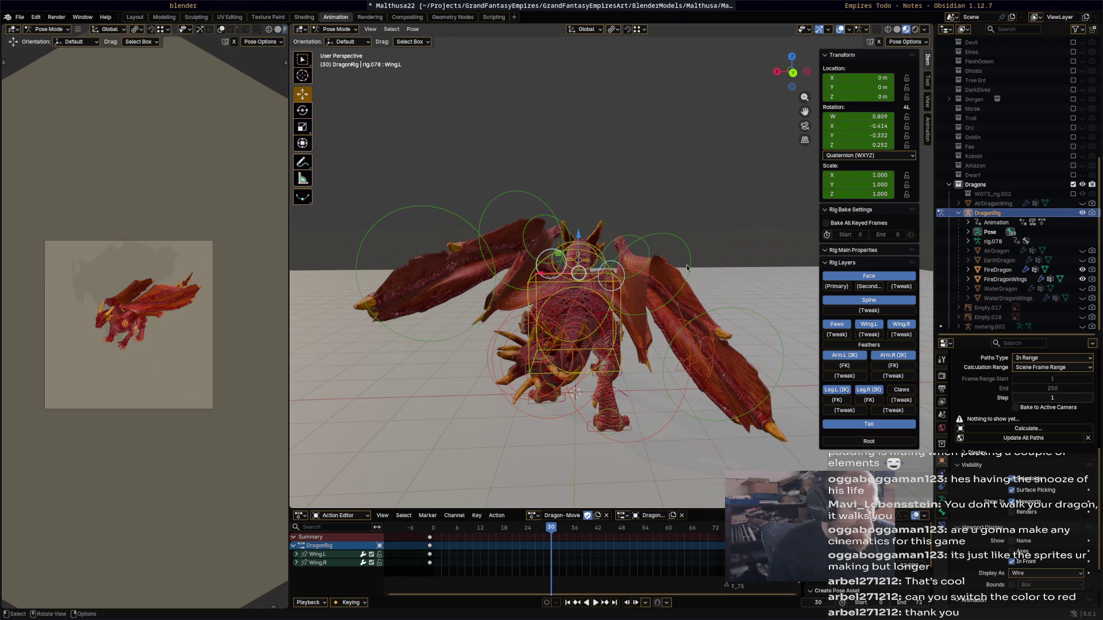
left_click(631, 270)
key("r")
left_click(625, 274)
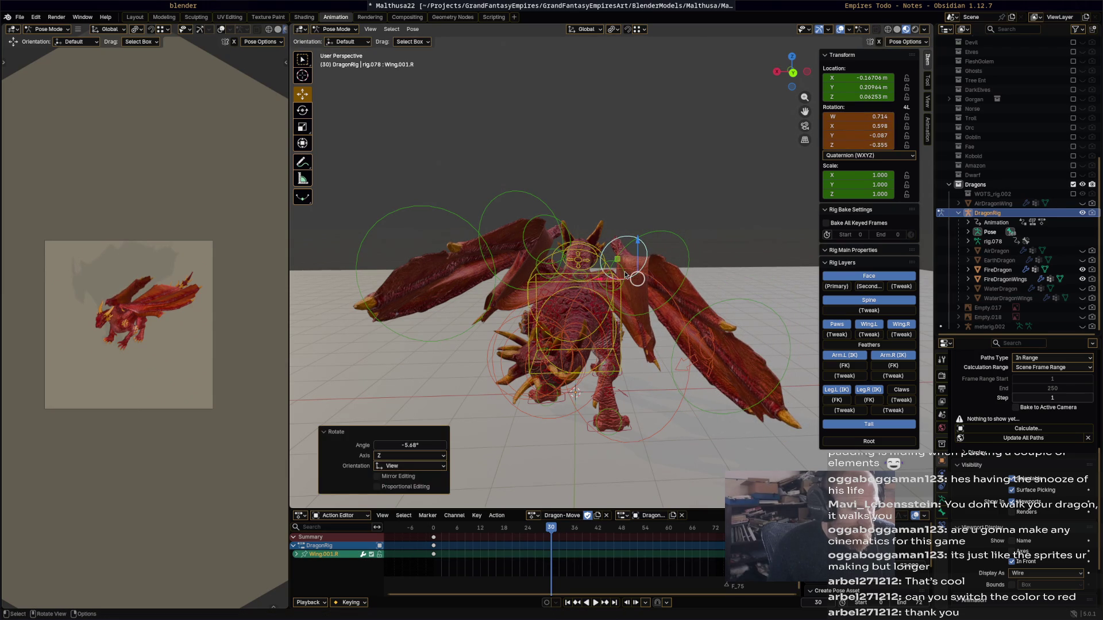
left_click(609, 269)
key("r")
left_click(638, 245)
left_click(639, 247)
key("r")
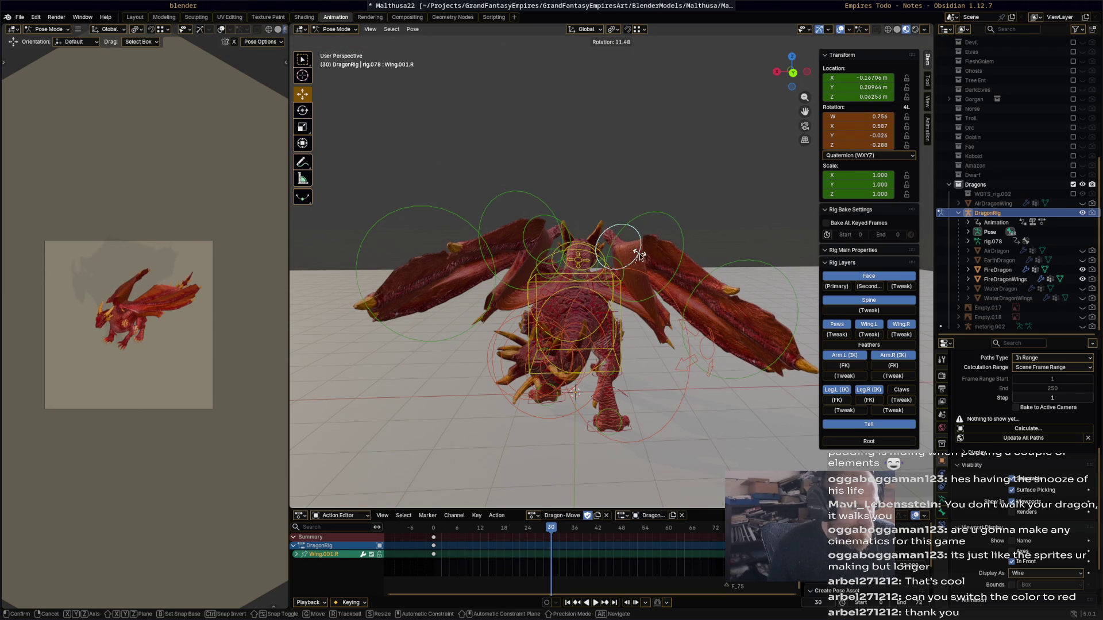
left_click(639, 255)
- Tilt the chest slightly, rotate Wing.L -12.6° and Wing.002.L 2.2° about Z
left_click(555, 254)
key("r")
left_click(555, 254)
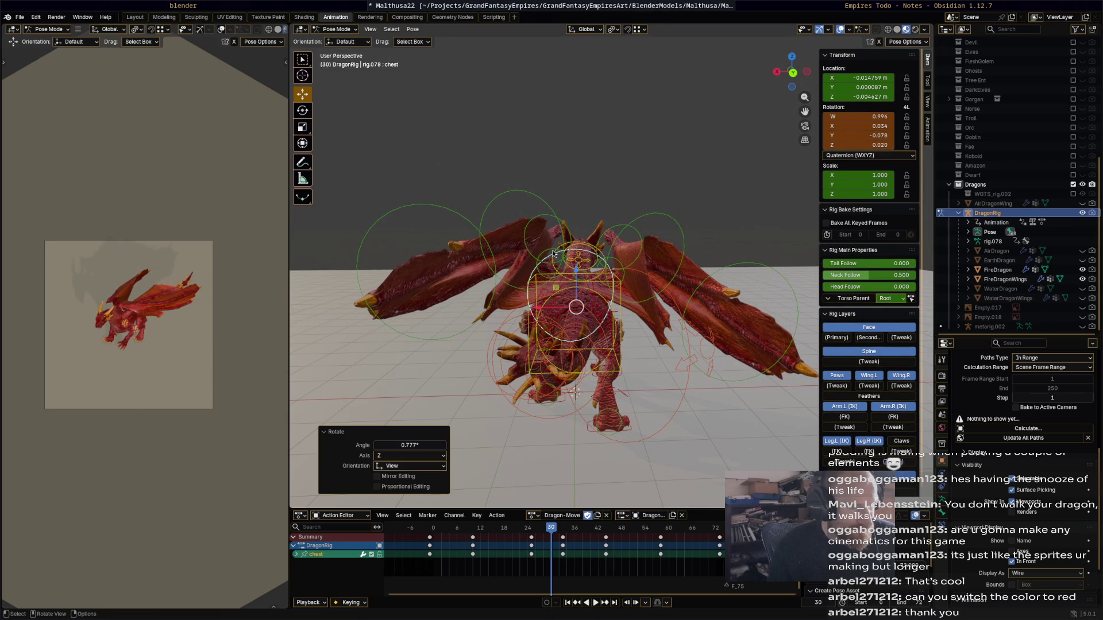
left_click(552, 253)
key("r")
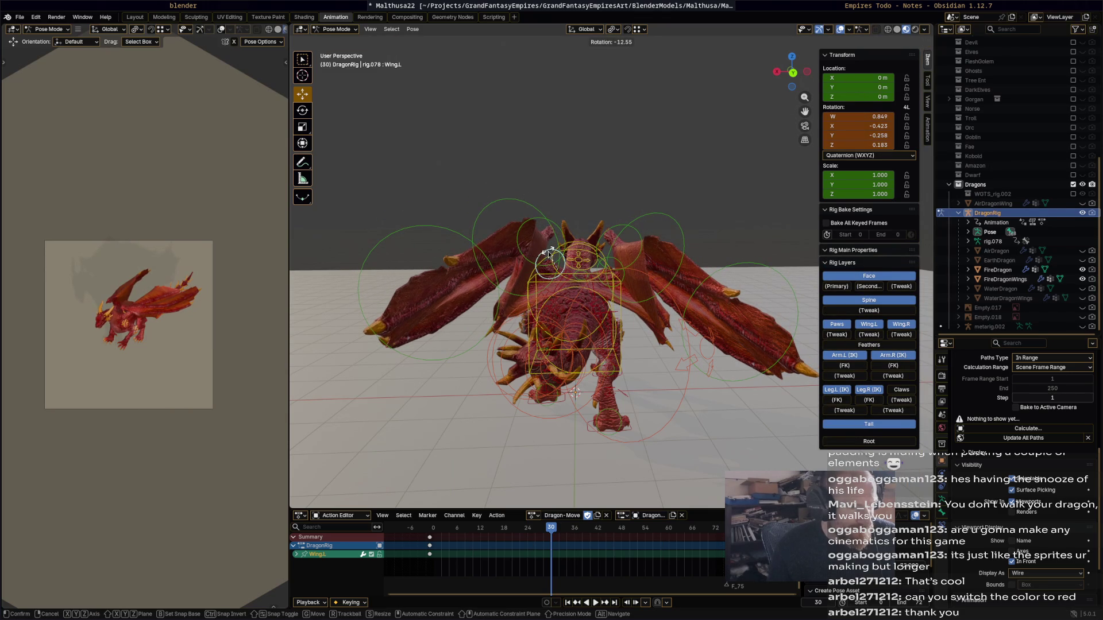
left_click(549, 254)
mouse_move(551, 255)
middle_mouse_down()
mouse_move(683, 254)
mouse_move(584, 293)
mouse_move(595, 274)
mouse_move(697, 268)
mouse_move(667, 303)
middle_mouse_up()
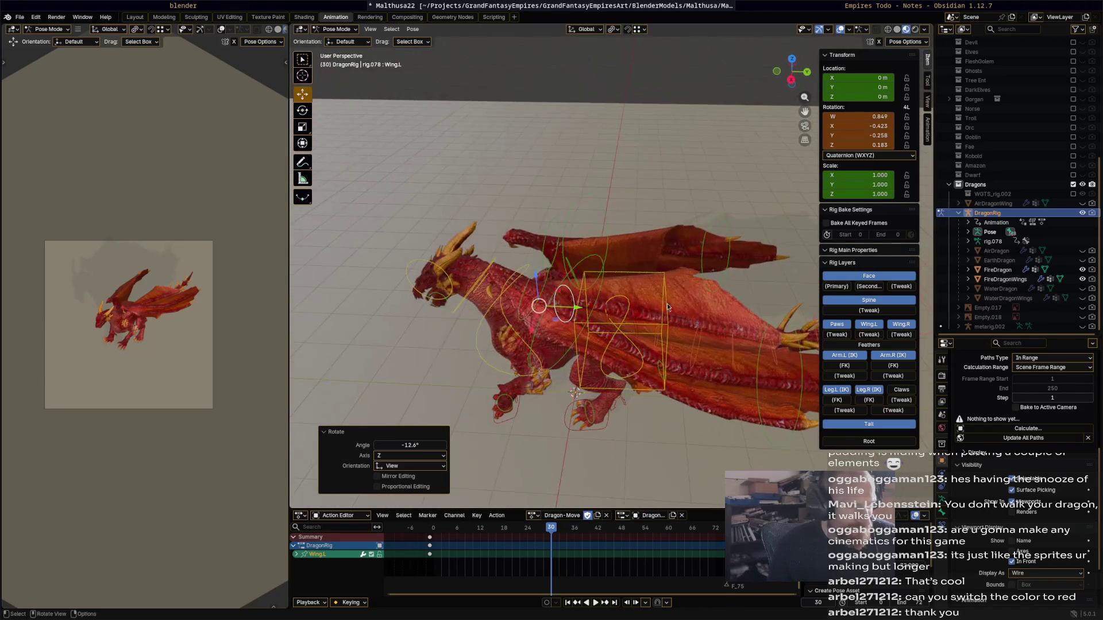
left_click(716, 356)
key("r")
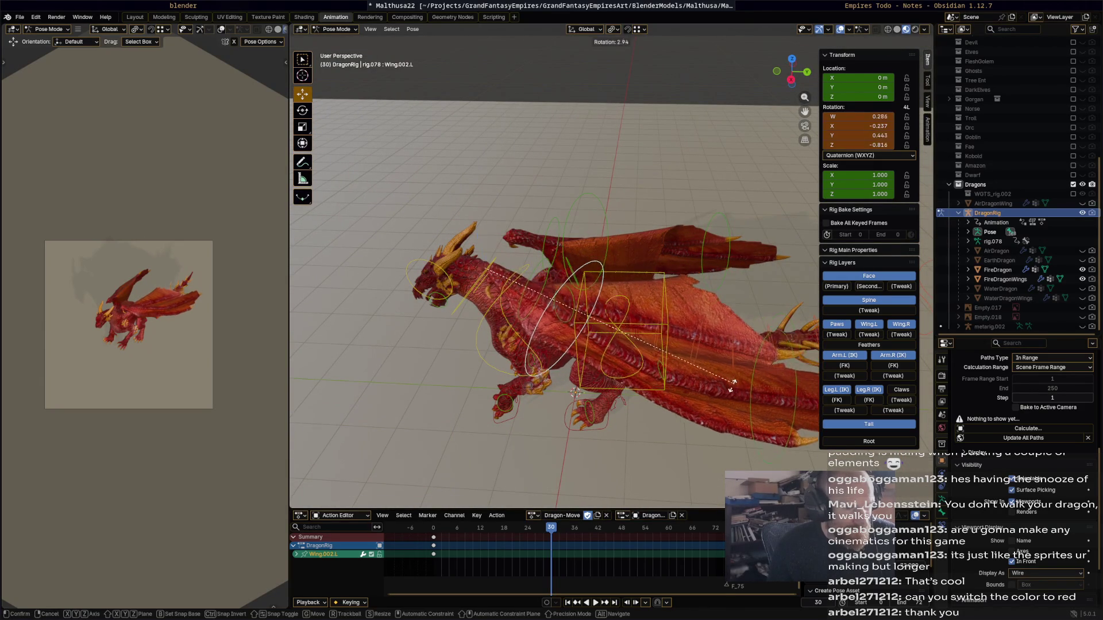
left_click(712, 358)
- Key the whole rig's pose at frame 30 and preview the motion
mouse_move(712, 359)
middle_mouse_down()
mouse_move(640, 348)
mouse_move(587, 324)
middle_mouse_up()
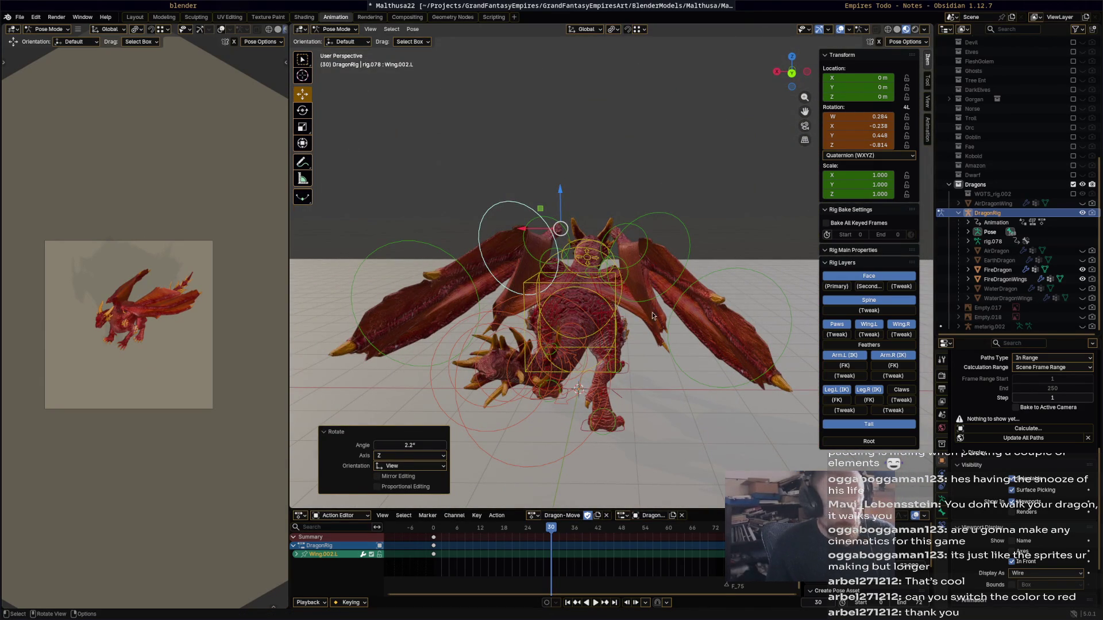
key("a")
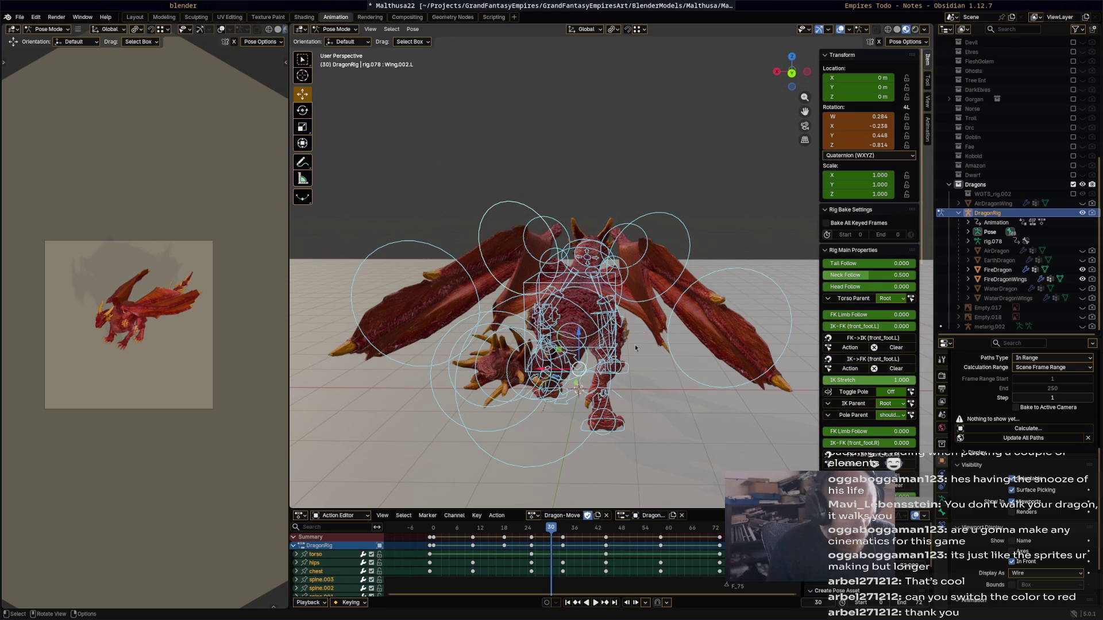
key("i")
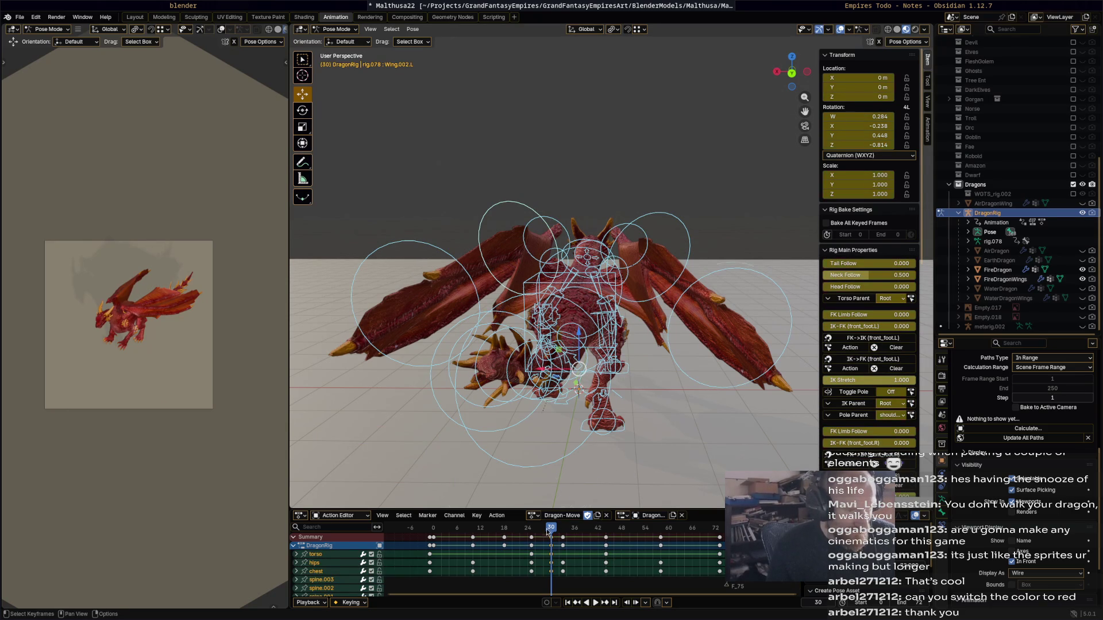
key("space")
left_click_drag(569, 532, 682, 529)
key("space")
left_click(619, 276)
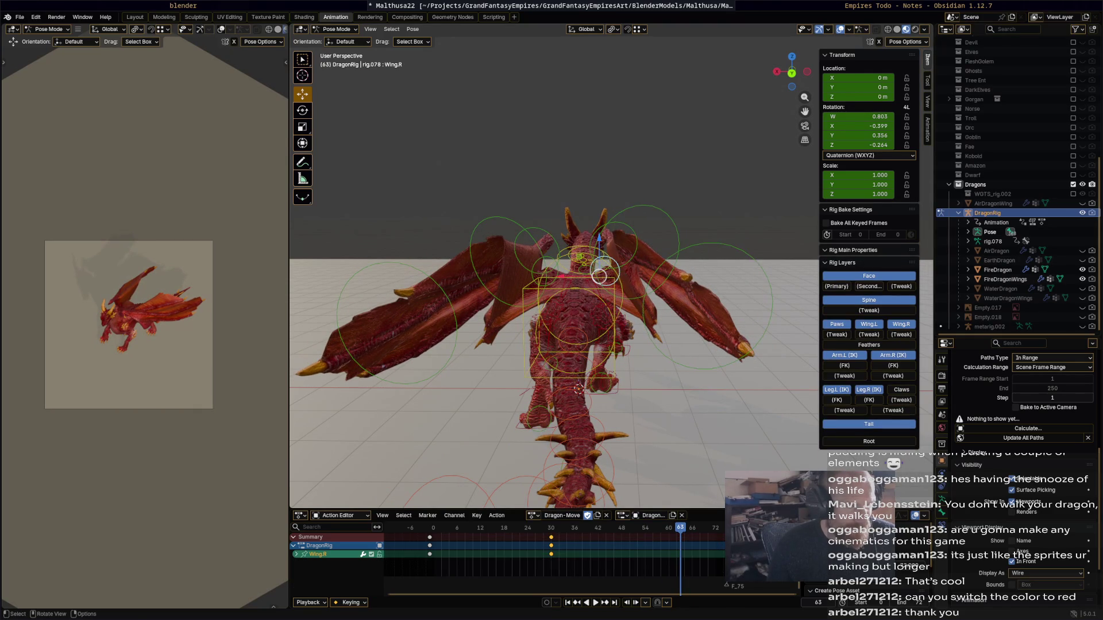
key("r")
left_click(549, 261)
left_click(550, 257)
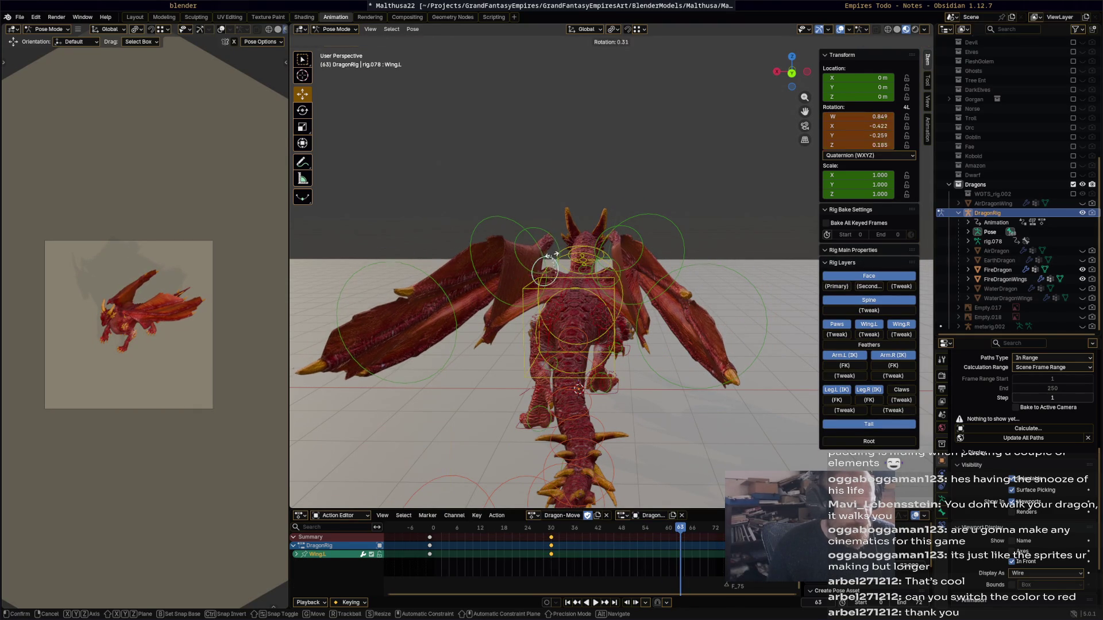
key("r")
left_click(564, 263)
middle_click_drag(564, 263, 623, 377)
key("r")
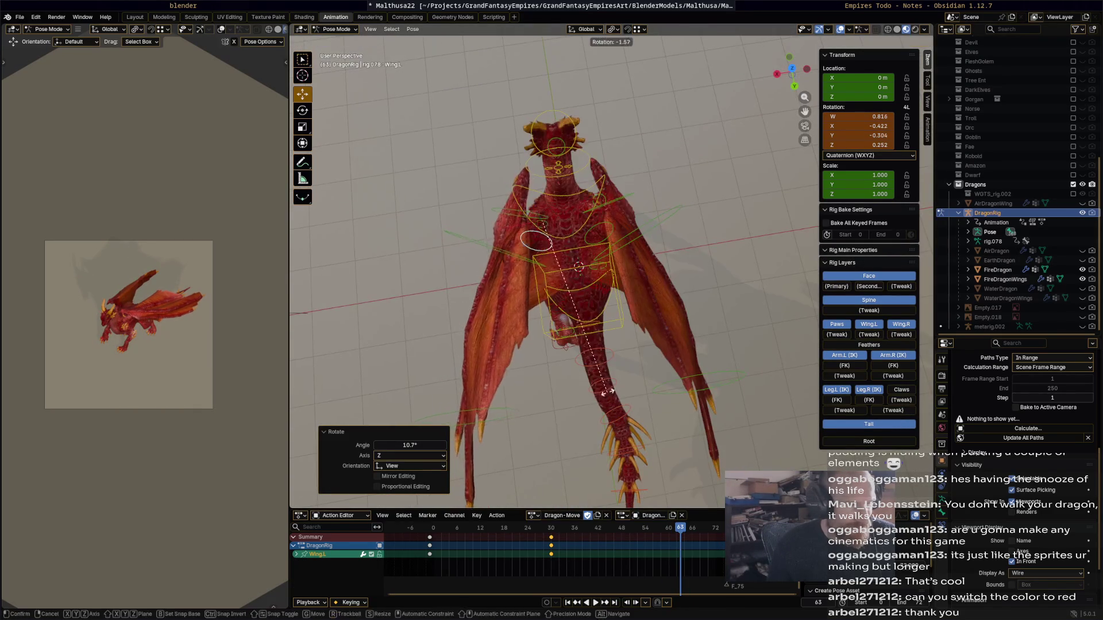
left_click(624, 381)
left_click(608, 223, "shift")
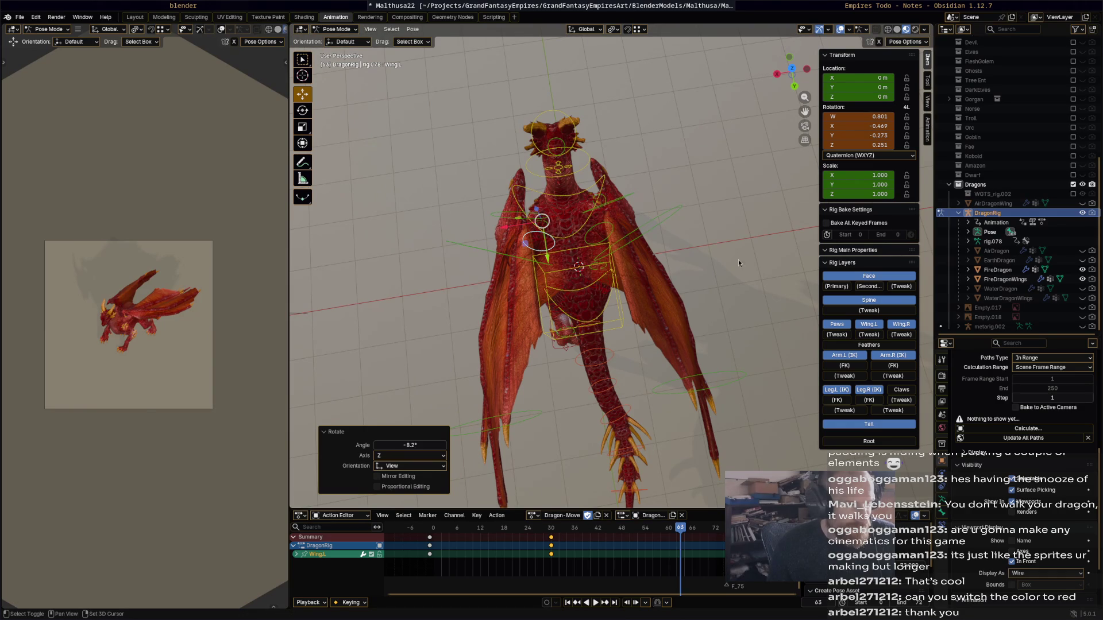
key("i")
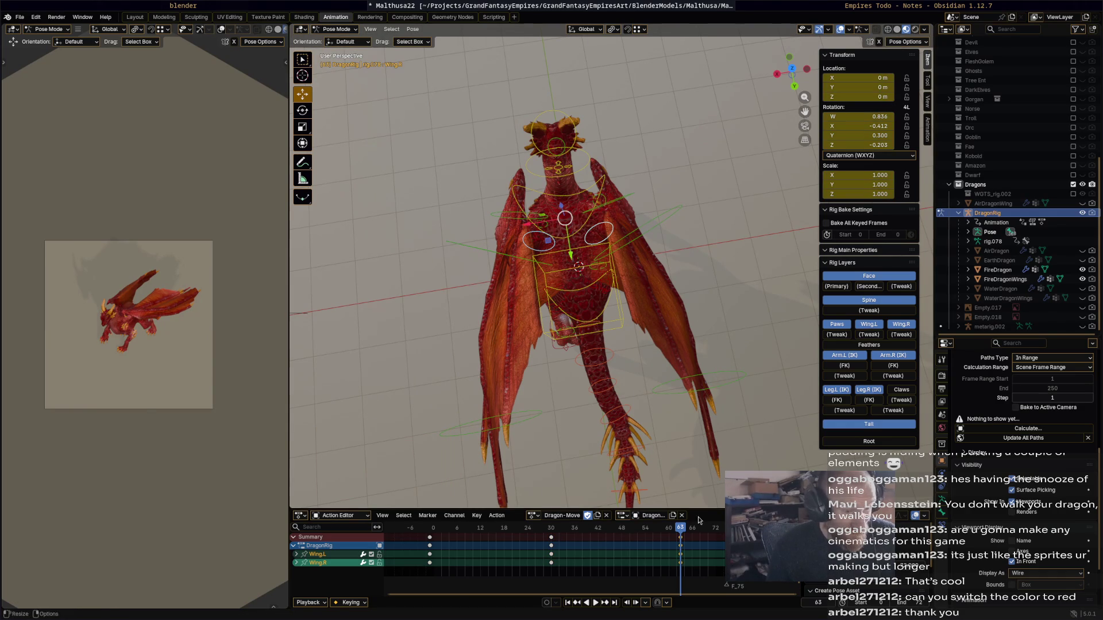
mouse_move(691, 533)
left_mouse_down()
mouse_move(706, 535)
mouse_move(430, 540)
left_mouse_up()
left_click(437, 540)
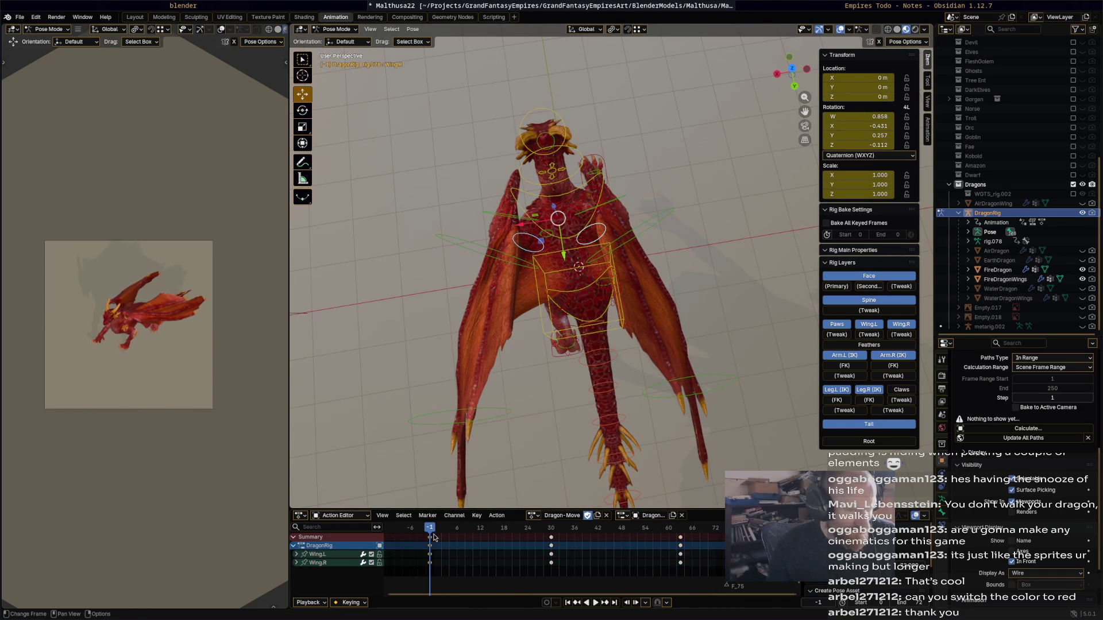
mouse_move(694, 533)
left_mouse_down()
mouse_move(719, 532)
mouse_move(430, 539)
left_mouse_up()
key("ctrl+v")
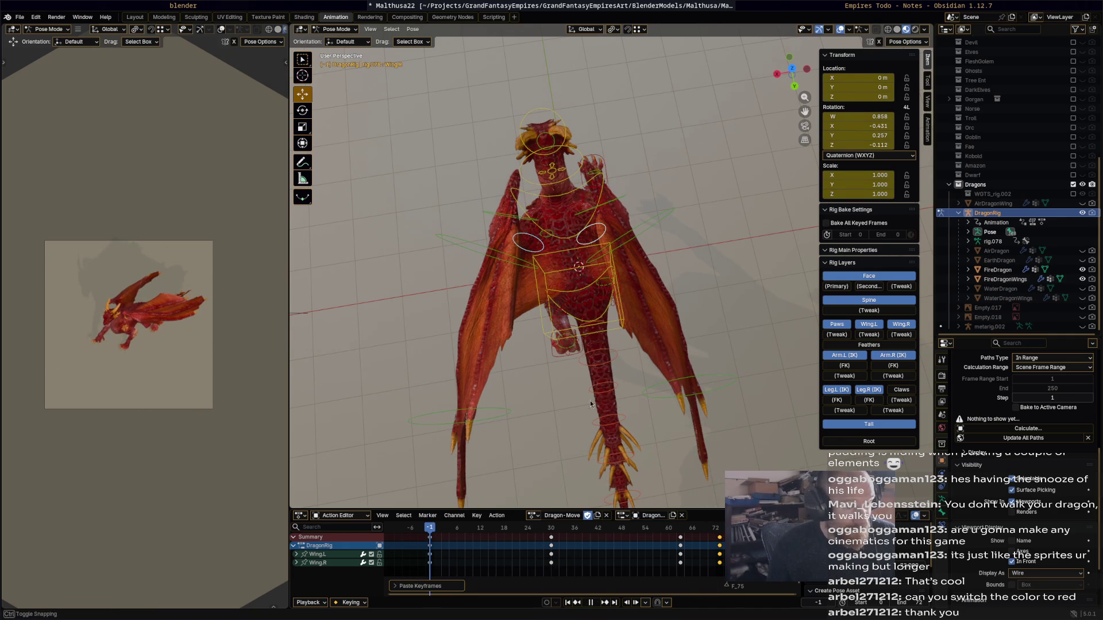
key("Right")
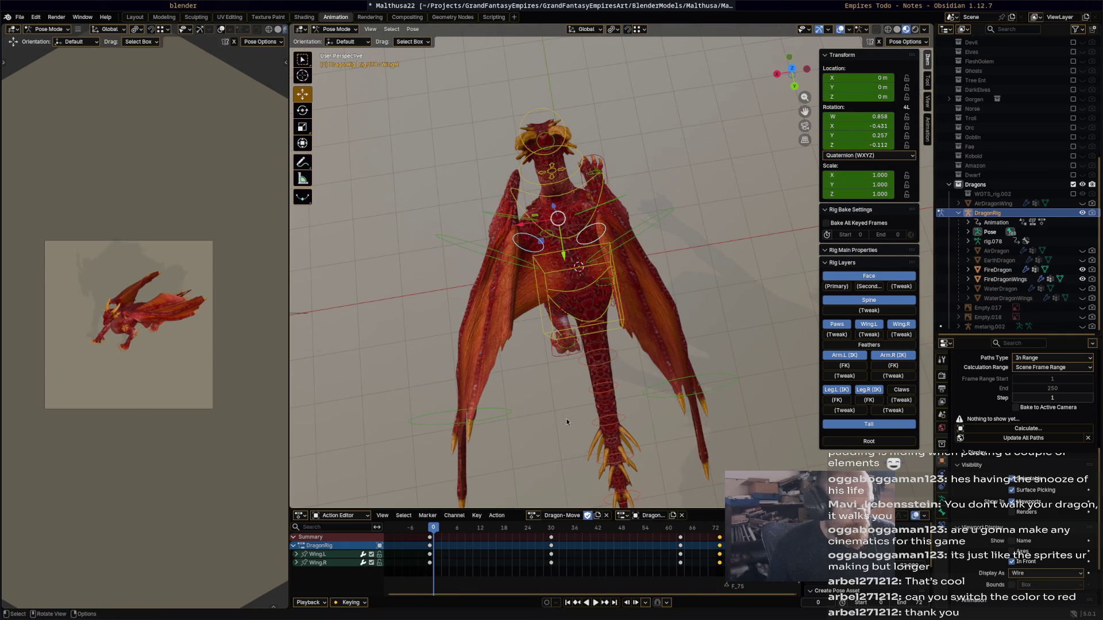
key("space")
middle_click_drag(580, 405, 734, 332)
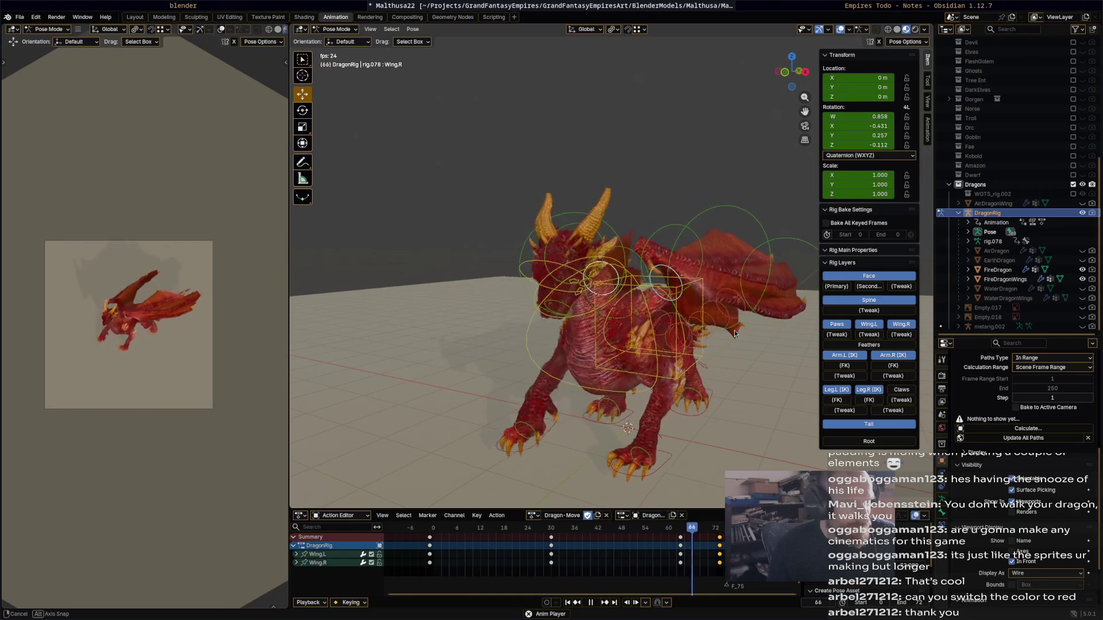
- Play and pause the Dragon-Move animation to inspect the dragon's pose
middle_click_drag(734, 332, 675, 328)
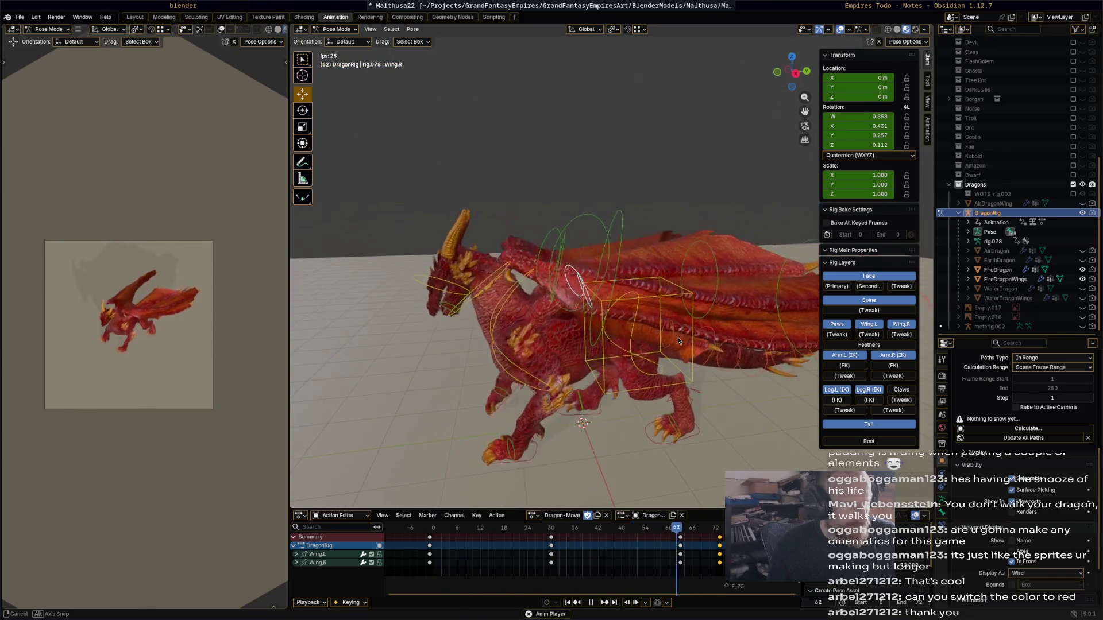
key("space")
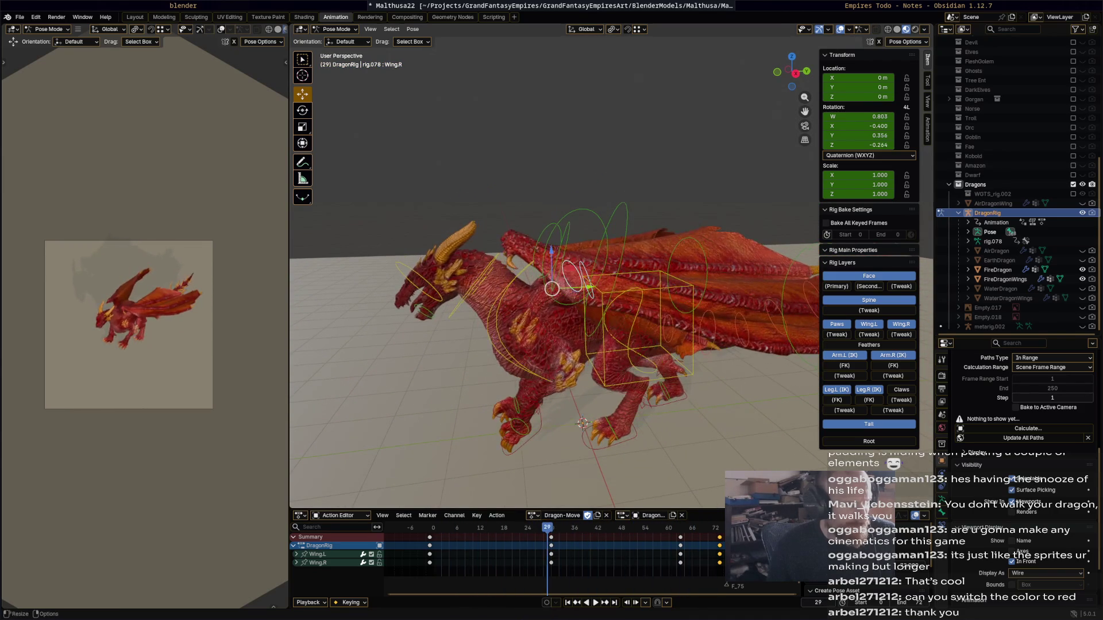
key("space")
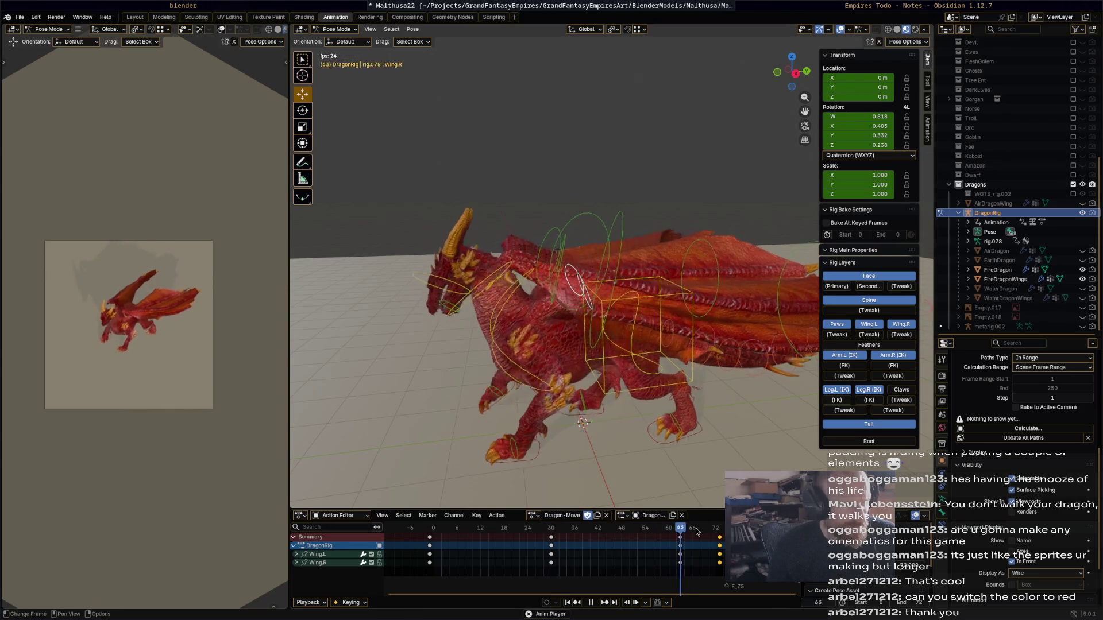
key("space")
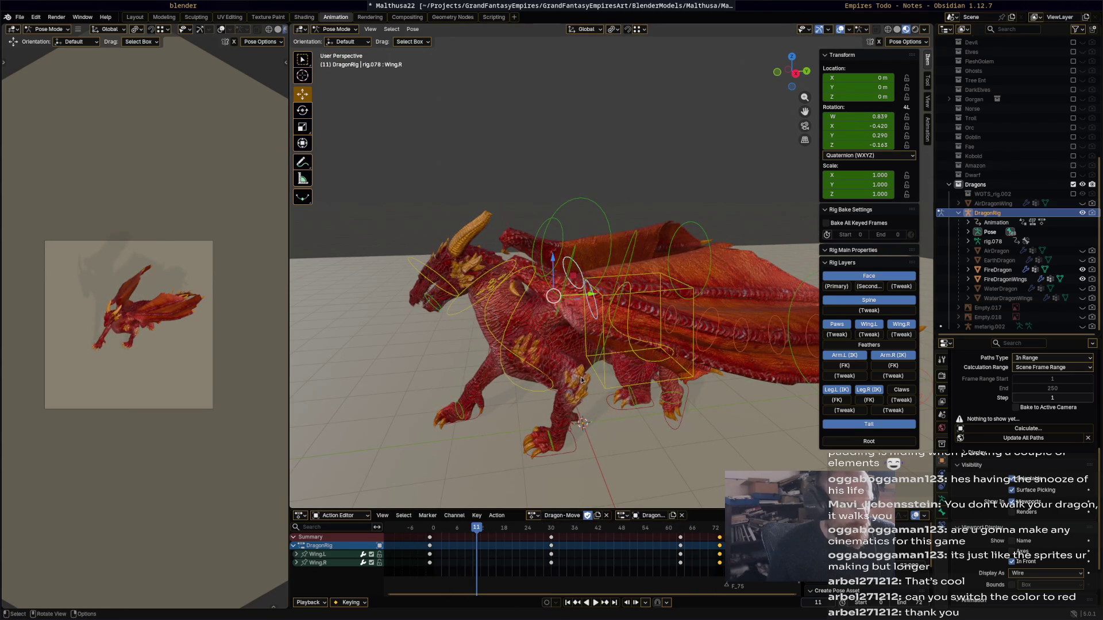
middle_click_drag(581, 380, 592, 395)
- Paste the frame-0 pose keys at frame 72 so the action loops, then save
key("a")
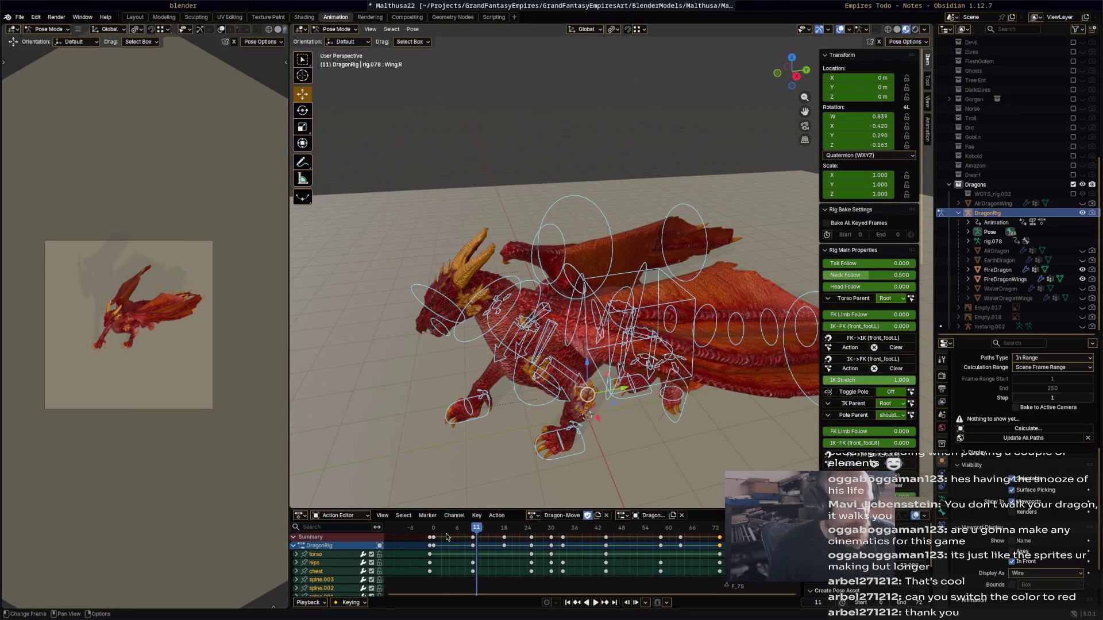
left_click(435, 538)
left_click_drag(431, 541, 429, 540)
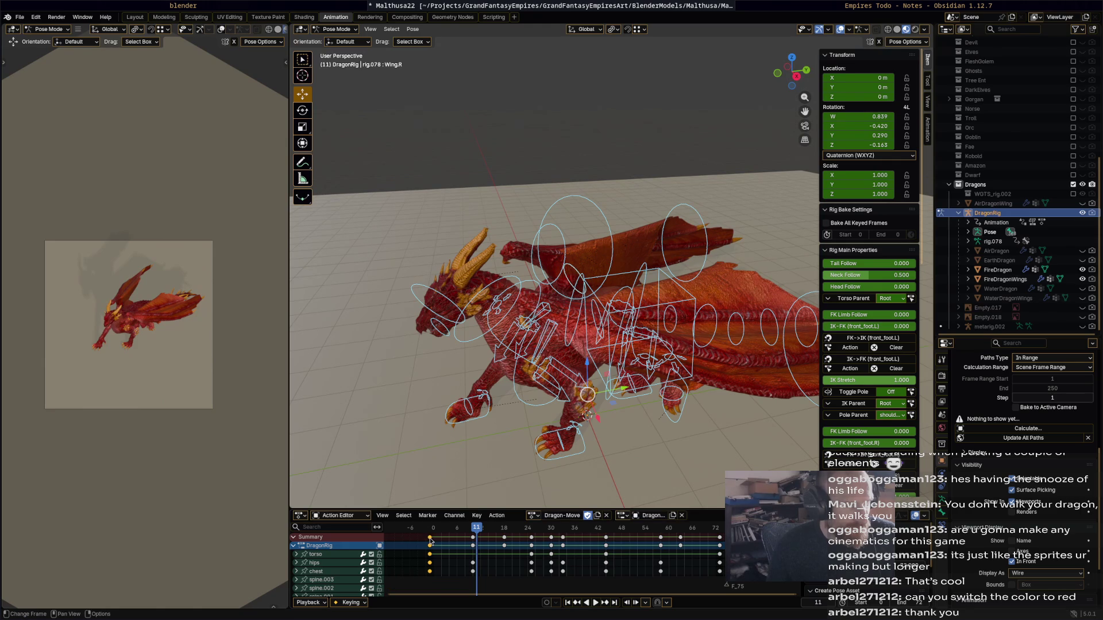
left_click(430, 537)
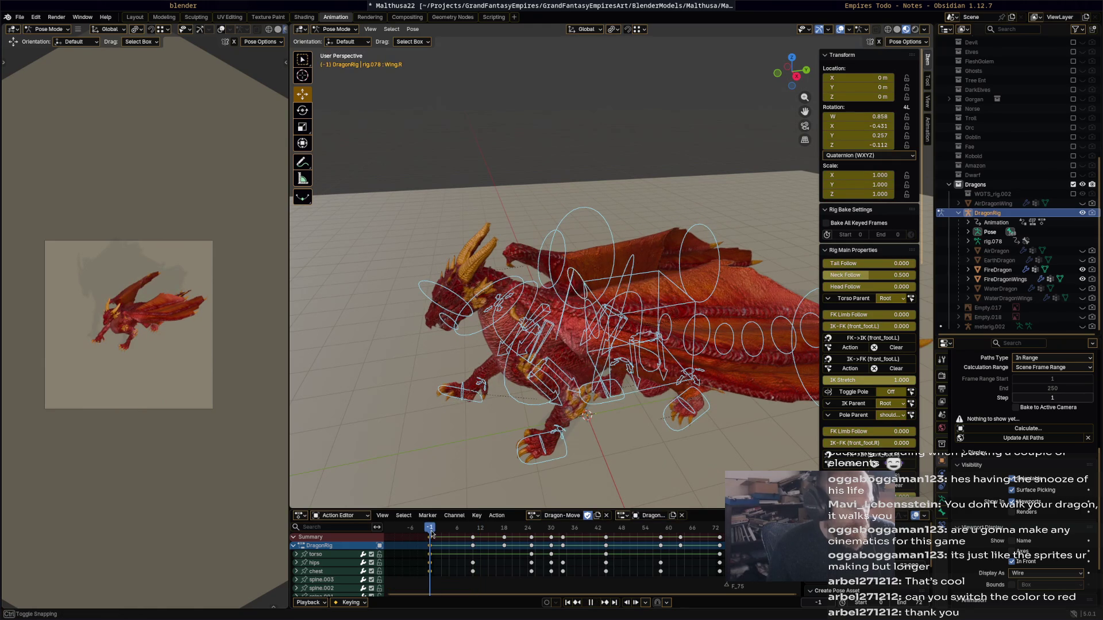
left_click_drag(552, 528, 719, 533)
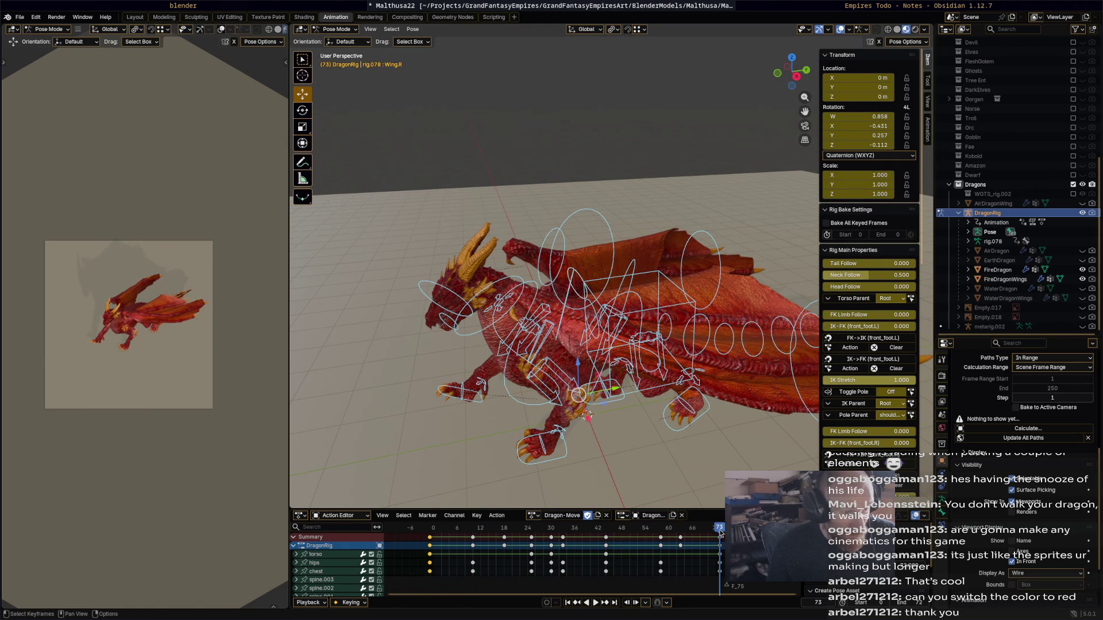
key("ctrl+v")
key("space")
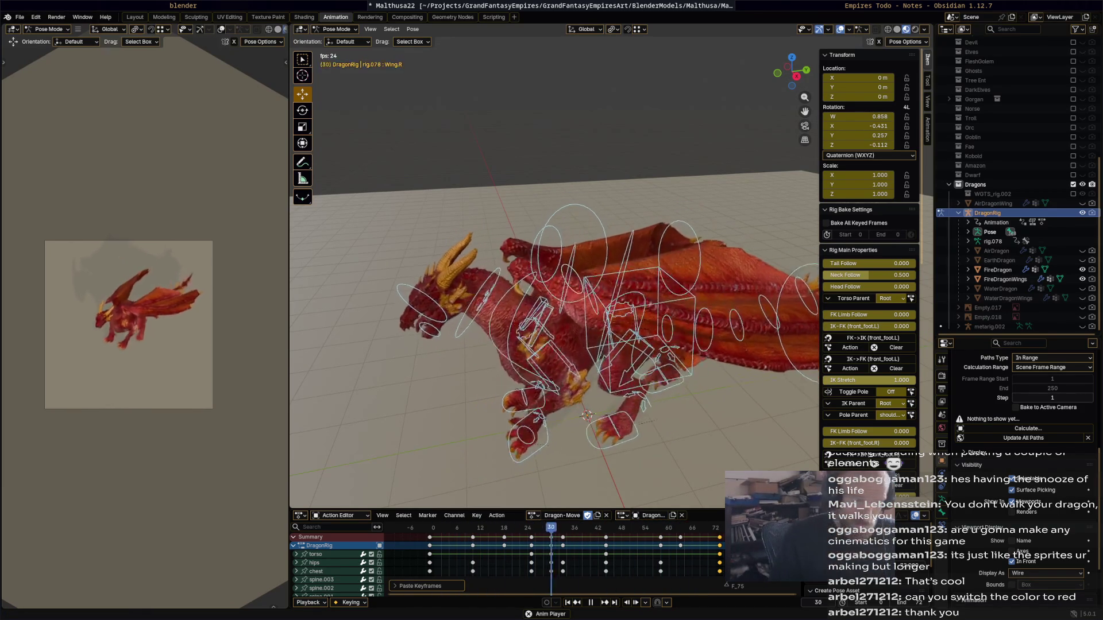
key("Escape")
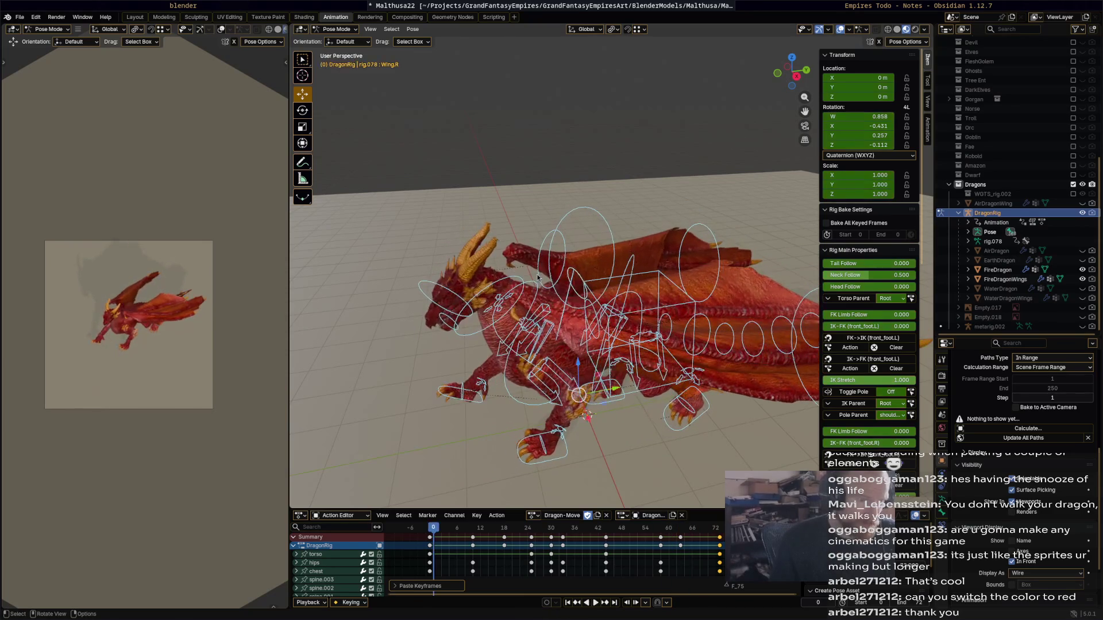
key("ctrl+s")
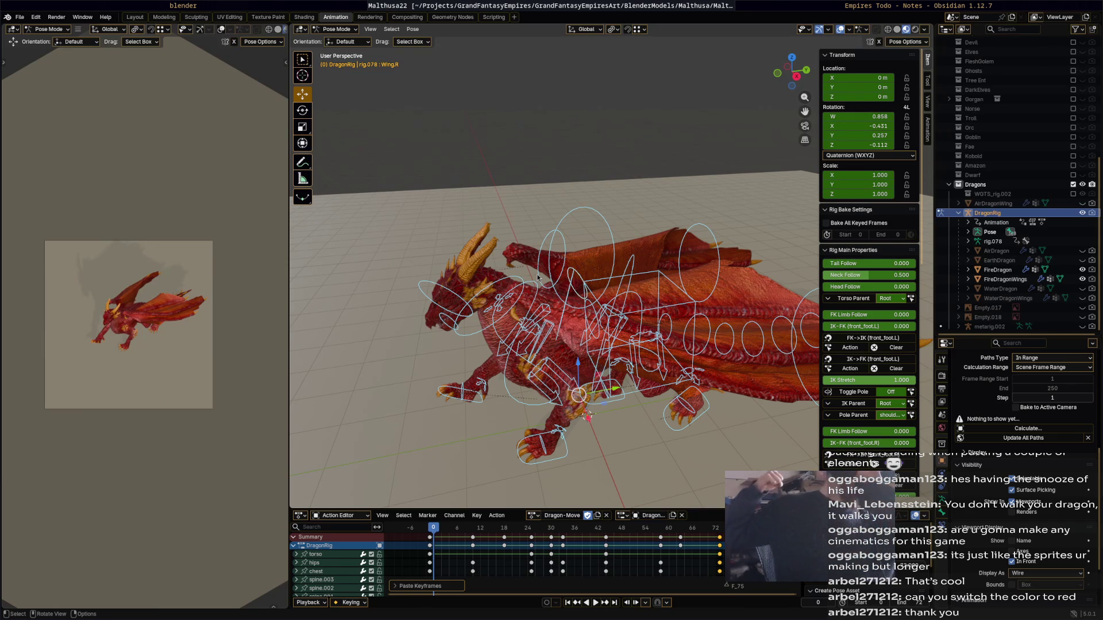
- Switch to the Obsidian window showing the Empires Todo note
left_click(755, 5)
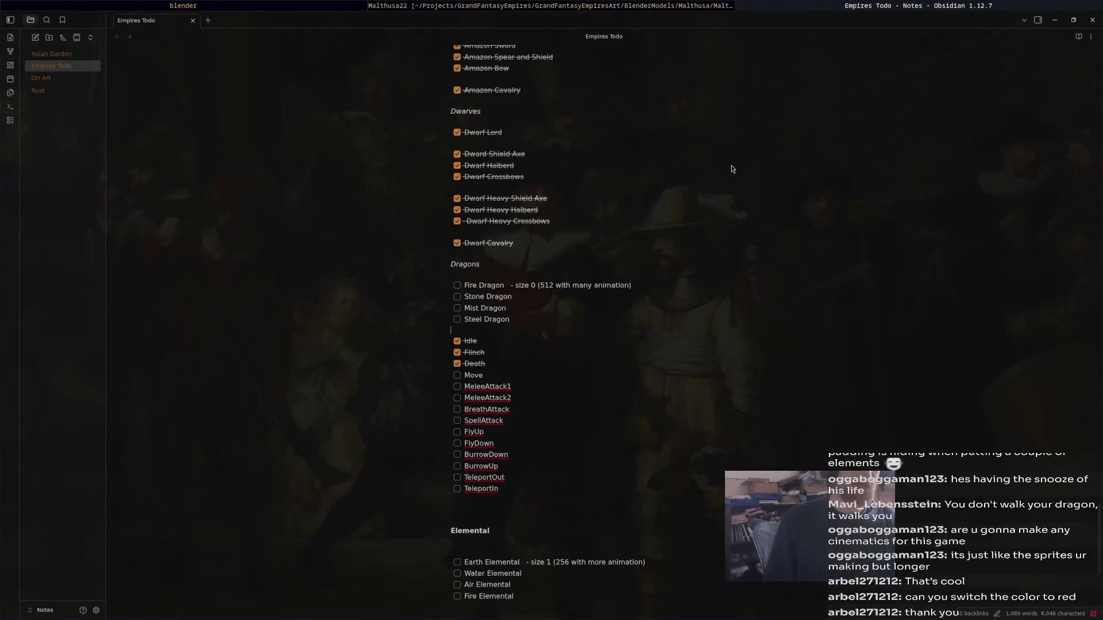
- Tick Move in the Dragons checklist and switch back to Blender
left_click(456, 376)
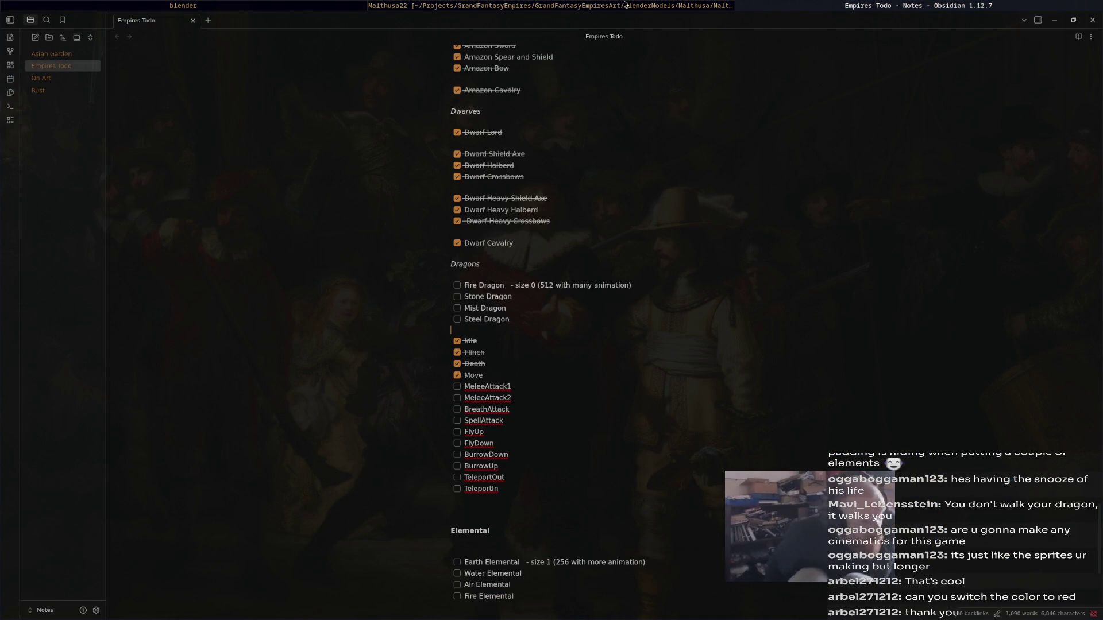
left_click(472, 5)
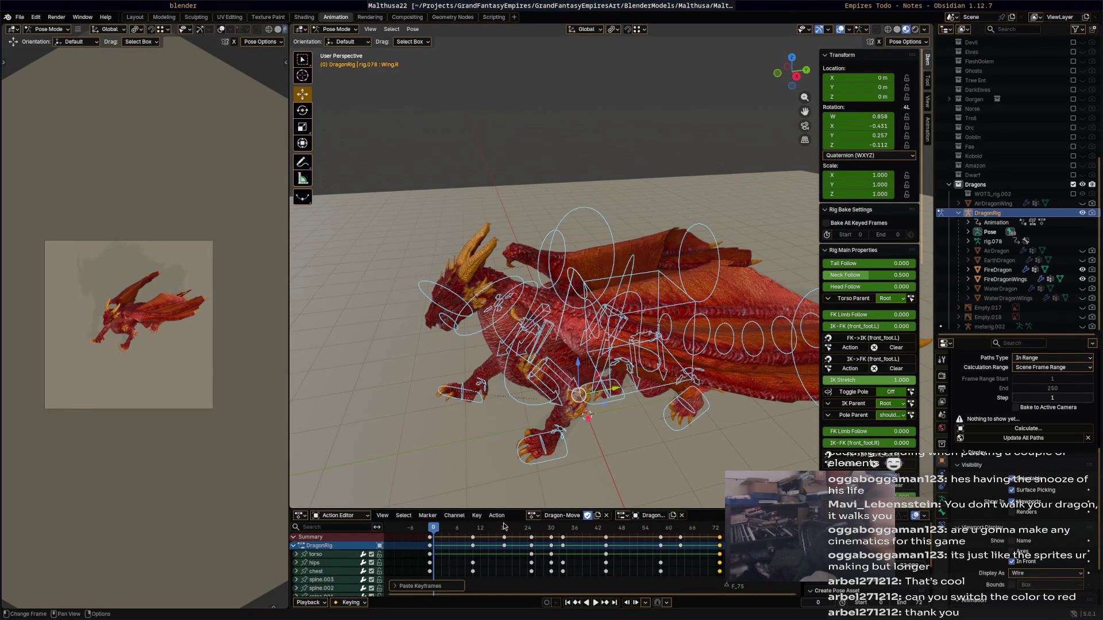
- Load Dragon-Idle, duplicate it, and rename the copy Dragon-MeleeAttack1
left_click_drag(441, 528, 429, 528)
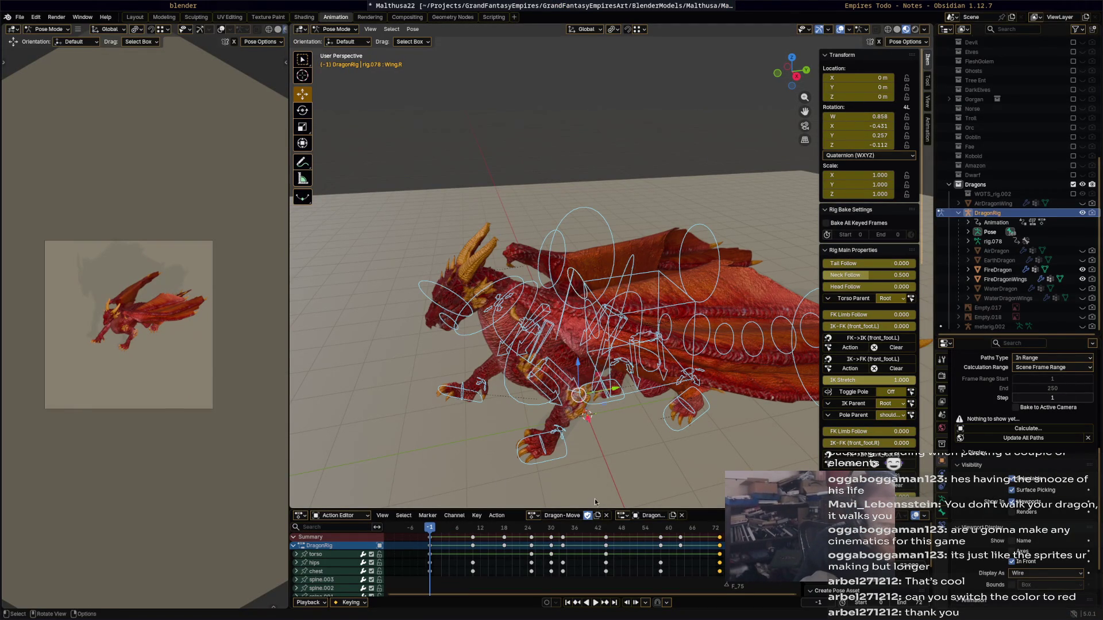
left_click(533, 515)
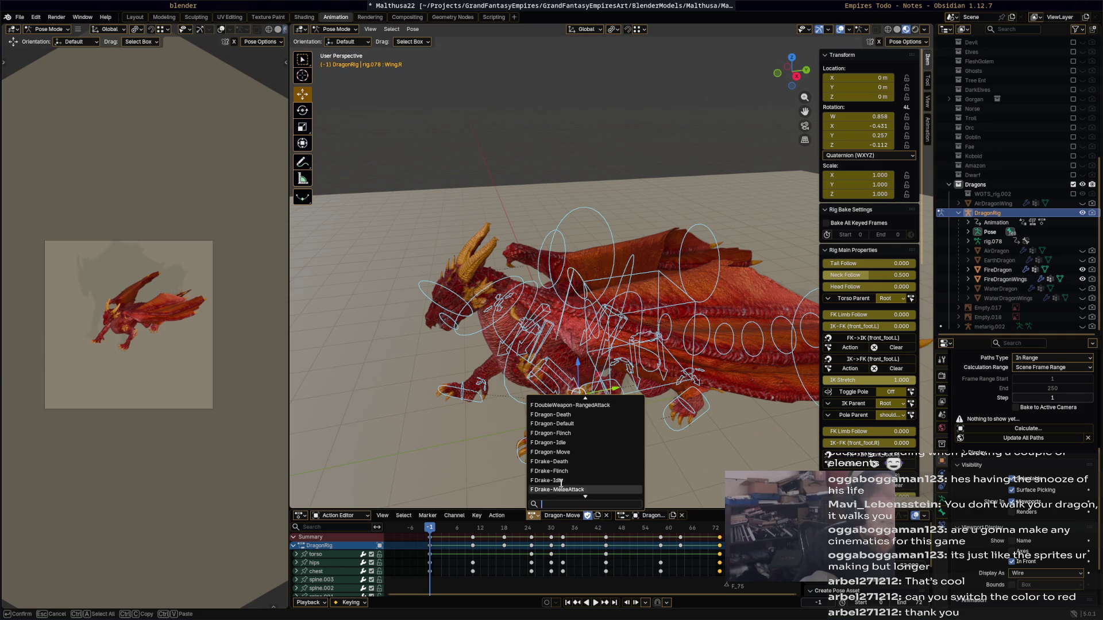
left_click(576, 443)
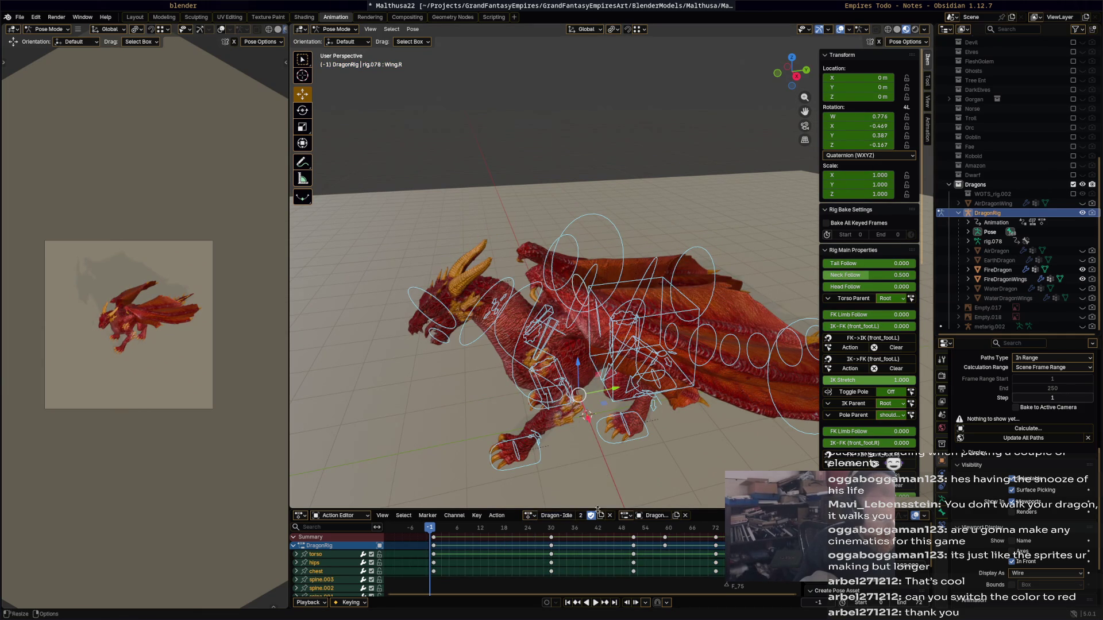
left_click(580, 515)
double_click(562, 516)
type("MeteorA")
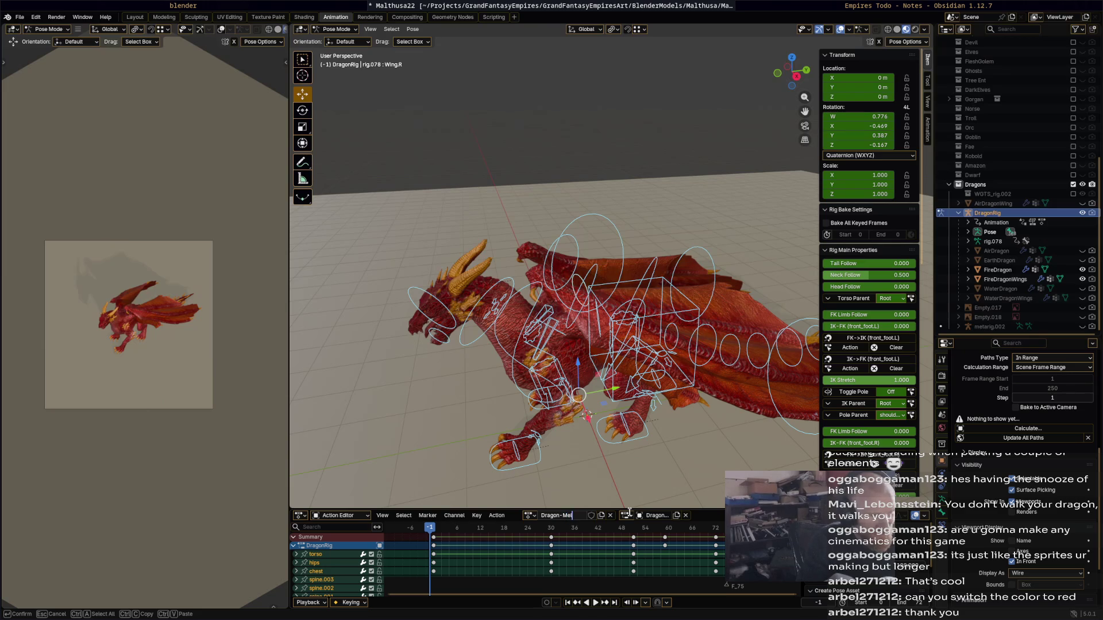
type("ttack1")
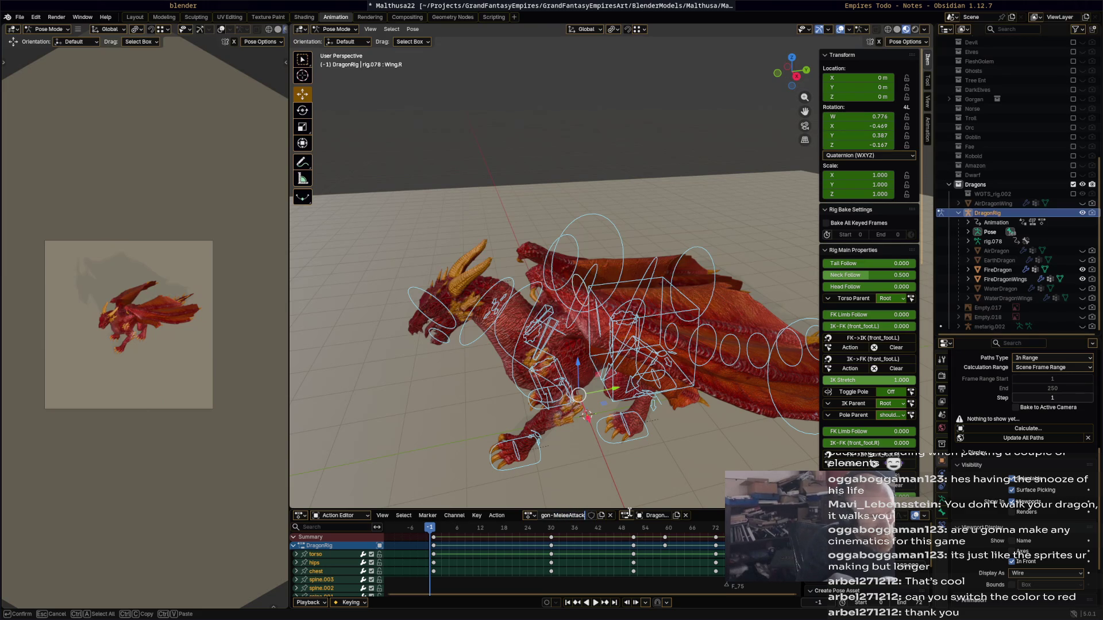
key("Return")
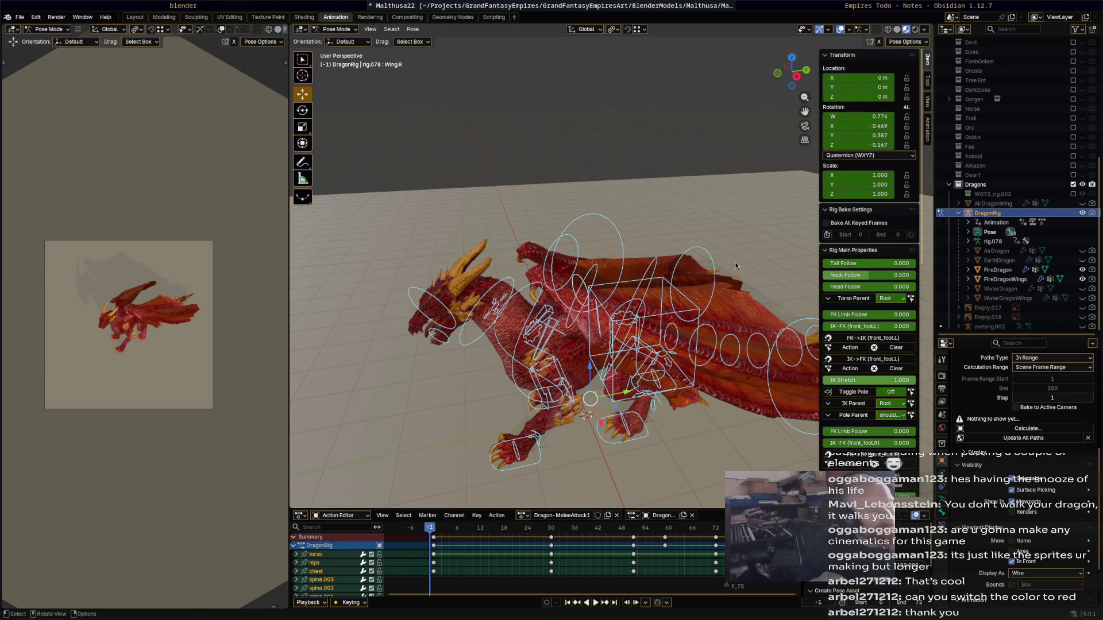
- Preview the new action from frame 0 and enable its fake user
mouse_move(735, 293)
middle_mouse_down()
mouse_move(606, 470)
mouse_move(603, 394)
mouse_move(575, 414)
middle_mouse_up()
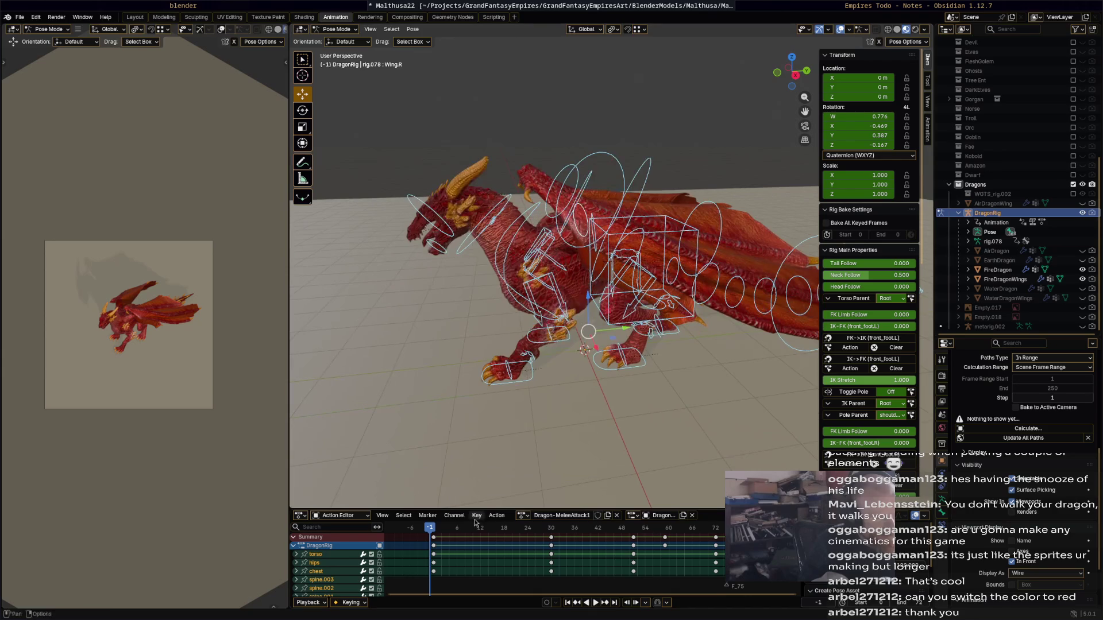
key("space")
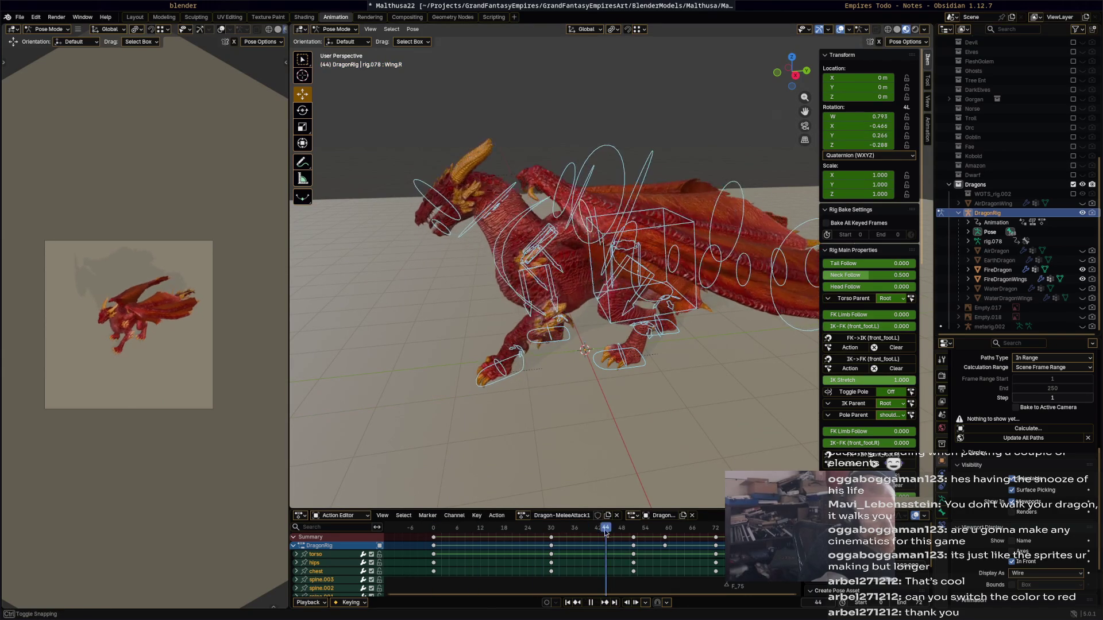
left_click(434, 534)
key("space")
left_click(597, 515)
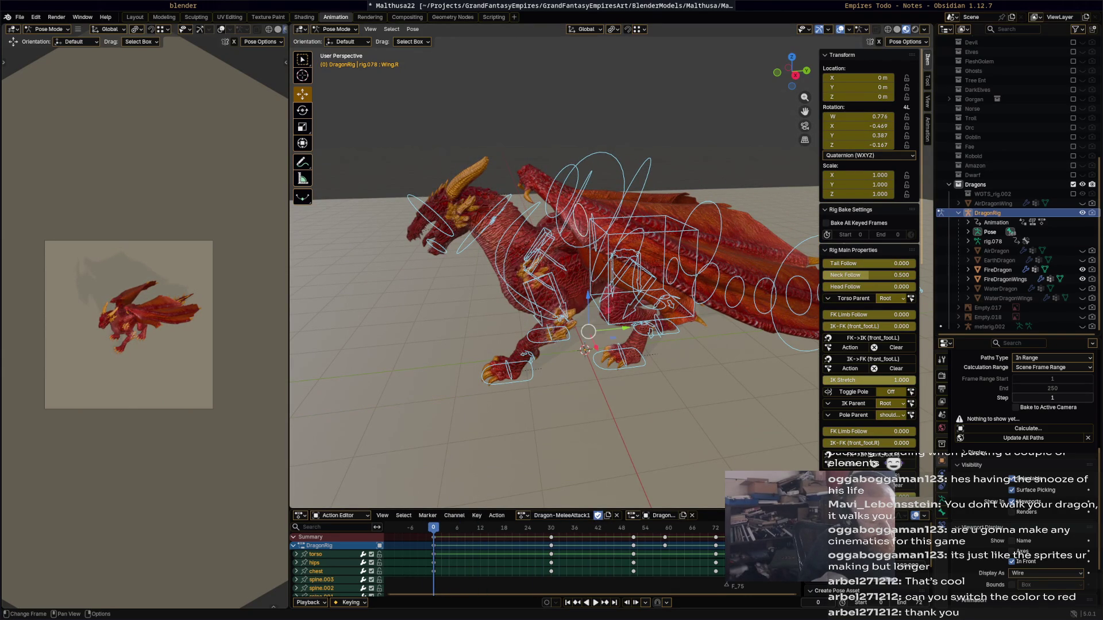
- Delete all keyframes after roughly frame 30, keeping only the opening keys
left_click(909, 562)
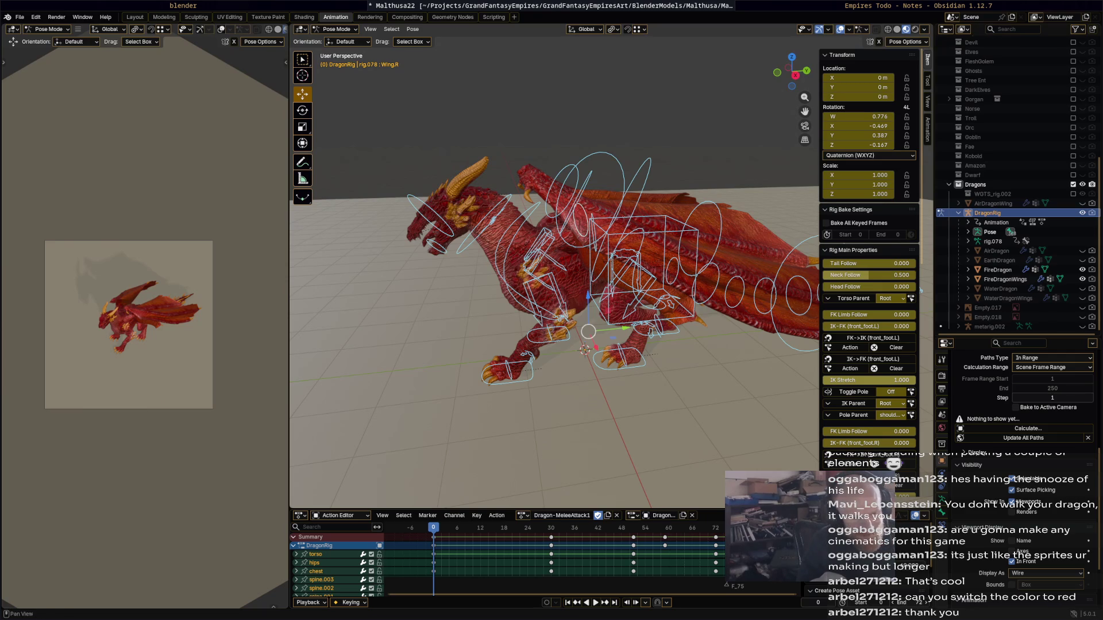
left_click_drag(912, 598, 896, 598)
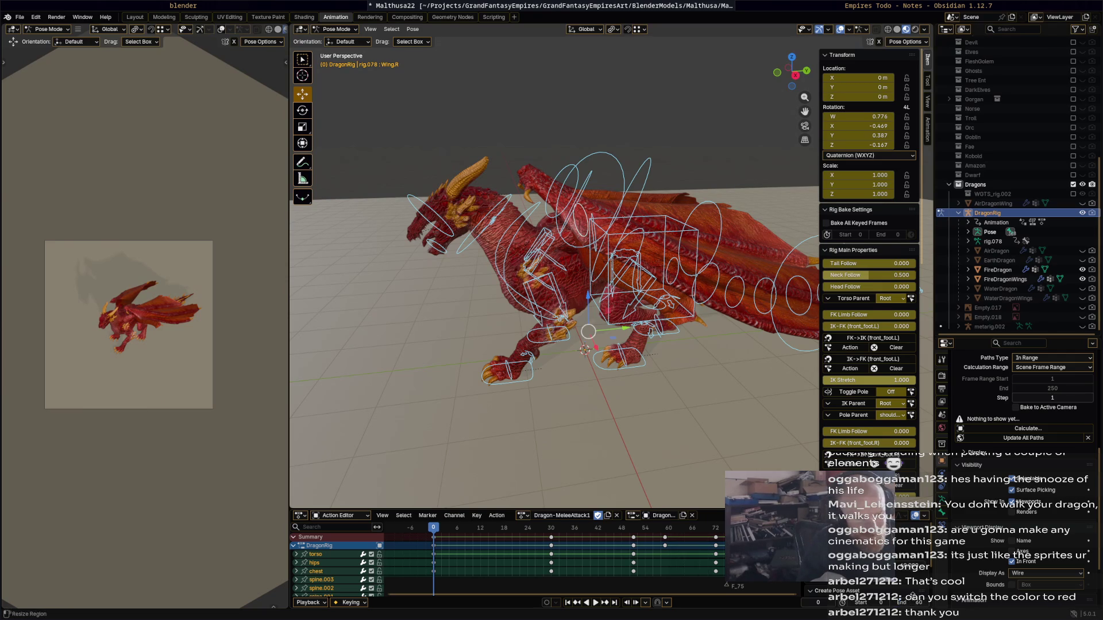
scroll(591, 575, "down", 4)
middle_click_drag(592, 574, 531, 574)
left_click(516, 528, "ctrl")
key("x")
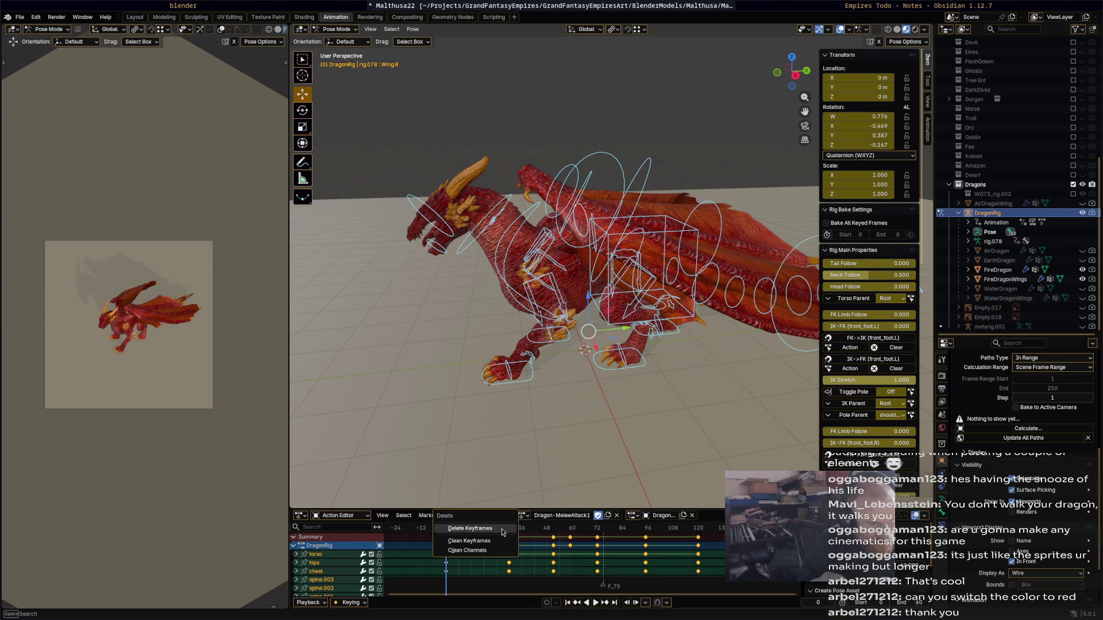
left_click(501, 529)
- Play the trimmed action and scrub to frame 14
key("space")
left_click_drag(501, 533, 446, 537)
key("space")
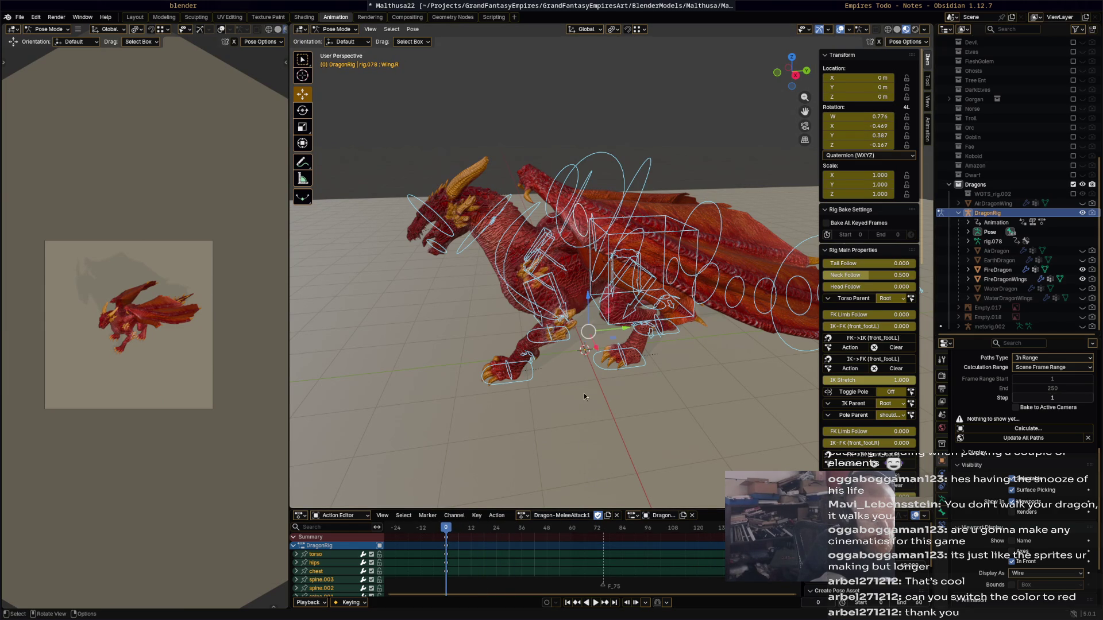
left_click_drag(454, 533, 474, 533)
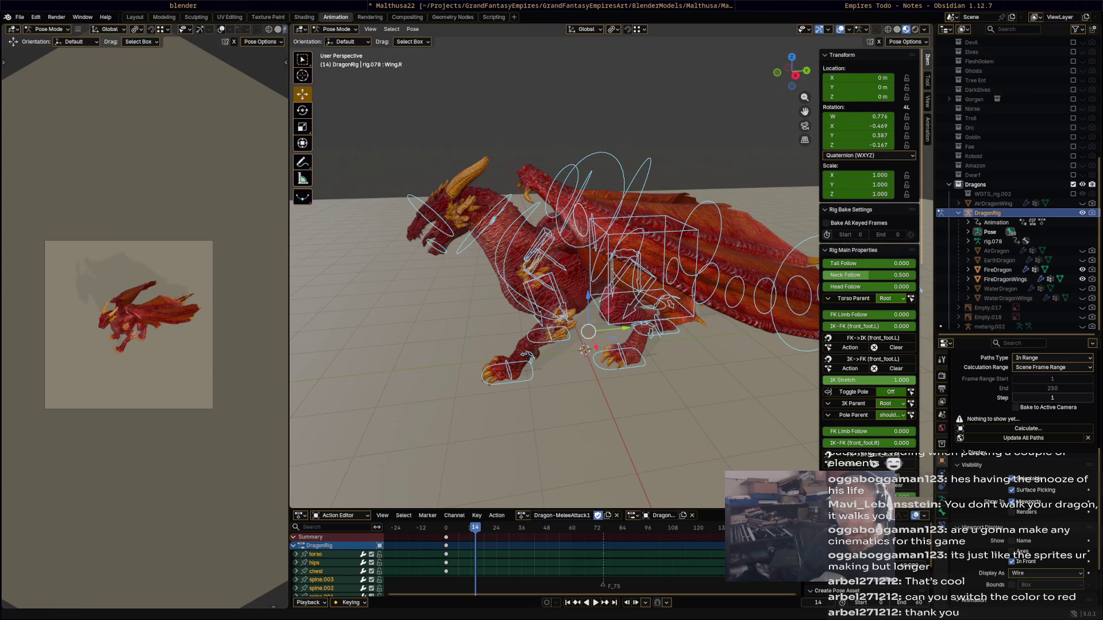
- Scrub back near frame 10 and hide FireDragonWings via its Outliner eye icon
middle_click_drag(660, 402, 563, 436)
left_click_drag(486, 532, 471, 534)
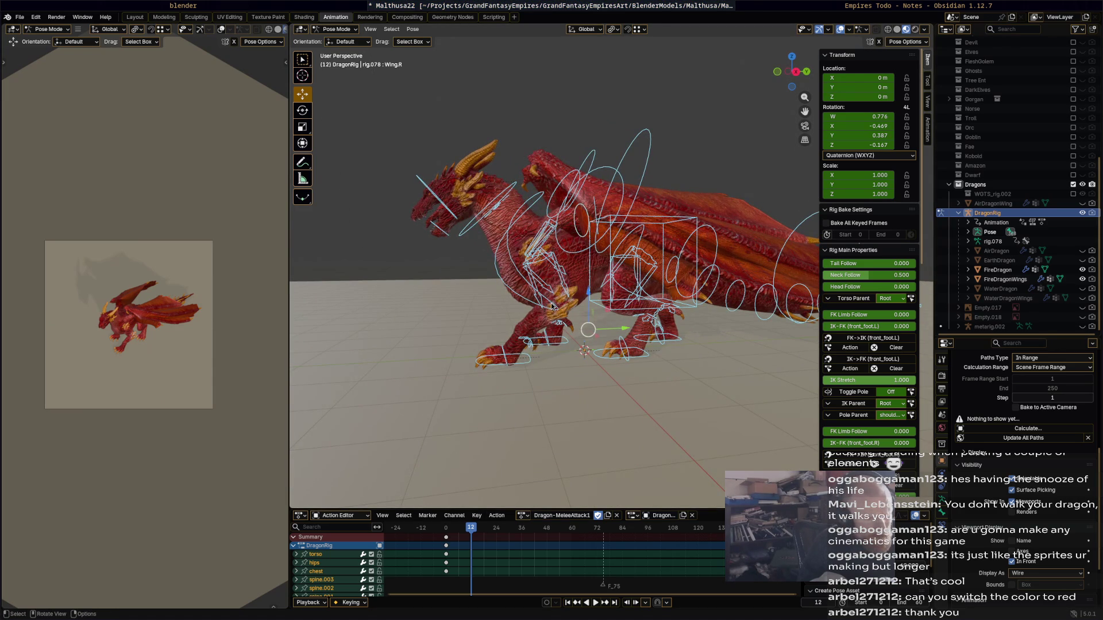
middle_click_drag(702, 325, 678, 308, "shift")
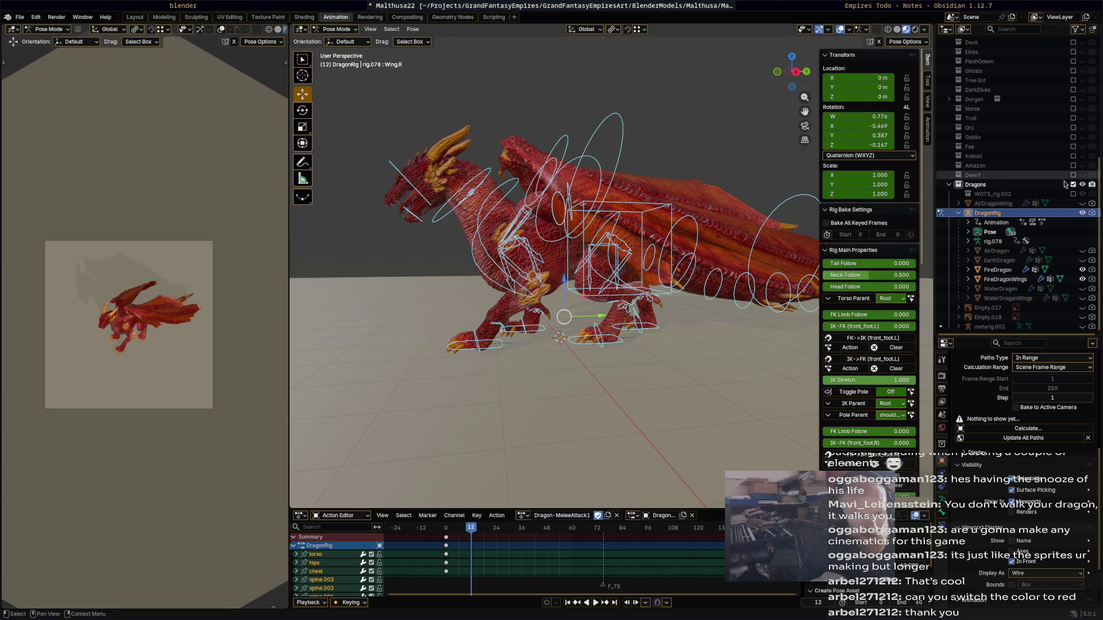
left_click(1082, 279)
middle_click_drag(683, 350, 668, 352)
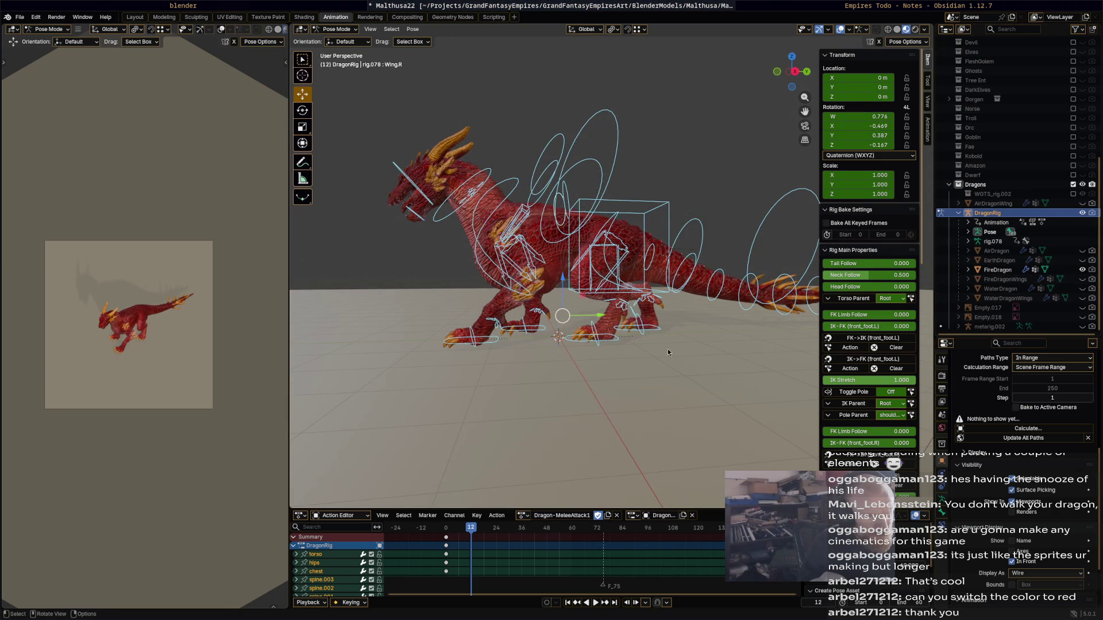
- Box-select the spine.003 bone and shift it along the Y axis
left_click(666, 296)
key("b")
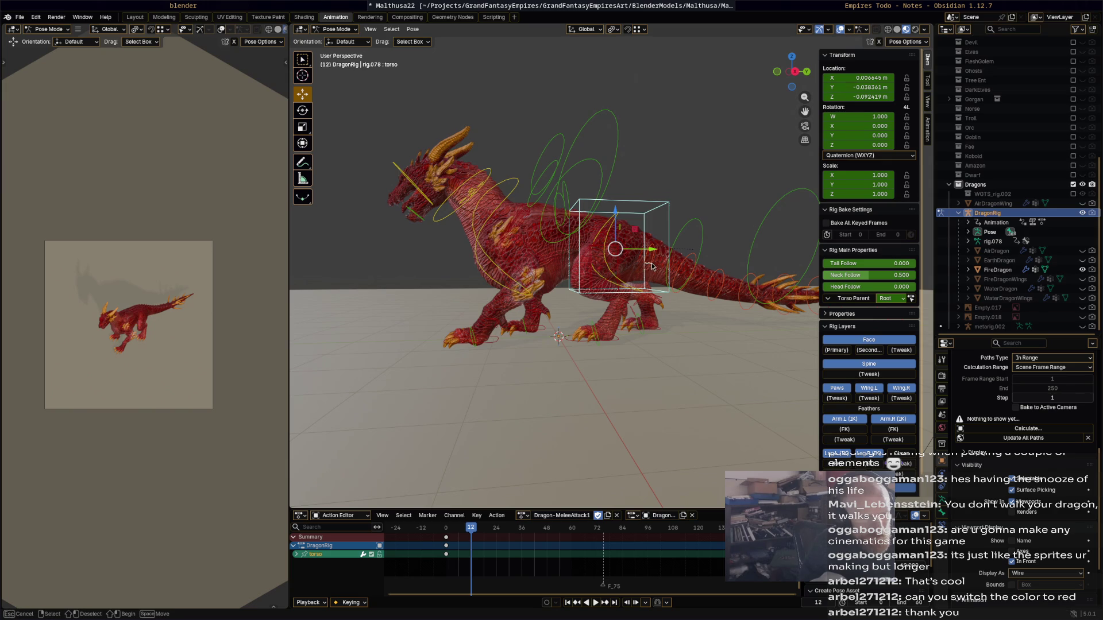
left_click_drag(651, 266, 666, 253)
middle_click_drag(666, 253, 670, 252)
key("g")
key("y")
left_click(673, 249)
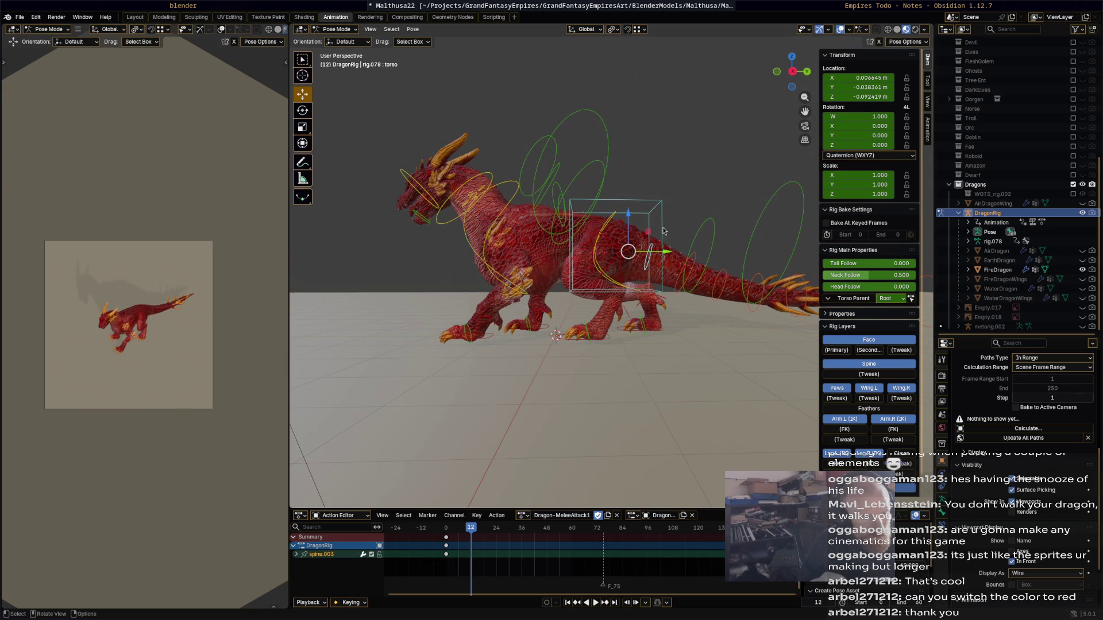
- Raise the torso about 0.136 m along Y and tilt it -5.68°
left_click(664, 231)
key("g")
key("y")
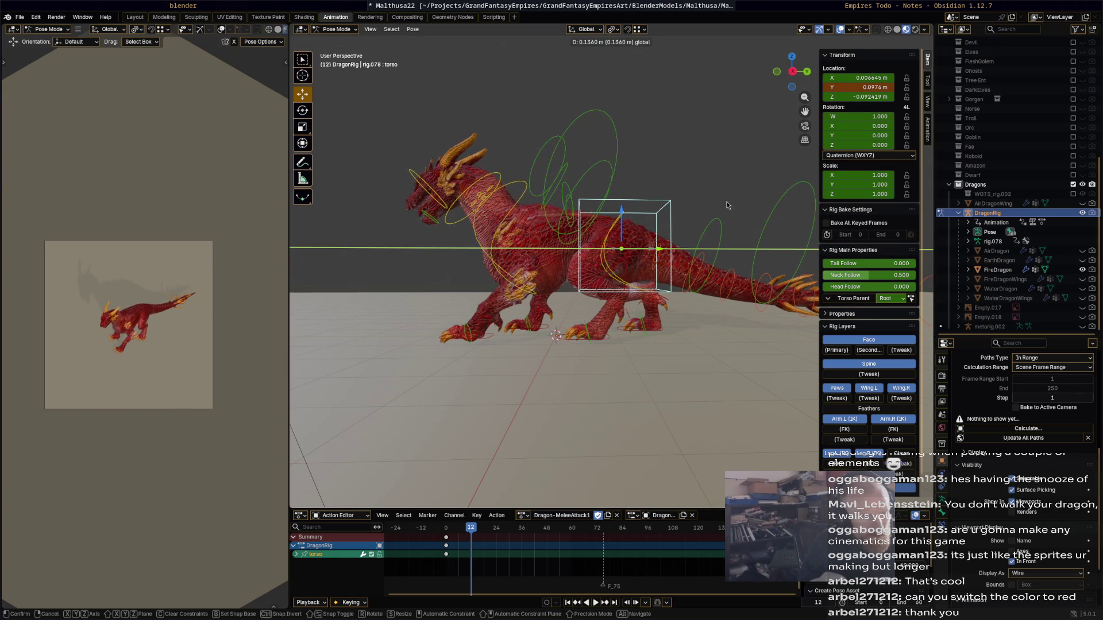
left_click(726, 205)
key("r")
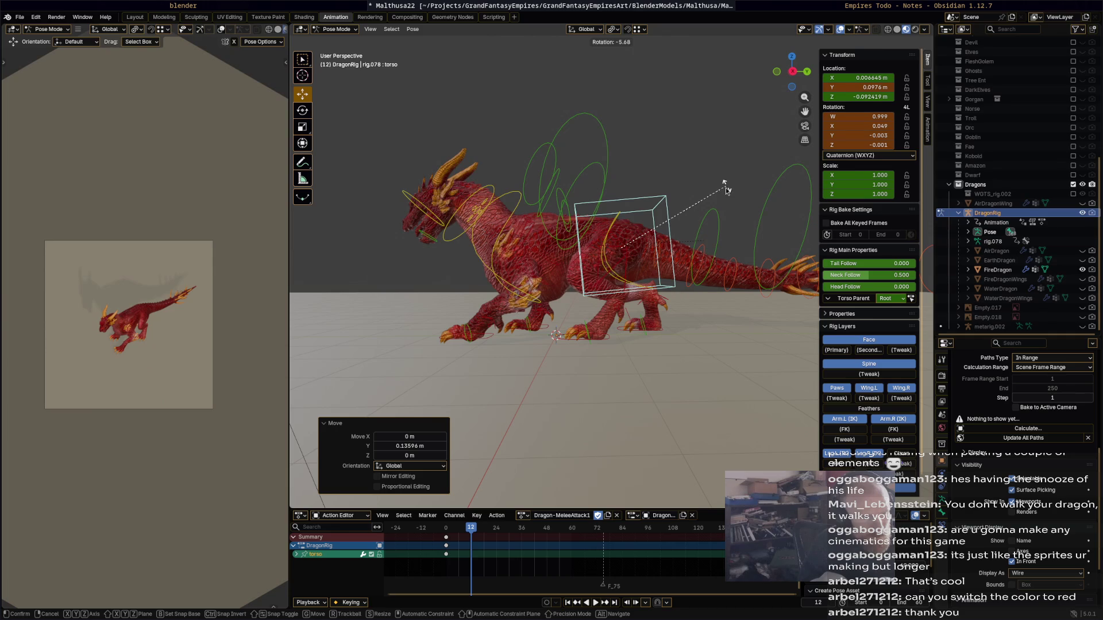
left_click(727, 189)
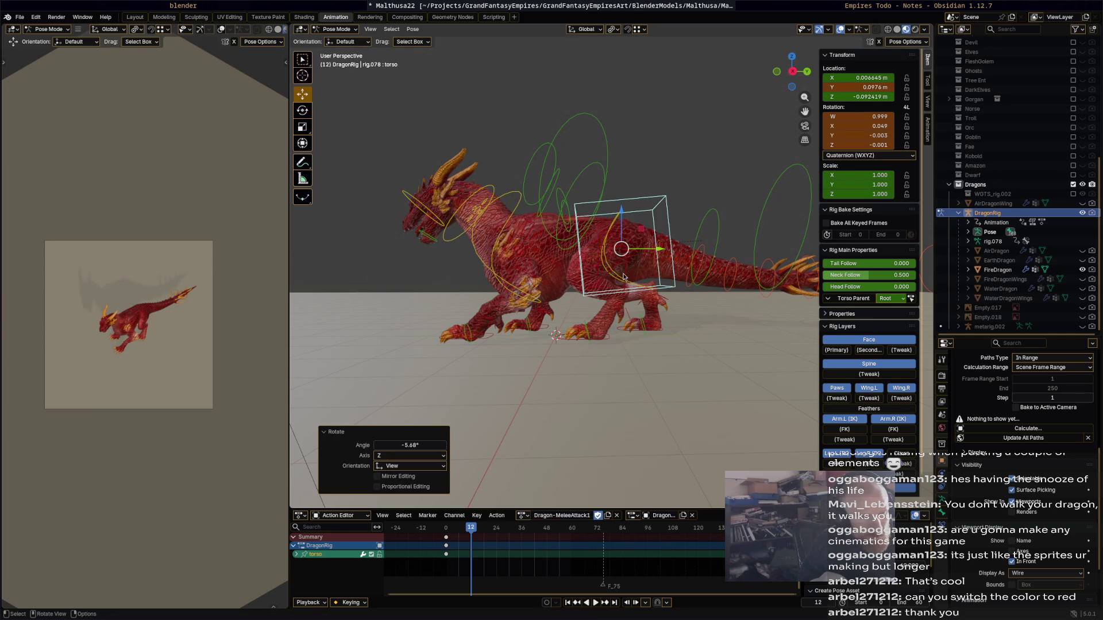
- Rotate the hips -12.1° and tilt the chest -10.1°
left_click(624, 279)
left_click(622, 279)
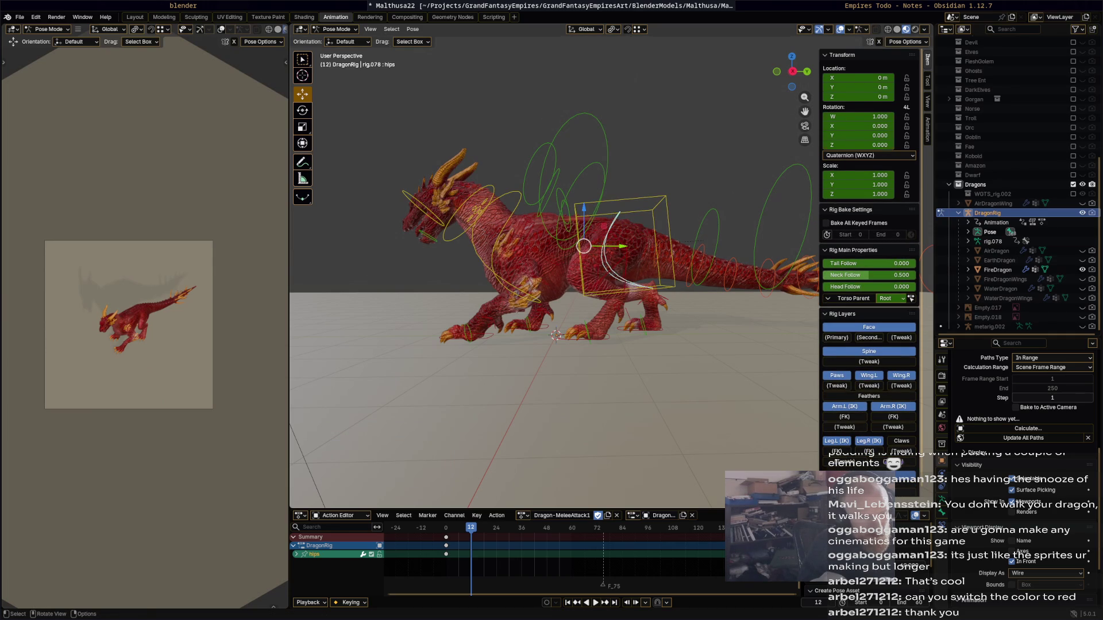
key("r")
left_click(520, 282)
middle_click_drag(515, 258, 627, 274)
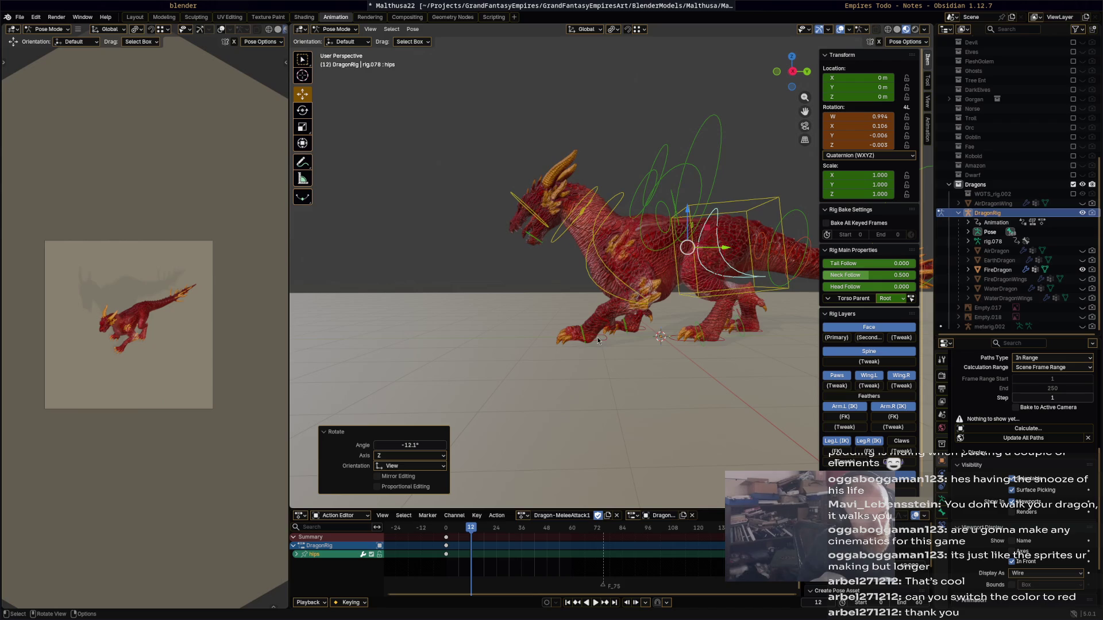
left_click(603, 259)
key("r")
left_click(694, 224)
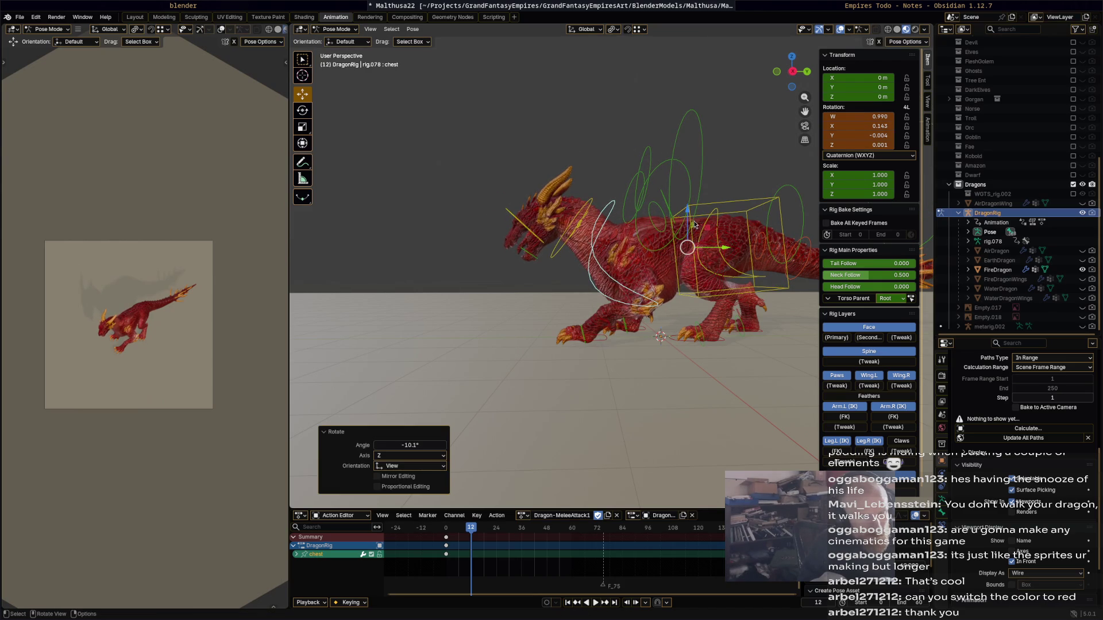
- Raise the neck 20.2°, turn the head, and rotate the jaw -11.8°
left_click(589, 206)
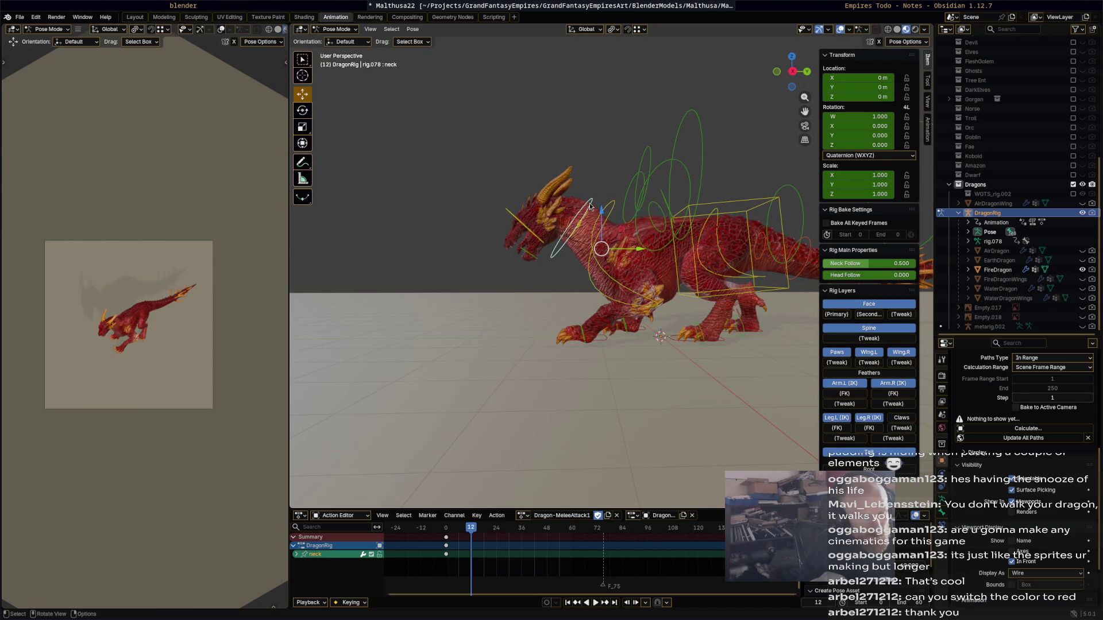
key("r")
left_click(612, 198)
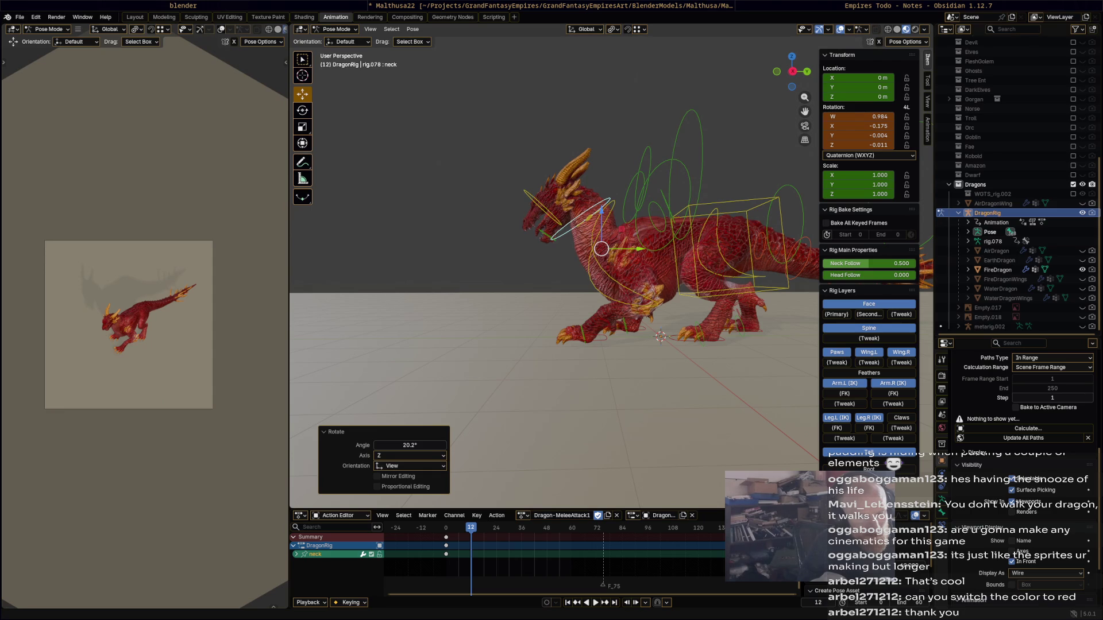
left_click(556, 221)
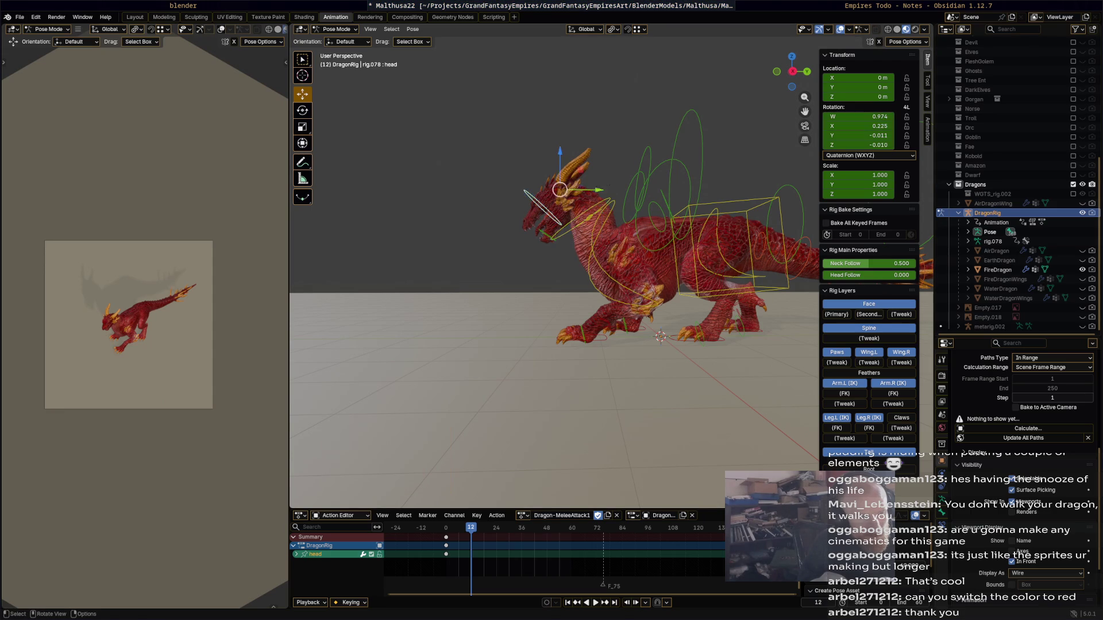
key("r")
left_click(632, 246)
left_click(548, 237)
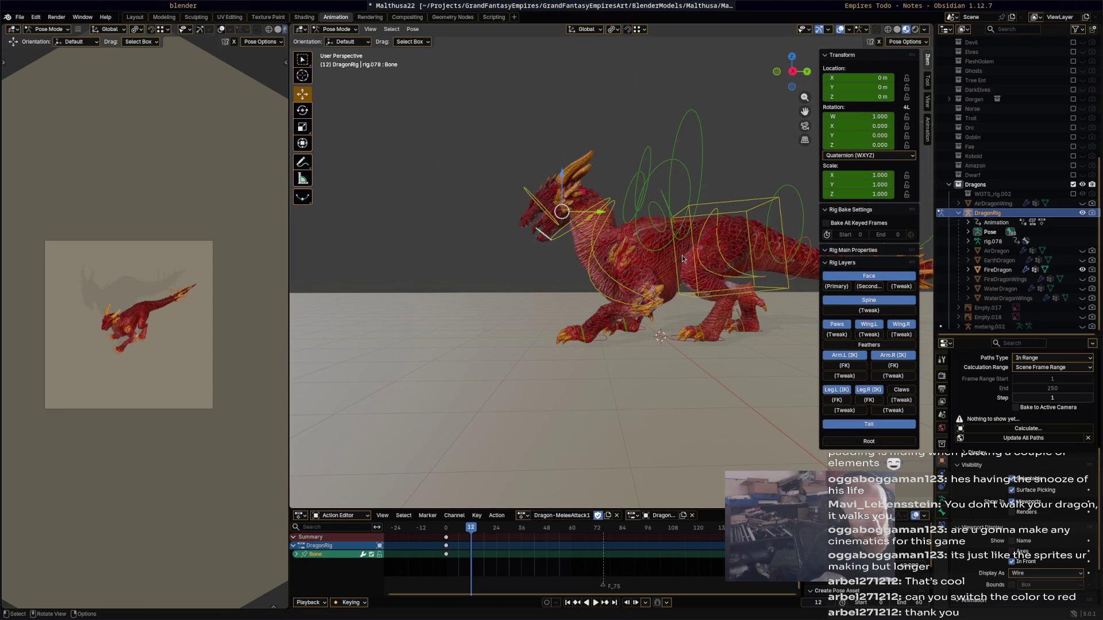
key("r")
left_click(692, 232)
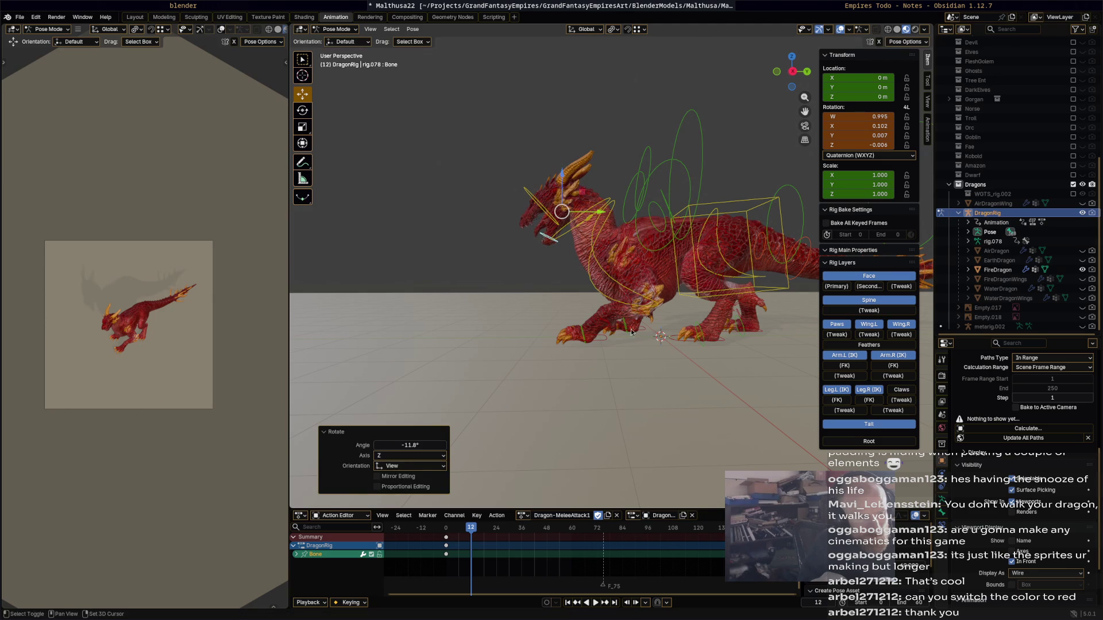
- Rotate the right hind foot IK control -11.2°
middle_click_drag(683, 352, 748, 331)
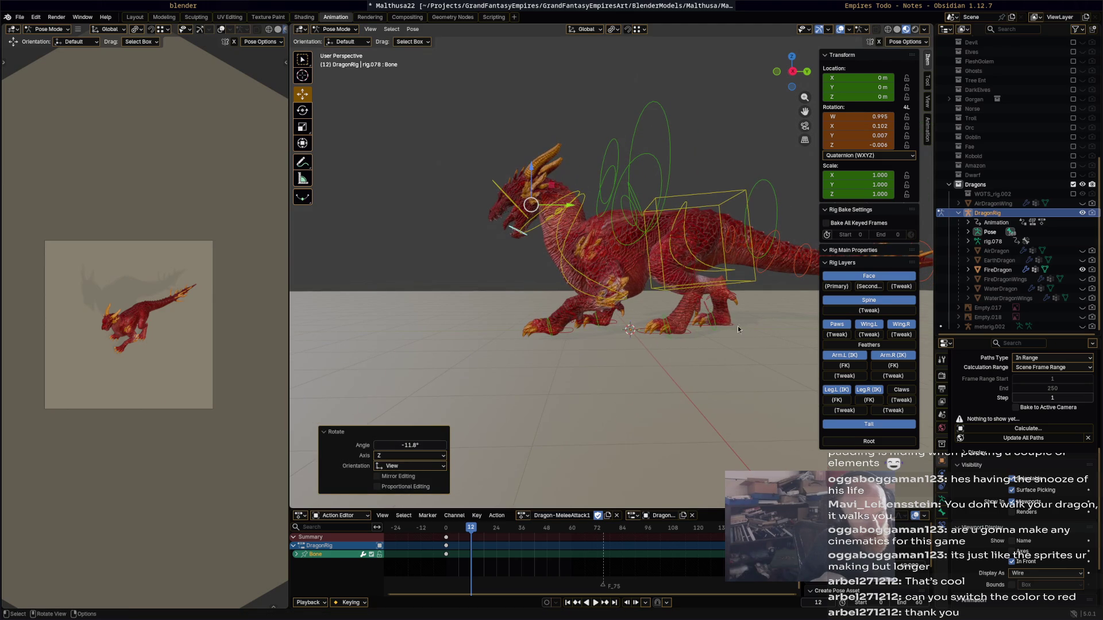
left_click(743, 325)
key("g")
key("y")
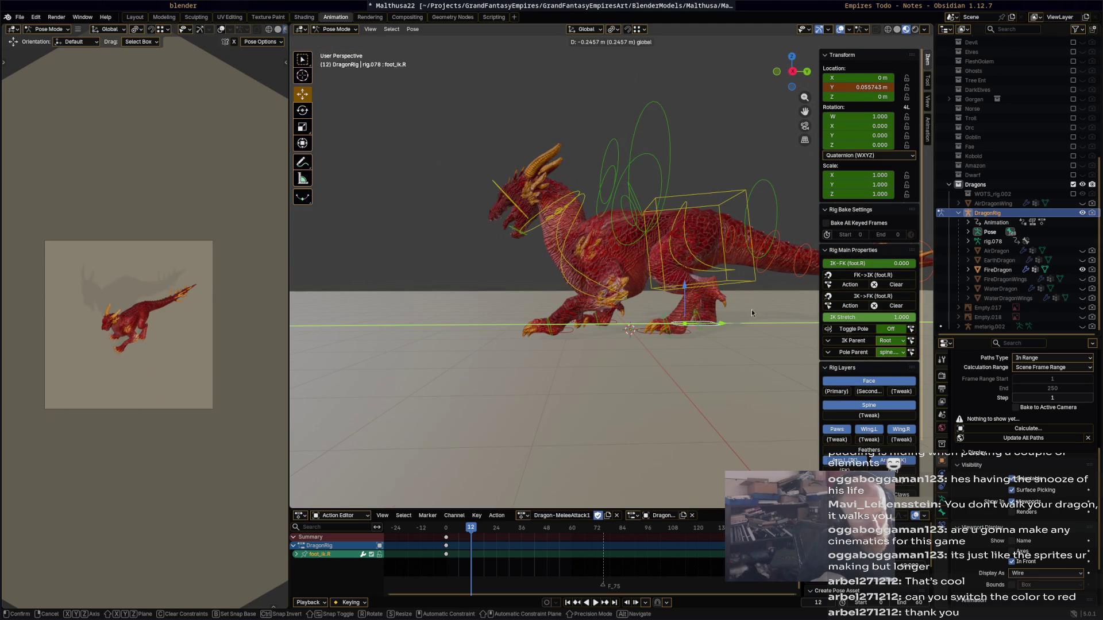
key("r")
left_click(737, 342)
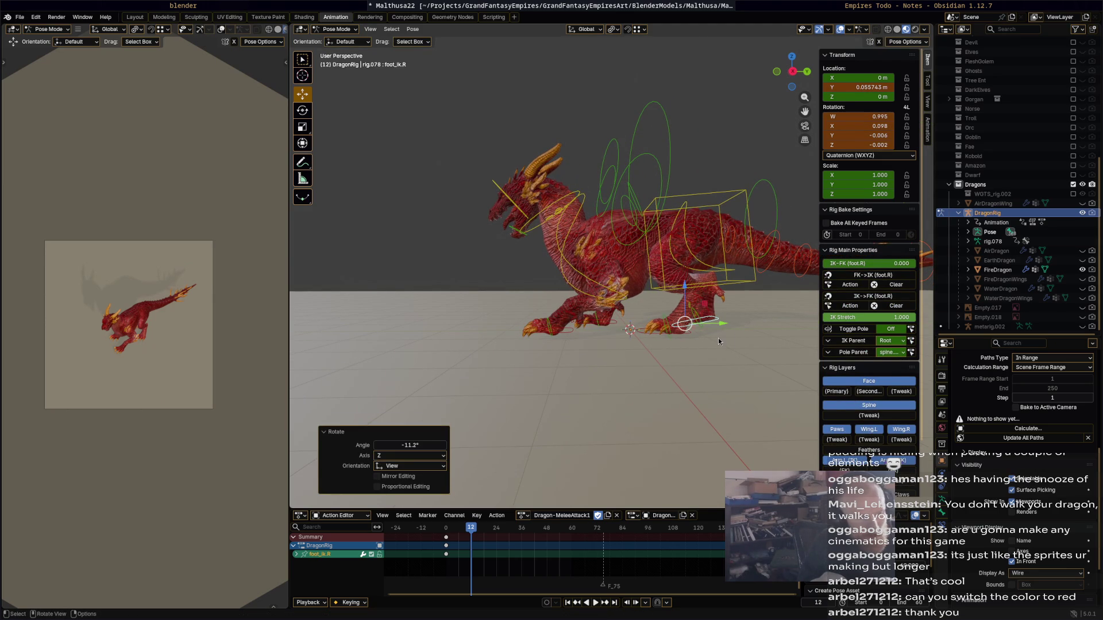
- Key every bone at frame 12 and play the animation from the start
key("a")
key("i")
left_click(453, 529)
key("space")
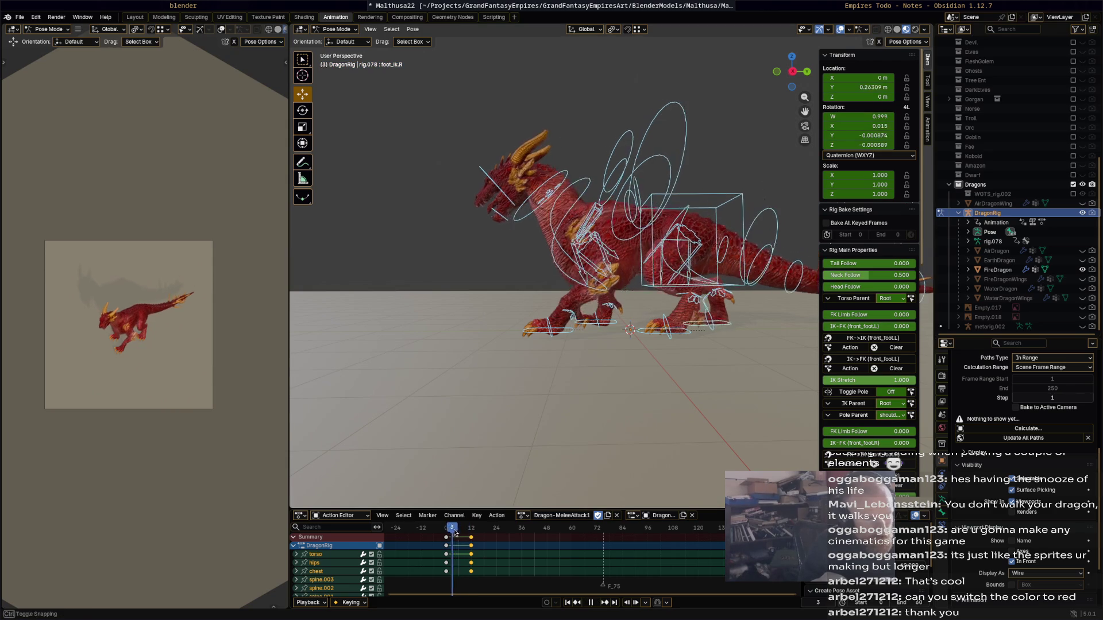
- Stop playback at frame 23 and rotate the torso 16.7°
key("space")
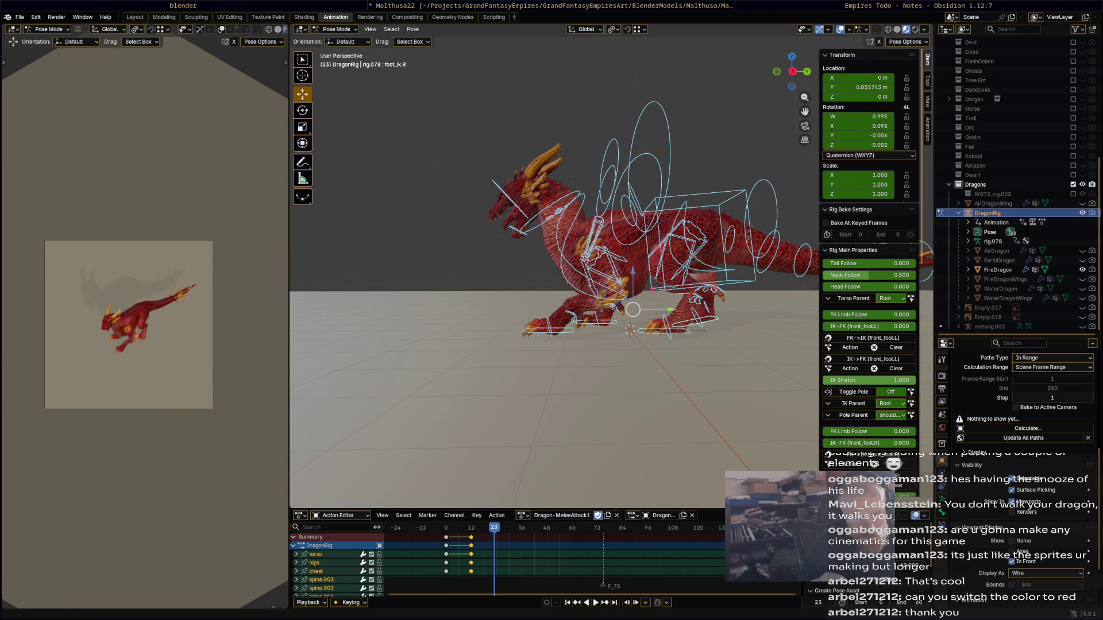
mouse_move(693, 301)
middle_mouse_down()
mouse_move(657, 296)
mouse_move(704, 287)
middle_mouse_up()
left_click(698, 284)
key("r")
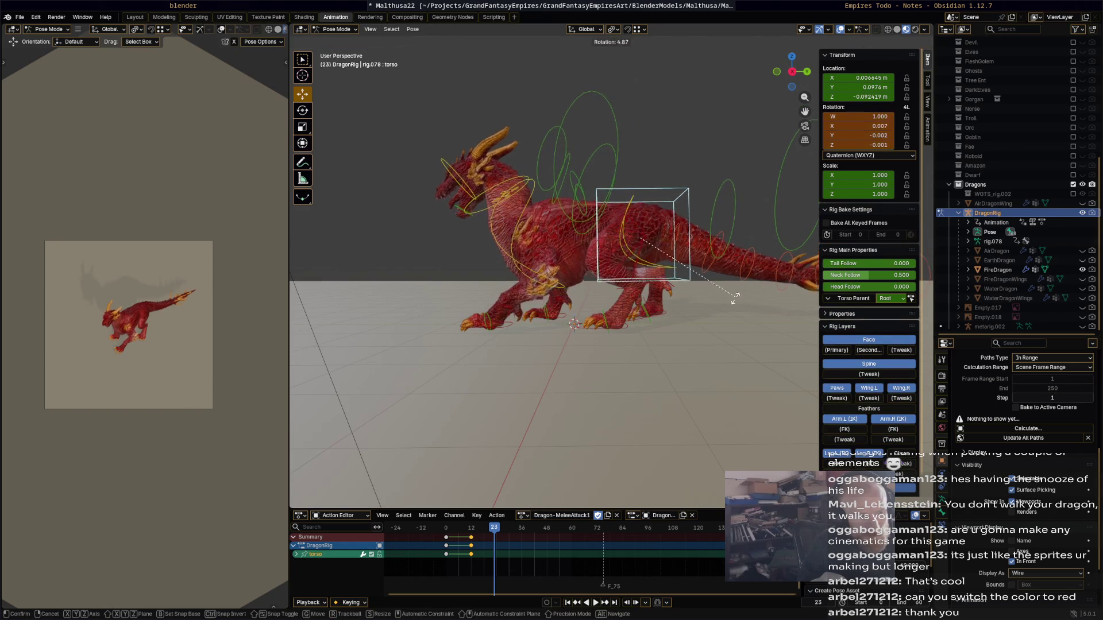
left_click(720, 317)
- Tilt the chest slightly, rotate the right hind foot 13.6° and the hips 7.05°
left_click(547, 265)
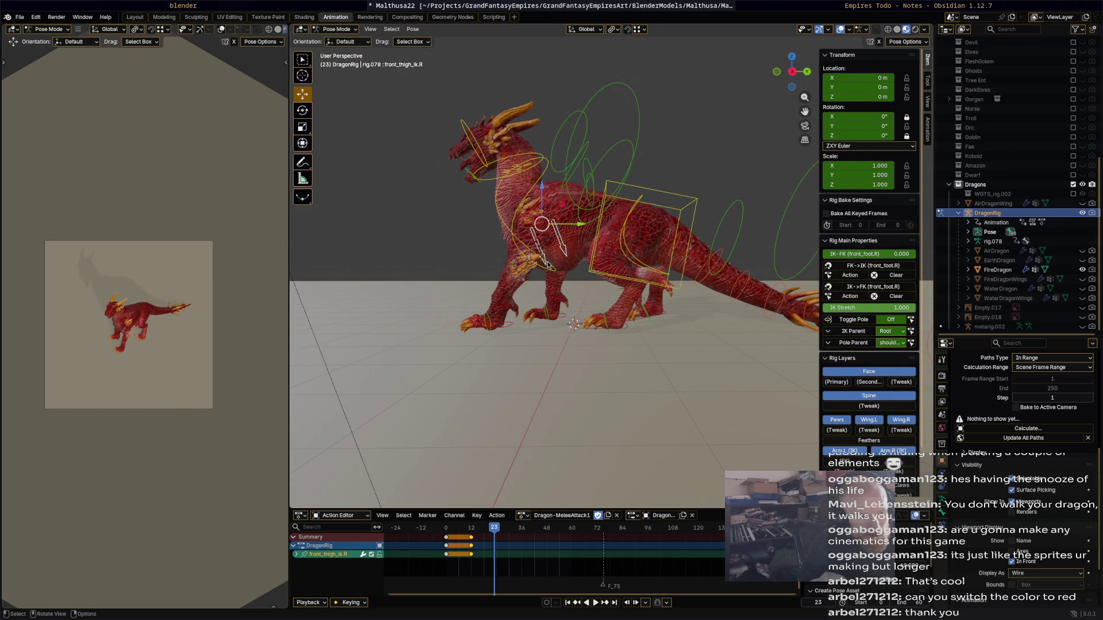
left_click(549, 266)
key("r")
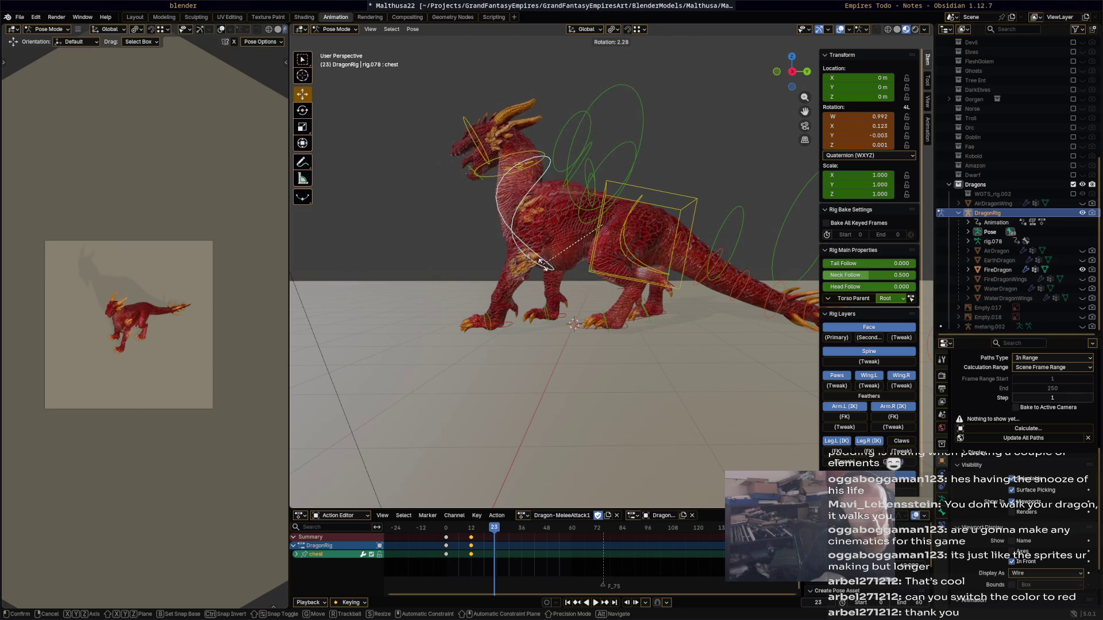
left_click(653, 297)
left_click(671, 317)
key("r")
left_click(692, 339)
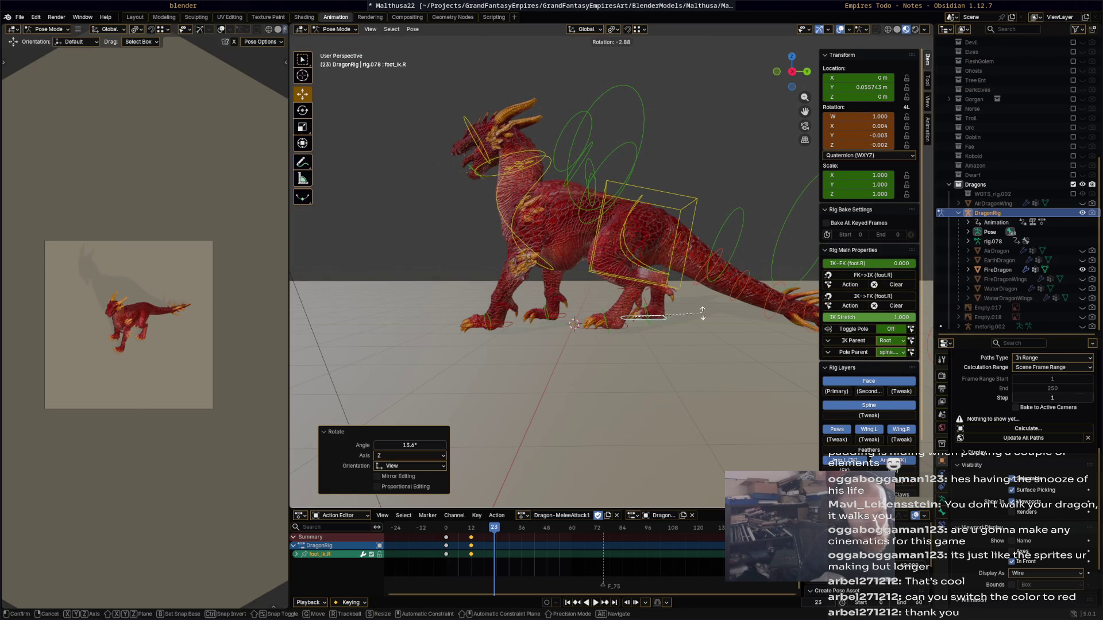
left_click(661, 273)
key("r")
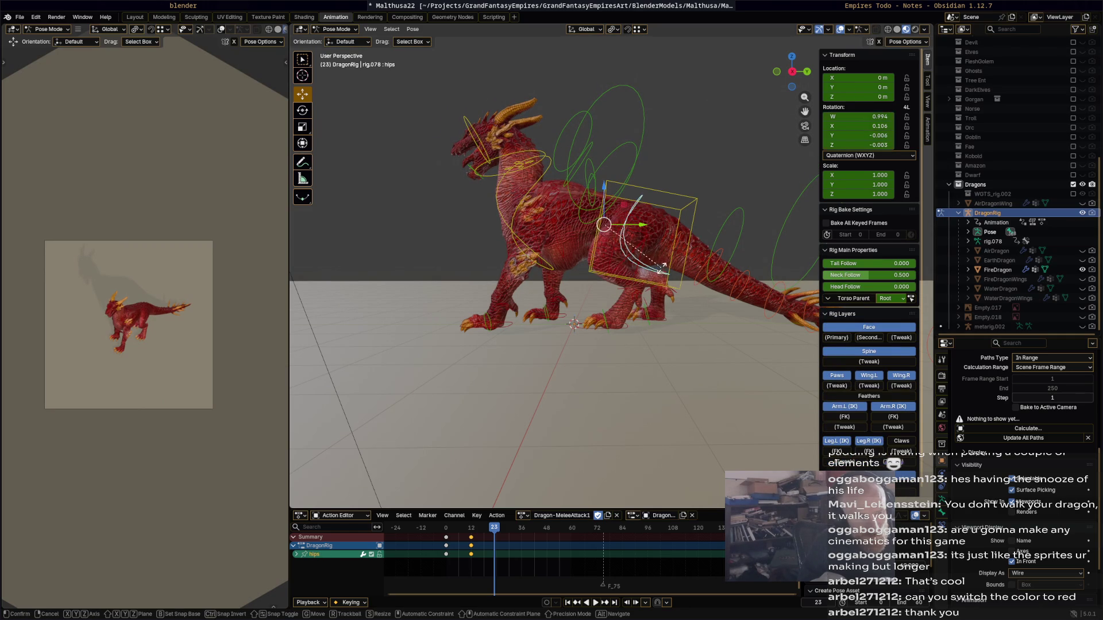
left_click(588, 214)
- Rotate the neck 9.9°, head -15.9°, open the jaw 24.5°, then select all and scrub back
middle_click_drag(588, 214, 619, 186)
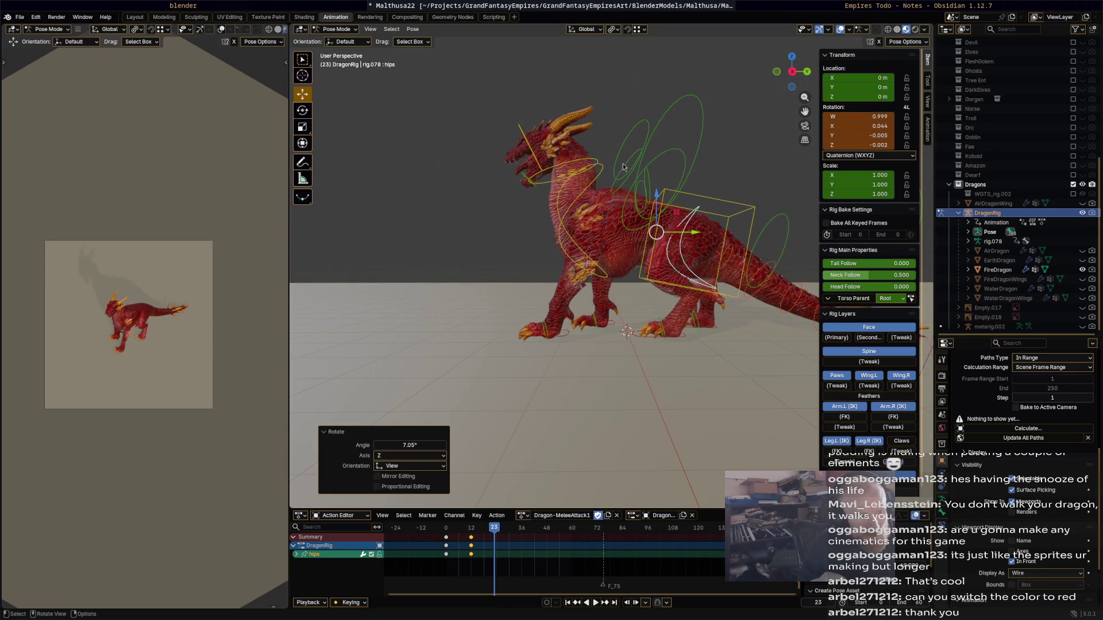
left_click(600, 168)
key("r")
left_click(545, 148)
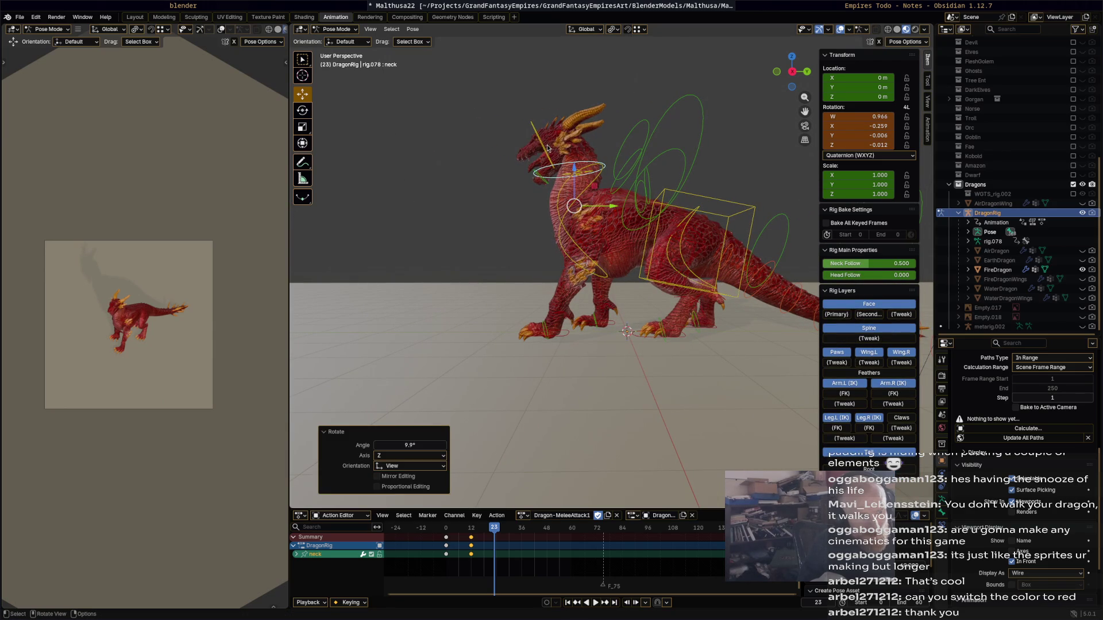
left_click(546, 148)
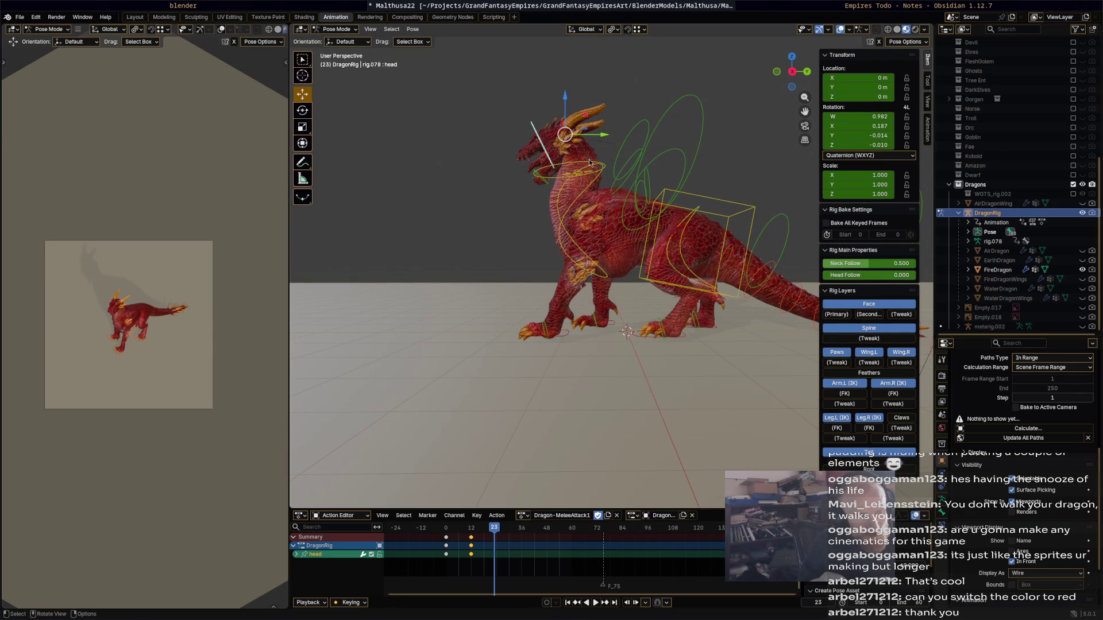
key("r")
left_click(606, 168)
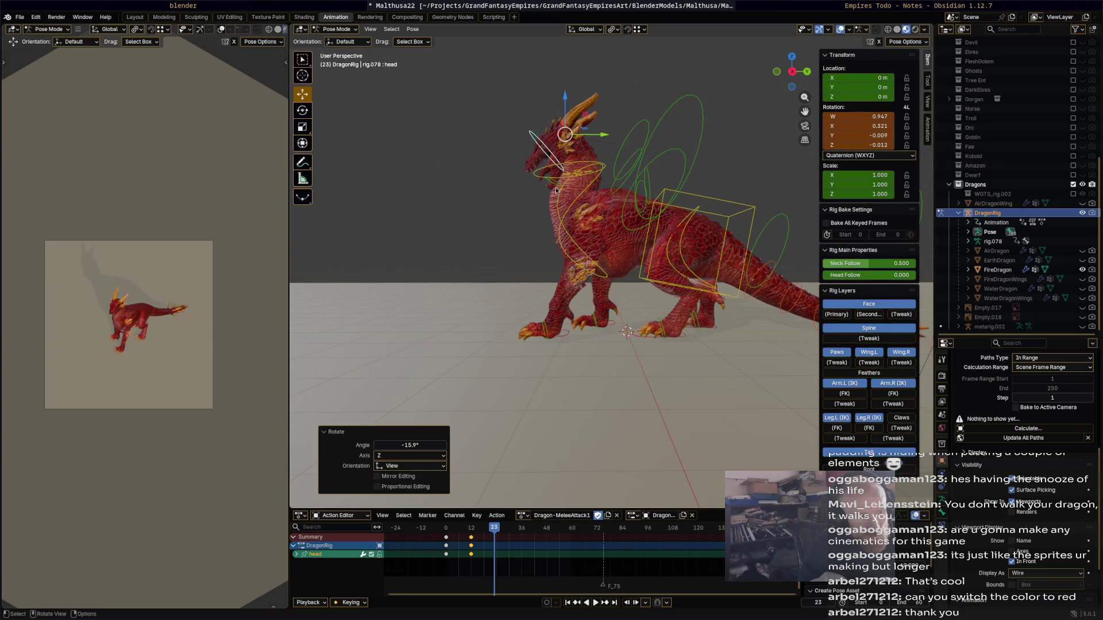
left_click(559, 189)
key("r")
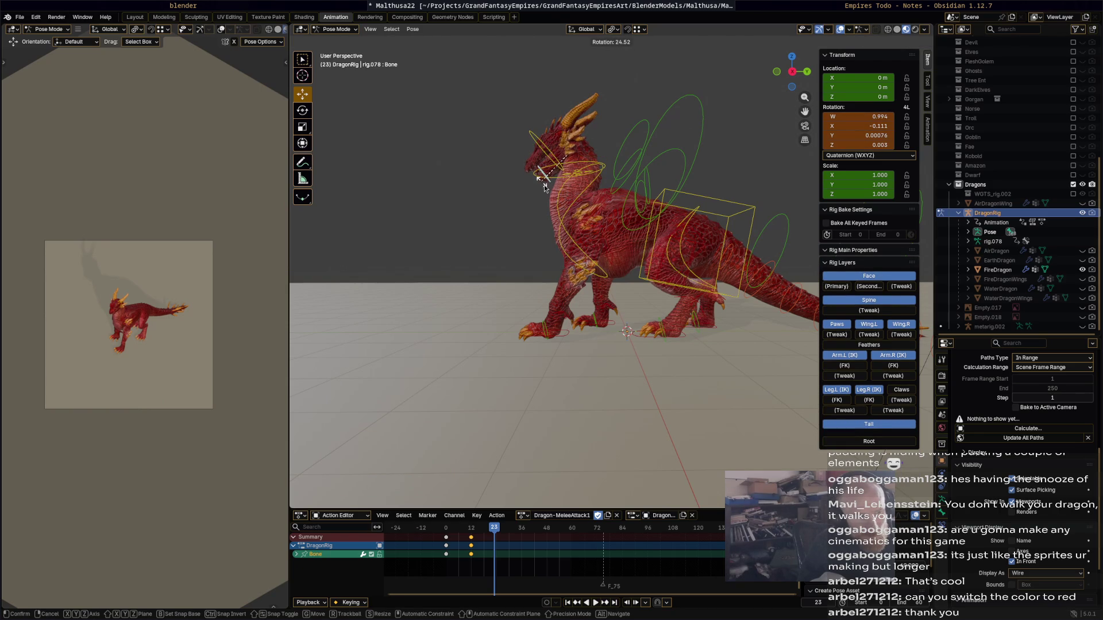
left_click(546, 190)
key("a")
mouse_move(495, 527)
left_mouse_down()
mouse_move(444, 533)
mouse_move(521, 533)
left_mouse_up()
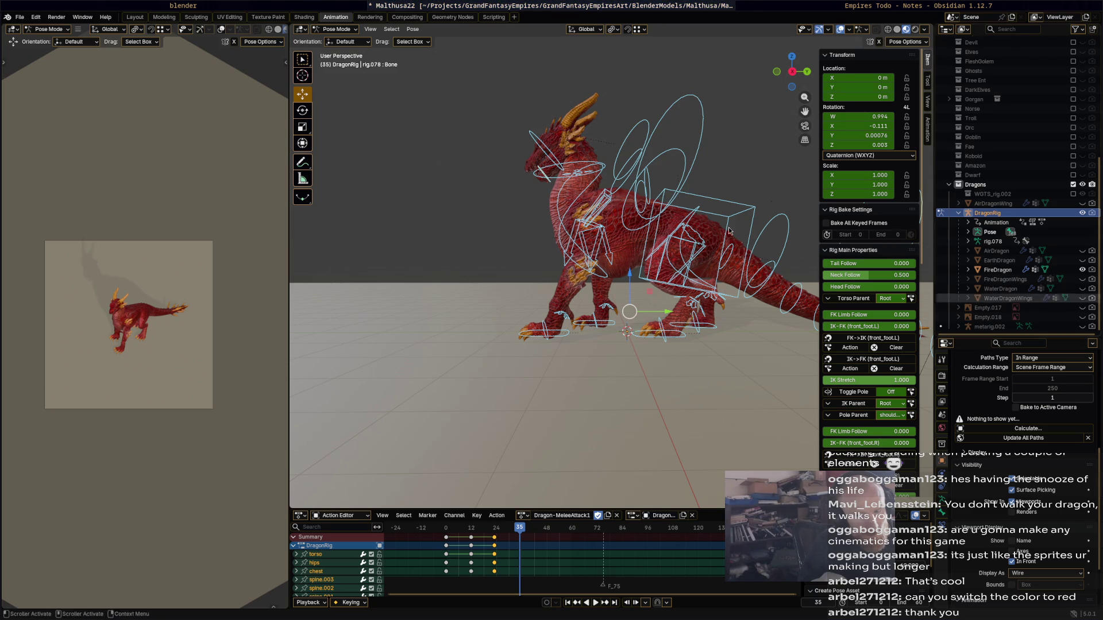
- Drop the torso down and left, rotate it, and rotate the hips 6.07°
mouse_move(675, 285)
middle_mouse_down()
mouse_move(666, 276)
mouse_move(745, 280)
middle_mouse_up()
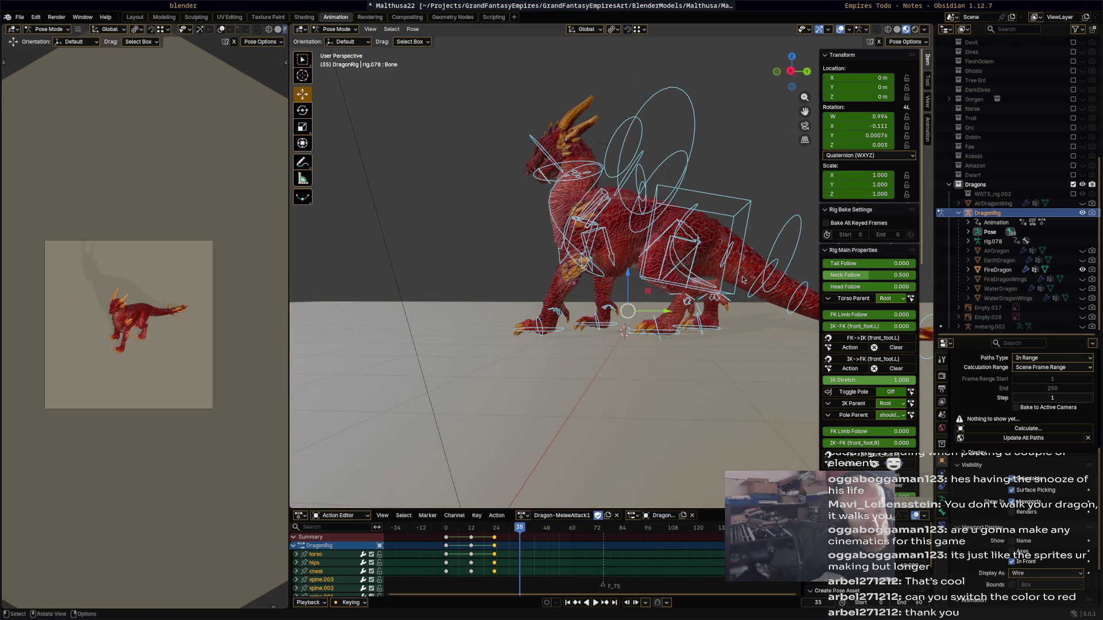
left_click(736, 293)
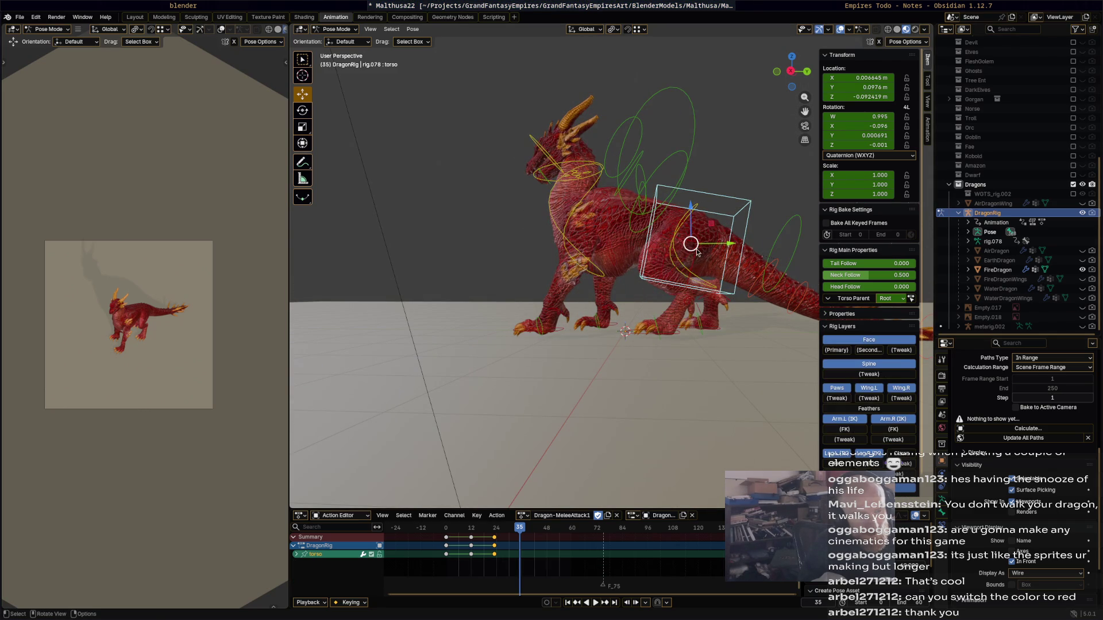
left_click_drag(692, 250, 687, 262)
key("r")
left_click(717, 250)
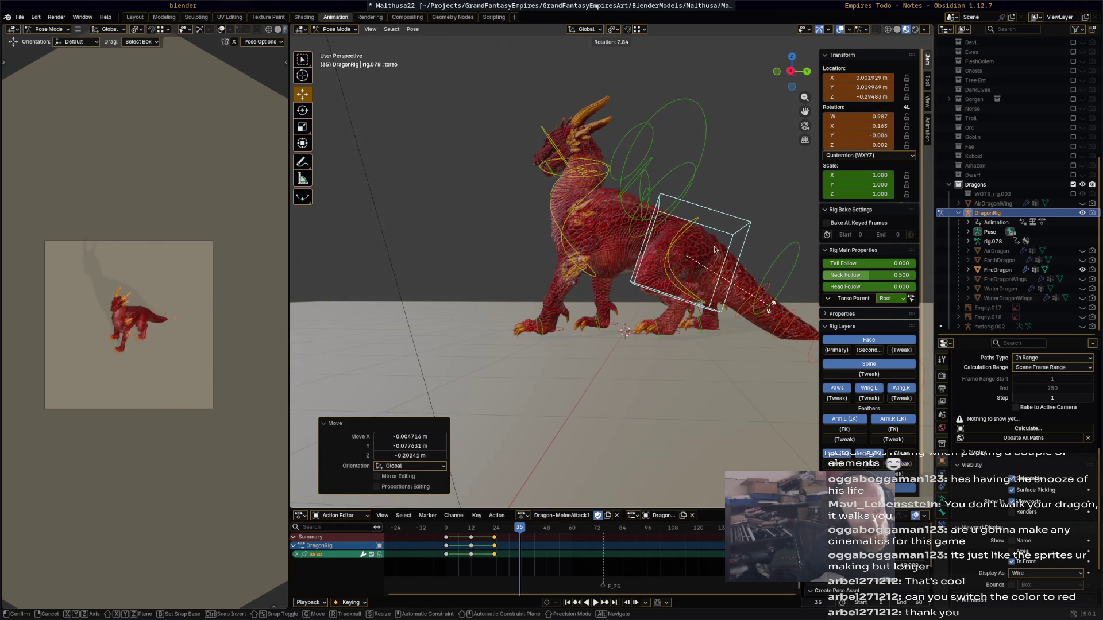
left_click(701, 234)
key("r")
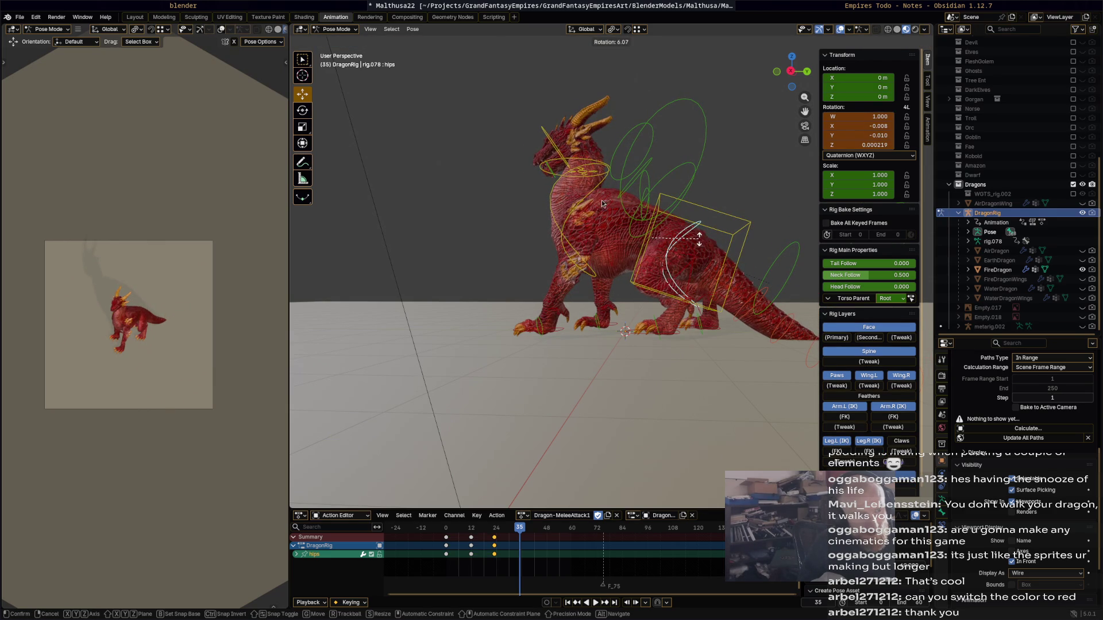
left_click(601, 200)
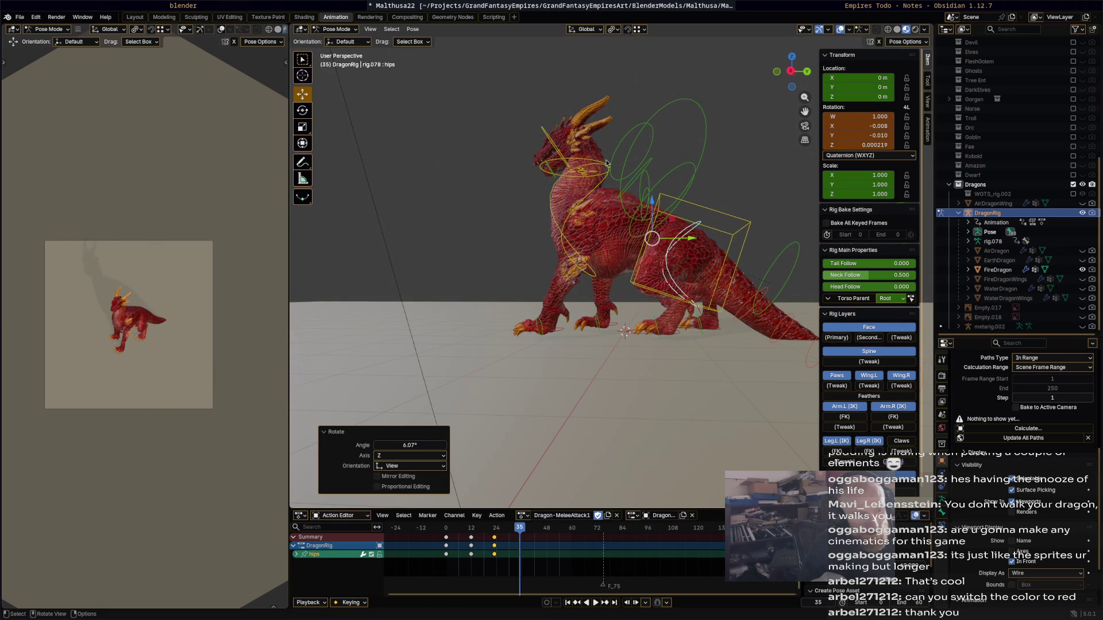
- Turn the neck, rotate the chest 24.9° and the torso -9.64°
left_click(607, 163)
key("r")
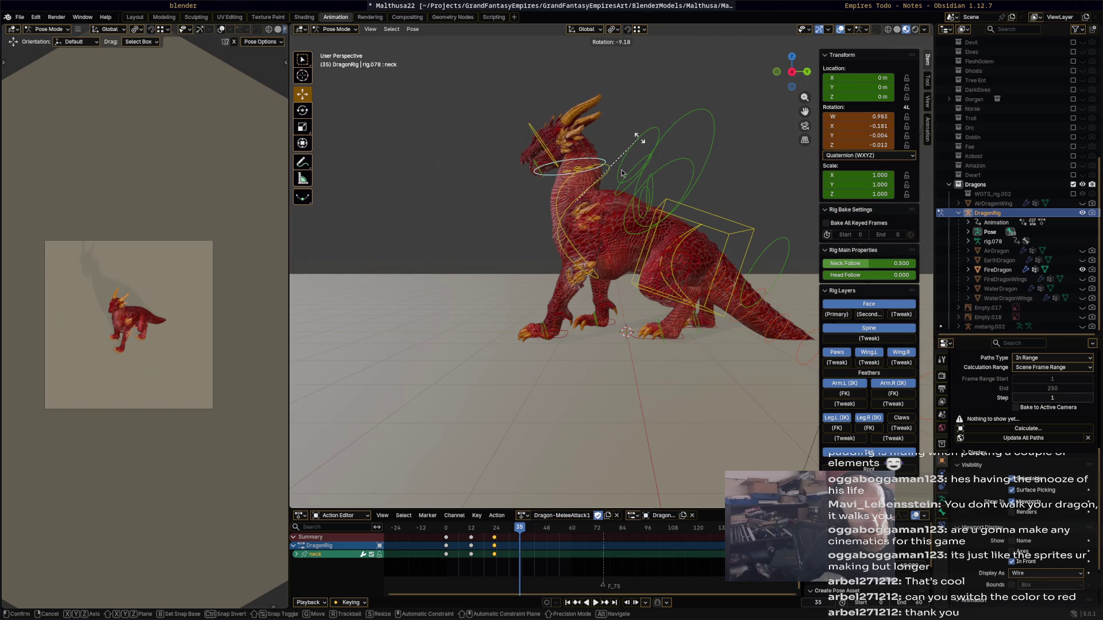
left_click(622, 174)
left_click(611, 174)
mouse_move(611, 174)
middle_mouse_down()
mouse_move(693, 223)
mouse_move(612, 229)
mouse_move(646, 240)
middle_mouse_up()
key("r")
left_click(681, 204)
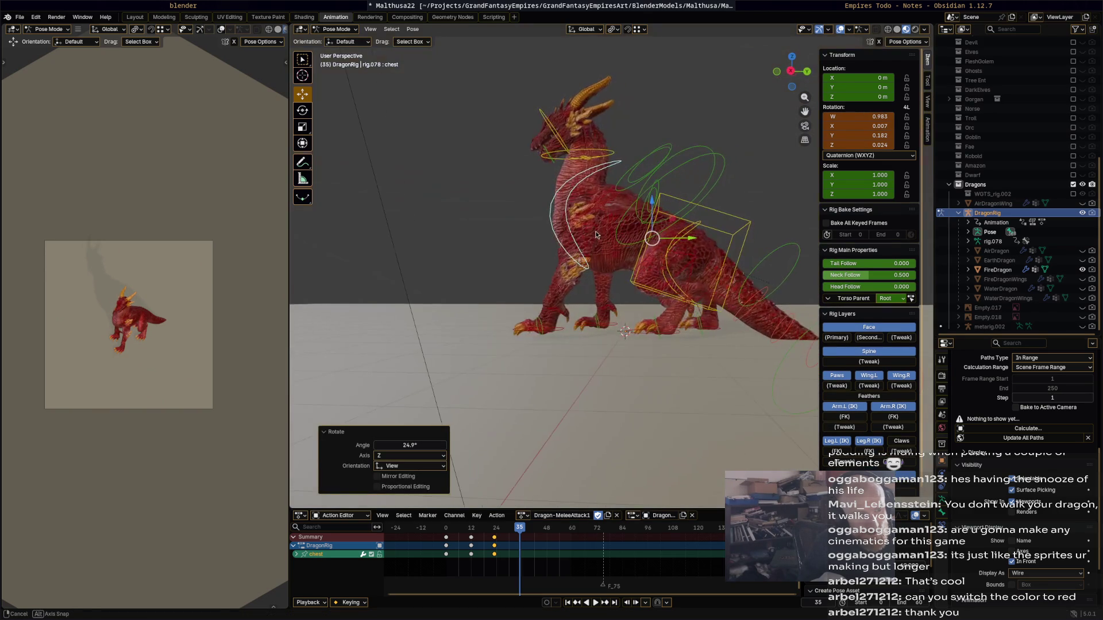
left_click(747, 238)
key("r")
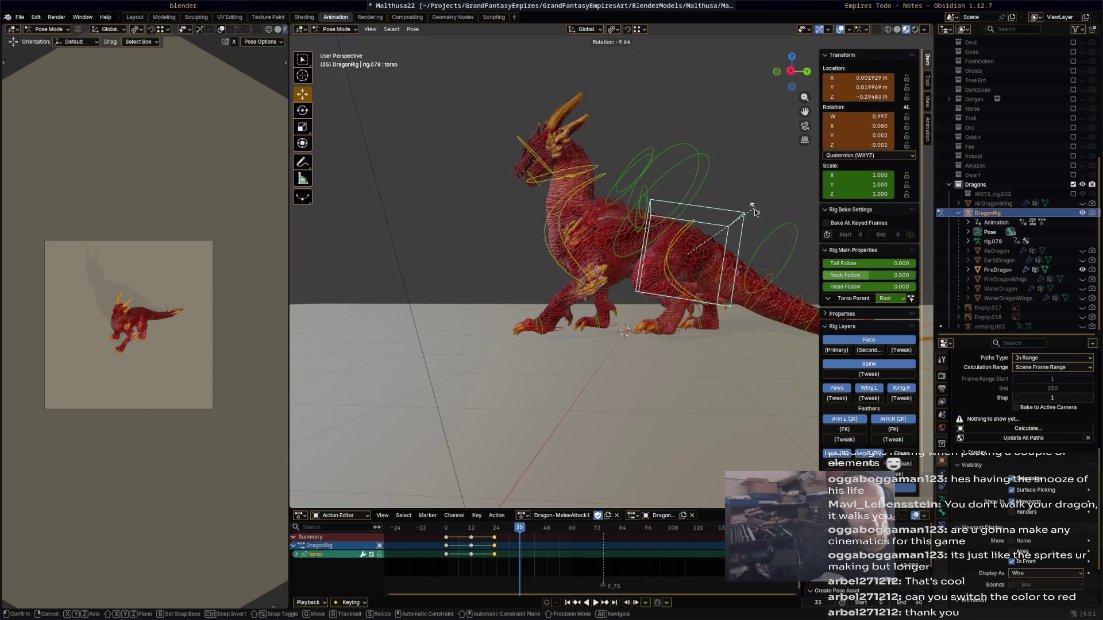
left_click(753, 211)
- Rotate the chest again from a front view
mouse_move(753, 212)
middle_mouse_down()
mouse_move(674, 210)
mouse_move(709, 229)
middle_mouse_up()
left_click(676, 210)
key("r")
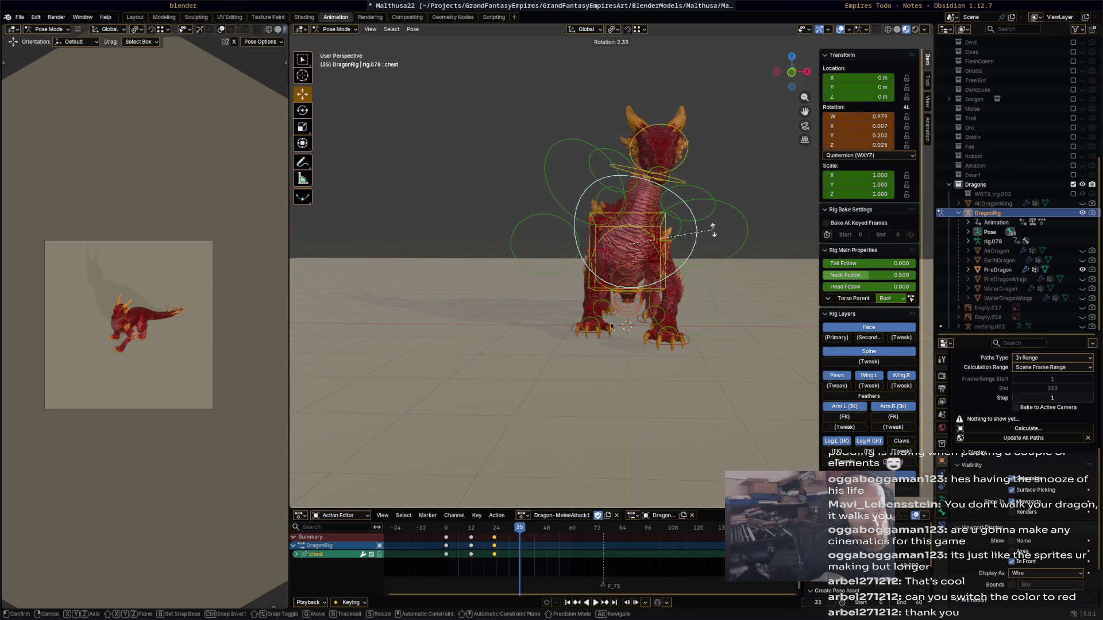
left_click(612, 326)
- Move the right front foot IK, rotate it 69.4° and lower it 0.13683 m
left_click(602, 335)
mouse_move(639, 326)
middle_mouse_down()
mouse_move(733, 319)
mouse_move(669, 299)
middle_mouse_up()
left_click(666, 301)
key("g")
left_click(692, 304)
key("r")
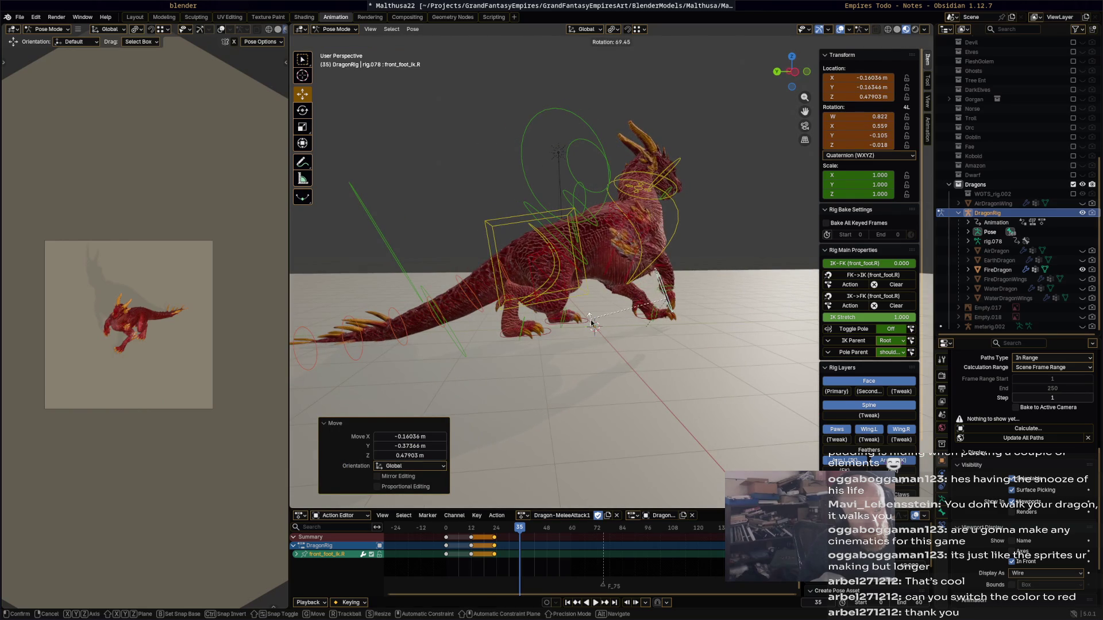
left_click(666, 294)
key("g")
key("z")
left_click(753, 316)
- Key every bone at frame 35, preview playback, and scrub to a later frame
middle_click_drag(753, 315, 619, 319)
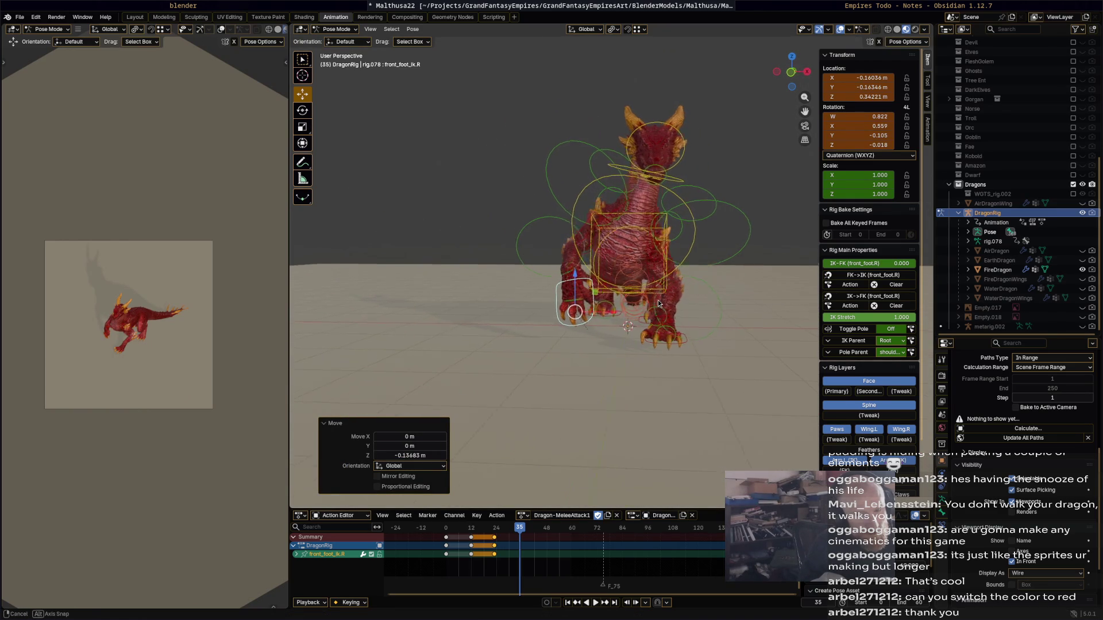
key("a")
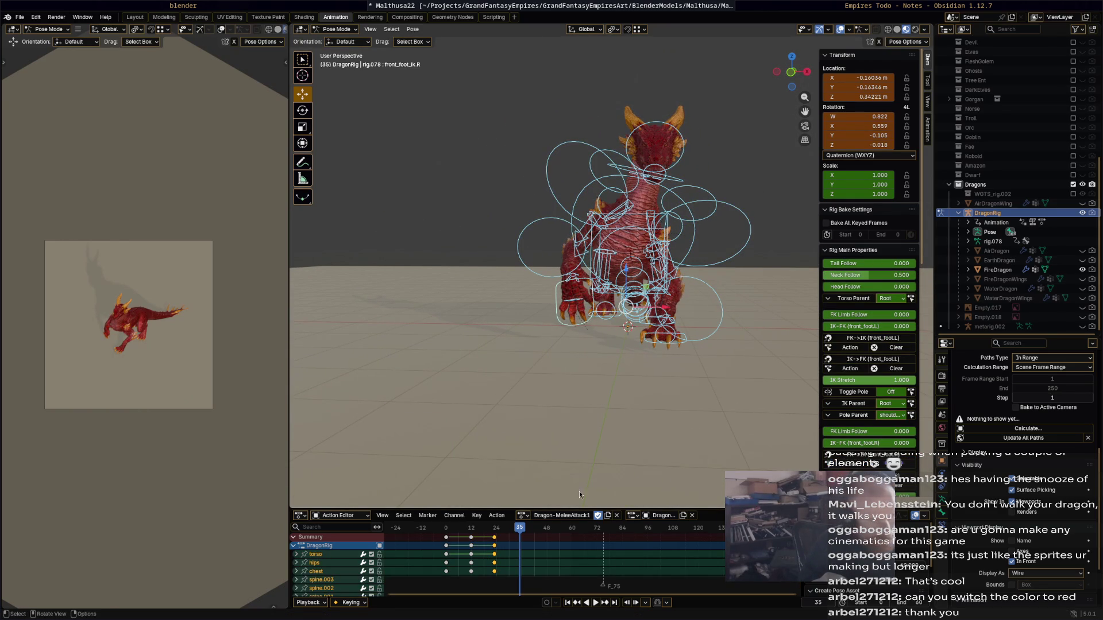
key("i")
key("space")
left_click_drag(479, 538, 535, 536)
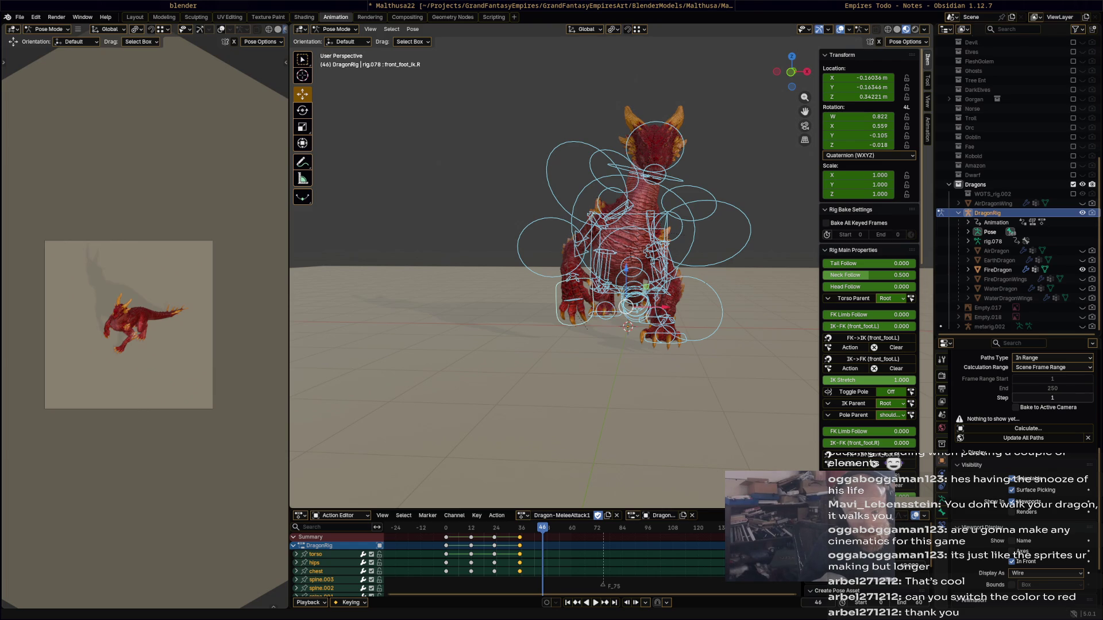
- Rotate the hips 7.84° and the chest 15.9°
mouse_move(683, 312)
middle_mouse_down()
mouse_move(664, 341)
mouse_move(713, 321)
mouse_move(717, 307)
middle_mouse_up()
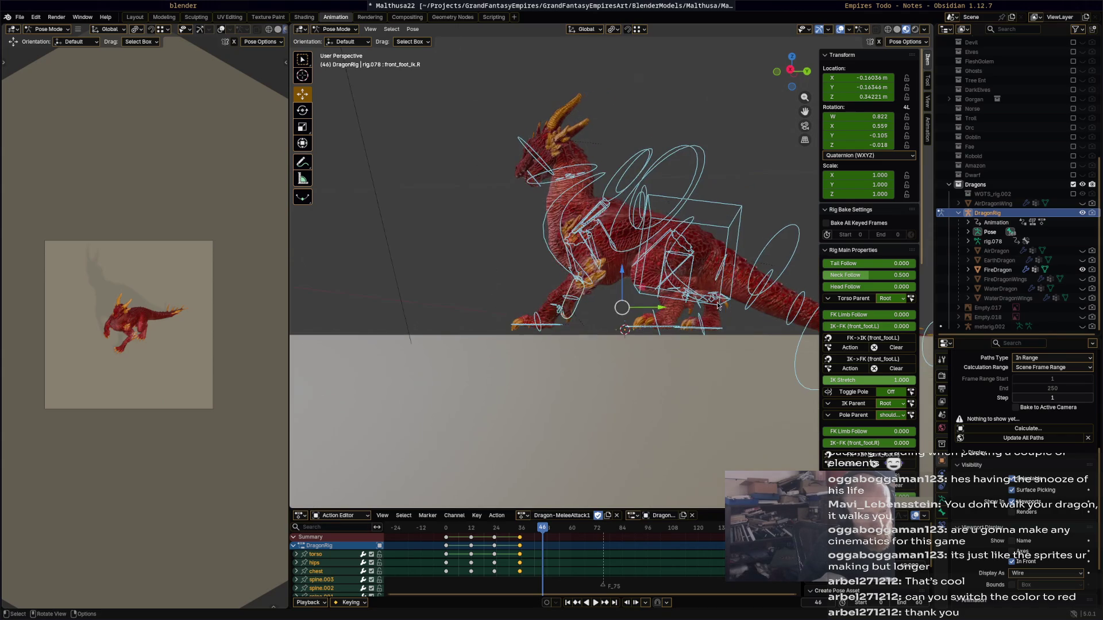
left_click(691, 227)
left_click(695, 230)
key("r")
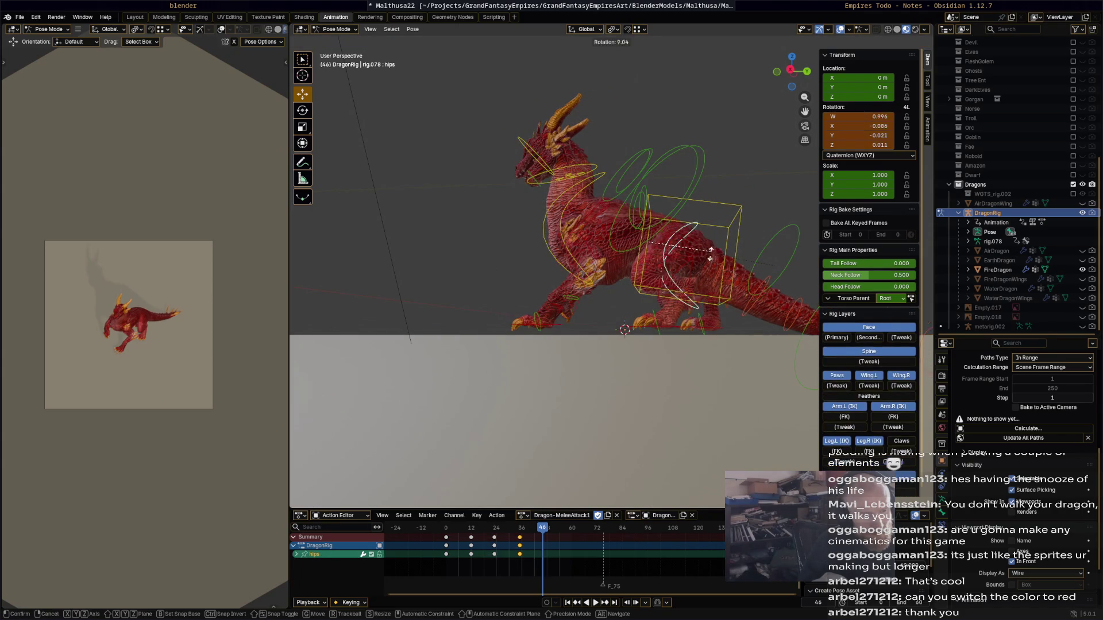
left_click(717, 332)
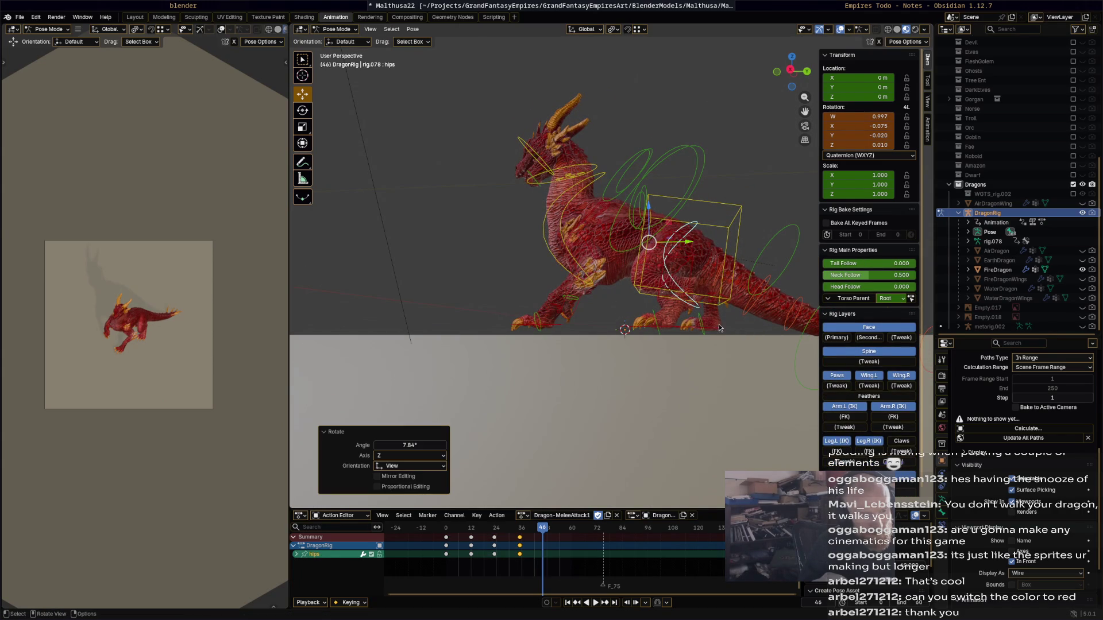
left_click(715, 324)
mouse_move(715, 325)
middle_mouse_down()
mouse_move(608, 249)
mouse_move(732, 244)
mouse_move(695, 232)
mouse_move(711, 339)
mouse_move(680, 298)
mouse_move(684, 259)
mouse_move(733, 247)
mouse_move(827, 251)
middle_mouse_up()
left_click(711, 339)
key("r")
left_click(676, 338)
- Rotate the chest a further 2.7° and the torso -5.45°
key("r")
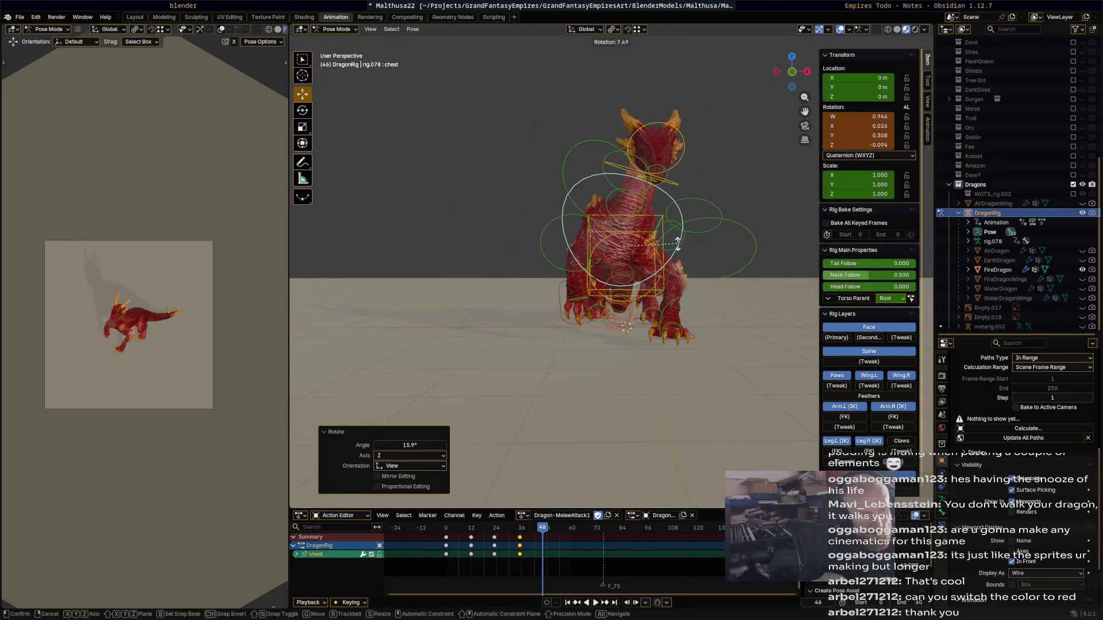
left_click(678, 244)
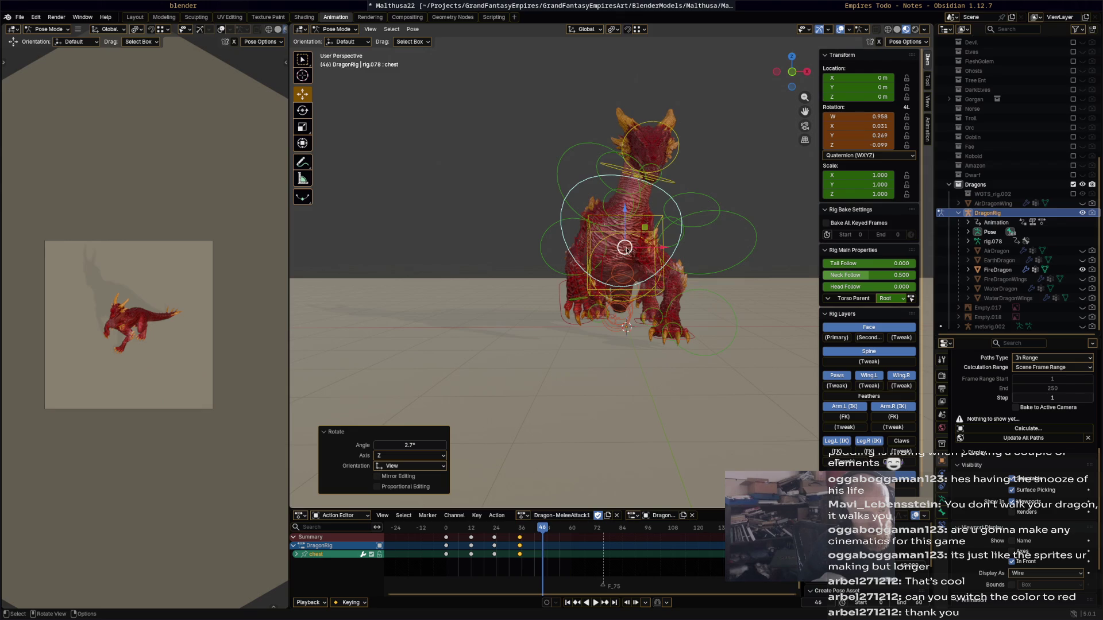
left_click(667, 241)
mouse_move(666, 242)
middle_mouse_down()
mouse_move(670, 346)
mouse_move(712, 327)
mouse_move(650, 256)
mouse_move(669, 212)
middle_mouse_up()
key("r")
left_click(745, 318)
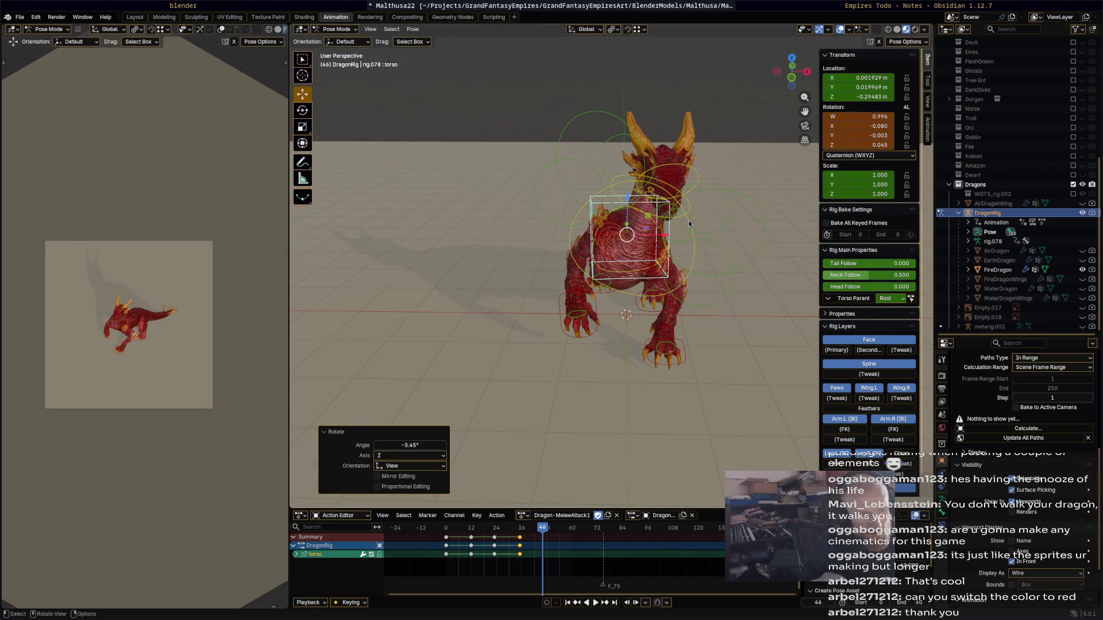
- Re-angle the neck and head bones for the rearing pose
left_click(687, 219)
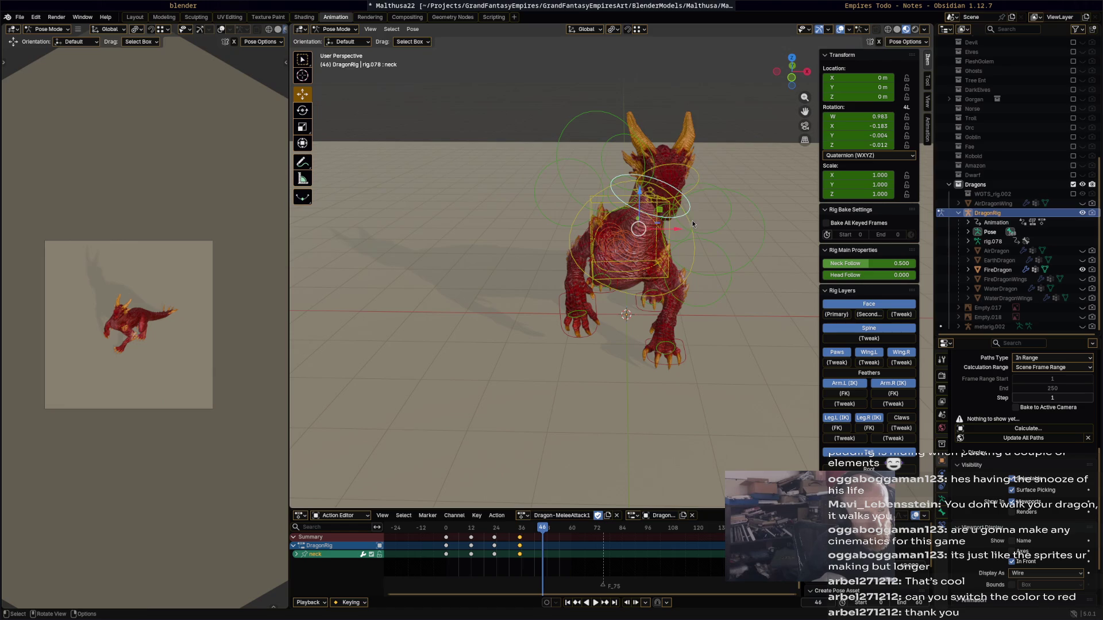
key("r")
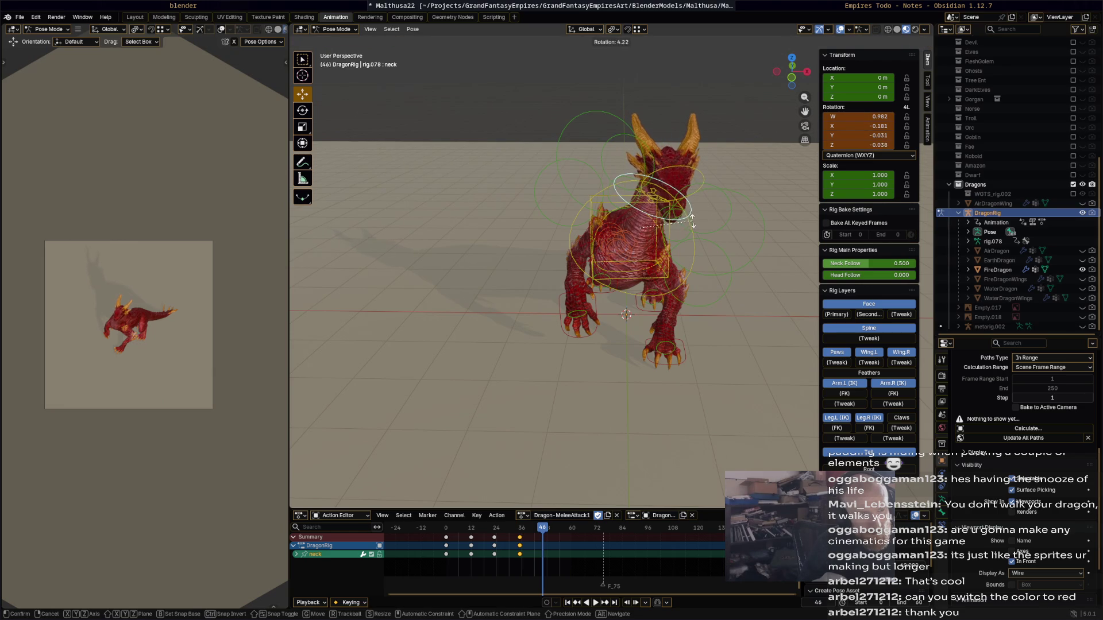
left_click(695, 207)
left_click(686, 172)
key("r")
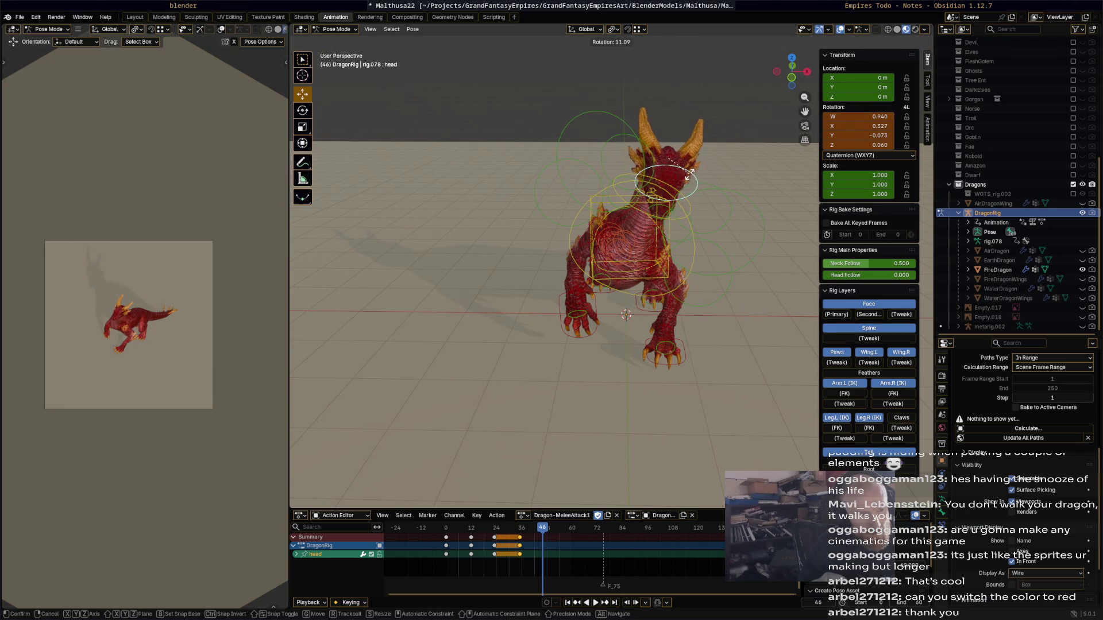
left_click(592, 318)
- Raise the right front foot IK and rotate it 13.3°, then -46.7° to claw
left_click(580, 316)
middle_click_drag(580, 316, 689, 241)
key("g")
left_click(630, 267)
key("r")
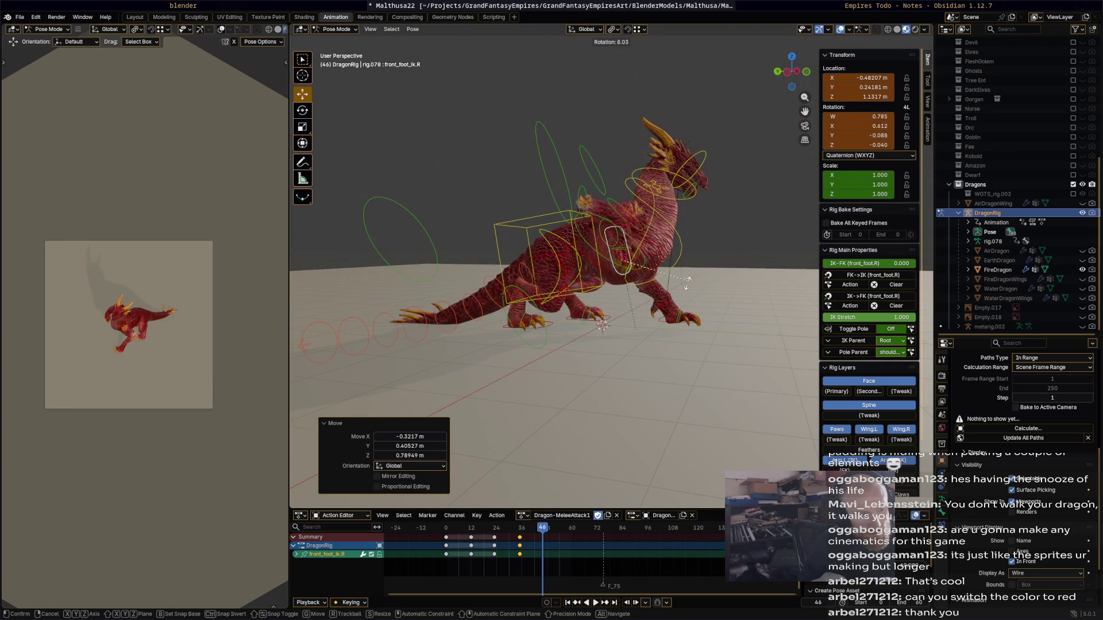
left_click(655, 313)
mouse_move(655, 313)
middle_mouse_down()
mouse_move(592, 259)
mouse_move(574, 284)
mouse_move(767, 423)
mouse_move(622, 284)
mouse_move(506, 253)
mouse_move(668, 296)
middle_mouse_up()
key("r")
left_click(594, 290)
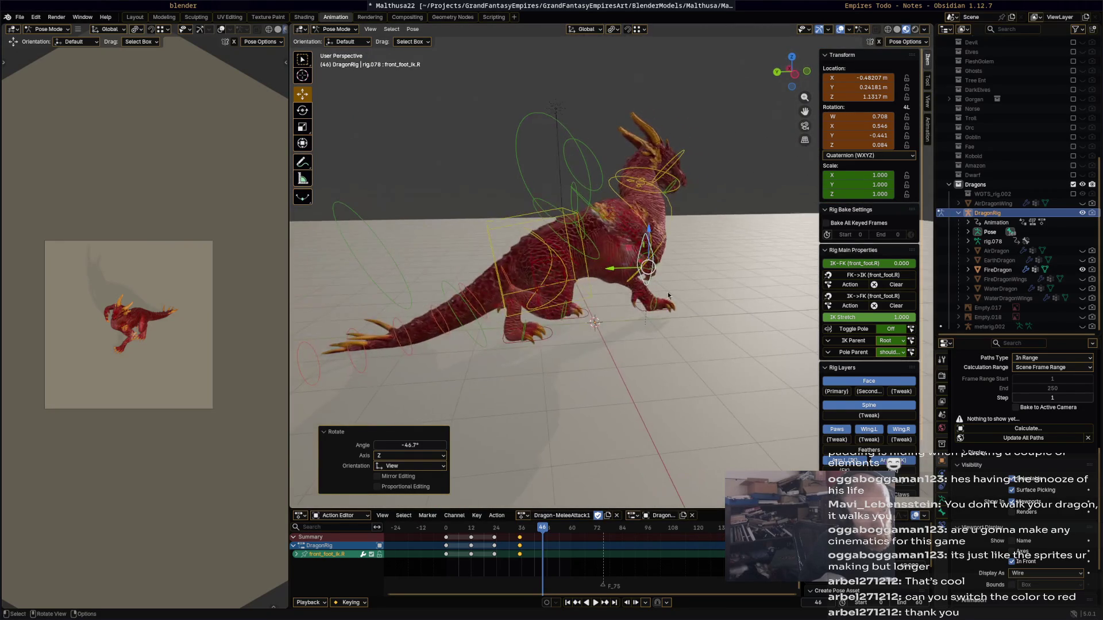
- Key the whole rig's pose at frame 46 and preview the animation
key("a")
key("i")
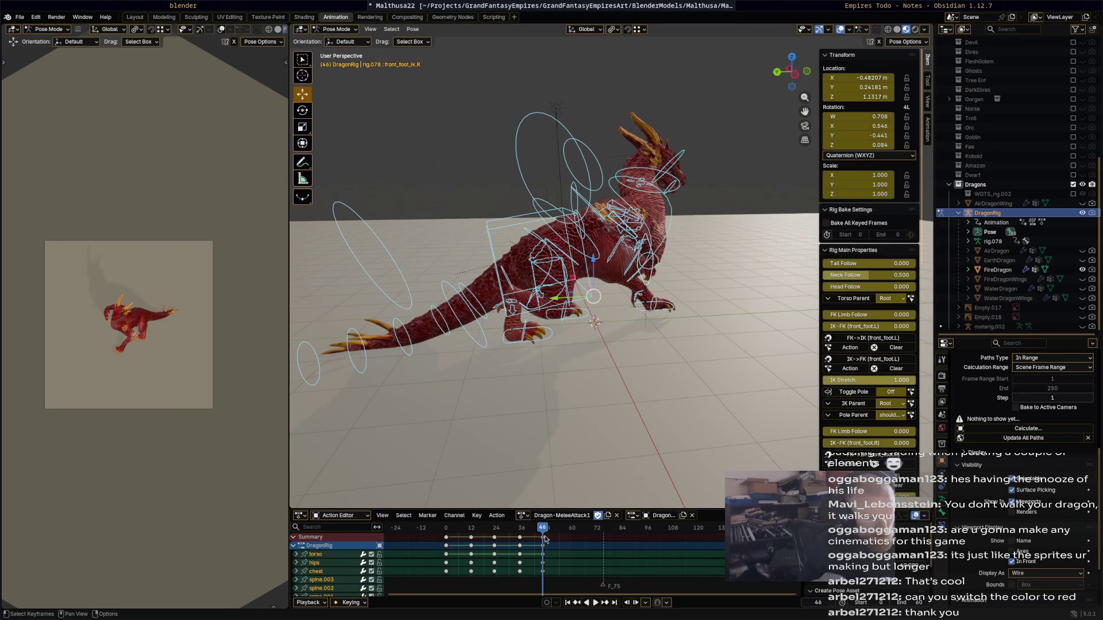
key("space")
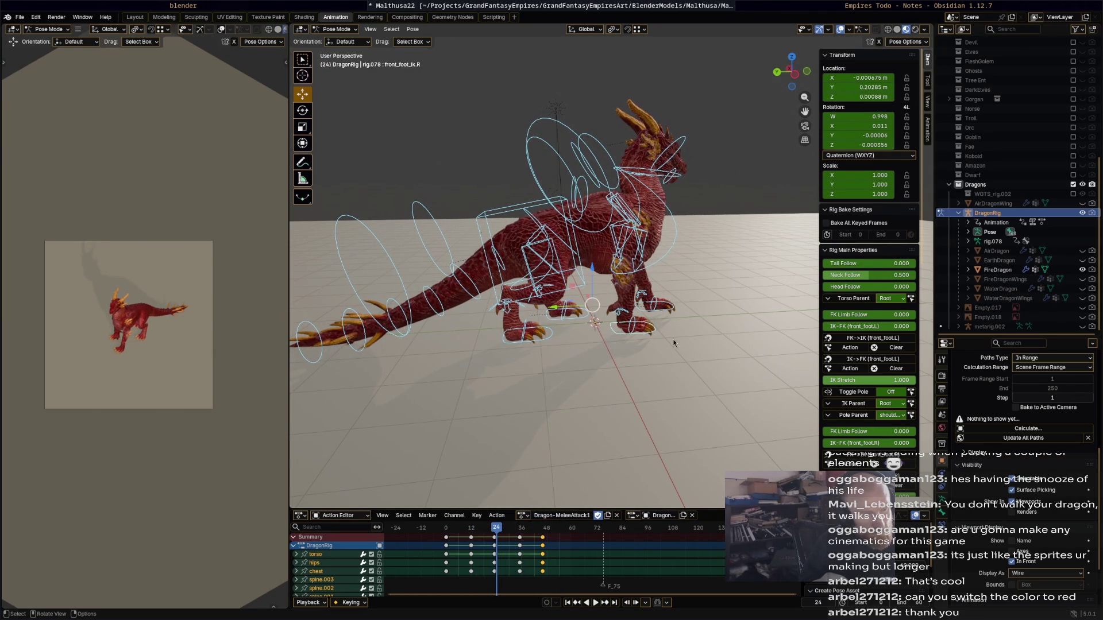
- Turn the front_foot_ik.R bone and key its rotation at frame 24
left_click(638, 329)
key("r")
left_click(656, 377)
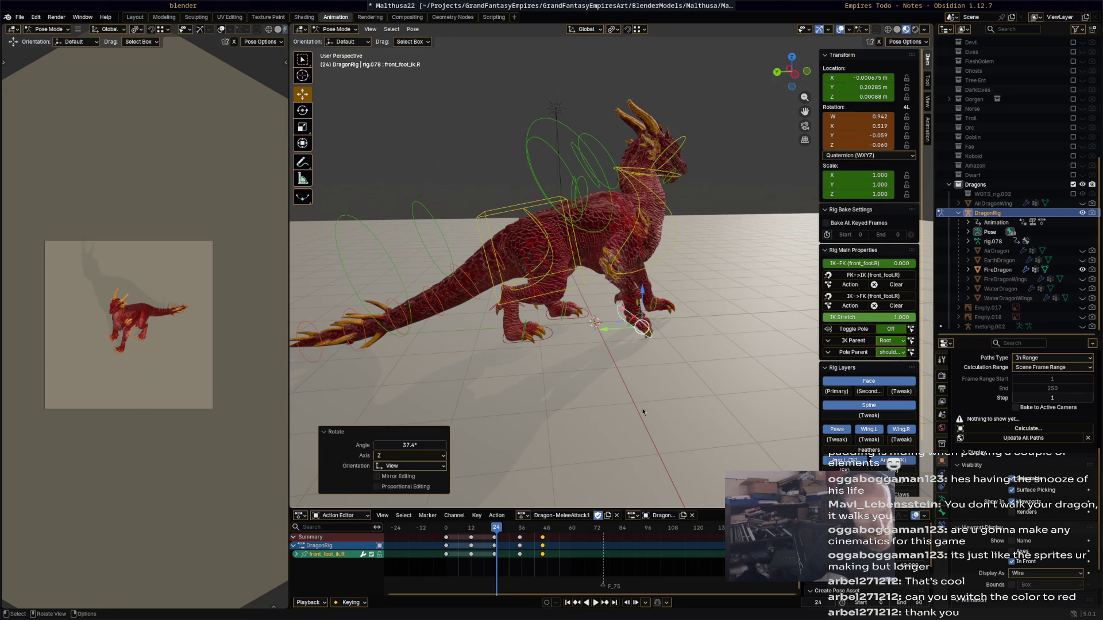
key("i")
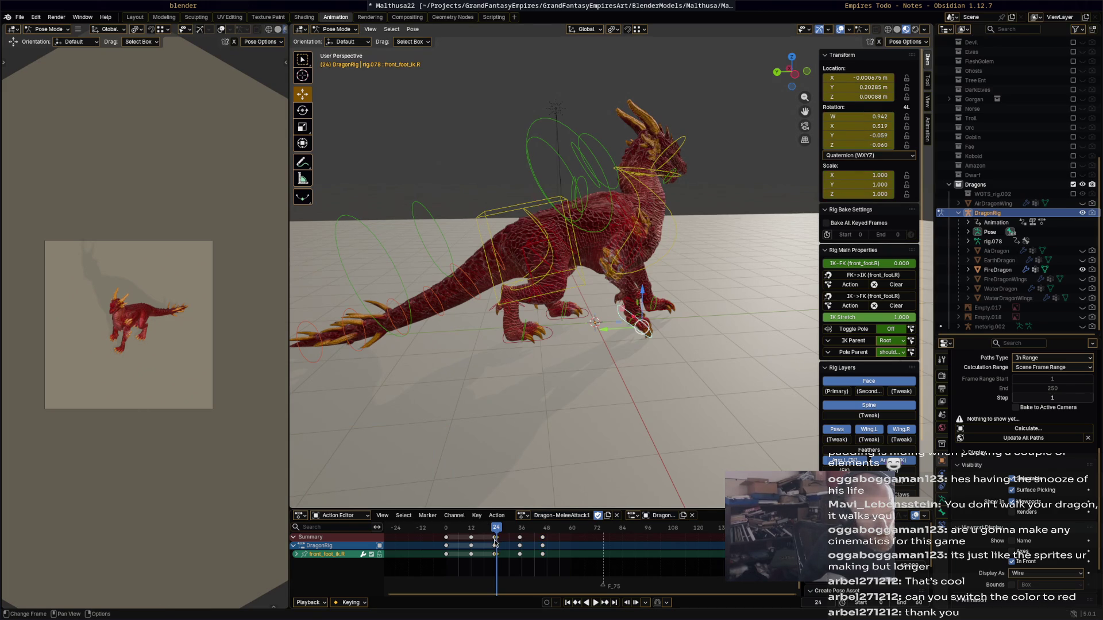
- Shift the frame 24 keys to frame 23, then play and scrub to check timing, stopping at frame 58
left_click_drag(494, 541, 494, 539)
left_click(498, 536)
key("space")
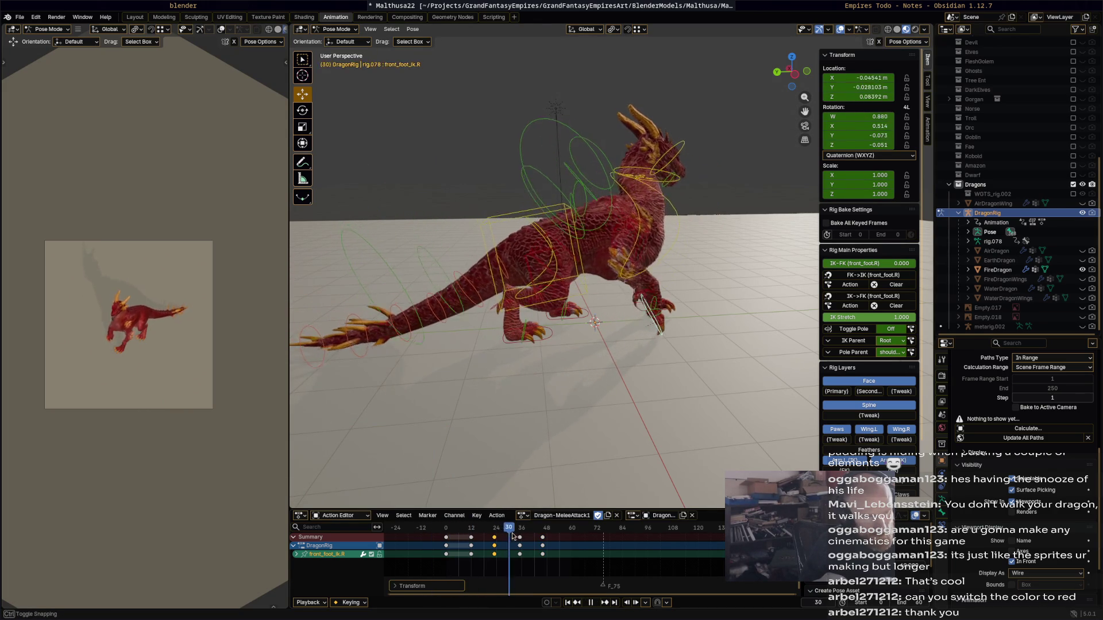
left_click_drag(540, 530, 569, 530)
key("space")
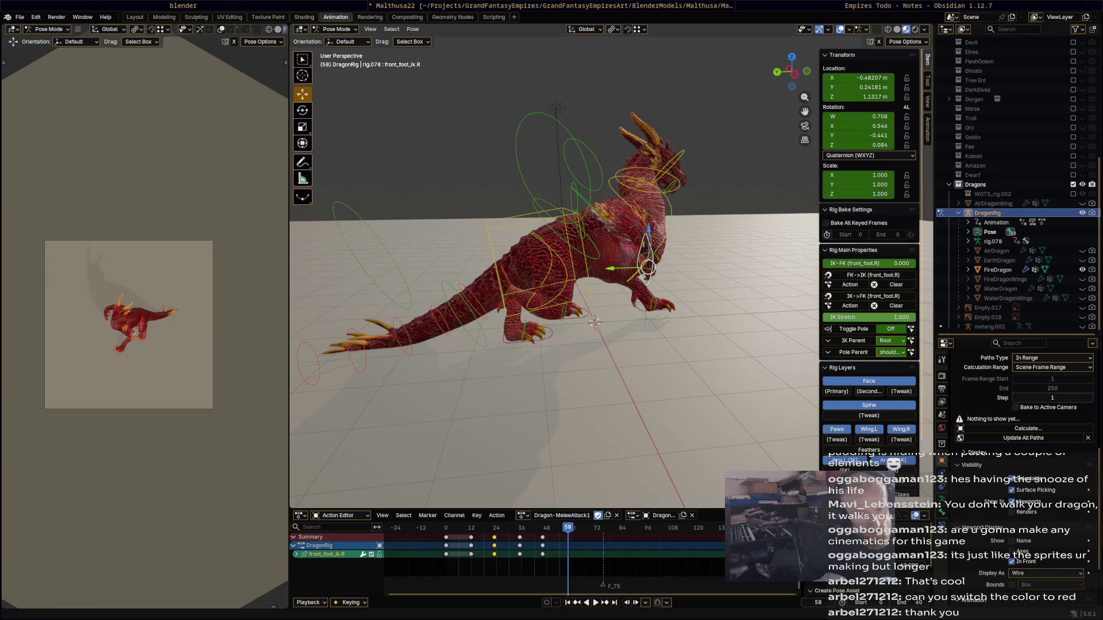
- Move the right front foot to a new position
middle_click_drag(708, 309, 693, 311)
middle_click_drag(640, 493, 592, 236)
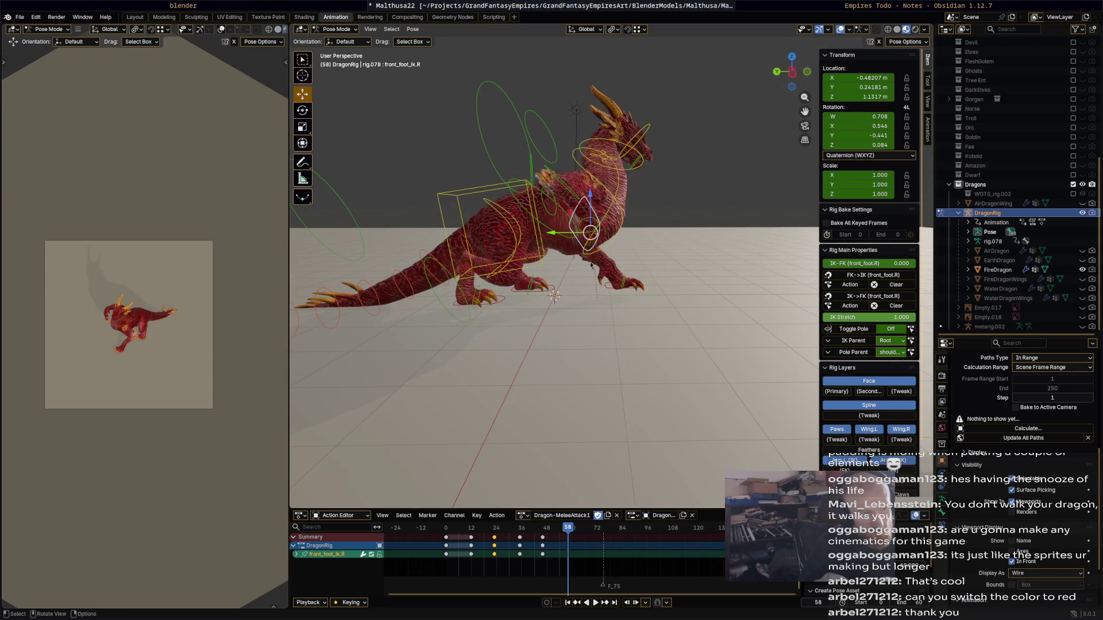
key("g")
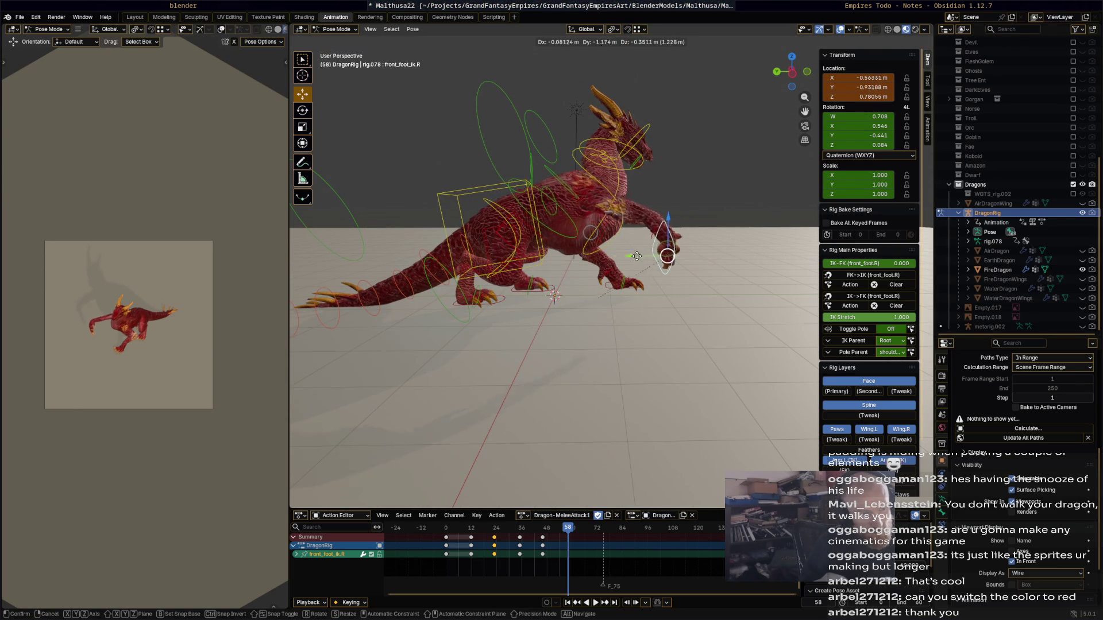
left_click(541, 236)
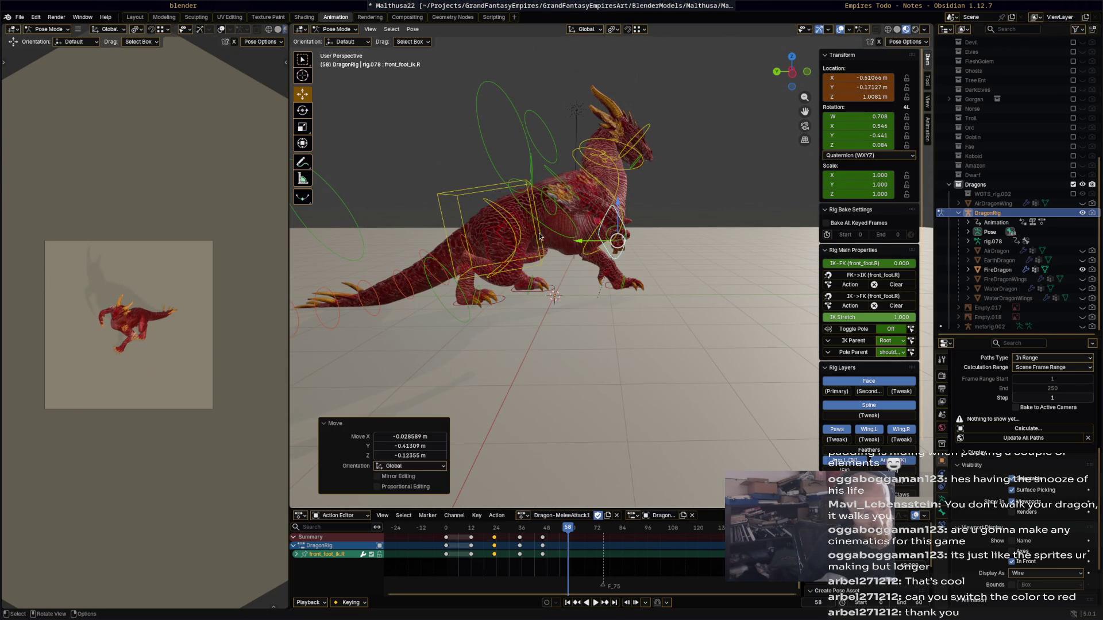
- Shift the torso forward and tilt it about 5°, undoing a trial hind-foot rotation
left_click(507, 227)
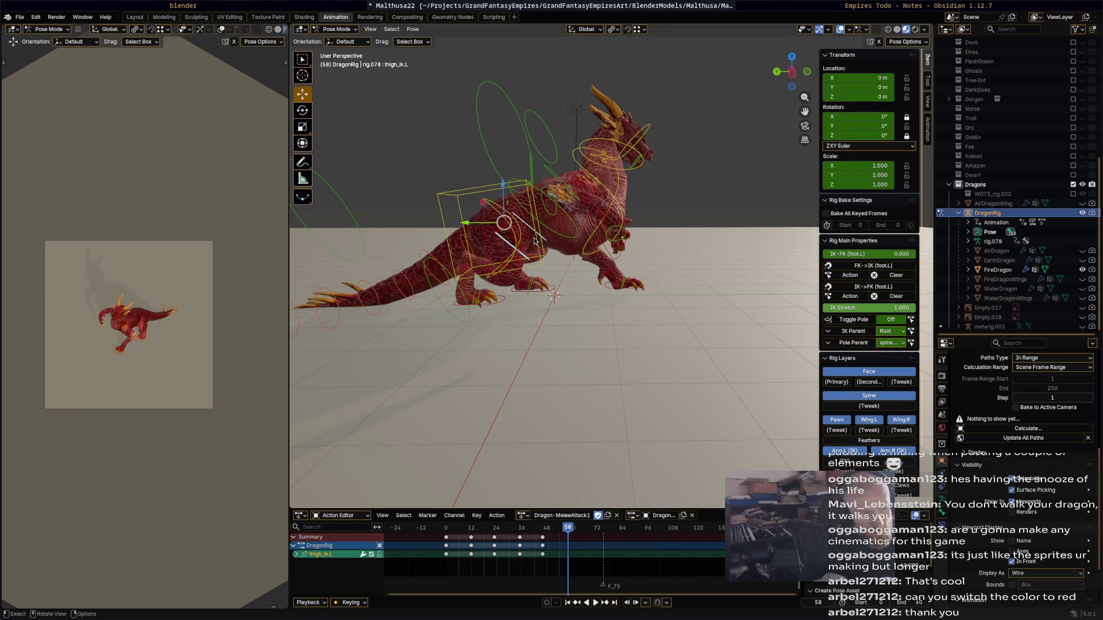
left_click(523, 238)
left_click_drag(497, 229, 526, 226)
left_click_drag(739, 251, 739, 251)
key("r")
left_click(620, 309)
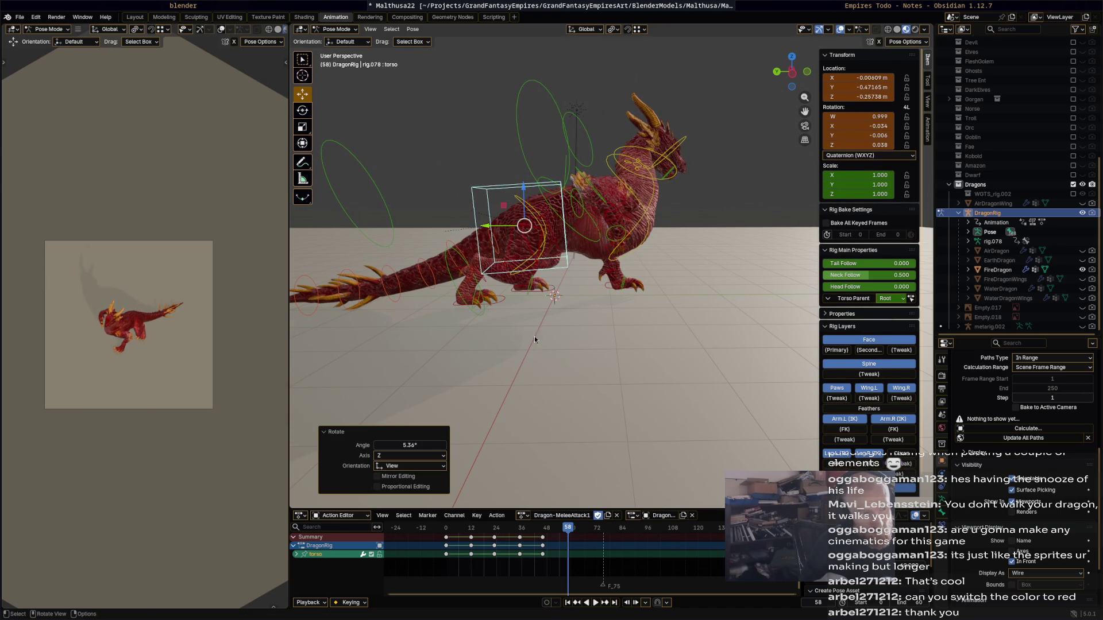
left_click(481, 292)
key("r")
left_click(538, 343)
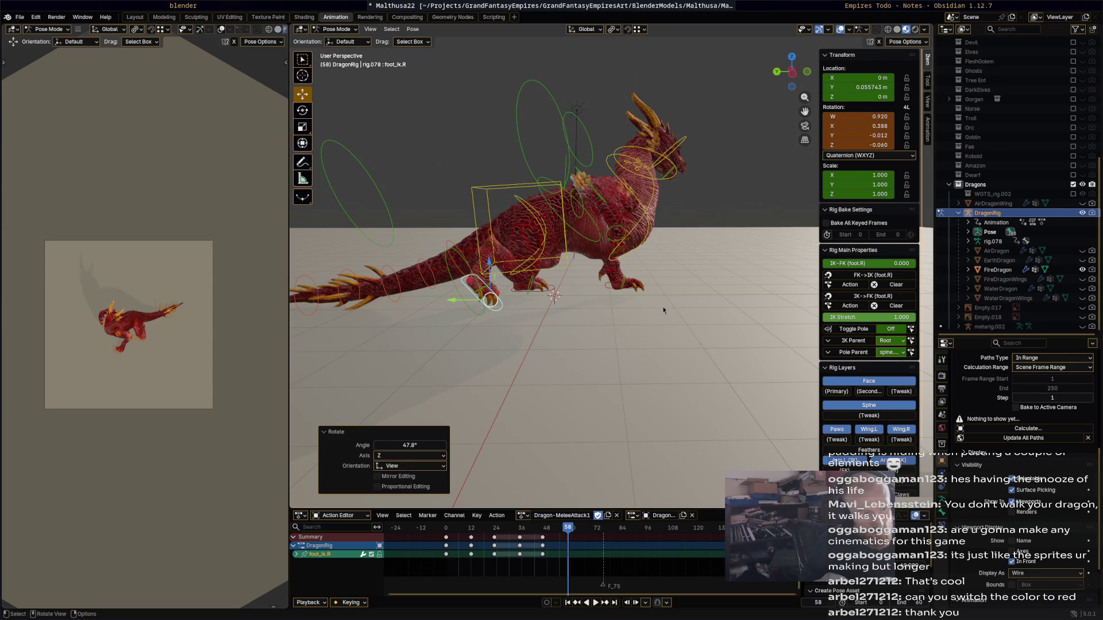
key("ctrl+z")
key("ctrl+z")
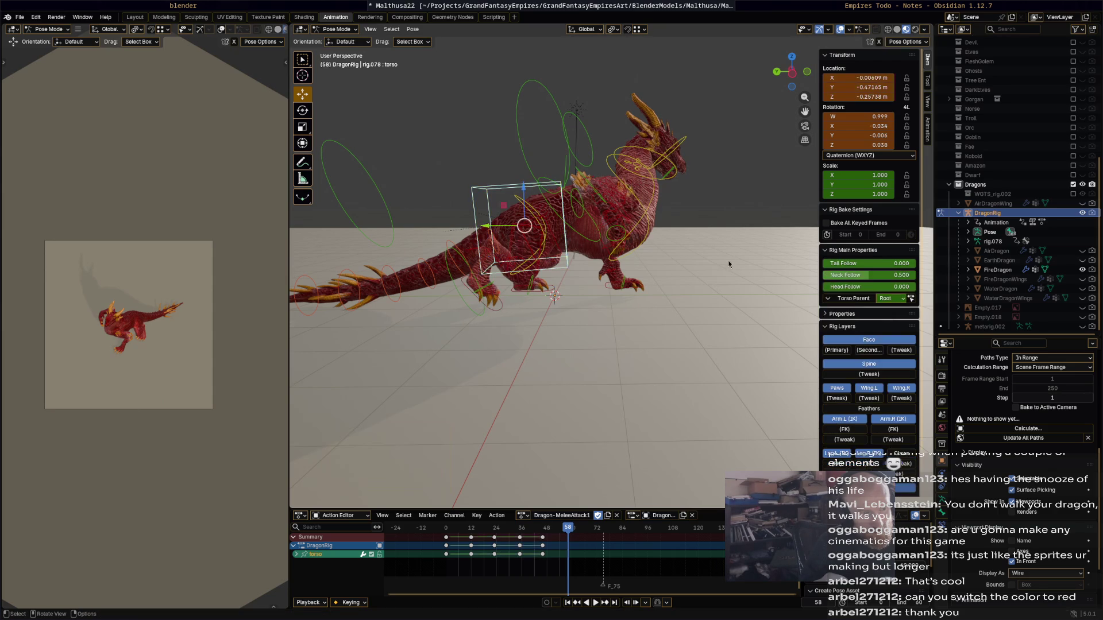
left_click_drag(524, 227, 527, 219)
- Rotate the hips 29.9° and turn the chest about -21.7°, then -14.2°
left_click(546, 247)
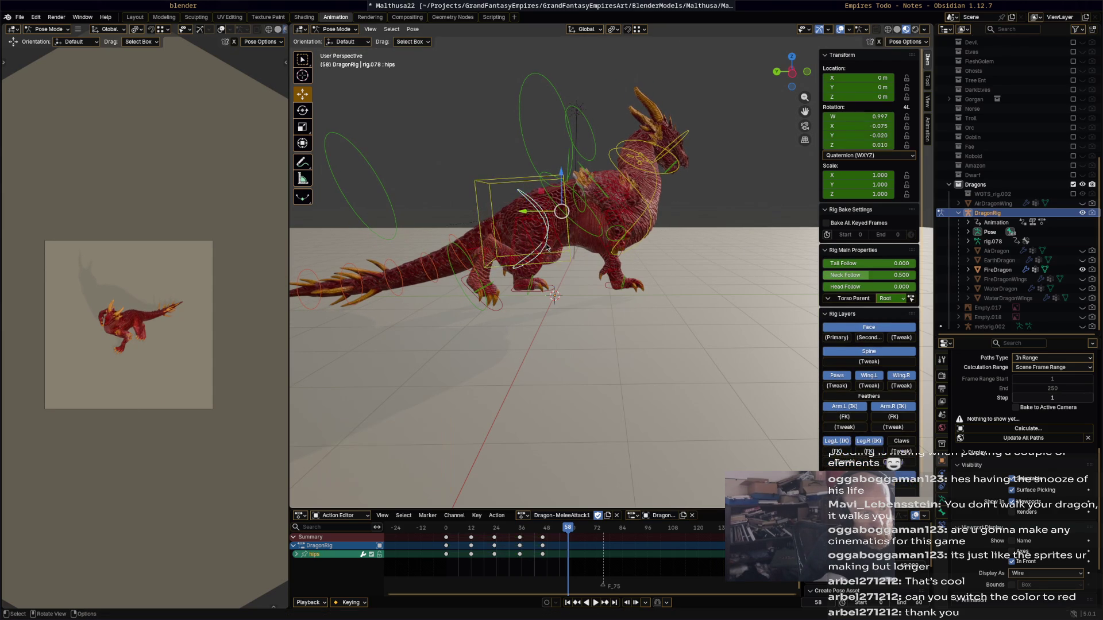
key("r")
key("r")
left_click(652, 249)
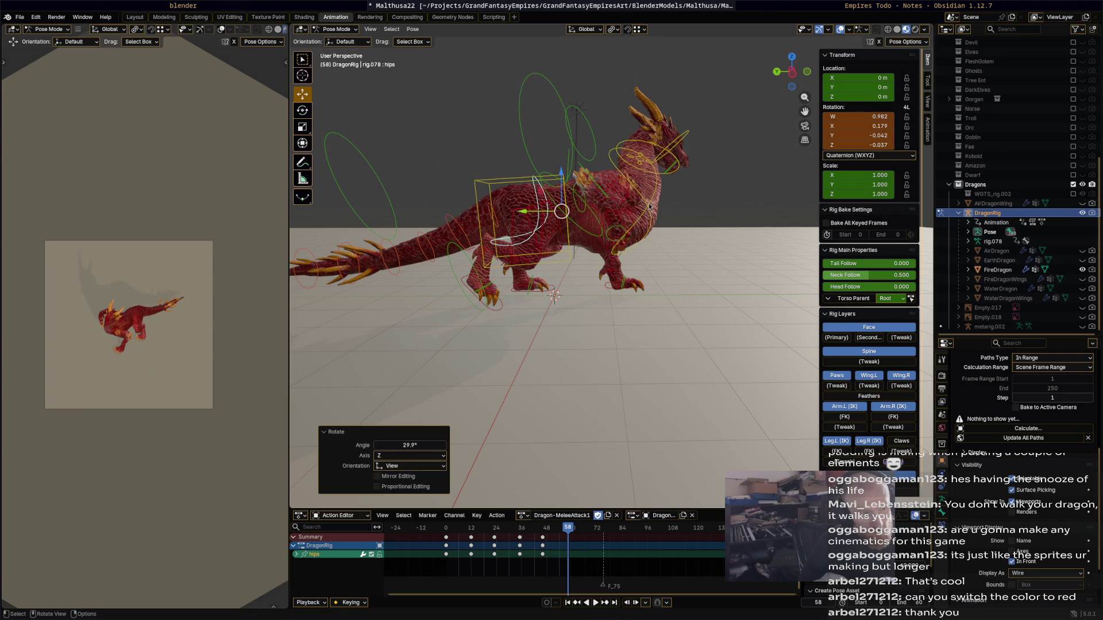
left_click(652, 213)
middle_click_drag(651, 213, 639, 339)
key("r")
left_click(685, 288)
mouse_move(685, 288)
middle_mouse_down()
mouse_move(671, 219)
mouse_move(603, 172)
mouse_move(643, 201)
mouse_move(709, 213)
mouse_move(701, 195)
middle_mouse_up()
key("r")
left_click(576, 187)
- Rotate the neck bone -12.5°
left_click(694, 176)
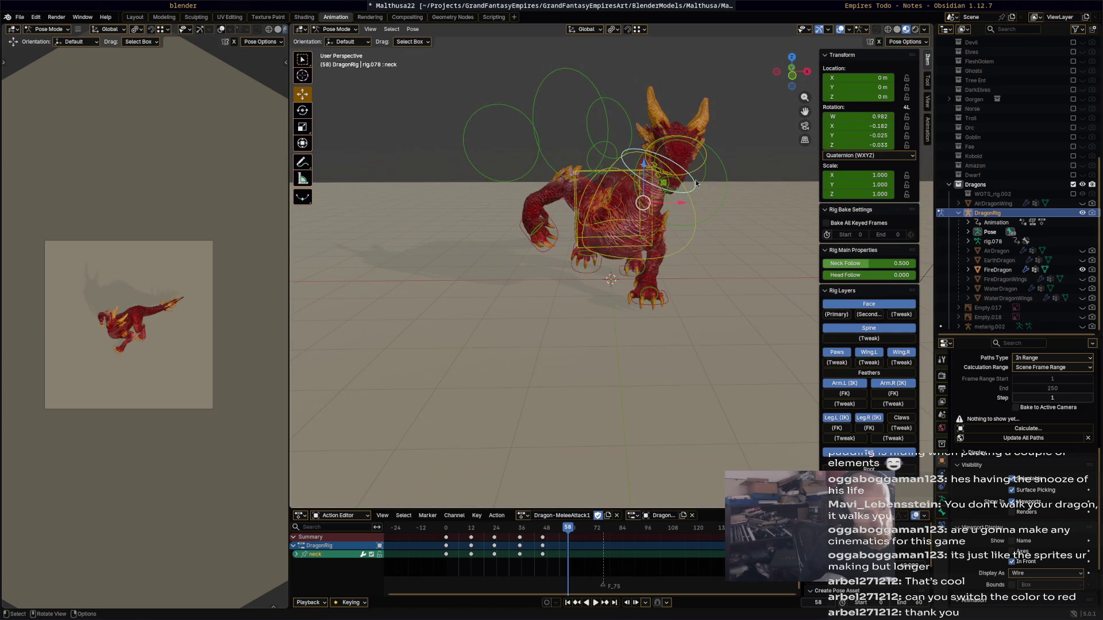
key("r")
left_click(683, 170)
- Move the right front foot and rotate it 128°, then -74.1°
mouse_move(610, 280)
middle_mouse_down()
mouse_move(681, 305)
mouse_move(688, 357)
mouse_move(622, 317)
mouse_move(644, 374)
middle_mouse_up()
left_click(626, 309)
key("g")
left_click(705, 305)
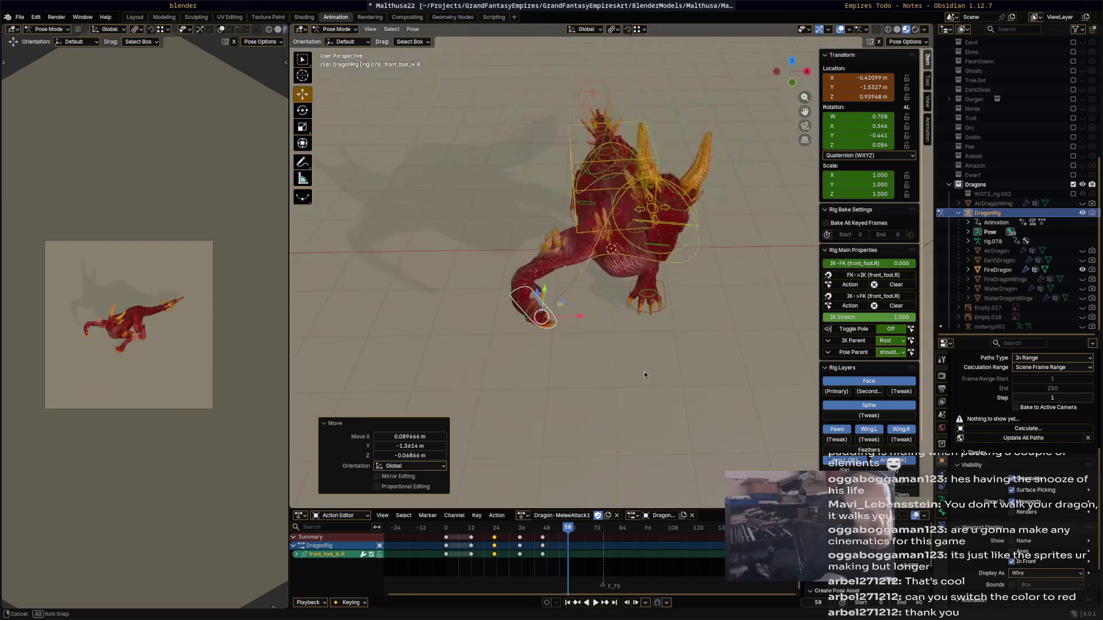
key("r")
left_click(453, 320)
middle_click_drag(453, 320, 670, 301)
middle_click_drag(718, 267, 683, 219)
key("r")
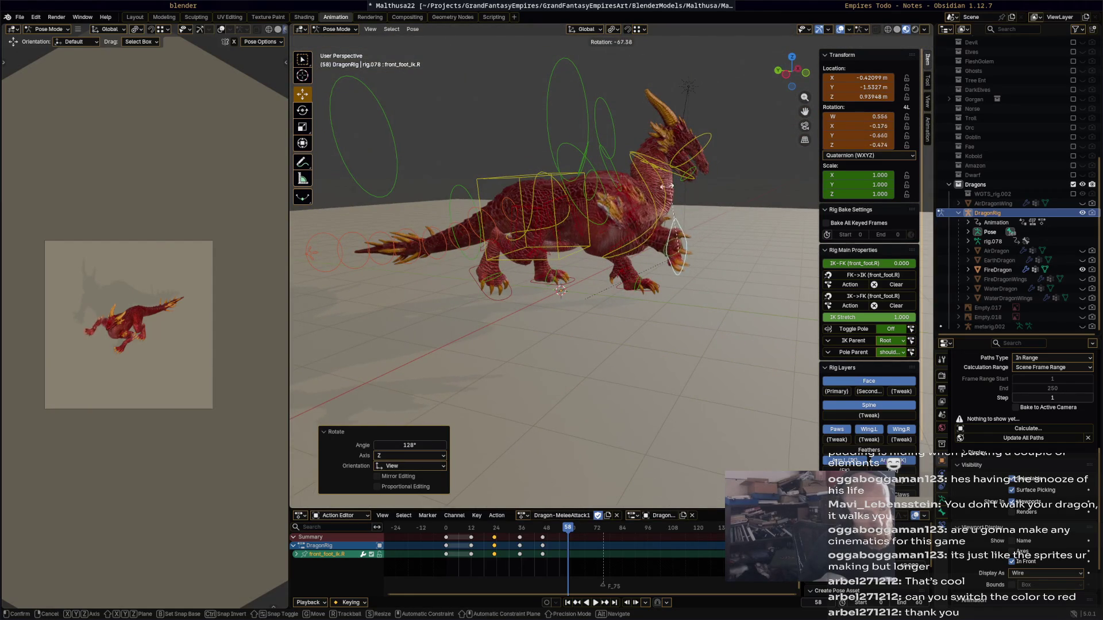
left_click(738, 354)
- Push the right front foot further forward and rotate it about 67°
mouse_move(739, 354)
middle_mouse_down()
mouse_move(659, 386)
mouse_move(556, 350)
middle_mouse_up()
key("g")
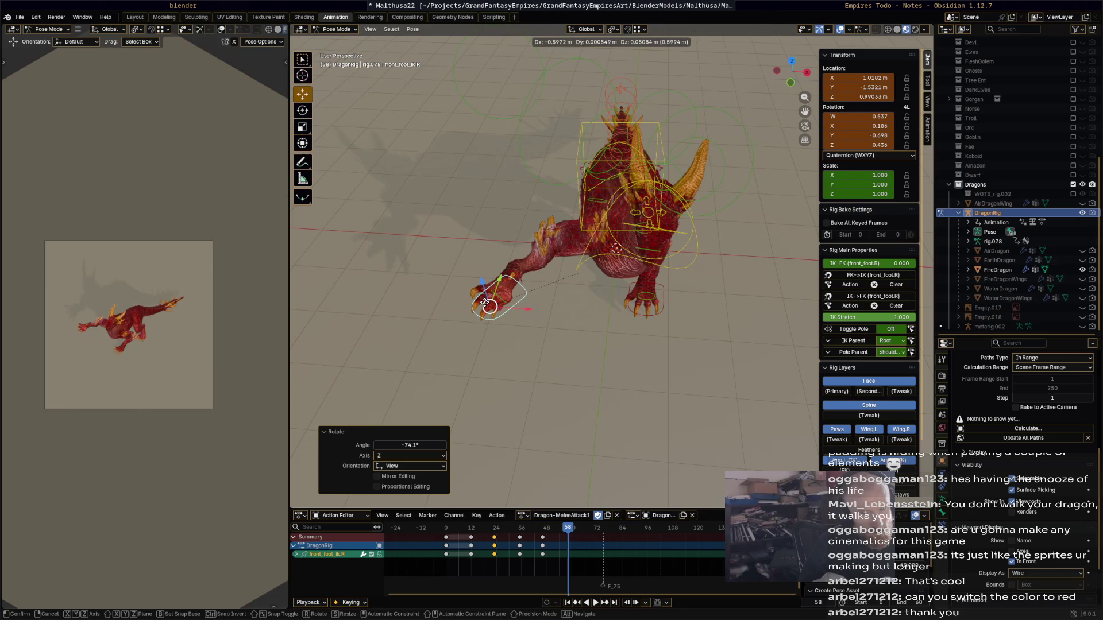
left_click(487, 305)
key("g")
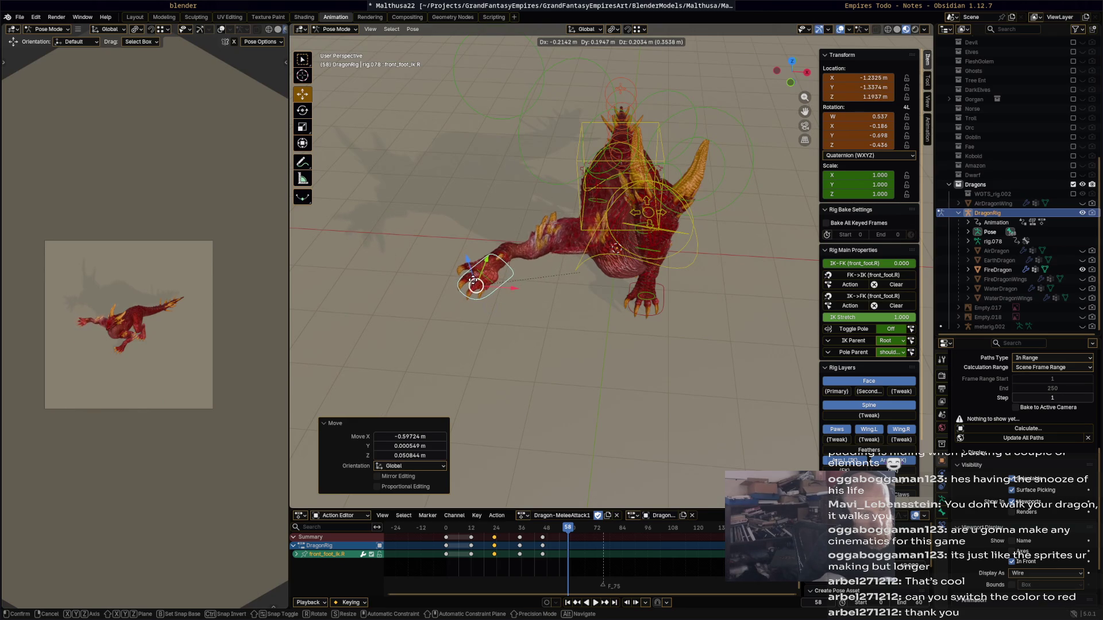
left_click(482, 274)
key("r")
left_click(508, 295)
- Turn the head bone and begin rotating the neck again
mouse_move(508, 295)
middle_mouse_down()
mouse_move(648, 299)
mouse_move(700, 284)
mouse_move(602, 274)
middle_mouse_up()
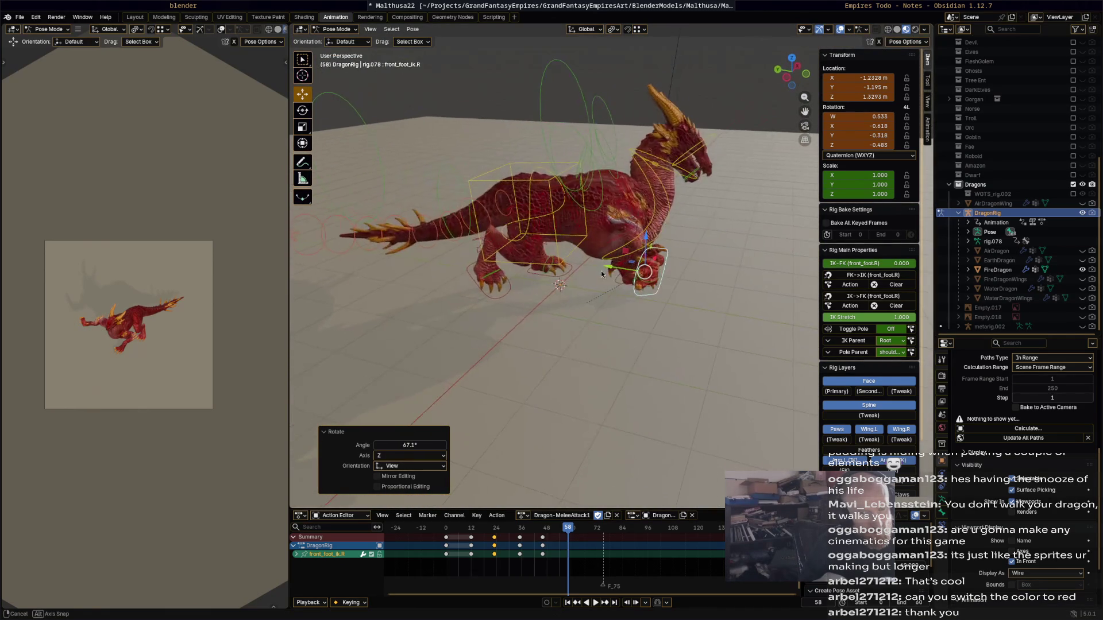
scroll(693, 167, "up", 1)
left_click(734, 103)
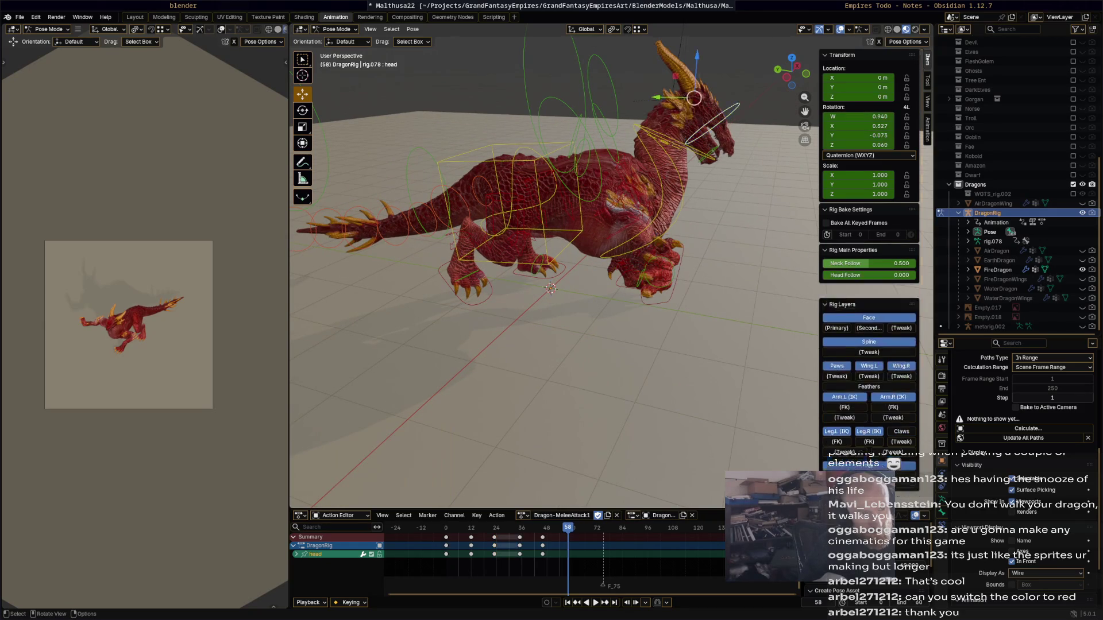
key("r")
left_click(744, 85)
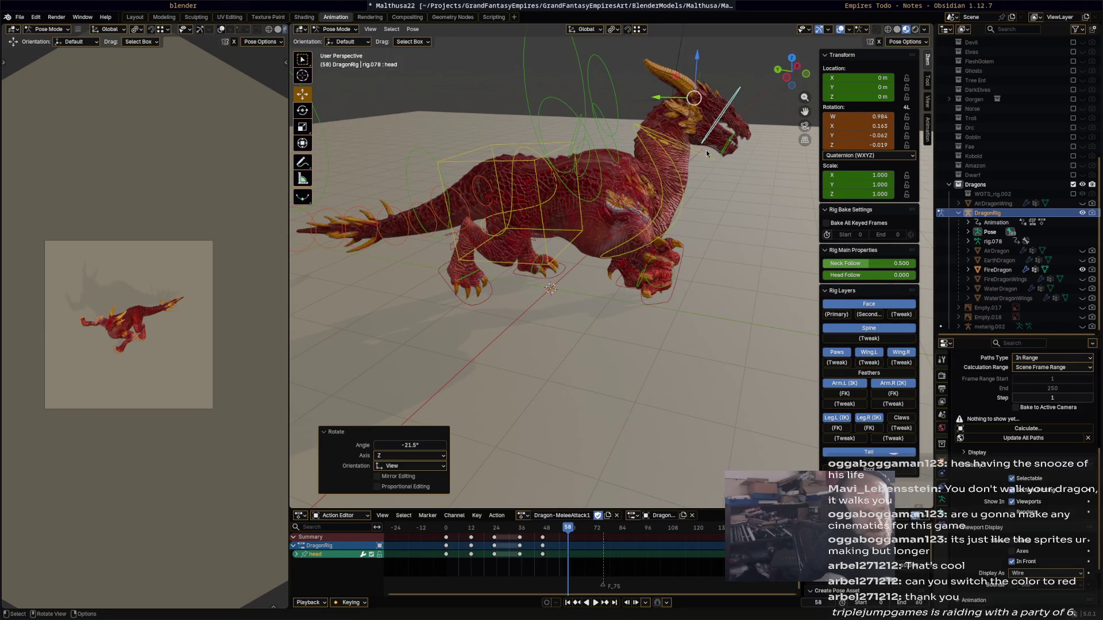
left_click(706, 150)
key("r")
key("r")
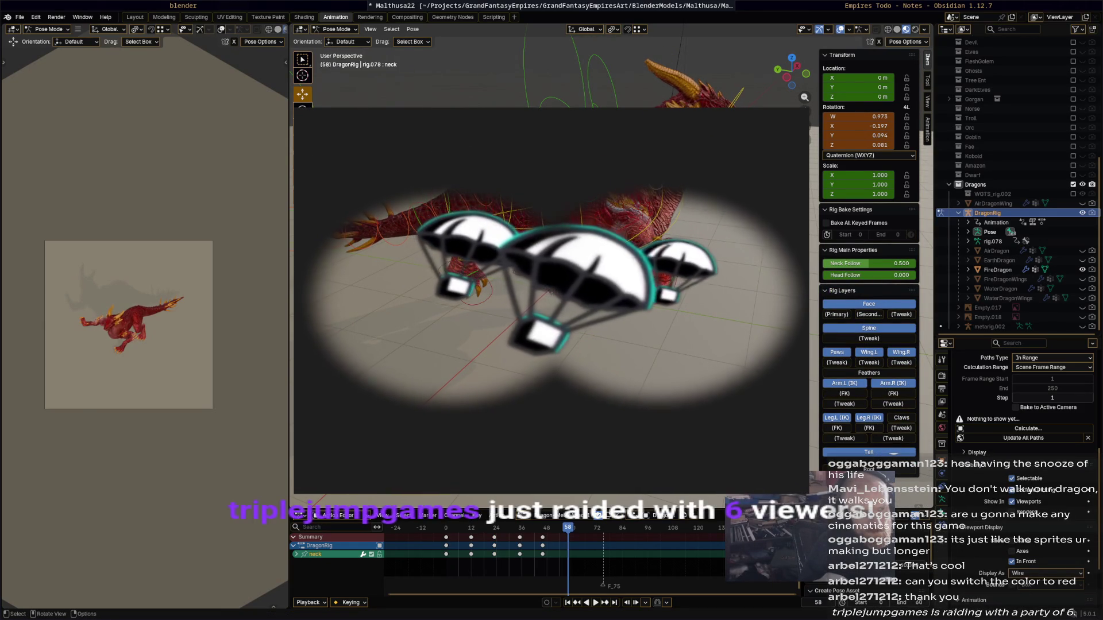
- Finish the neck rotation and rotate the jaw bone 33°
key("r")
key("Return")
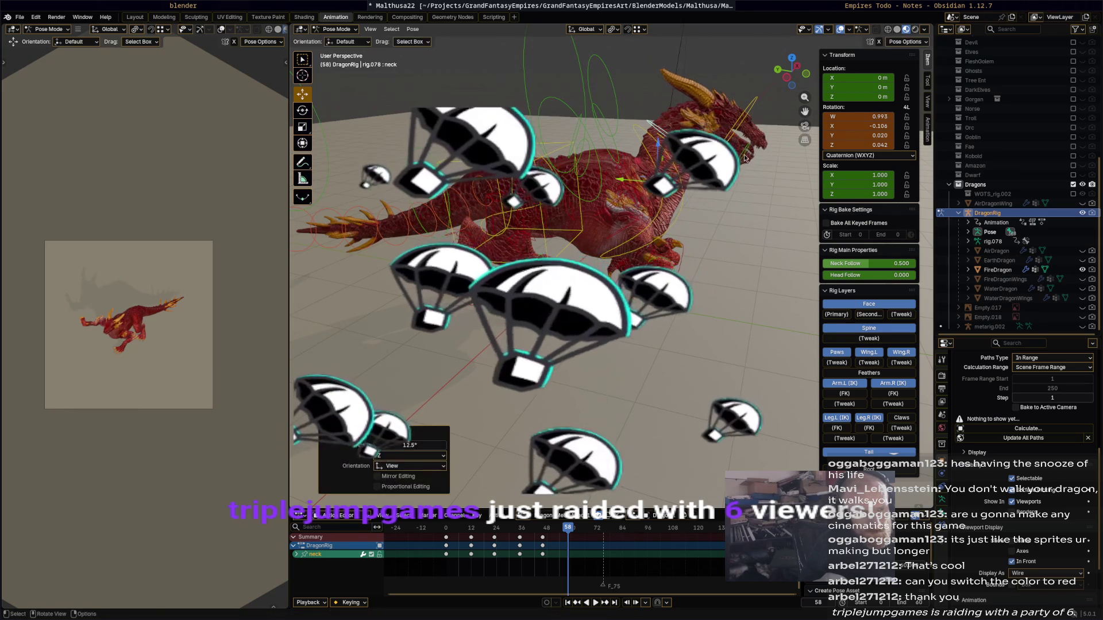
left_click(737, 164)
key("r")
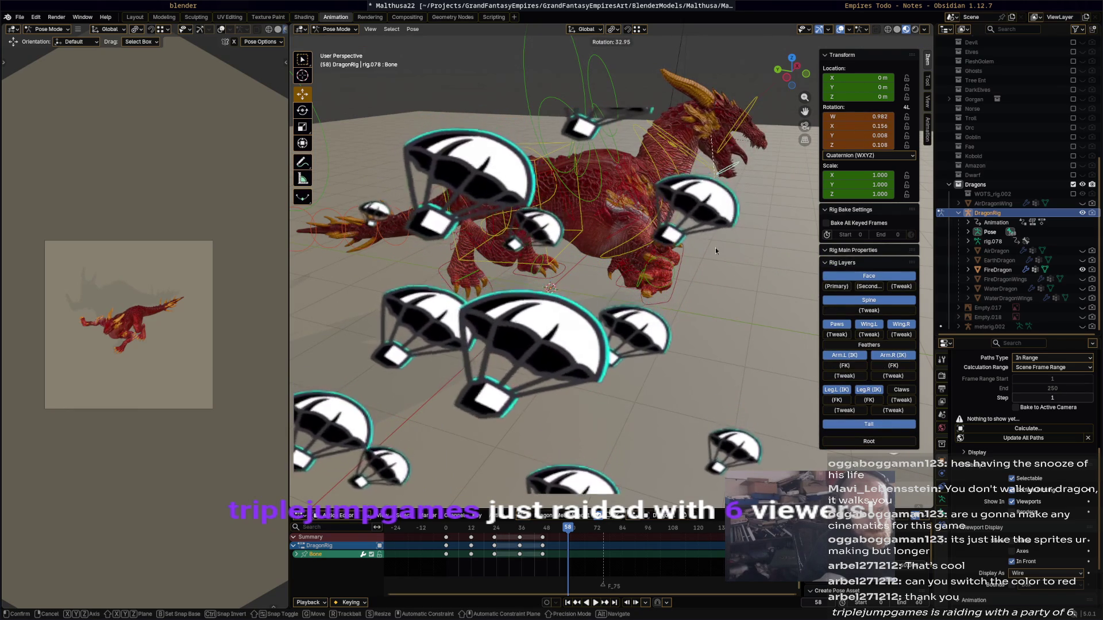
key("Return")
- Rotate the jaw -17.8° and the right front foot a further -25.2°
left_click(690, 309)
mouse_move(691, 308)
middle_mouse_down()
mouse_move(581, 292)
mouse_move(659, 187)
middle_mouse_up()
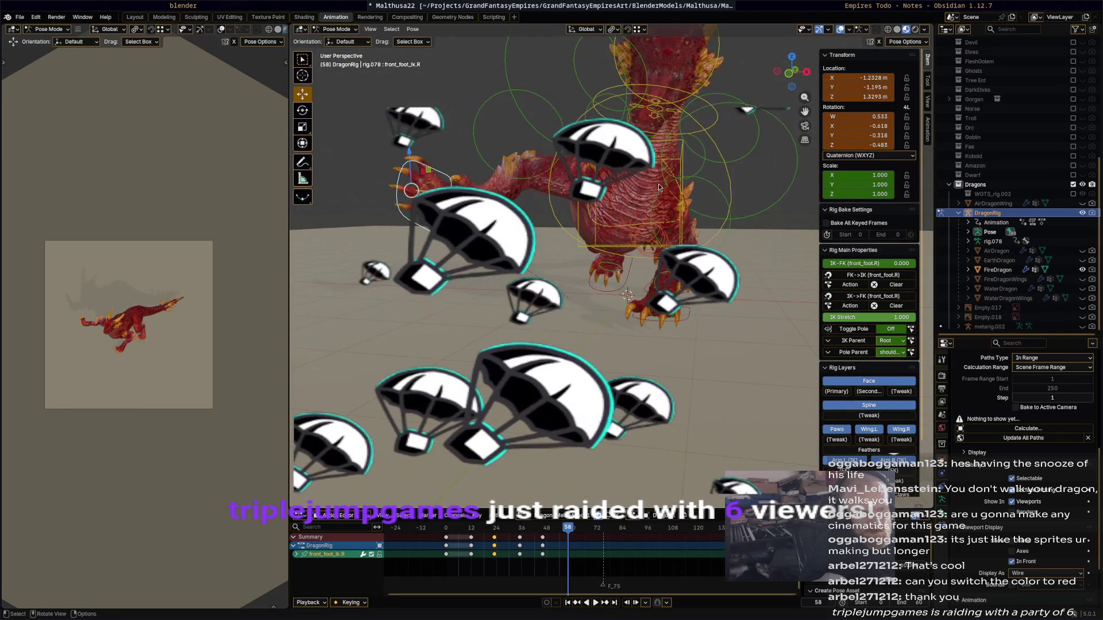
left_click(666, 133)
key("r")
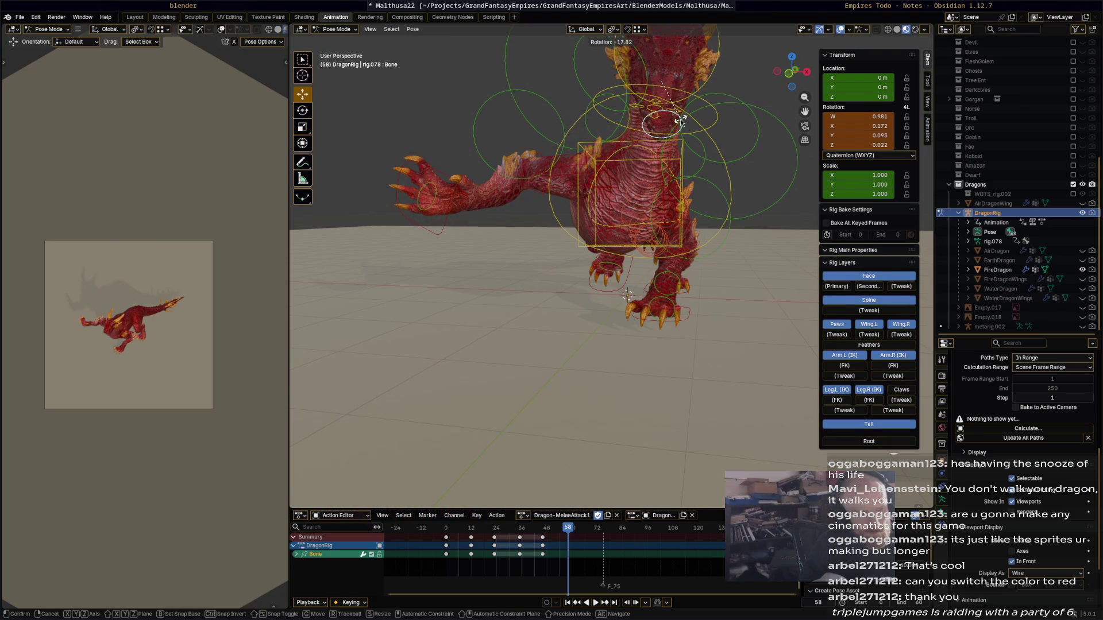
left_click(680, 121)
left_click(454, 195)
key("r")
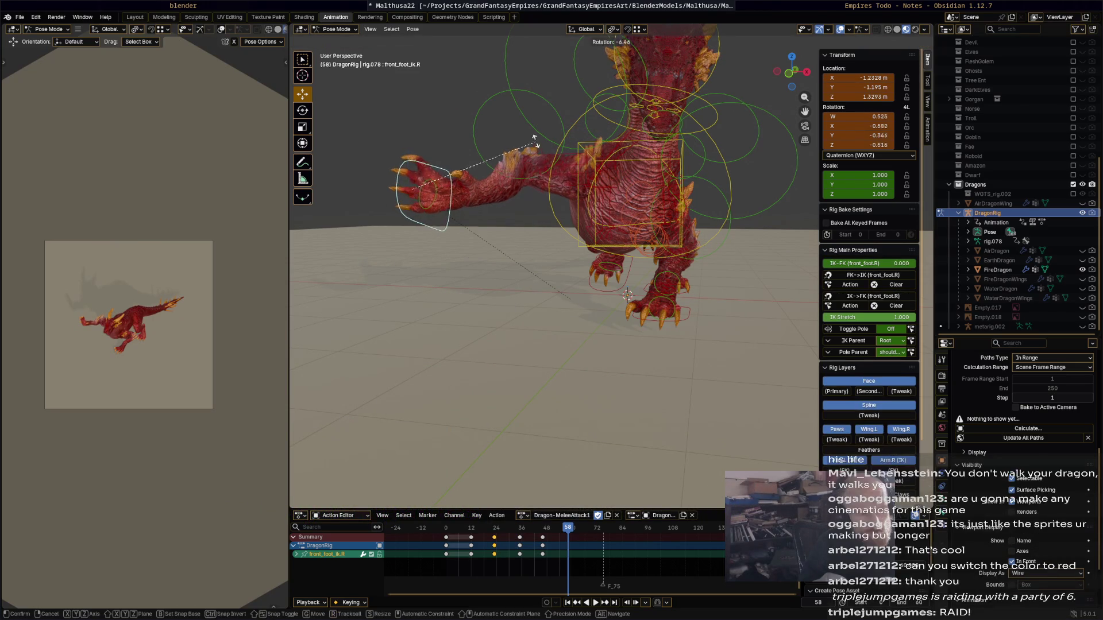
left_click(513, 106)
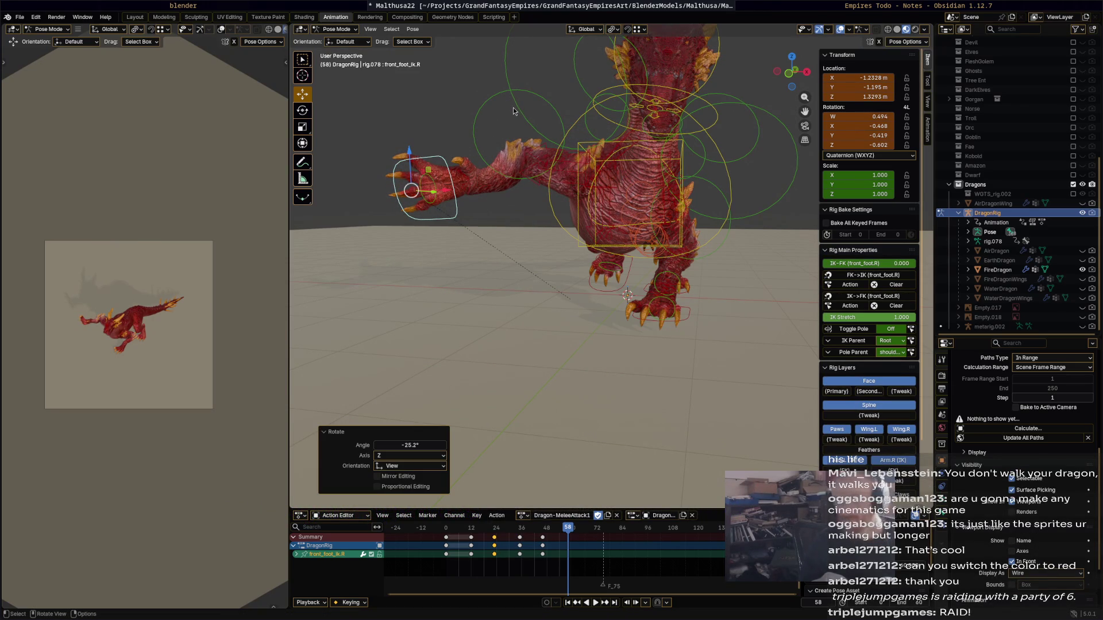
- Save the file, key all bones at frame 58, and move to frame 72
key("ctrl+s")
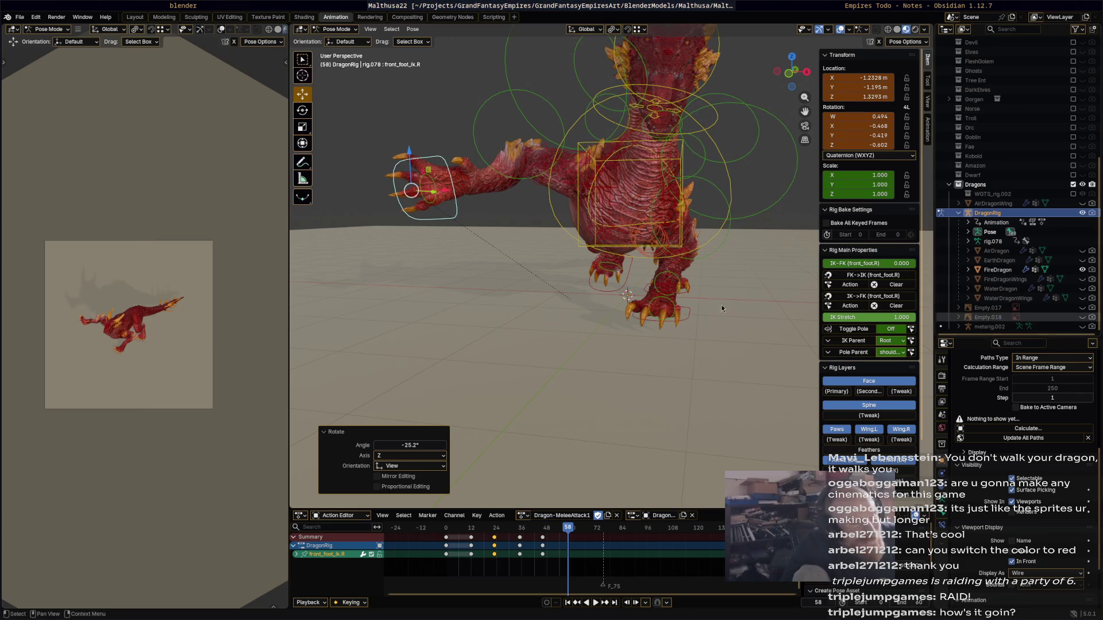
key("a")
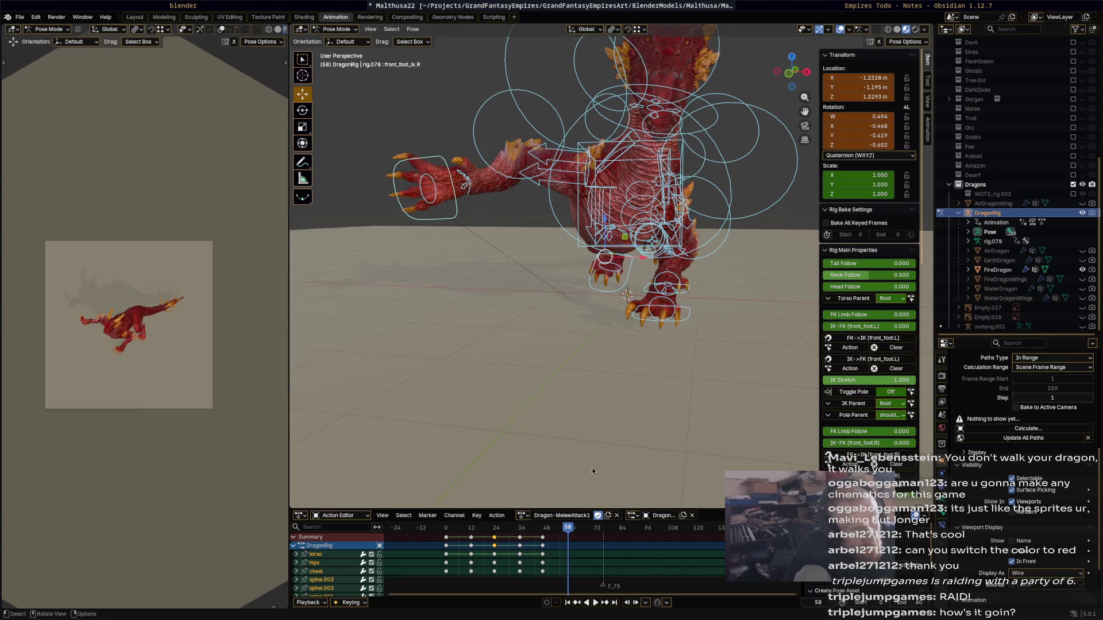
key("i")
mouse_move(567, 524)
left_mouse_down()
mouse_move(450, 524)
mouse_move(599, 520)
left_mouse_up()
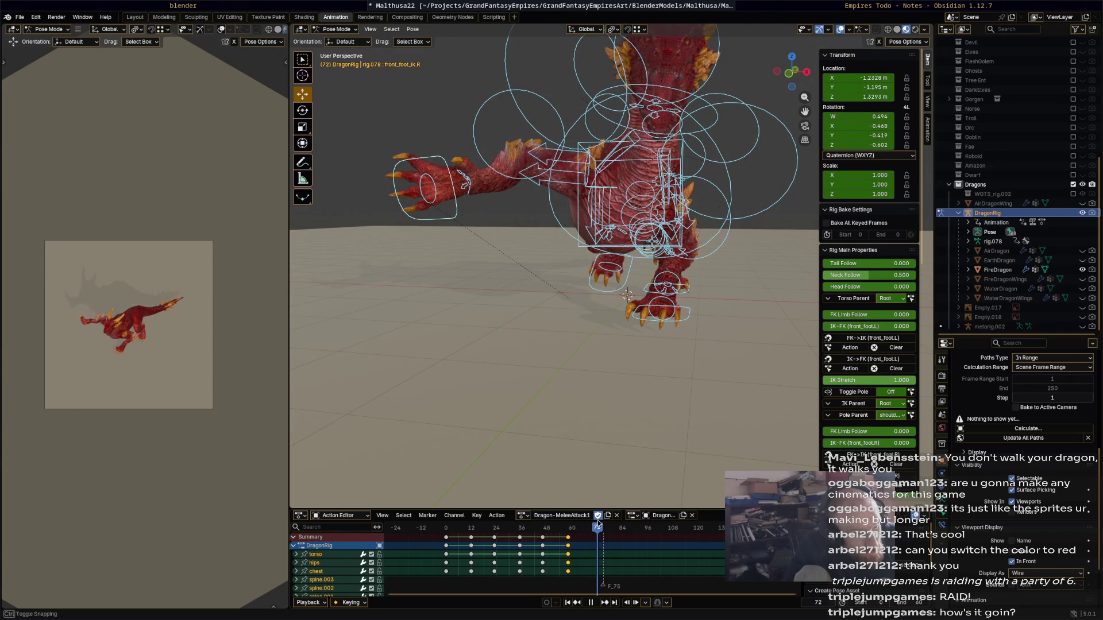
middle_click_drag(563, 354, 693, 357)
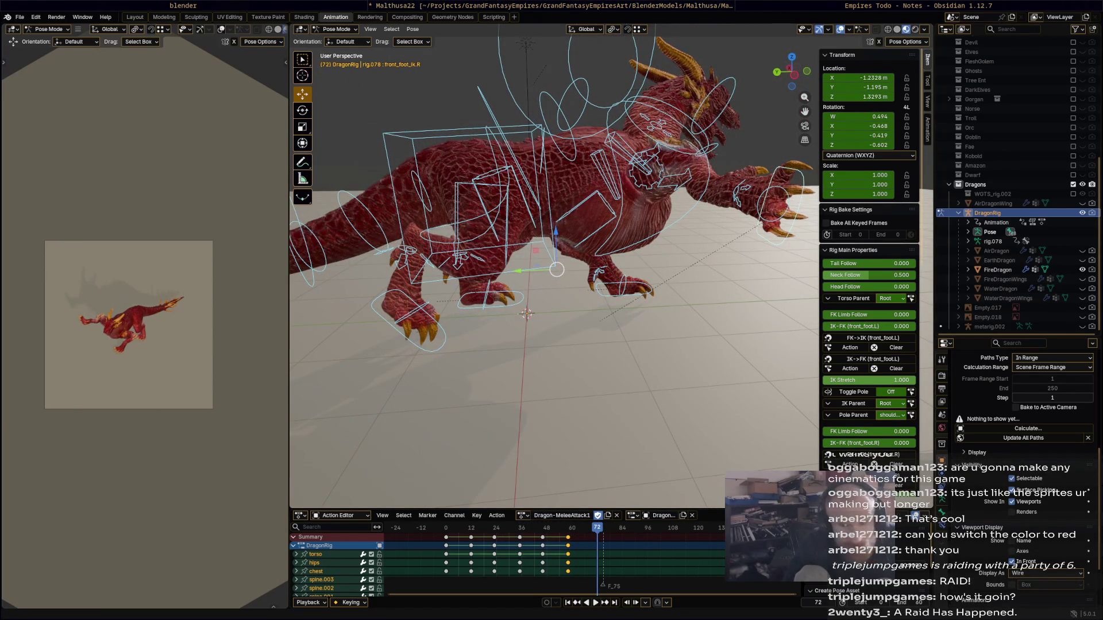
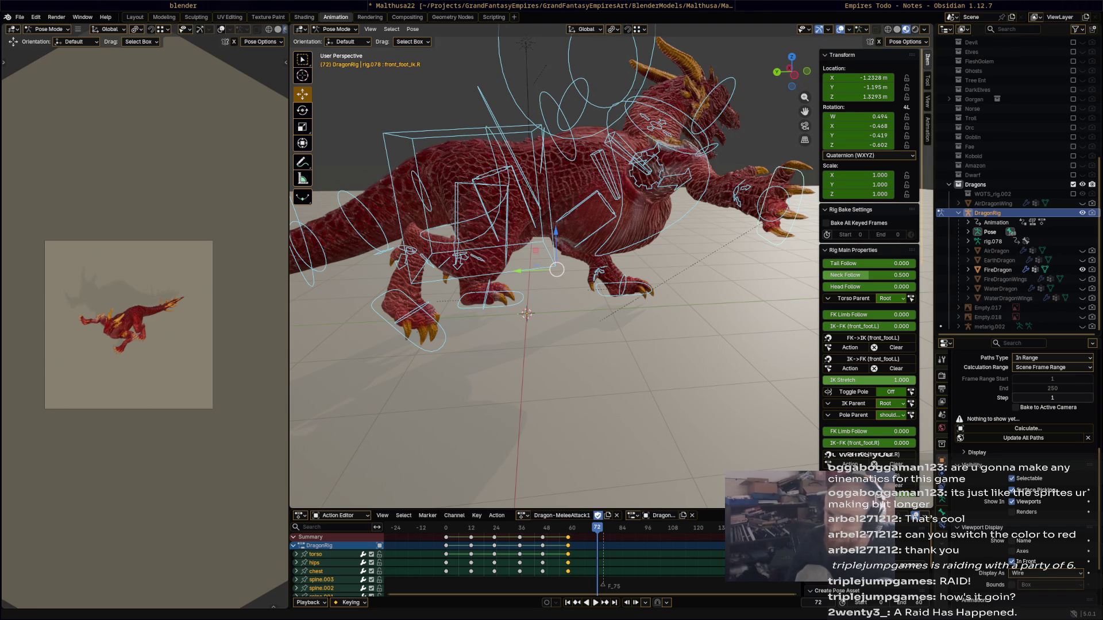
- Play back and scrub the attack animation to review the dragon's current pose
middle_click_drag(618, 228, 577, 428)
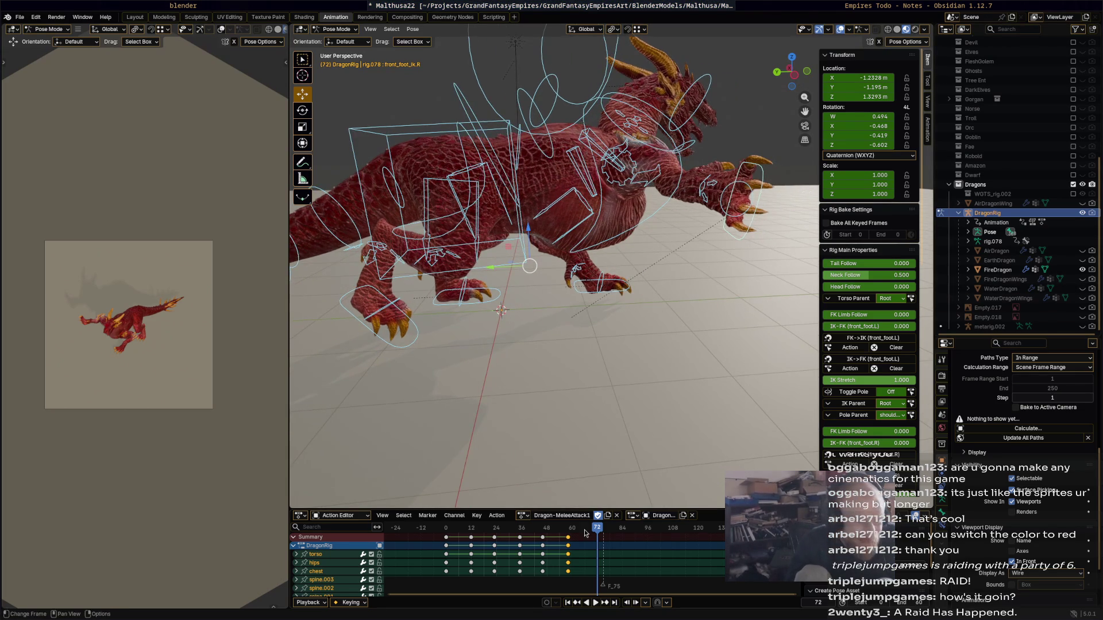
key("space")
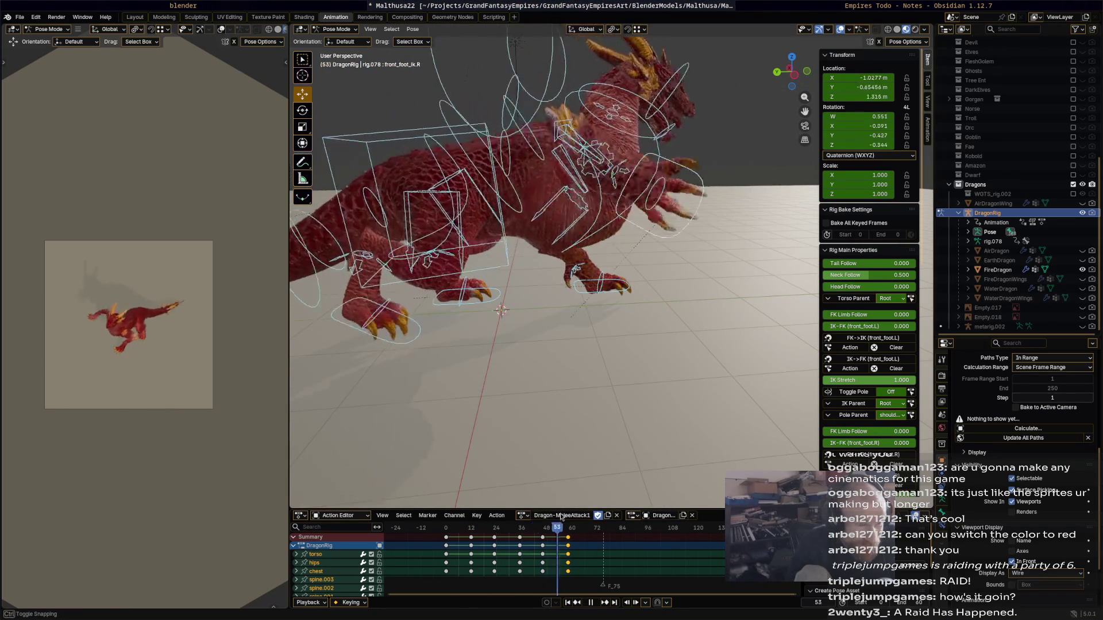
key("space")
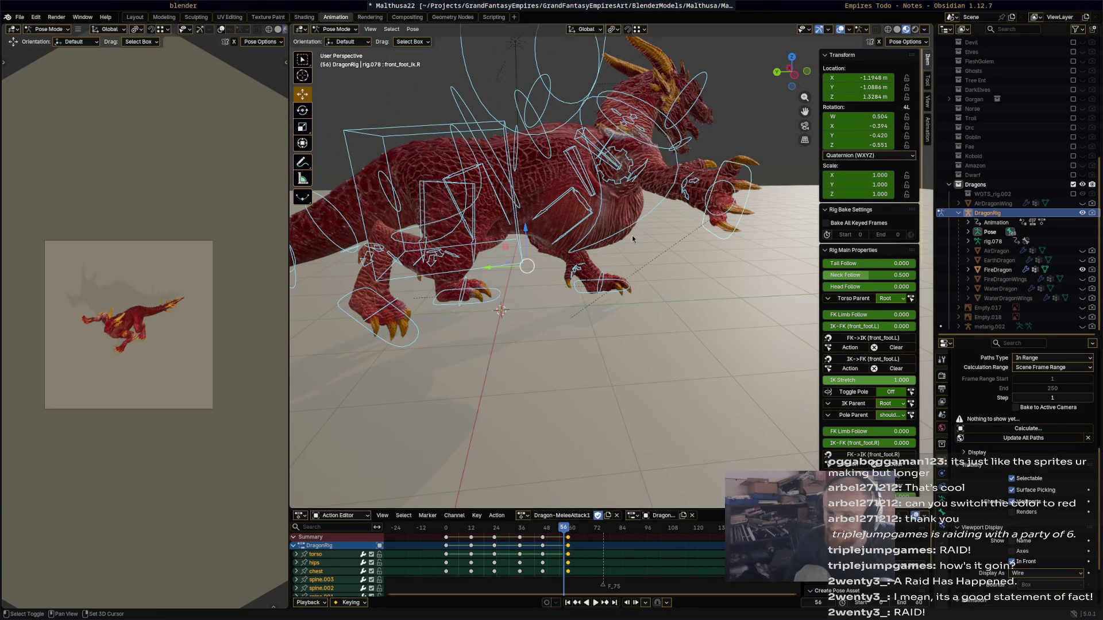
middle_click_drag(632, 242, 625, 261)
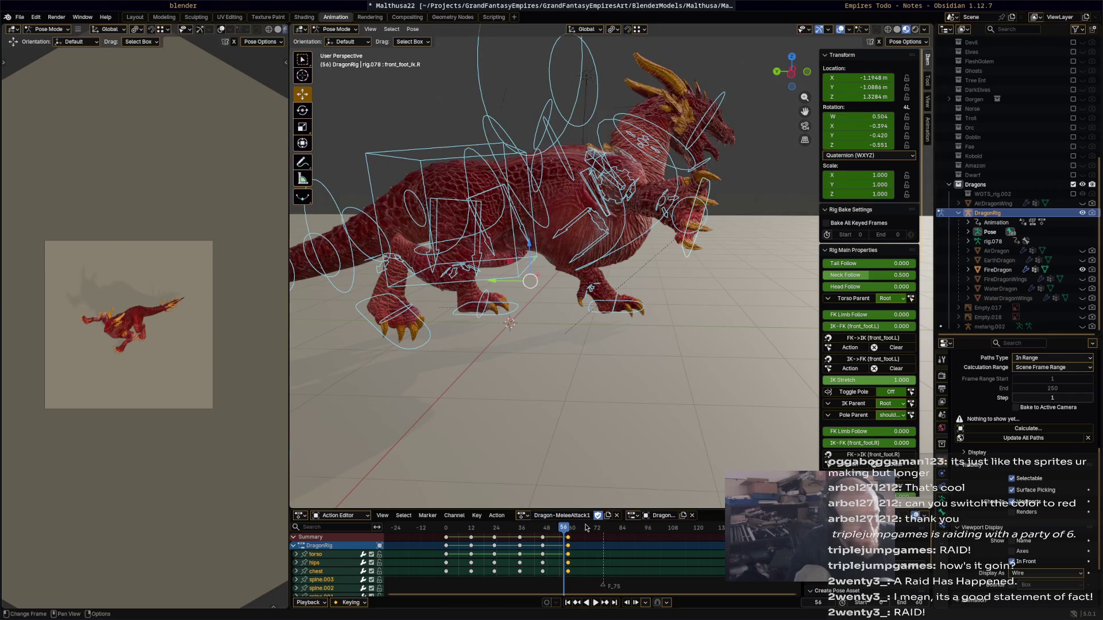
key("space")
left_click_drag(463, 536, 569, 548)
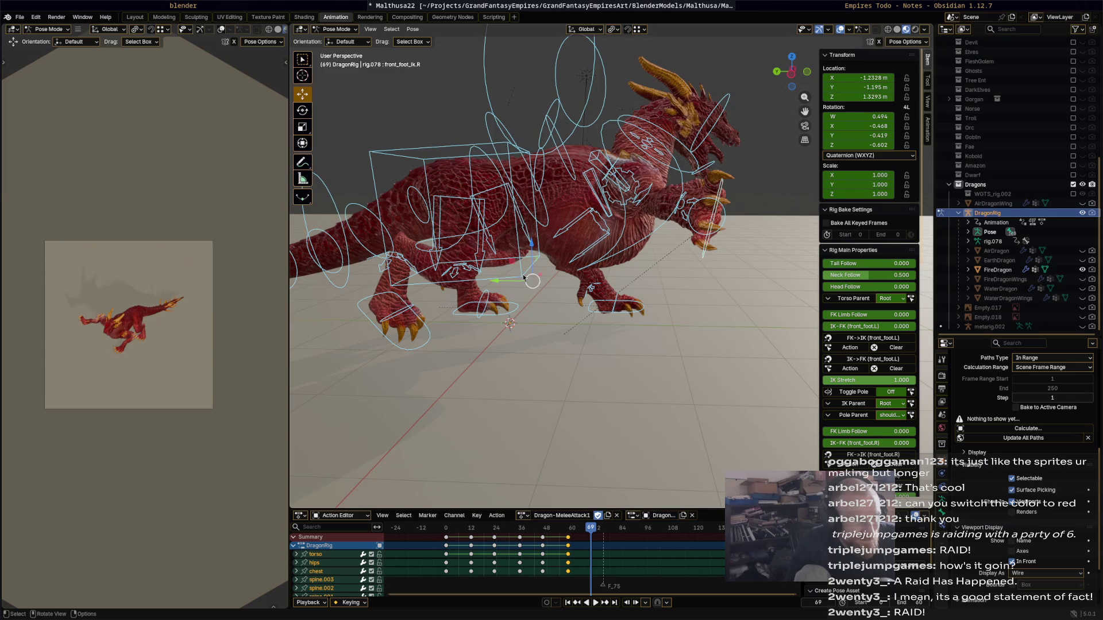
- Move and rotate the torso control, then rotate the hips slightly
left_click(533, 274)
key("g")
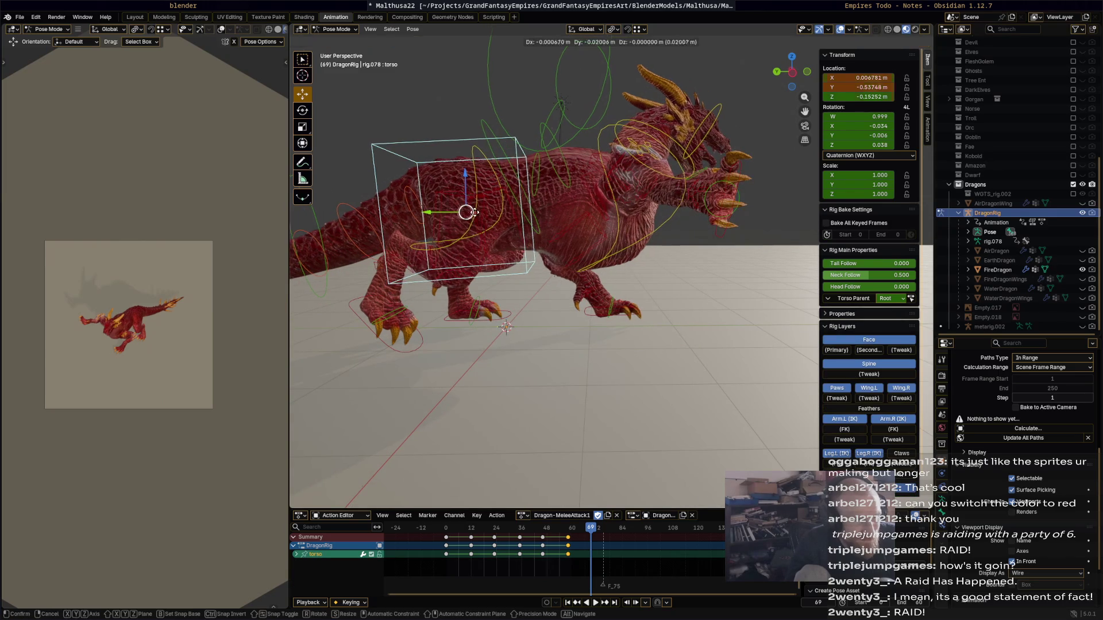
left_click(736, 240)
key("r")
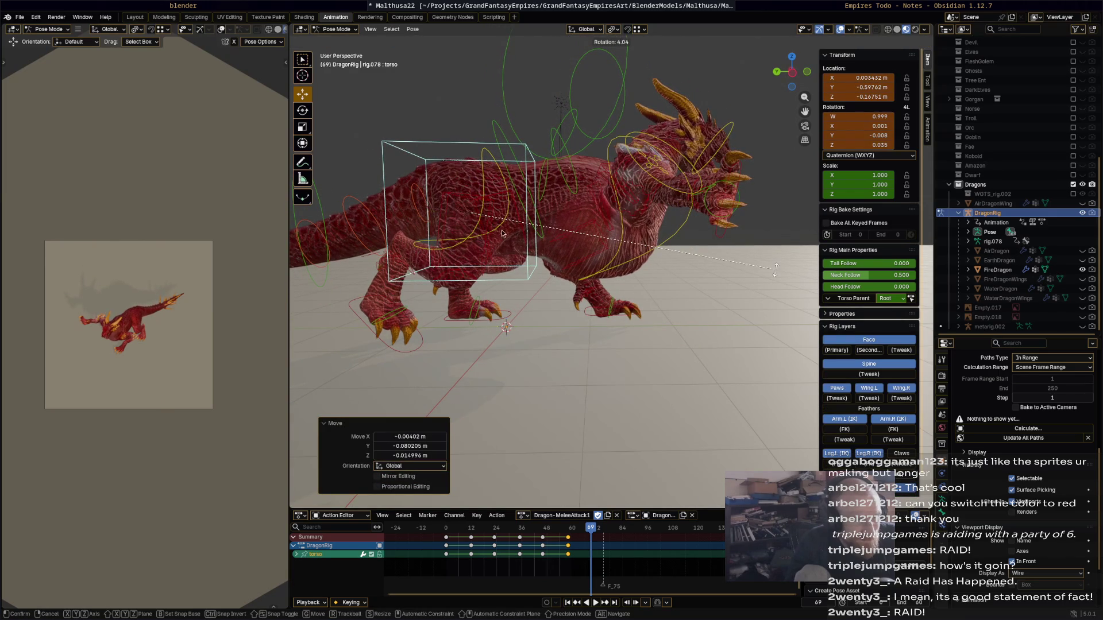
left_click(776, 269)
left_click(487, 192)
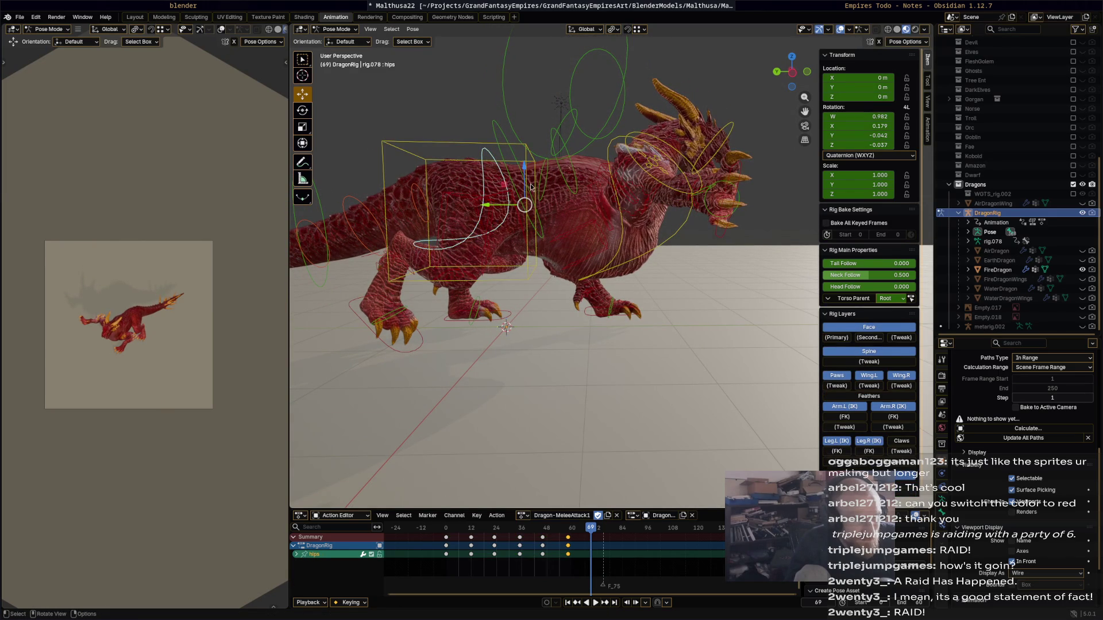
key("r")
left_click(540, 165)
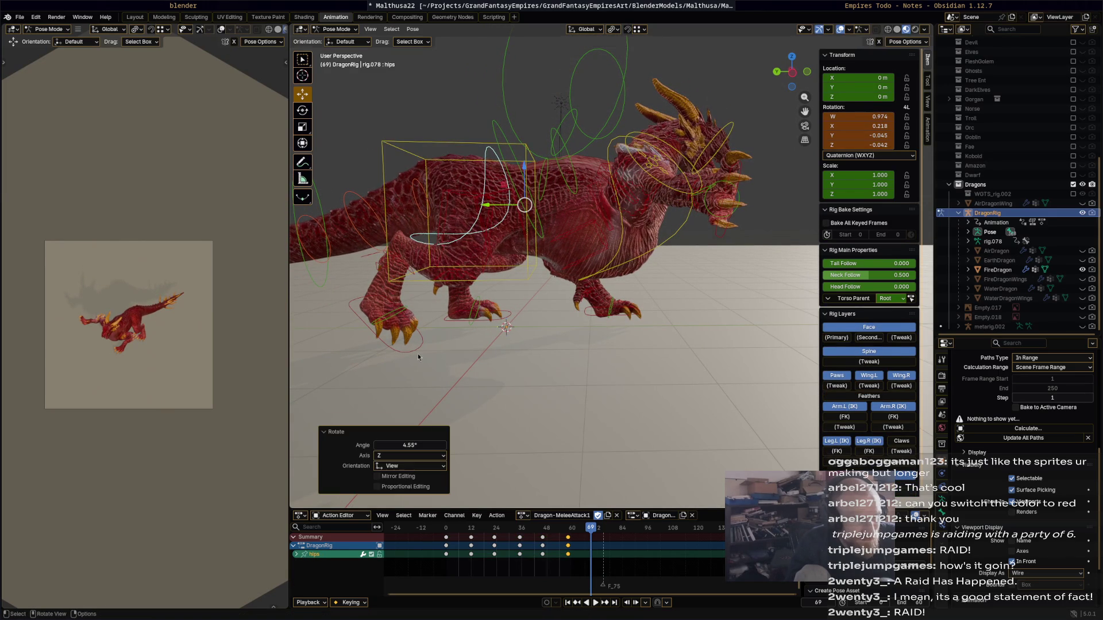
- Move both hind foot IK controls together along the Y axis
left_click(507, 320)
left_click(511, 318, "shift")
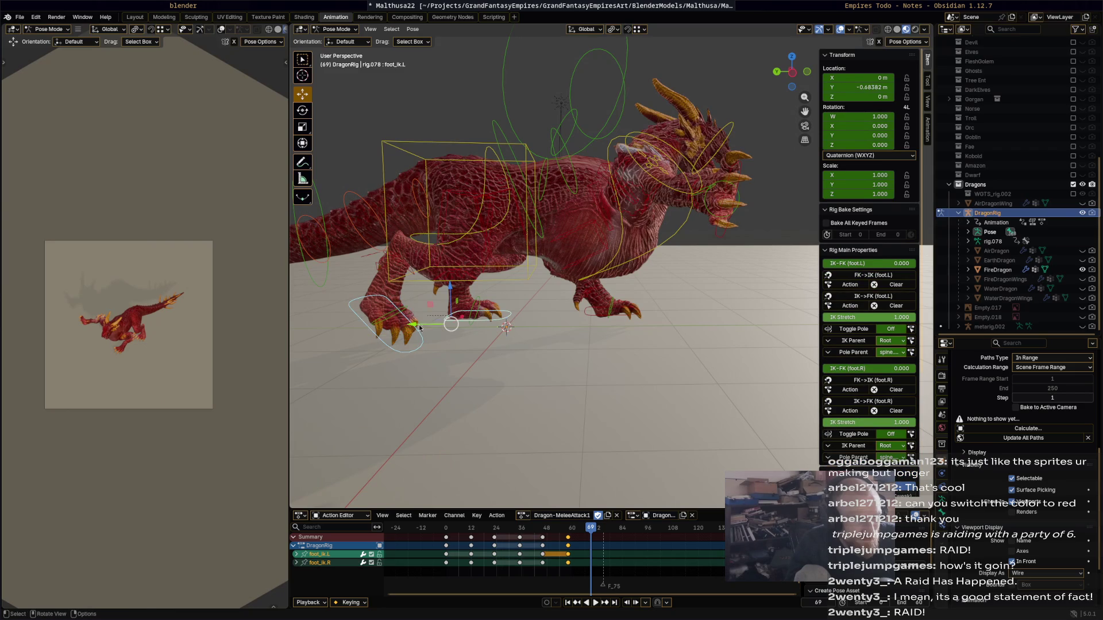
key("g")
key("y")
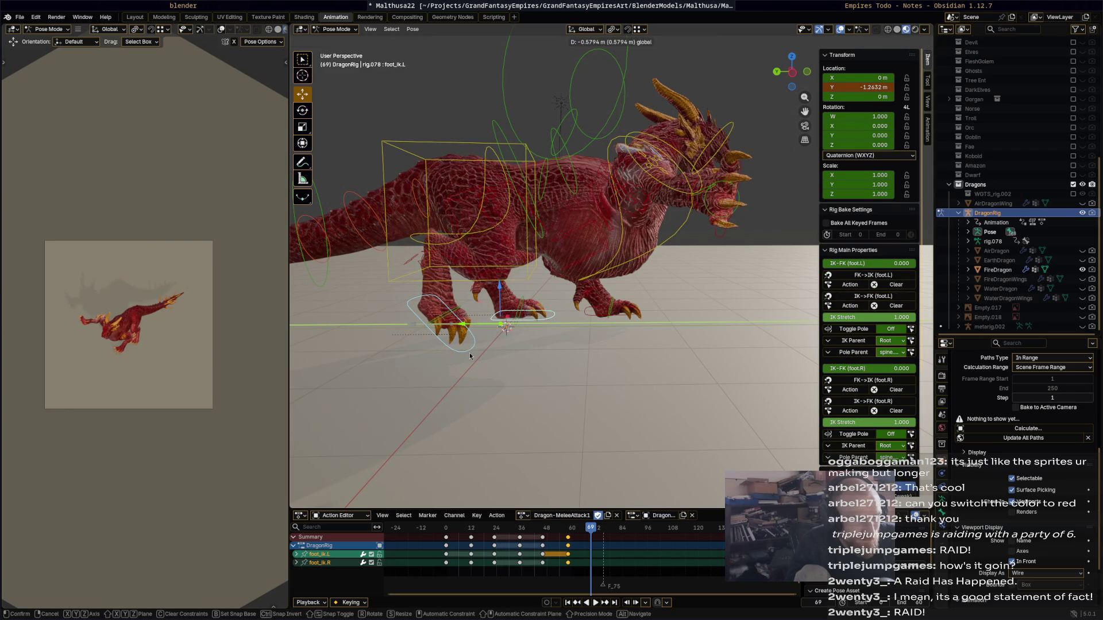
left_click(470, 357)
- Rotate the right hind foot and reposition it with a Y-axis move and small nudges
left_click(451, 333)
key("r")
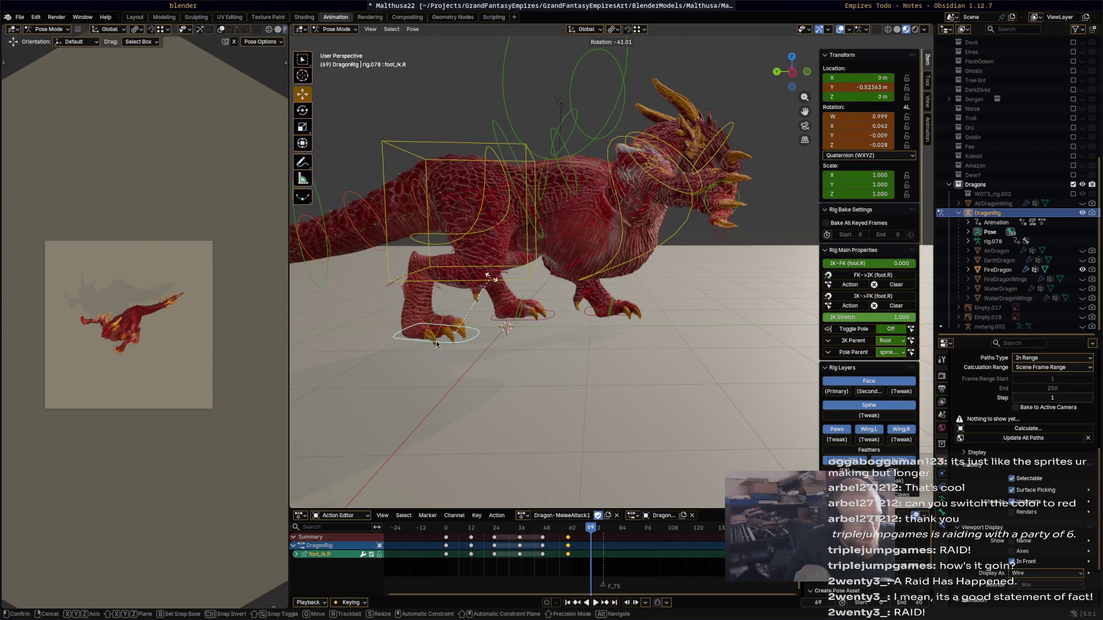
left_click(437, 344)
key("g")
key("y")
left_click(584, 335)
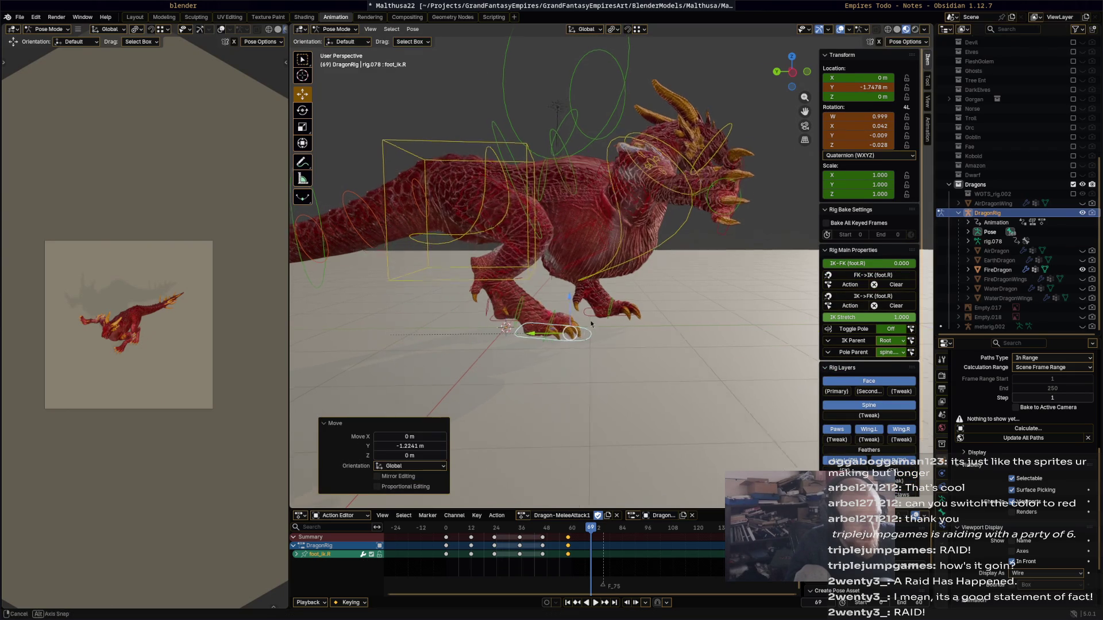
key("g")
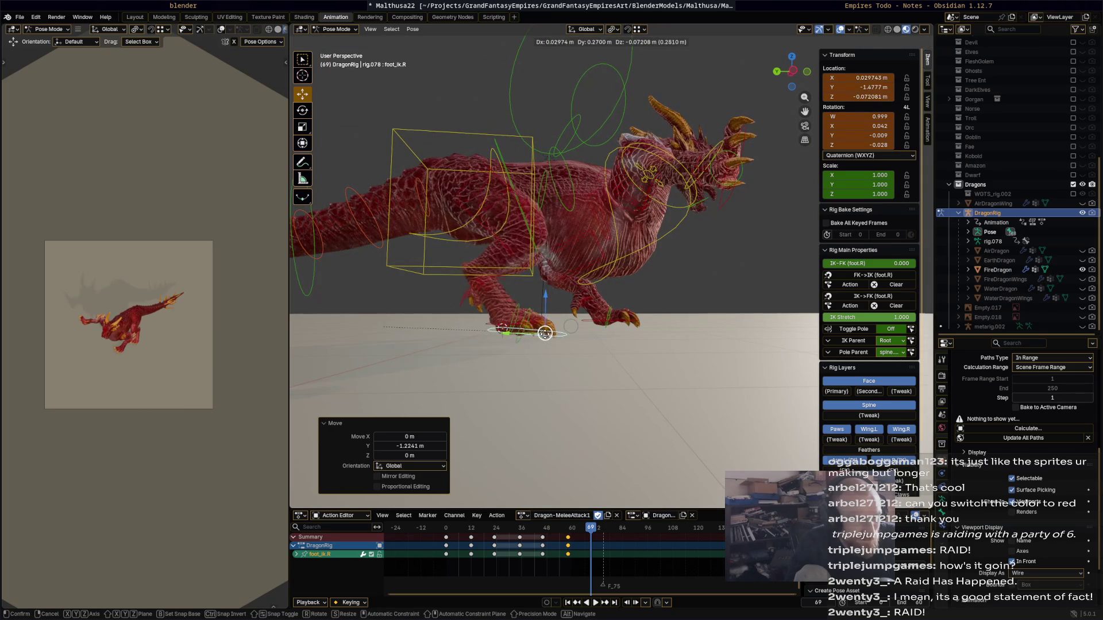
left_click(550, 333)
key("g")
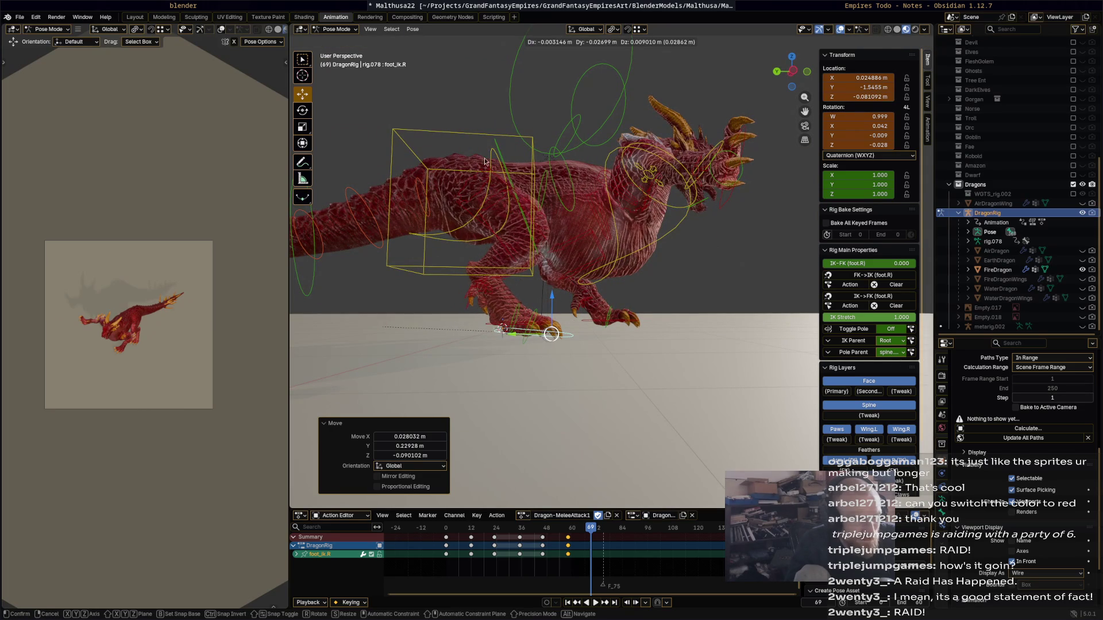
left_click(484, 162)
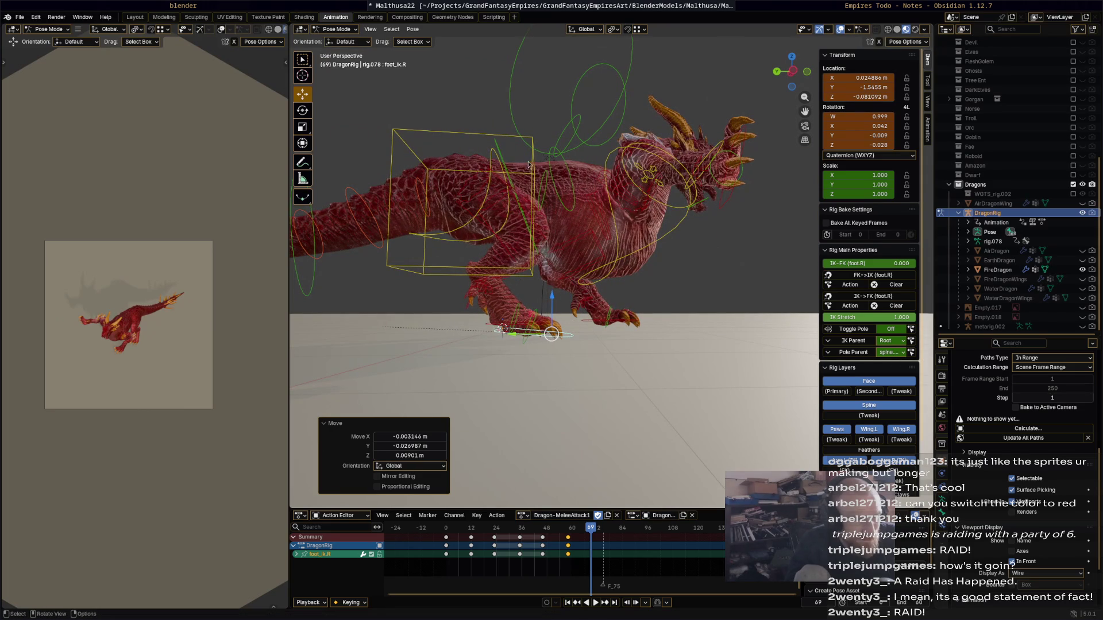
- Rotate the chest control by -12.8°, then a further -4.25°
left_click(673, 240)
mouse_move(673, 240)
middle_mouse_down()
mouse_move(665, 332)
mouse_move(564, 344)
mouse_move(580, 336)
middle_mouse_up()
key("r")
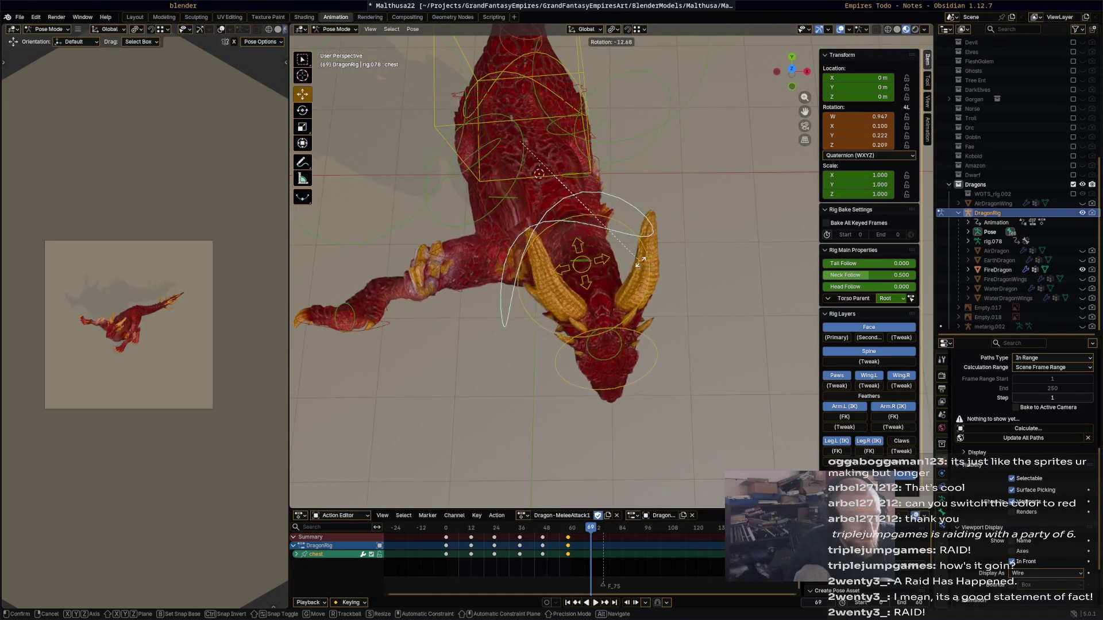
left_click(681, 210)
mouse_move(681, 210)
middle_mouse_down()
mouse_move(752, 173)
mouse_move(750, 191)
middle_mouse_up()
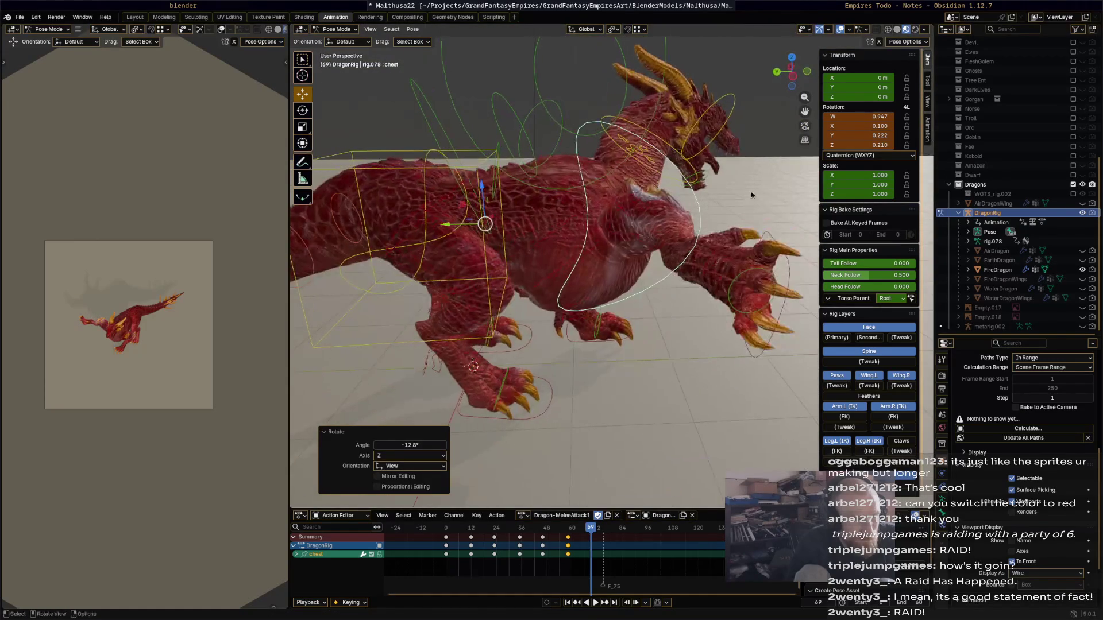
key("r")
left_click(775, 285)
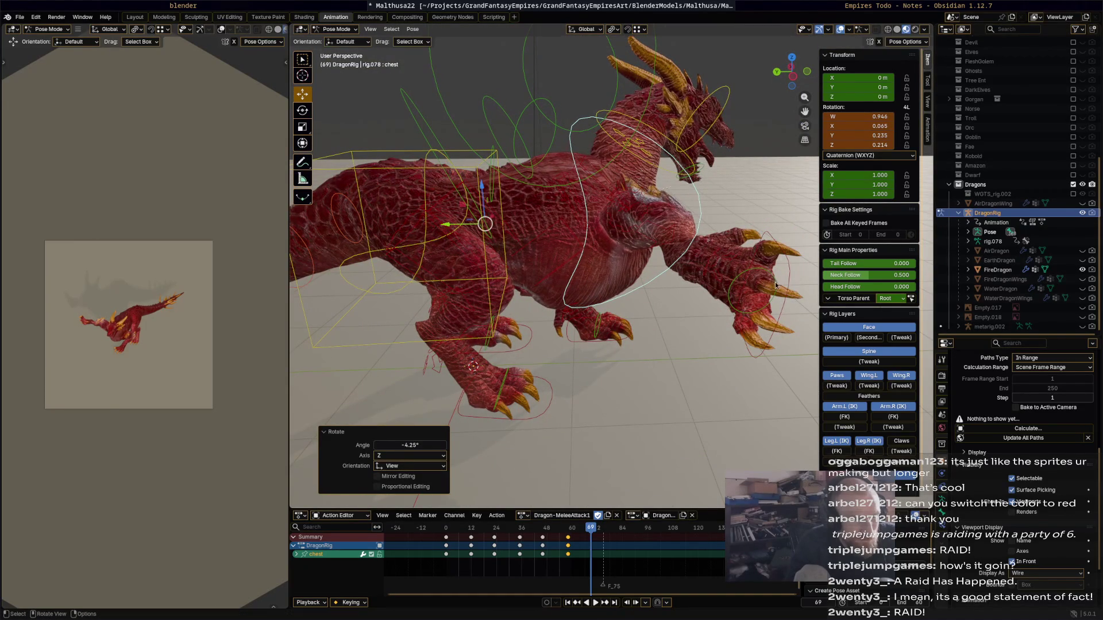
- Rotate the neck control and turn the head by 23.7°
left_click(770, 299)
mouse_move(771, 298)
middle_mouse_down()
mouse_move(653, 292)
mouse_move(656, 263)
mouse_move(566, 215)
middle_mouse_up()
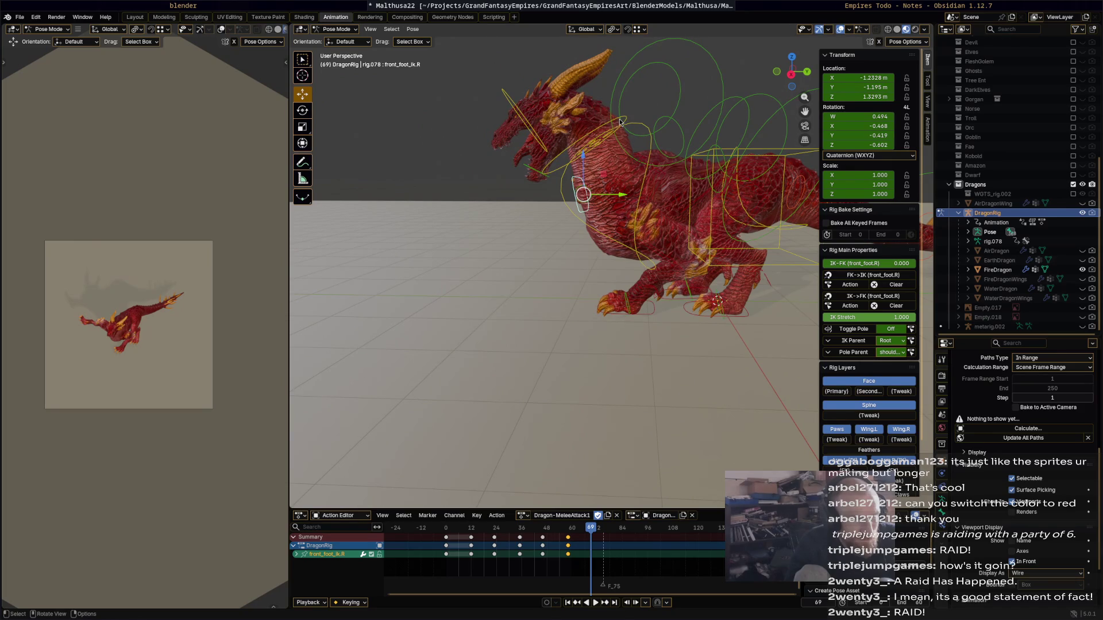
left_click(620, 122)
key("r")
left_click(548, 112)
left_click(526, 109)
key("r")
left_click(574, 197)
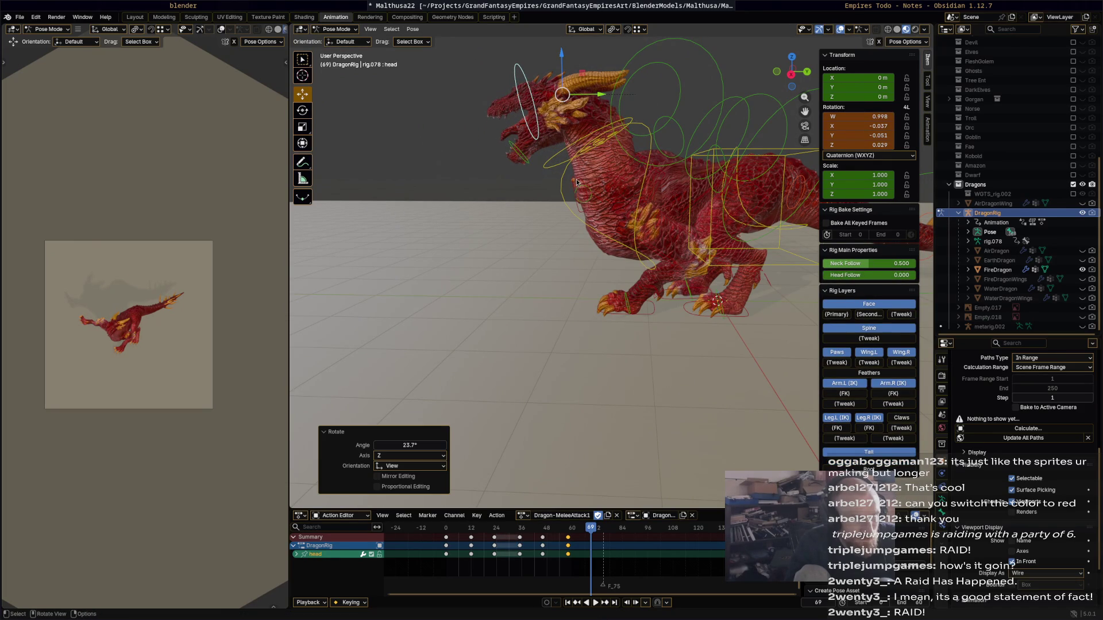
- Move the right front foot IK control and rotate it -90°
left_click(626, 304)
mouse_move(626, 305)
middle_mouse_down()
mouse_move(698, 219)
mouse_move(607, 348)
mouse_move(392, 289)
middle_mouse_up()
key("g")
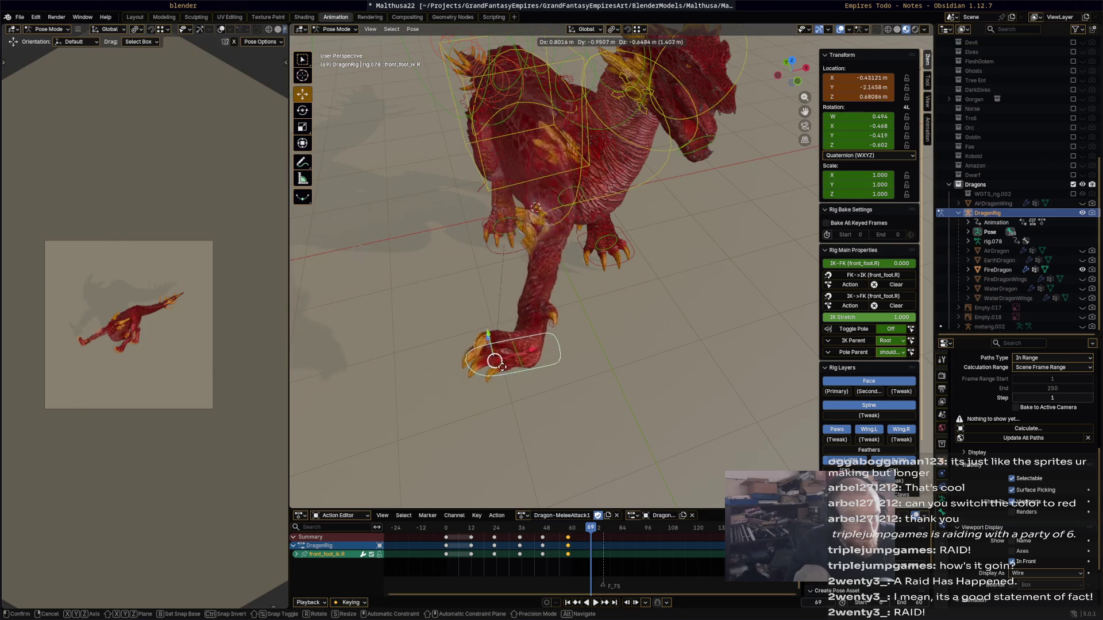
left_click(670, 386)
key("r")
left_click(672, 390)
mouse_move(672, 390)
middle_mouse_down()
mouse_move(731, 444)
mouse_move(683, 419)
middle_mouse_up()
scroll(639, 398, "up", 3)
type("r")
type("-90")
key("Return")
- Reposition the right front foot and rotate it a further -22.9°
key("g")
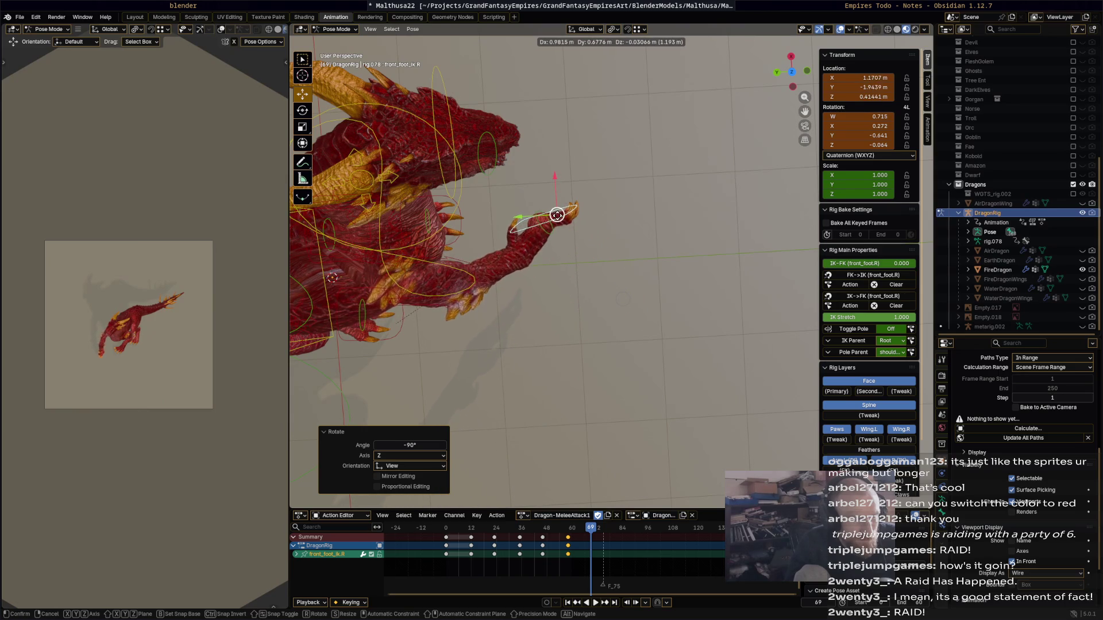
left_click(673, 236)
key("r")
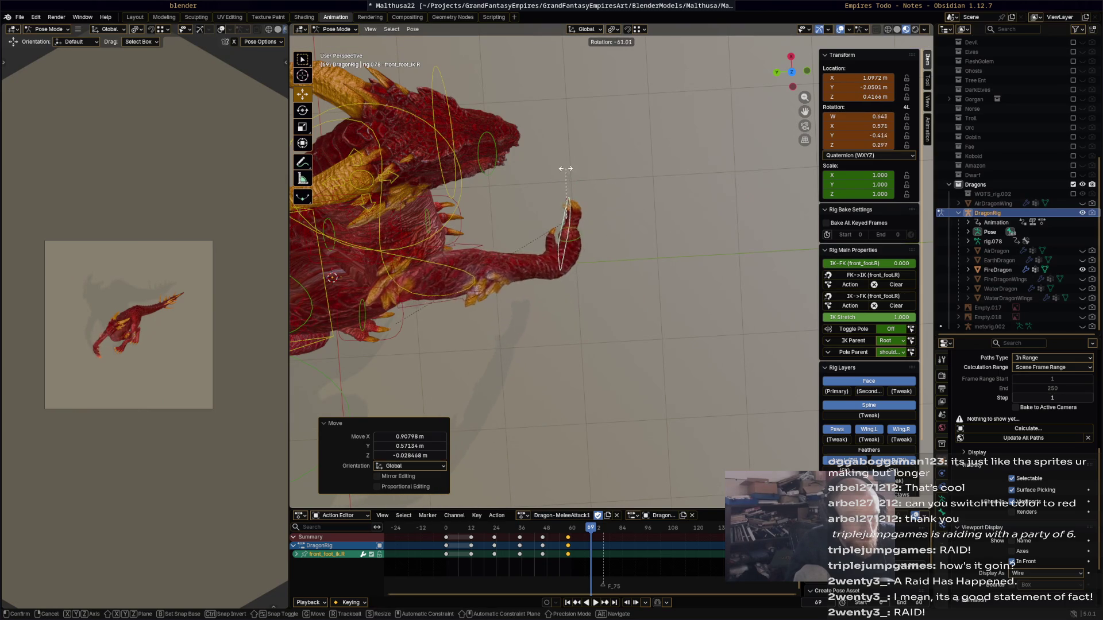
left_click(663, 263)
mouse_move(664, 263)
middle_mouse_down()
mouse_move(553, 175)
mouse_move(552, 216)
mouse_move(603, 254)
mouse_move(666, 253)
mouse_move(724, 181)
mouse_move(663, 164)
mouse_move(566, 171)
mouse_move(571, 192)
mouse_move(505, 186)
mouse_move(643, 261)
mouse_move(410, 251)
mouse_move(526, 260)
mouse_move(578, 280)
middle_mouse_up()
- Select all bones and play and scrub the attack animation to review it
key("a")
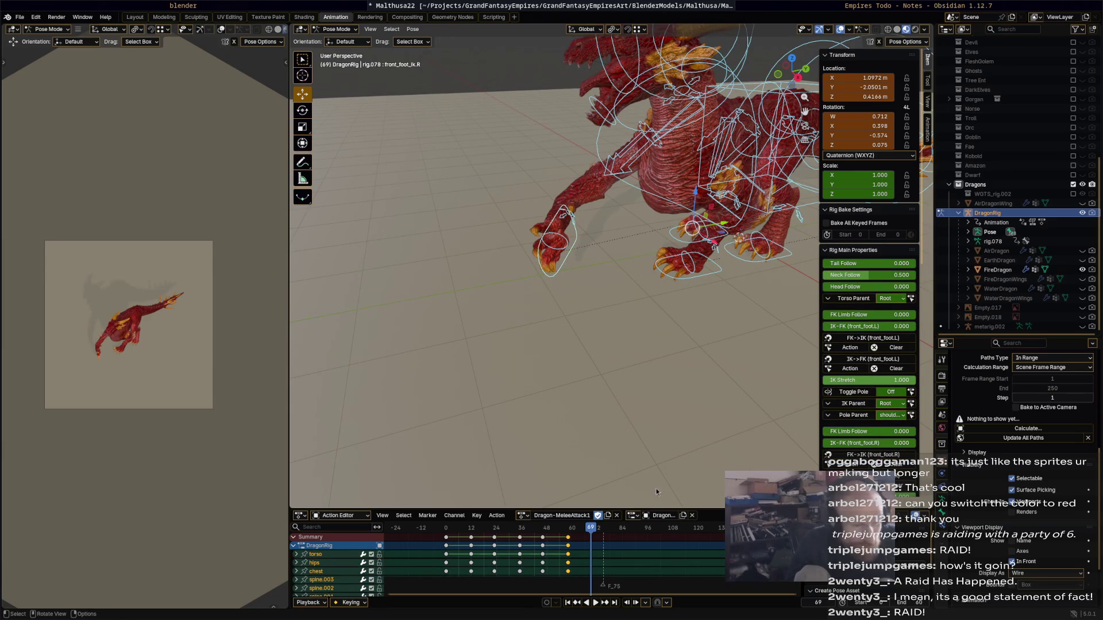
key("space")
left_click_drag(452, 527, 457, 528)
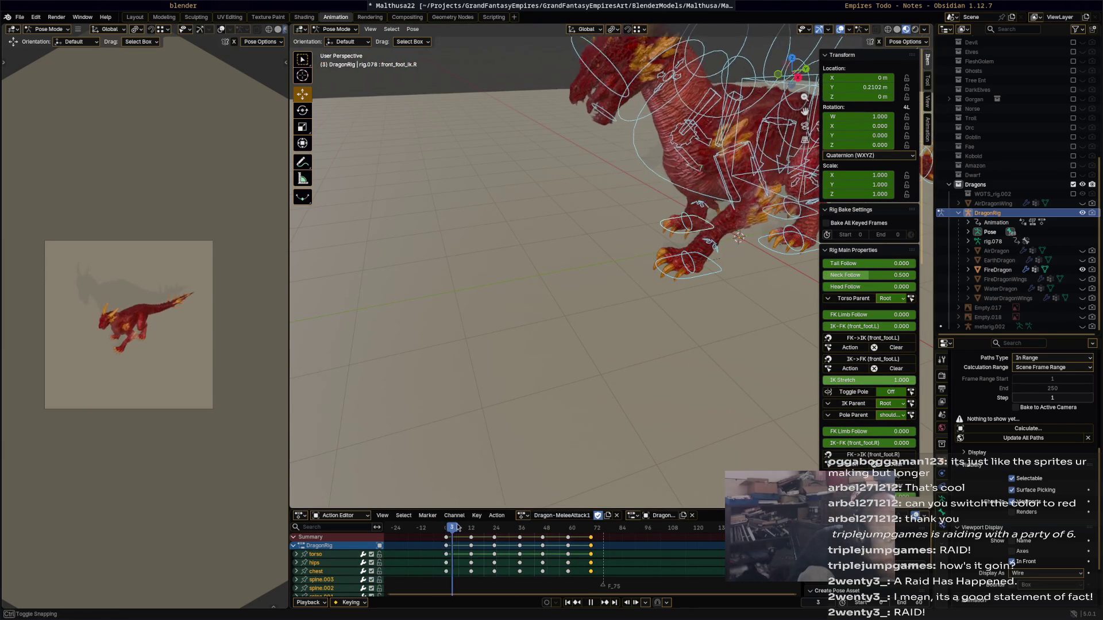
left_click(569, 528)
mouse_move(519, 407)
middle_mouse_down()
mouse_move(582, 387)
mouse_move(591, 367)
mouse_move(600, 396)
middle_mouse_up()
key("space")
left_click_drag(549, 528, 594, 535)
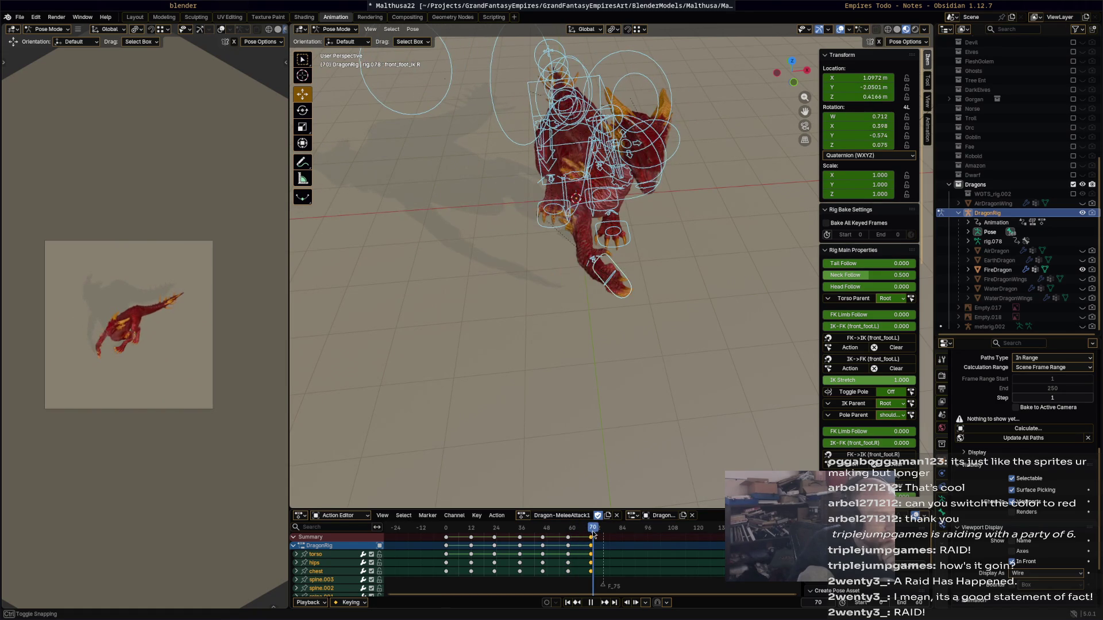
- Shift, rotate and move the right front foot control, then keyframe it at frame 70
left_click(632, 292)
mouse_move(631, 293)
middle_mouse_down()
mouse_move(636, 311)
mouse_move(589, 337)
middle_mouse_up()
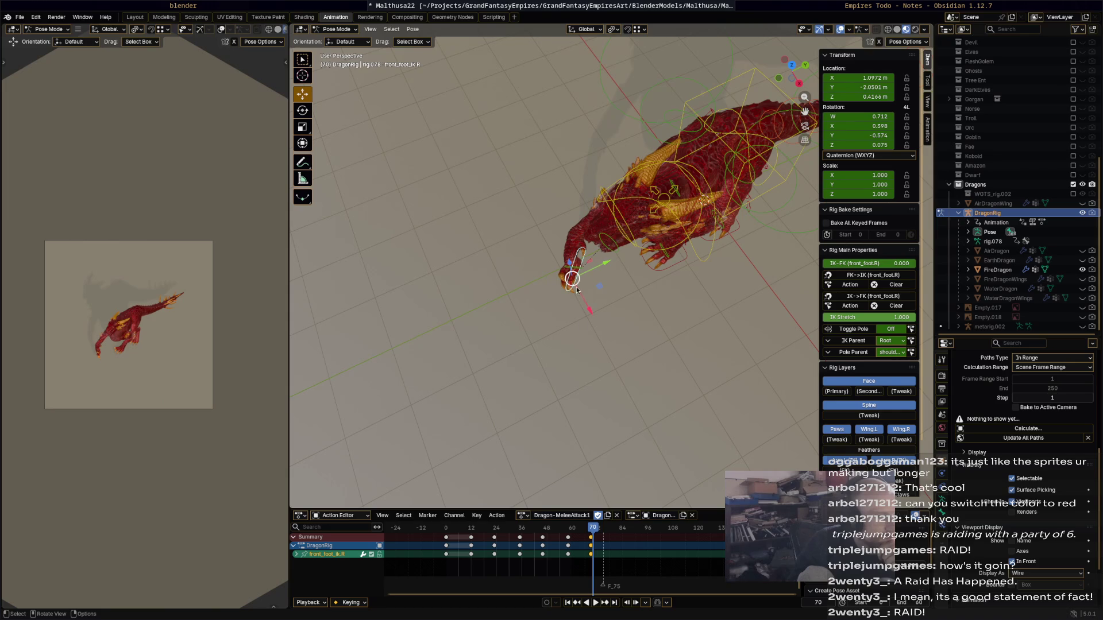
left_click_drag(574, 286, 639, 300)
key("r")
left_click(654, 271)
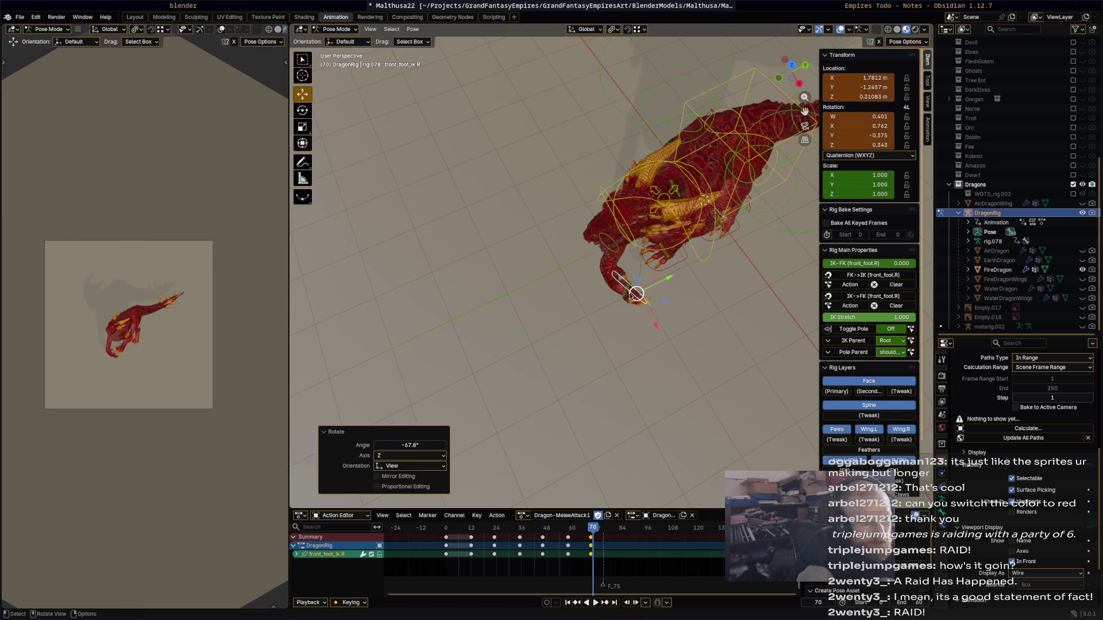
key("g")
left_click(646, 283)
mouse_move(645, 282)
middle_mouse_down()
mouse_move(712, 250)
mouse_move(743, 271)
mouse_move(717, 293)
middle_mouse_up()
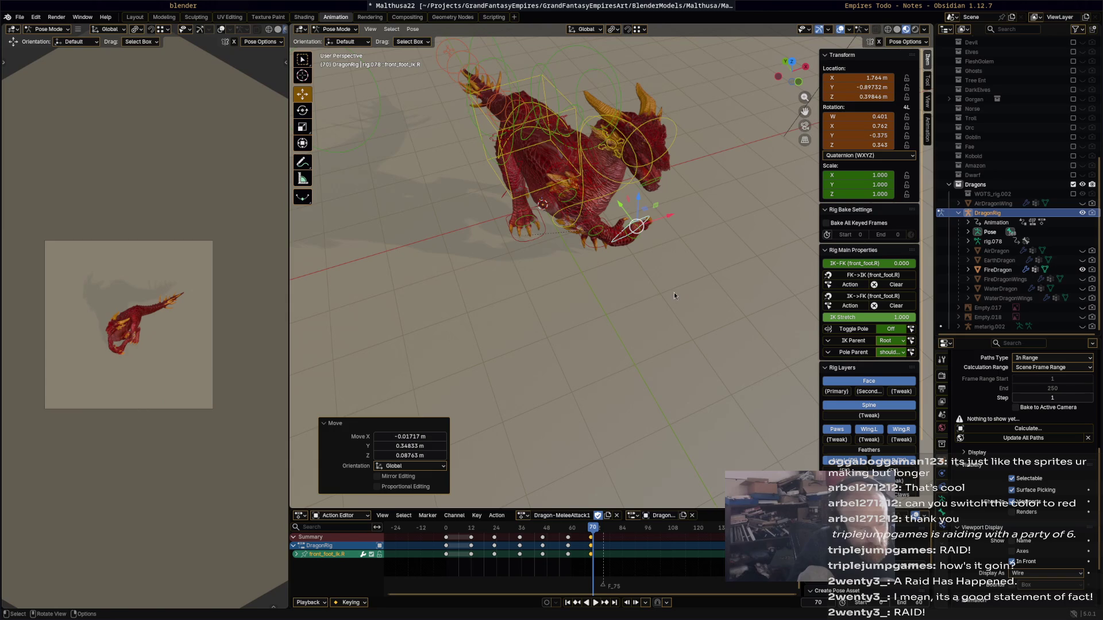
key("i")
scroll(615, 547, "up", 5)
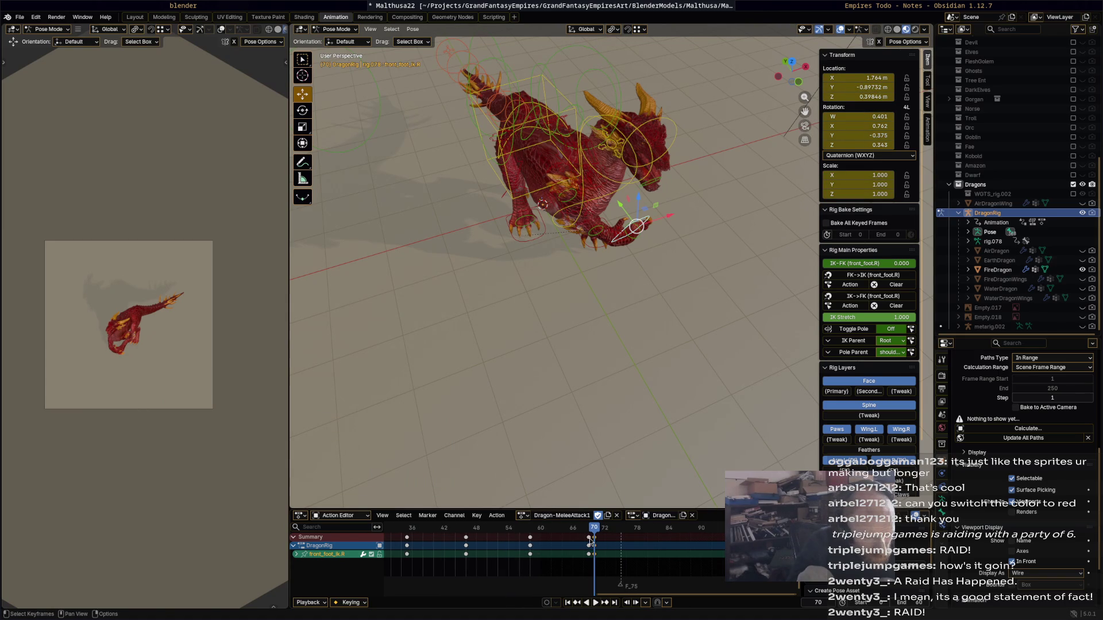
- Shift the frame-70 keys to frame 69 and scrub to frame 62 to check
left_click_drag(590, 540, 588, 538)
left_click(597, 531)
key("space")
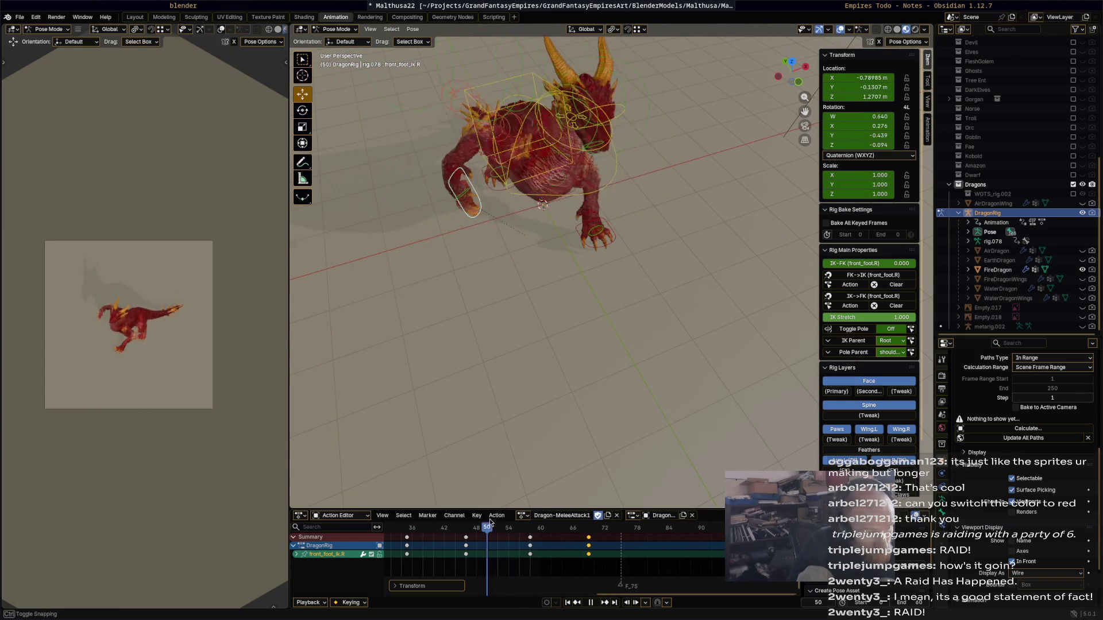
left_click_drag(523, 526, 567, 534)
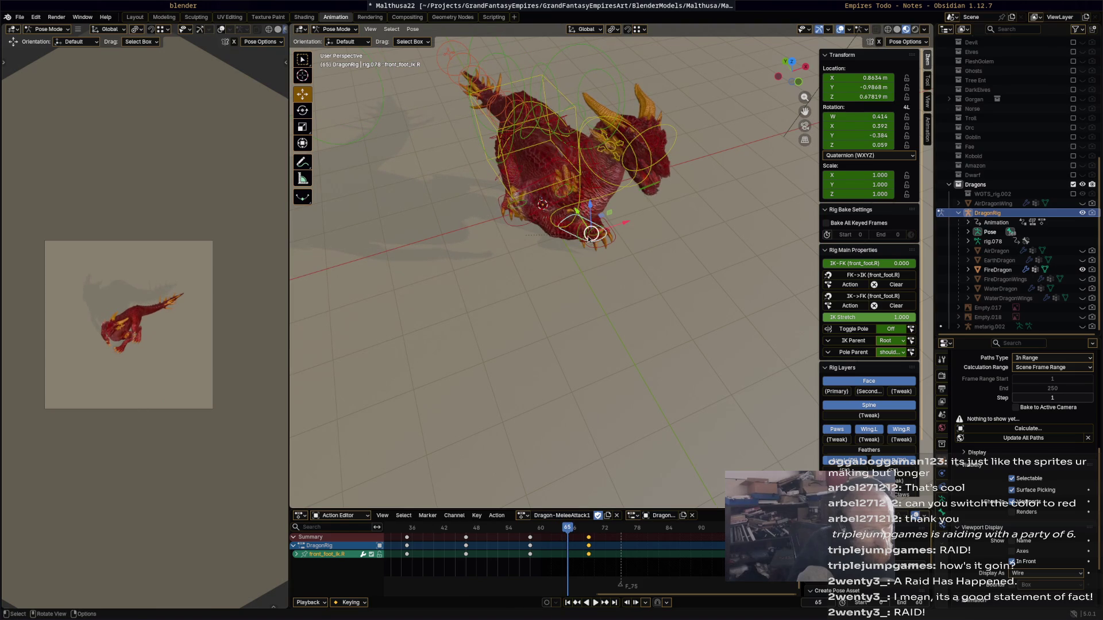
- Reposition the right front foot forward and left, rotating it to 44.1°
key("g")
left_click(597, 302)
key("r")
left_click(475, 339)
mouse_move(476, 339)
middle_mouse_down()
mouse_move(591, 293)
mouse_move(584, 284)
middle_mouse_up()
key("g")
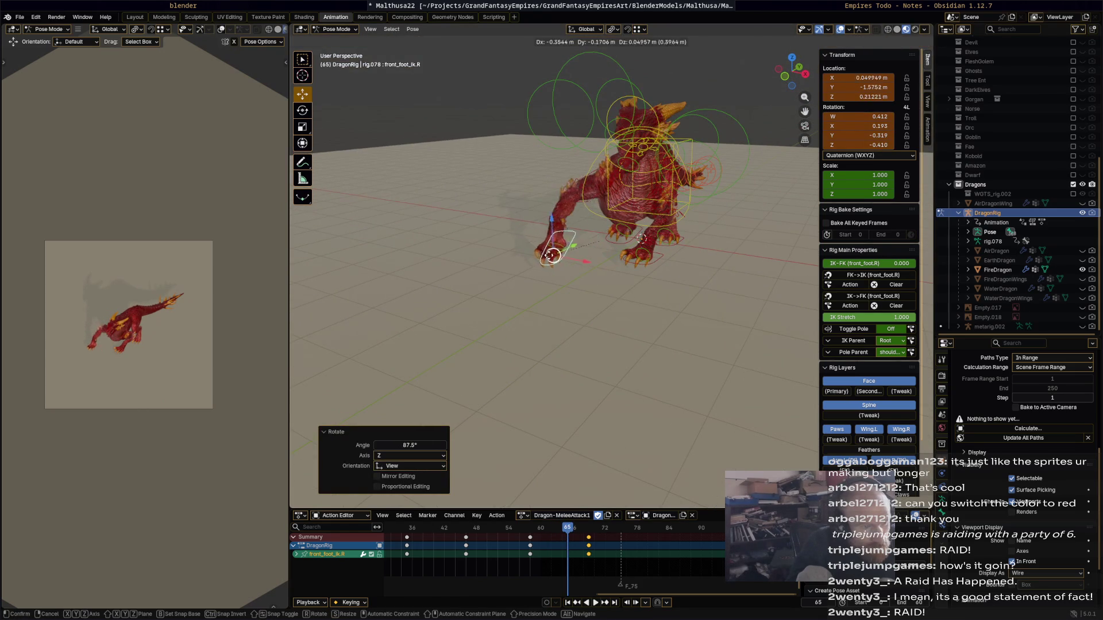
left_click(534, 261)
key("r")
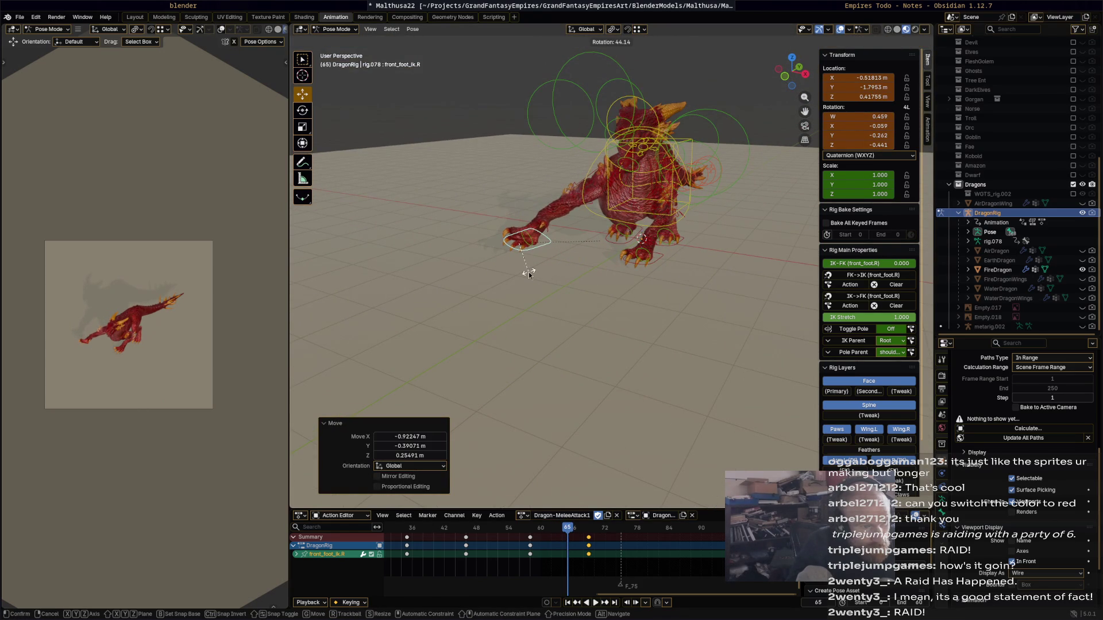
left_click(560, 264)
middle_click_drag(561, 264, 525, 251)
key("g")
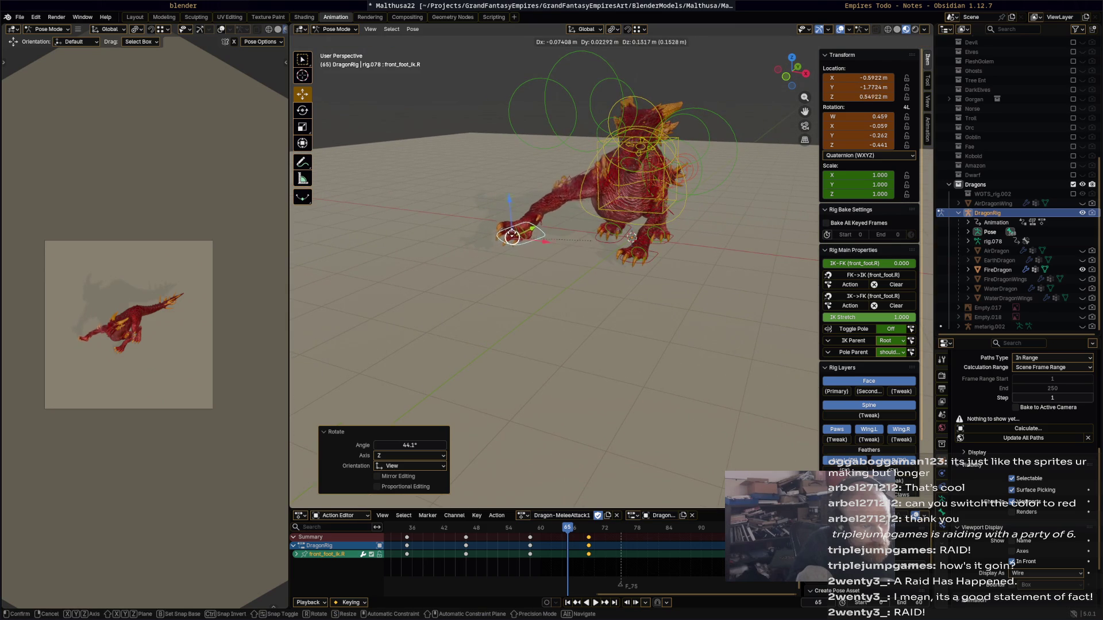
left_click(591, 271)
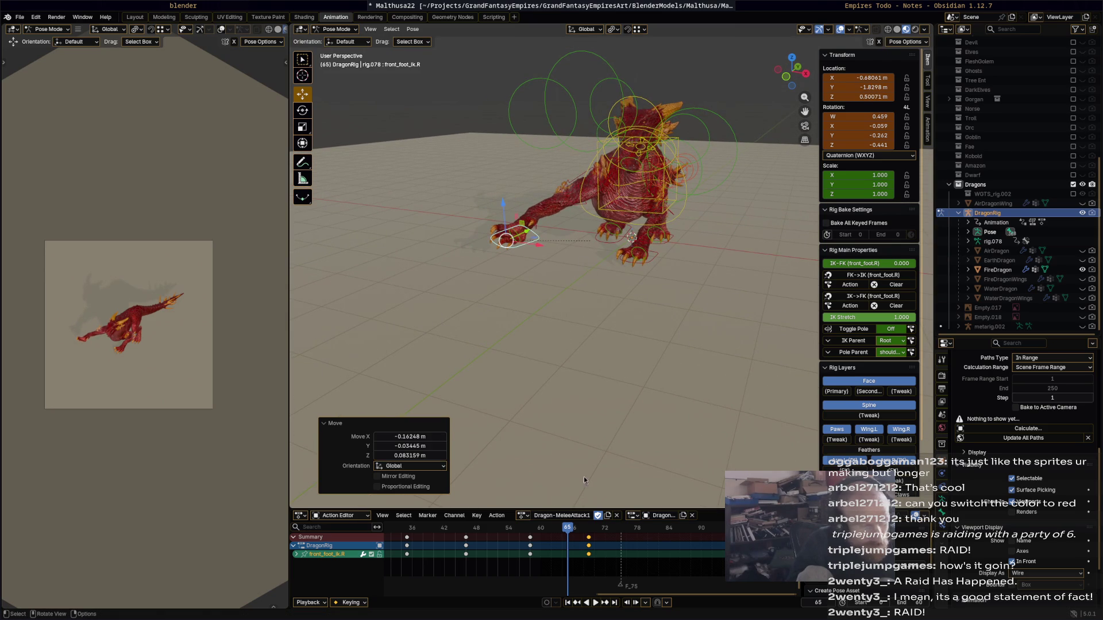
- Set the animation end frame to 120 and replay the attack
key("space")
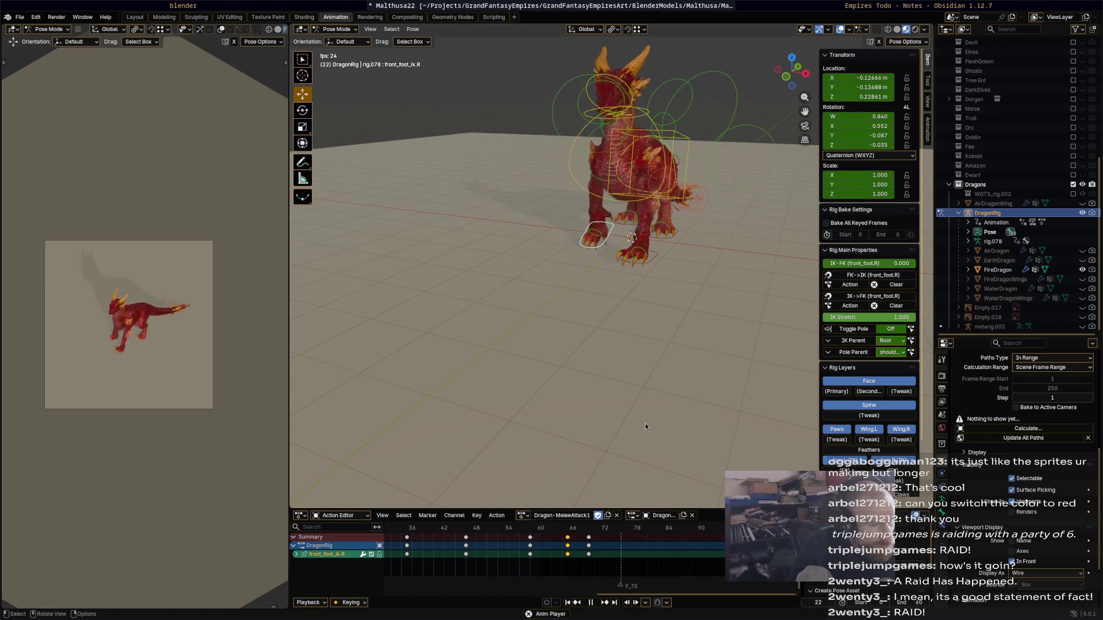
key("space")
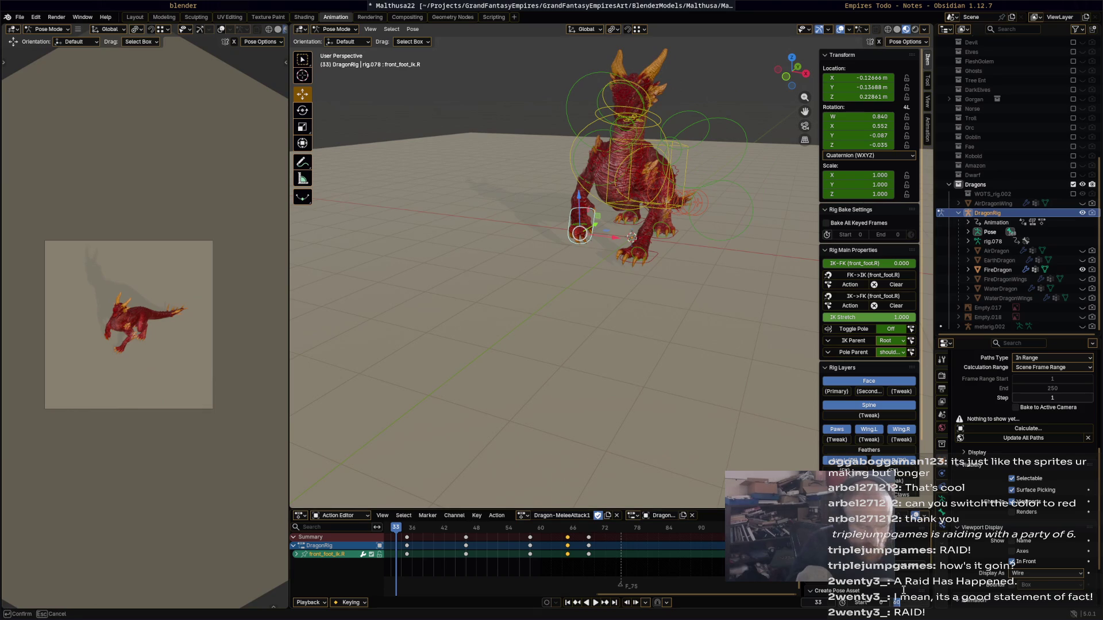
type("120")
key("Return")
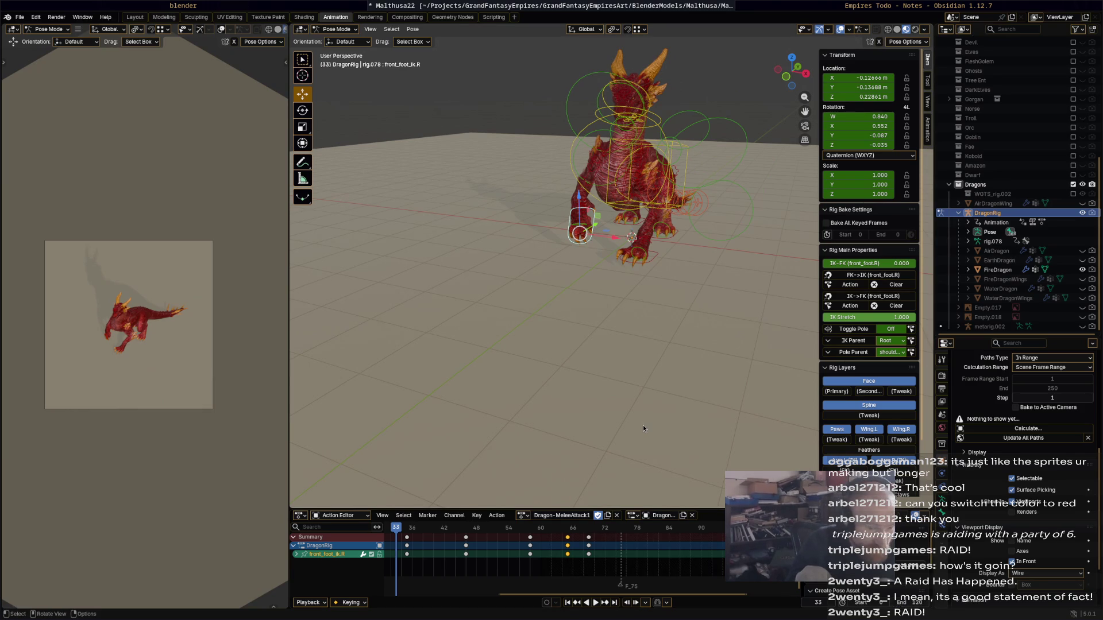
key("space")
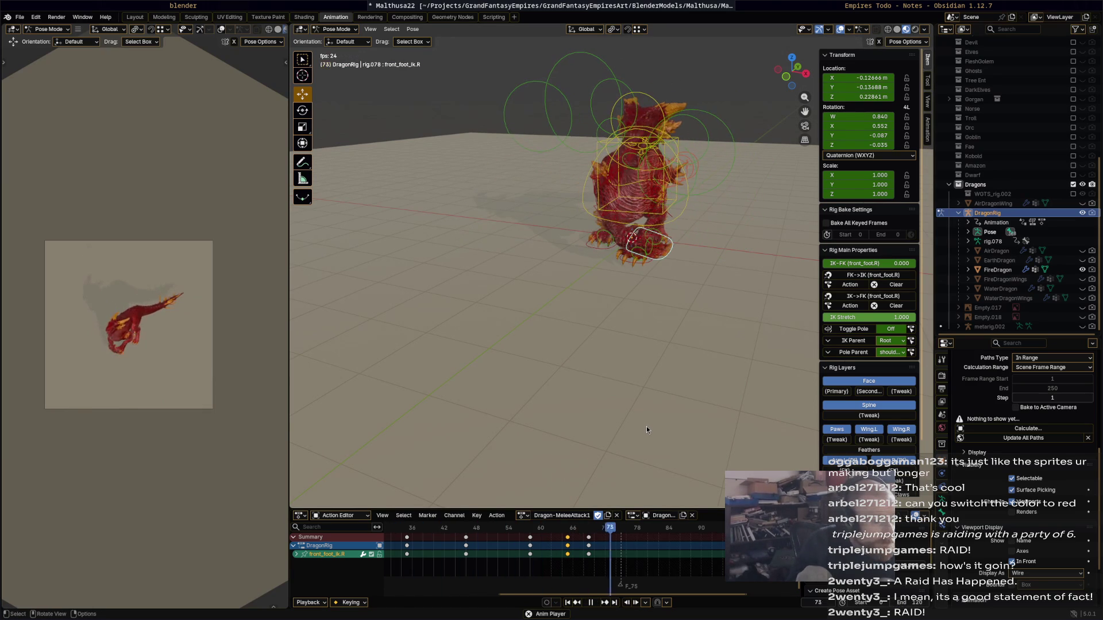
- Scrub to frame 62, rotate the right front foot again, and move the keys to frame 68
left_click(584, 538)
mouse_move(584, 538)
left_mouse_down()
mouse_move(418, 545)
mouse_move(530, 557)
mouse_move(521, 557)
left_mouse_up()
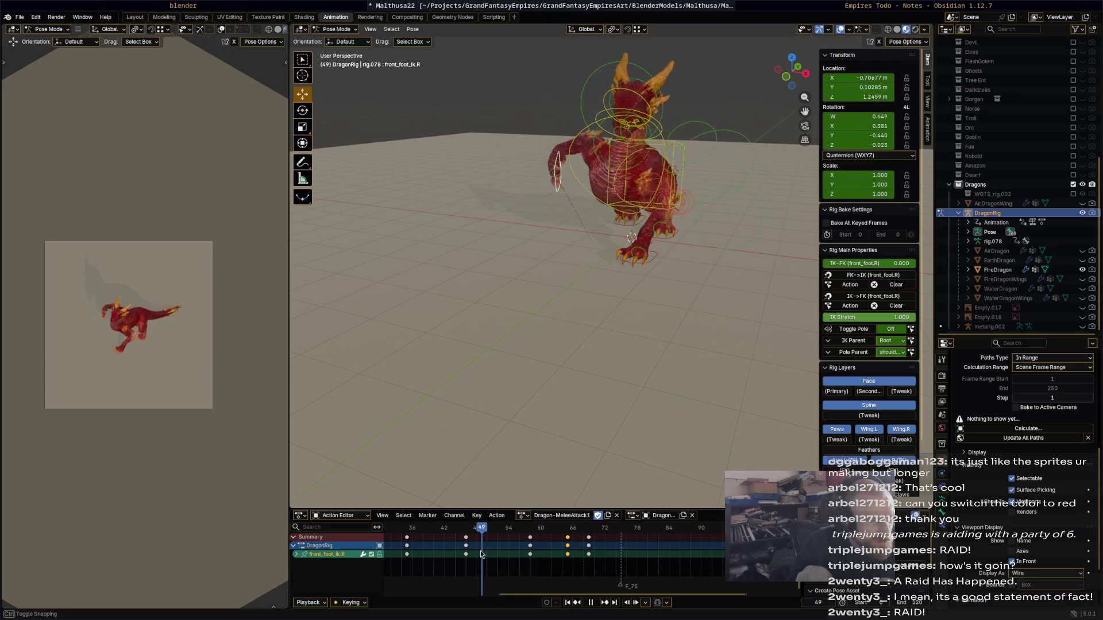
mouse_move(513, 555)
left_mouse_down()
mouse_move(550, 556)
mouse_move(501, 556)
mouse_move(554, 557)
mouse_move(530, 556)
left_mouse_up()
mouse_move(569, 436)
middle_mouse_down()
mouse_move(588, 365)
mouse_move(642, 379)
mouse_move(625, 327)
mouse_move(636, 282)
middle_mouse_up()
key("r")
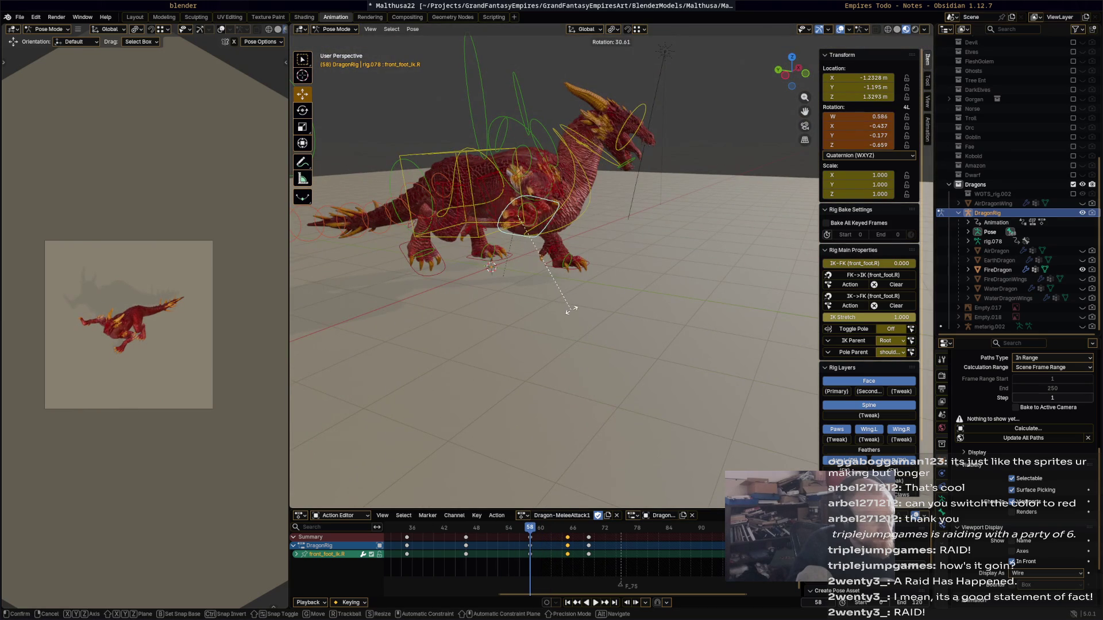
left_click(578, 316)
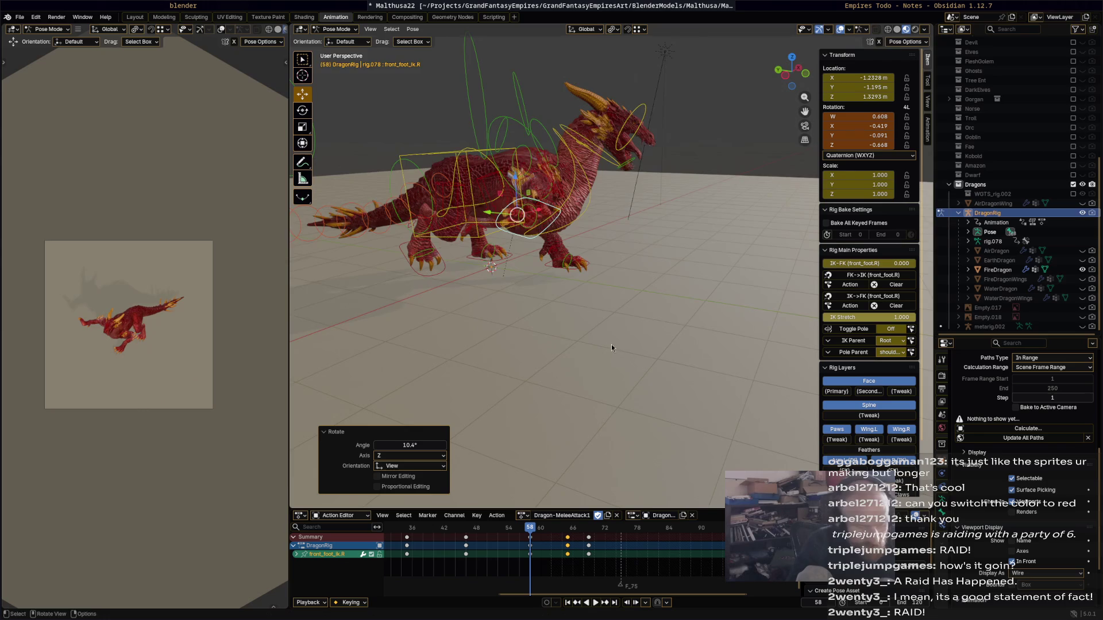
middle_click_drag(611, 343, 588, 393)
key("space")
left_click_drag(479, 533, 585, 537)
left_click(619, 298)
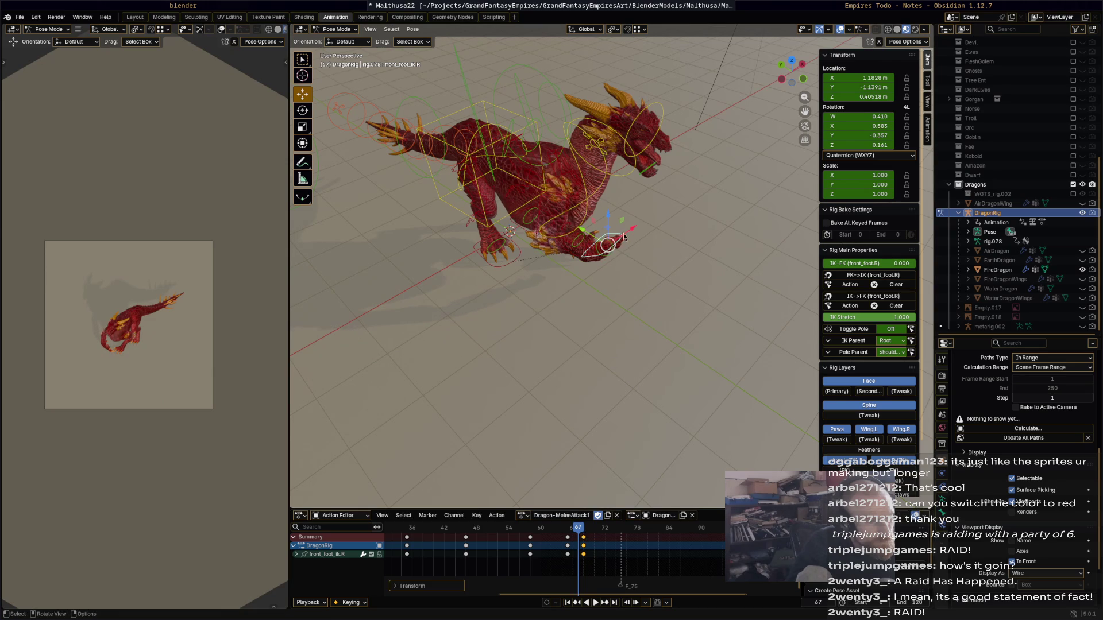
- Select all bones, shift the frame-68 keys back to frame 69, and scrub frames 60–71
key("a")
left_click_drag(586, 537, 590, 537)
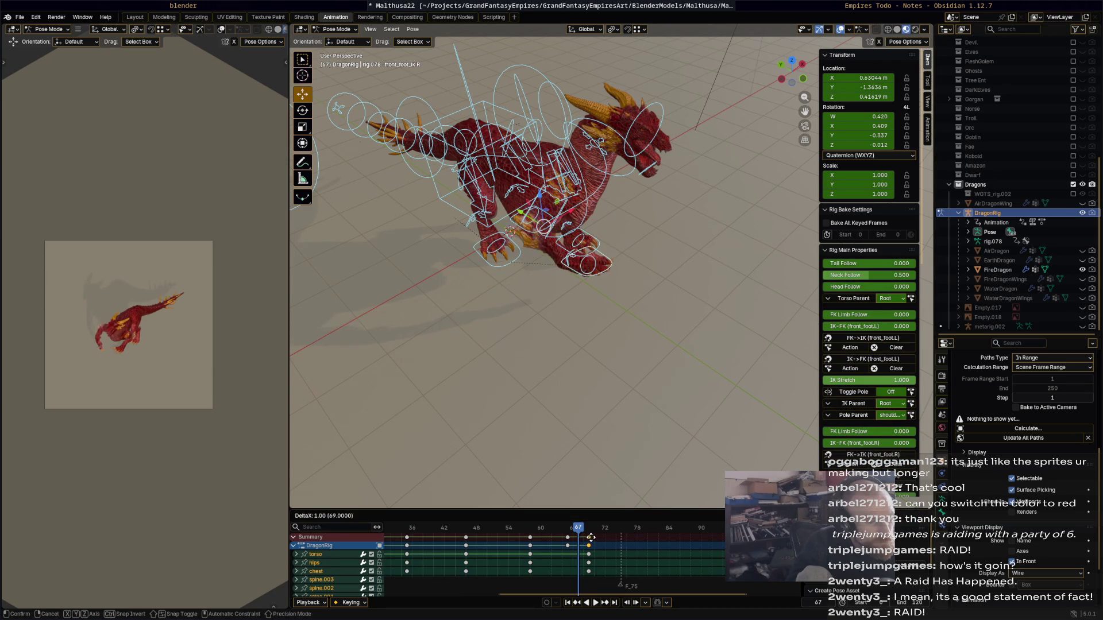
left_click(590, 539)
key("space")
left_click(542, 528)
mouse_move(542, 528)
left_mouse_down()
mouse_move(601, 532)
mouse_move(498, 518)
mouse_move(584, 527)
left_mouse_up()
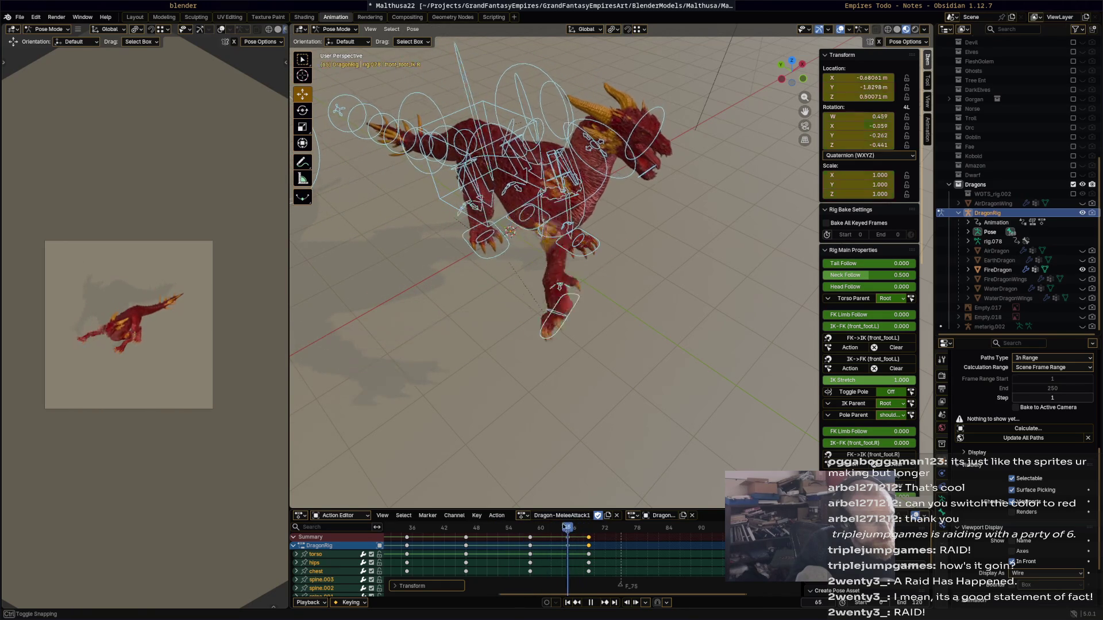
- From a lower side view, select the dragon's torso control and play the animation
mouse_move(551, 343)
middle_mouse_down()
mouse_move(583, 326)
mouse_move(563, 374)
mouse_move(470, 193)
middle_mouse_up()
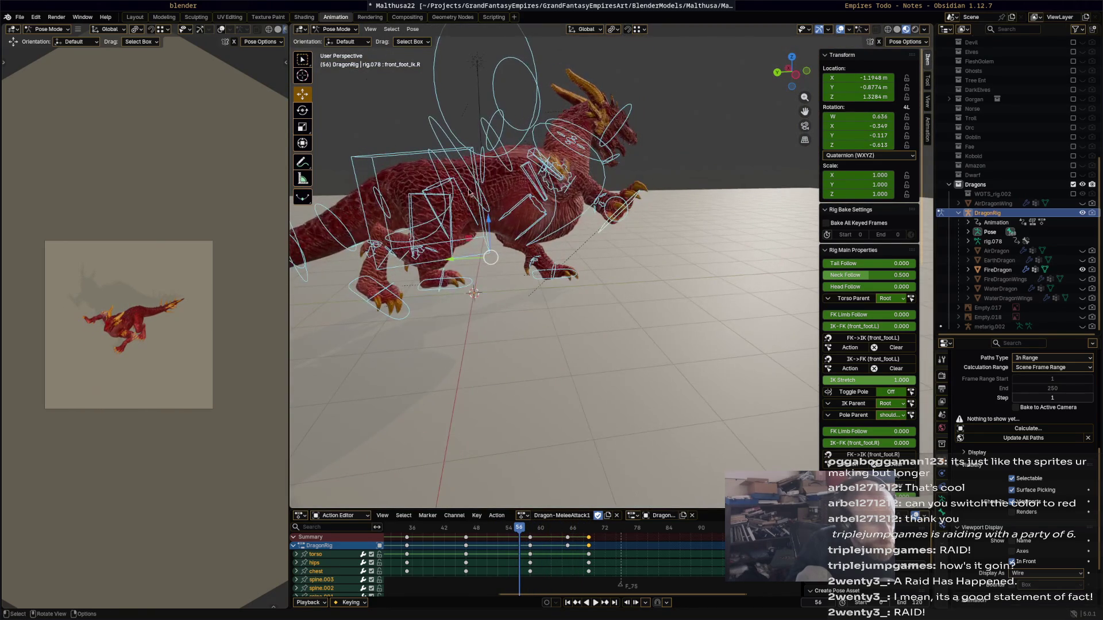
left_click(476, 175)
key("space")
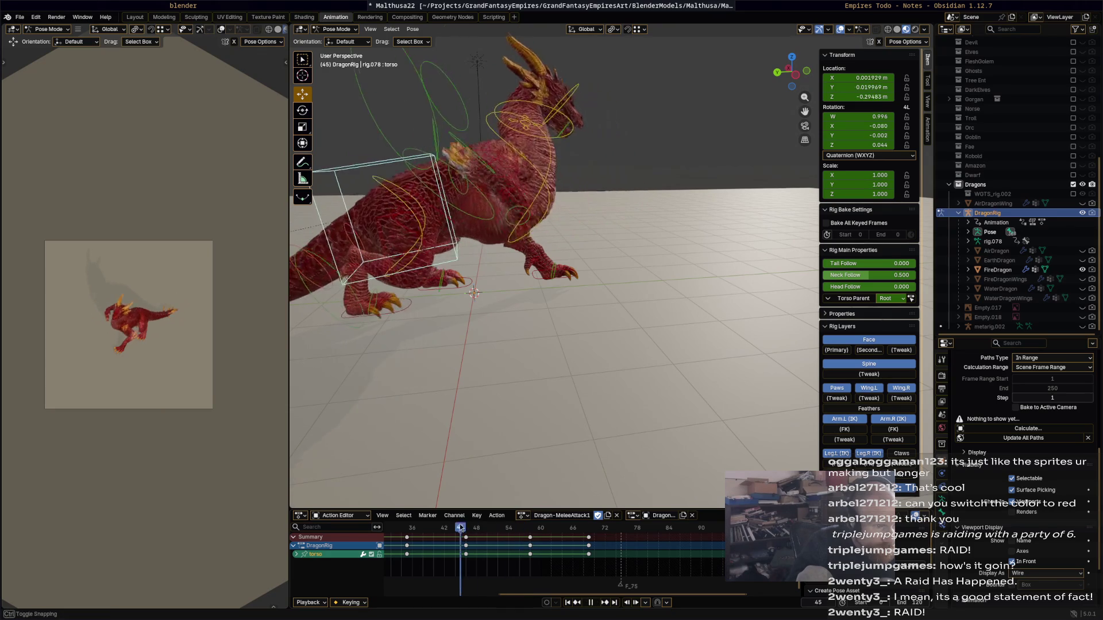
- At frame 67, slide the torso along global Y and play back to review
left_click_drag(542, 531, 591, 529)
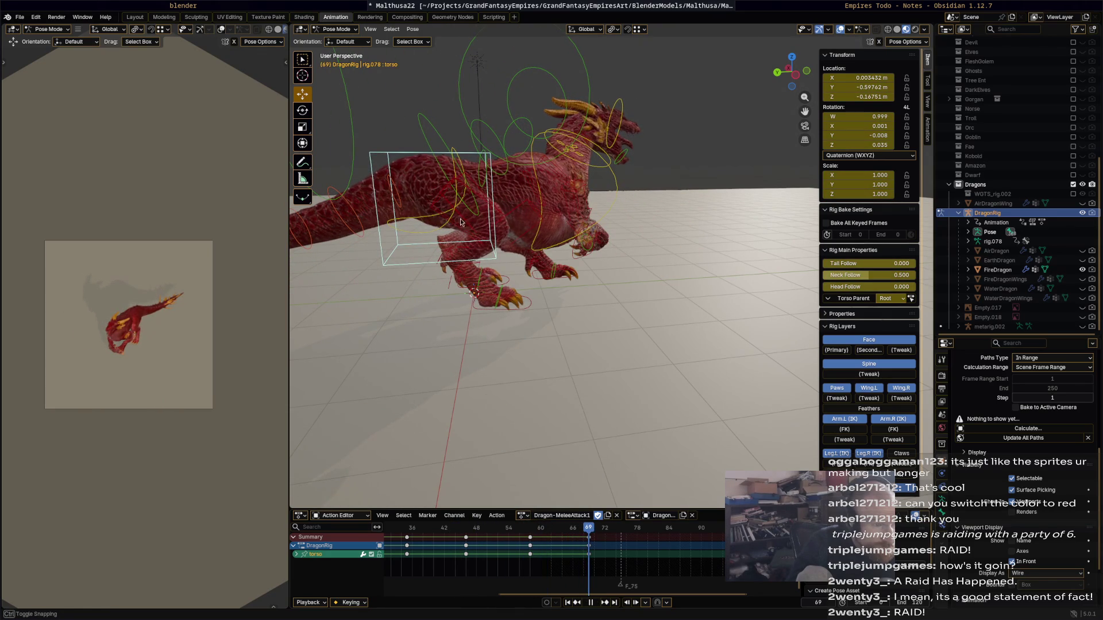
key("g")
key("y")
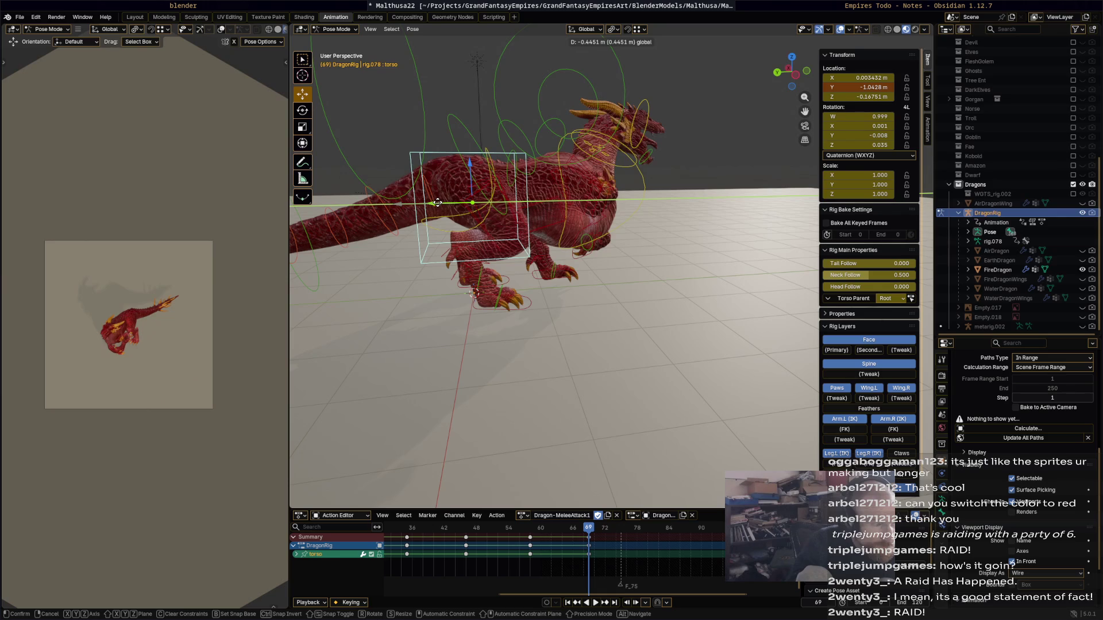
left_click(610, 252)
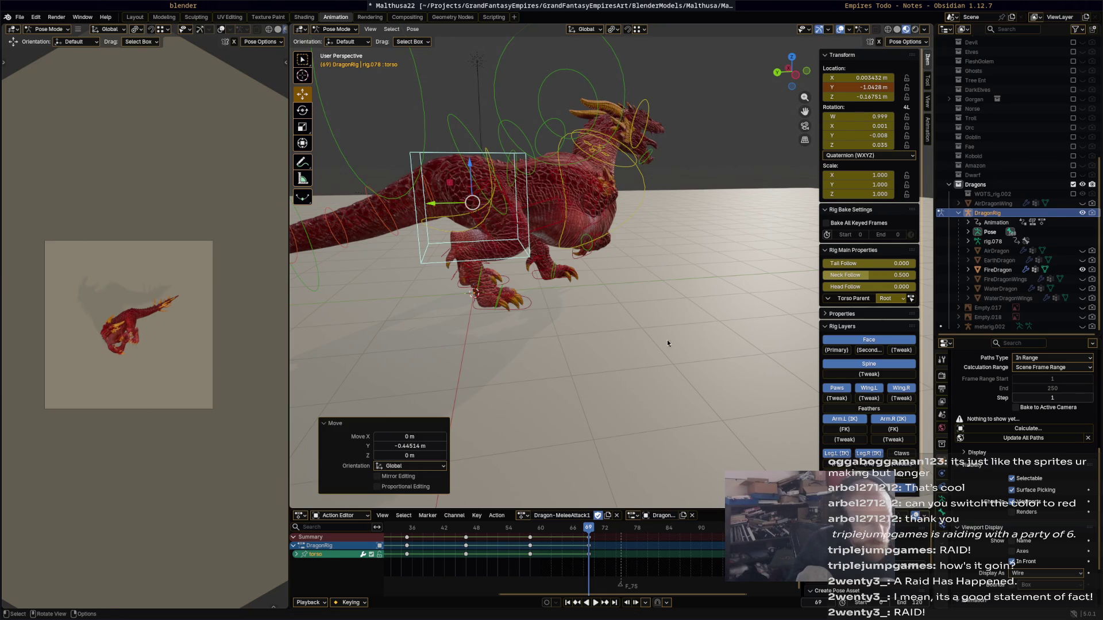
key("ctrl+shift+space")
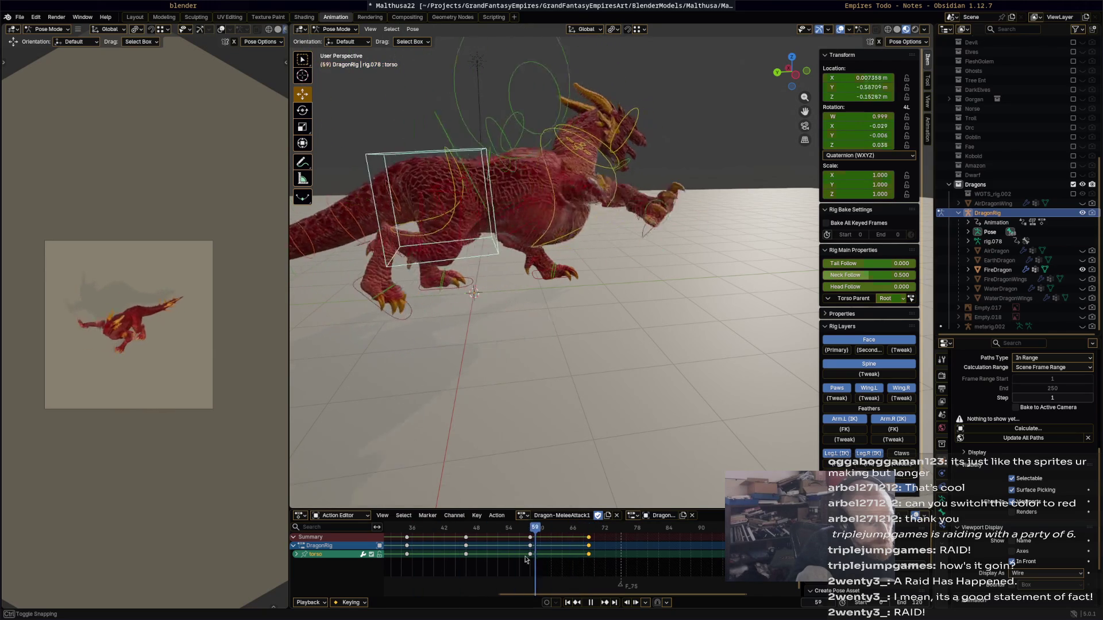
key("space")
- Rotate the left foot IK bone 41.4° and keyframe the pose at frame 64
left_click(477, 283)
key("r")
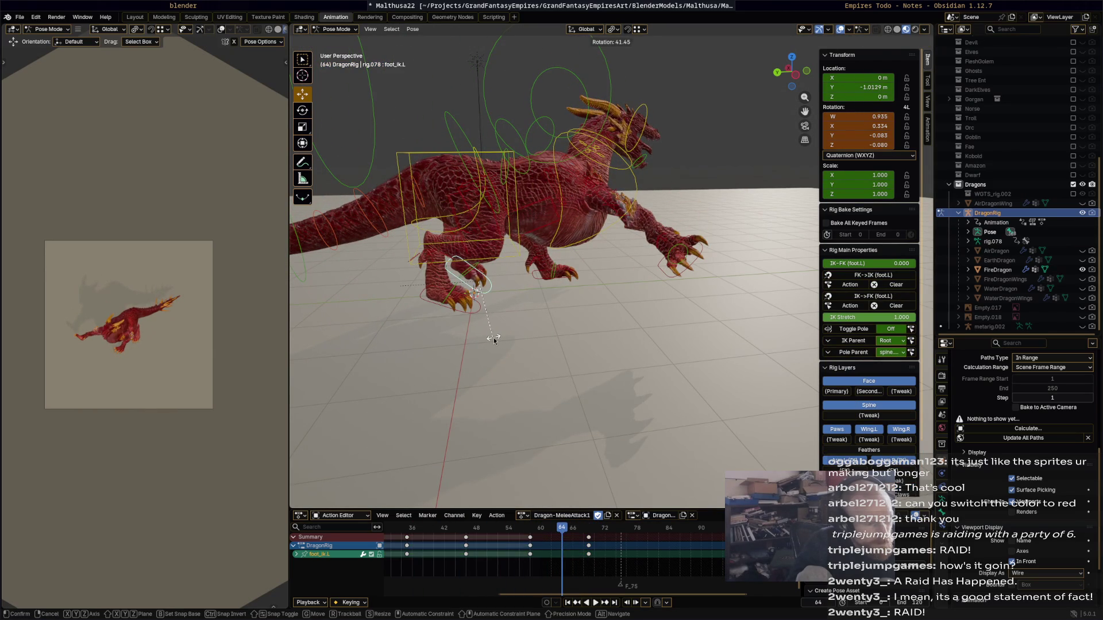
left_click(494, 338)
key("i")
- At frame 73, move and rotate the torso bone
left_click_drag(560, 529, 610, 534)
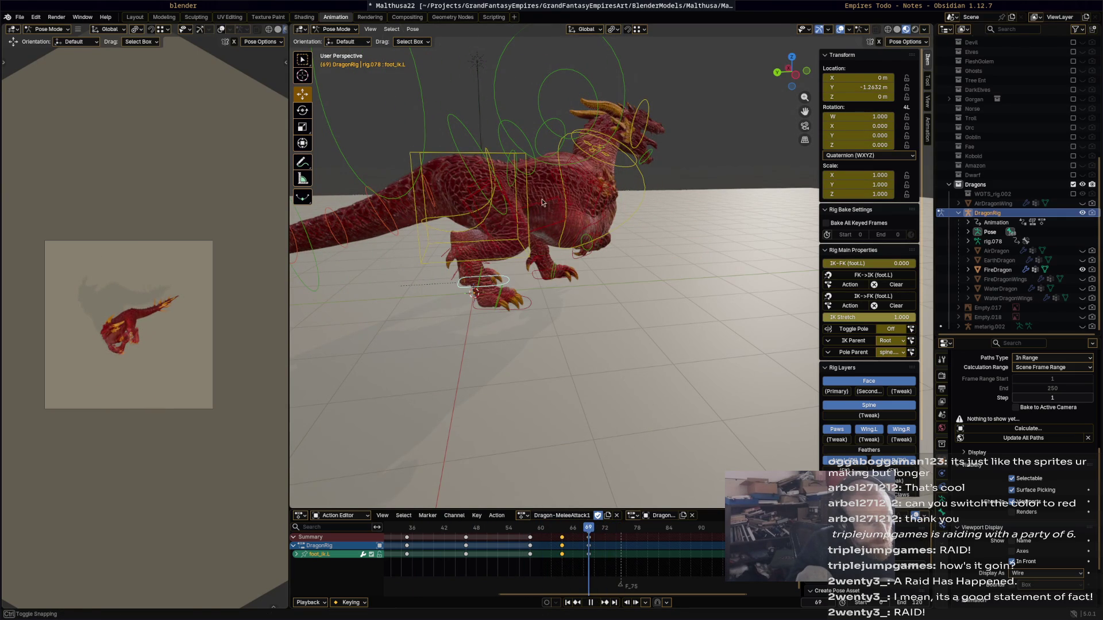
left_click(495, 163)
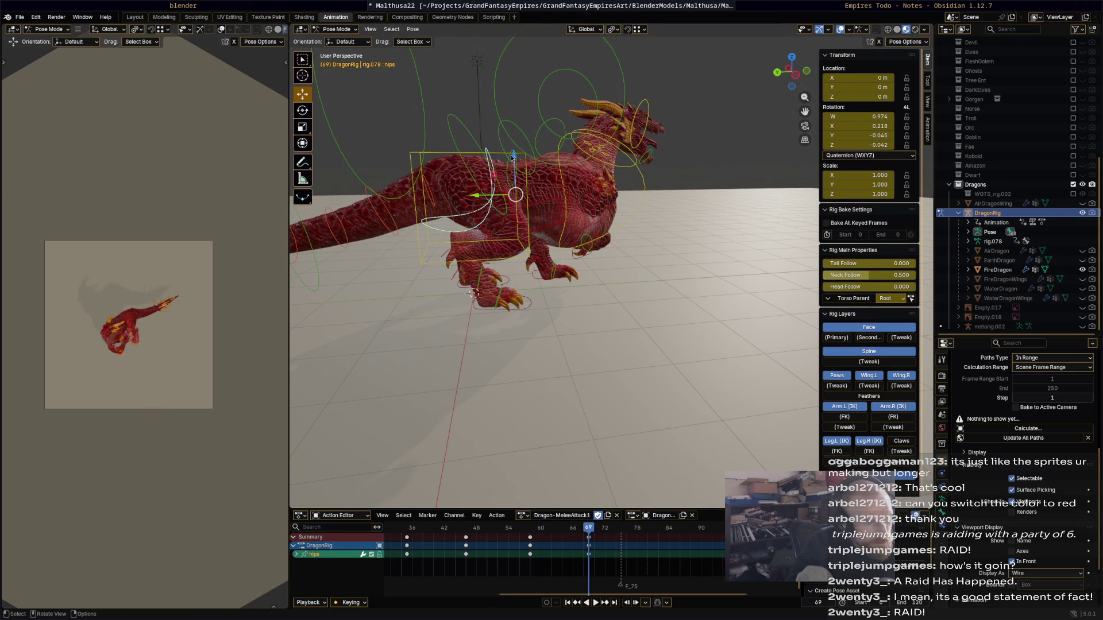
left_click(511, 156)
key("g")
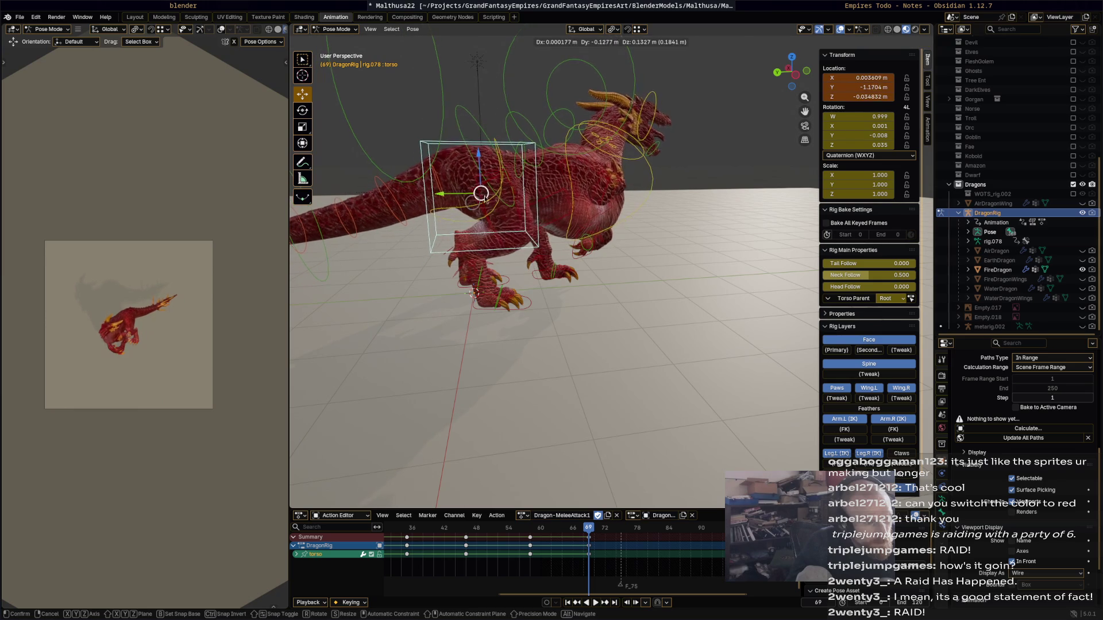
left_click(504, 198)
key("r")
left_click(527, 181)
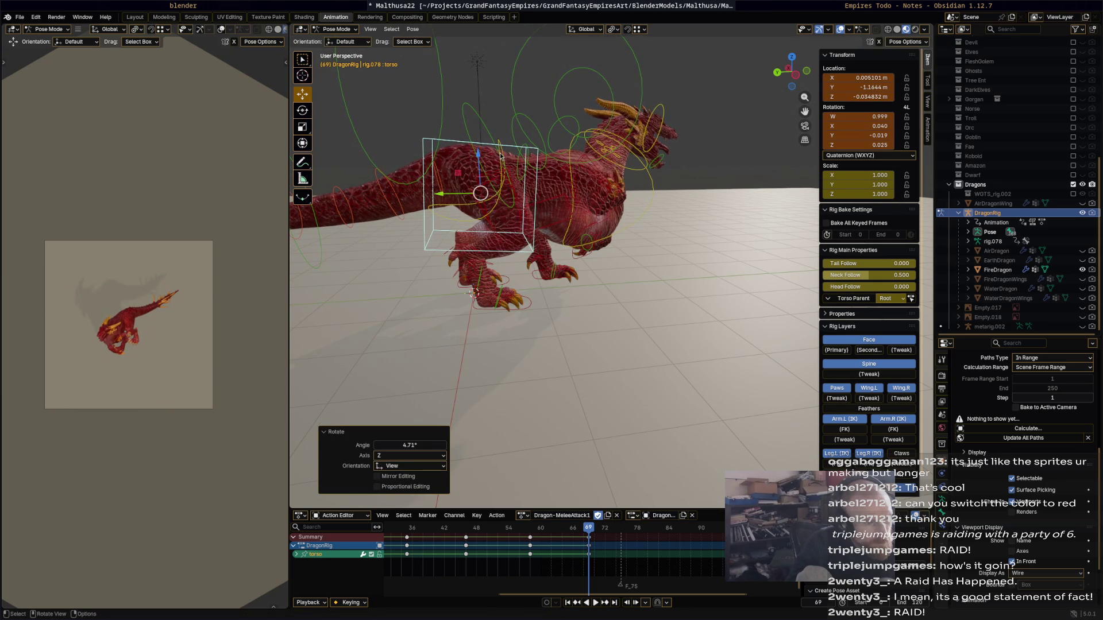
- Rotate the hips 6.73° and keyframe the torso at frame 69
left_click(504, 157)
key("r")
left_click(514, 151)
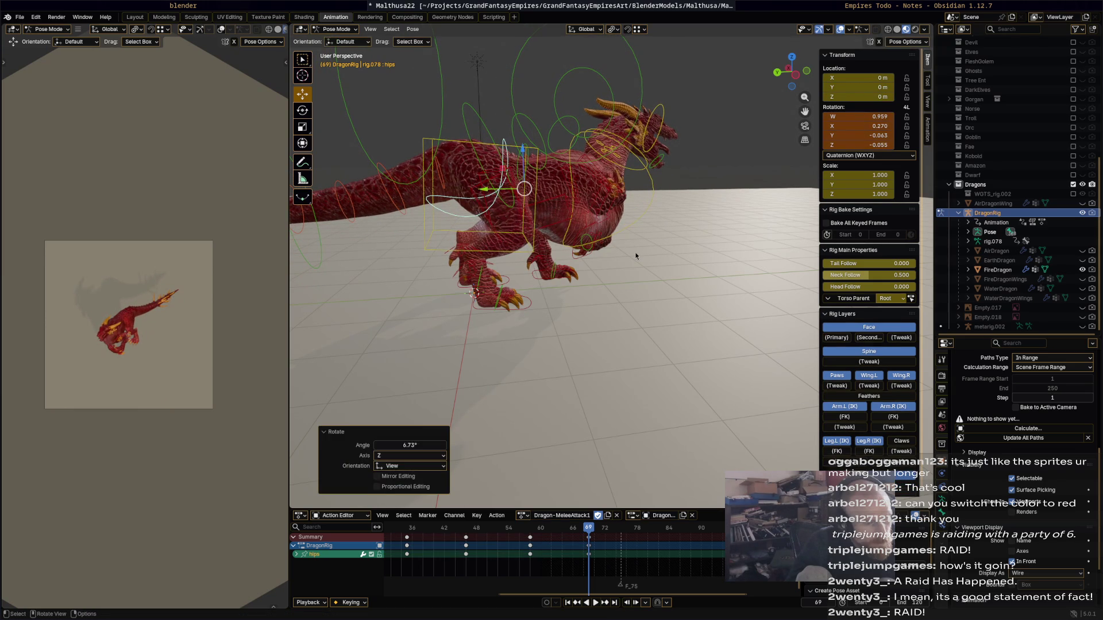
left_click(536, 231)
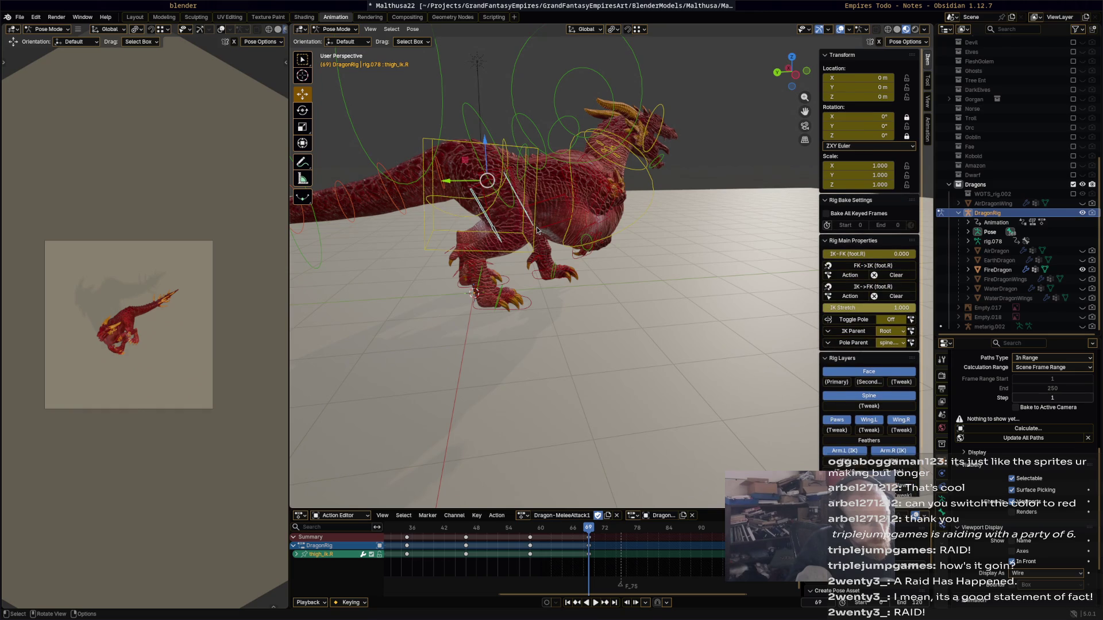
left_click(536, 230)
key("i")
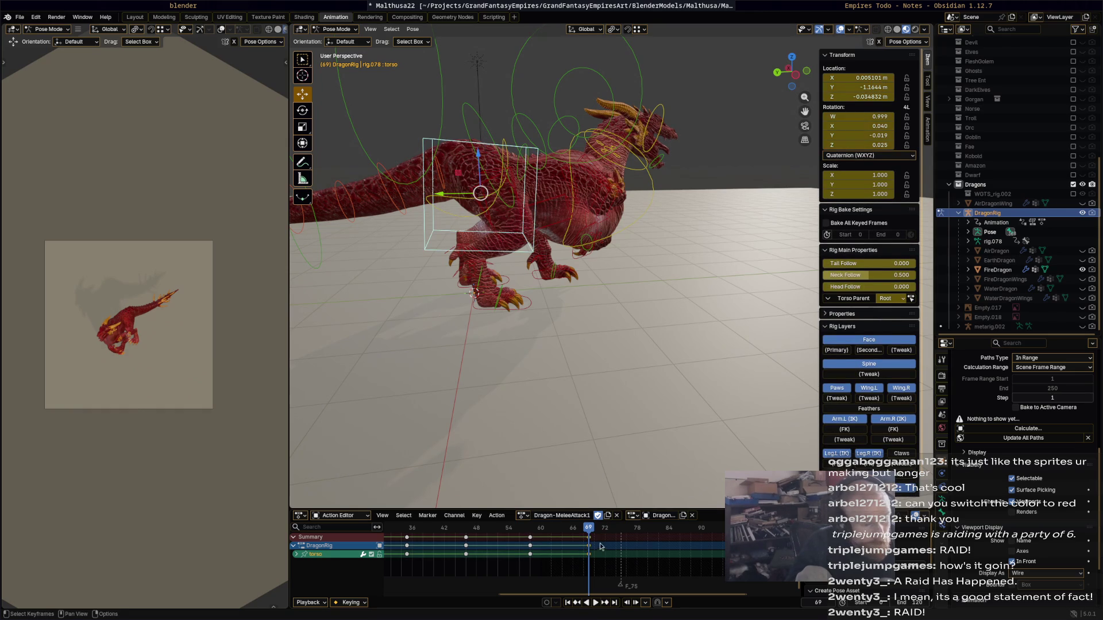
- Select the right front foot IK control and move the playhead to frame 56
mouse_move(589, 533)
left_mouse_down()
mouse_move(602, 533)
mouse_move(418, 533)
mouse_move(597, 544)
mouse_move(492, 532)
left_mouse_up()
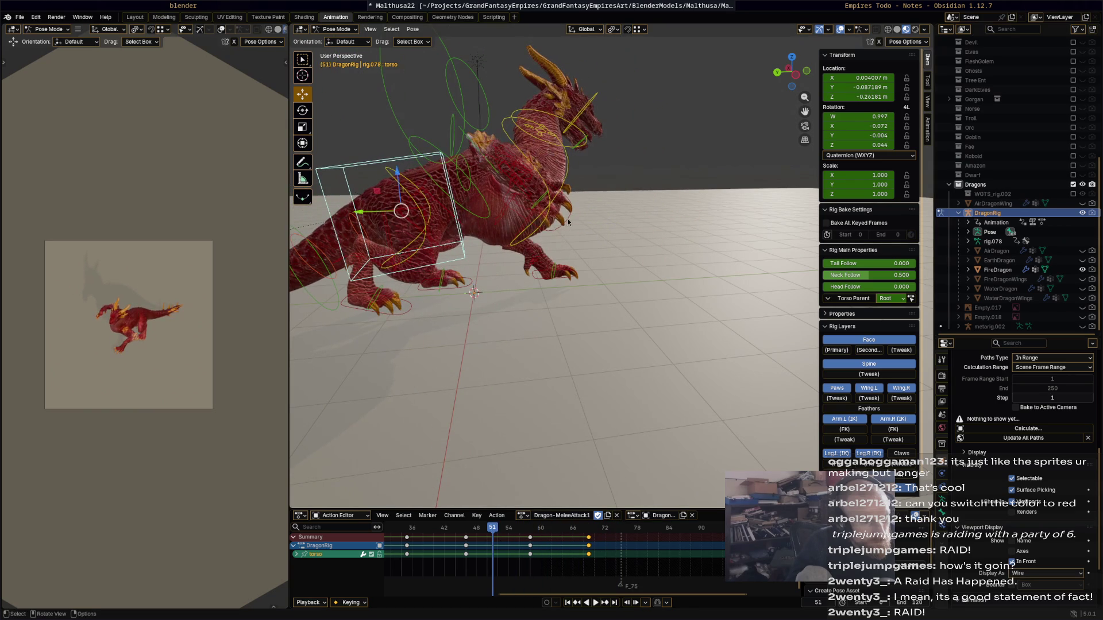
left_click(615, 304)
mouse_move(507, 531)
left_mouse_down()
mouse_move(578, 538)
mouse_move(568, 539)
left_mouse_up()
- Reposition the right front foot from a higher view and key it at frame 65
mouse_move(644, 446)
middle_mouse_down()
mouse_move(620, 433)
mouse_move(576, 464)
mouse_move(594, 477)
mouse_move(610, 383)
middle_mouse_up()
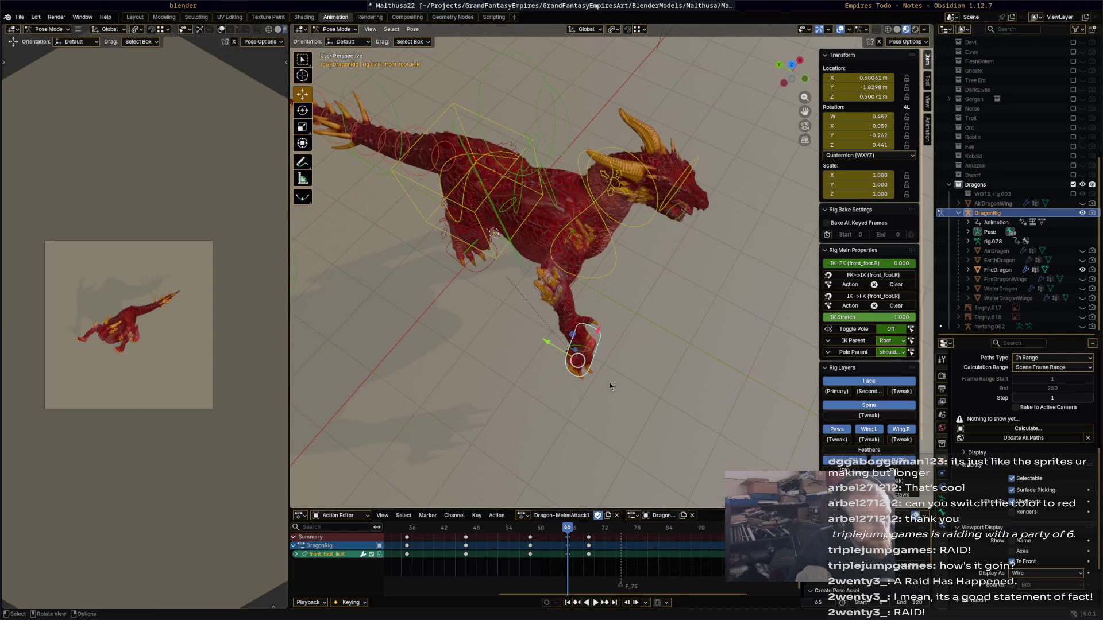
key("g")
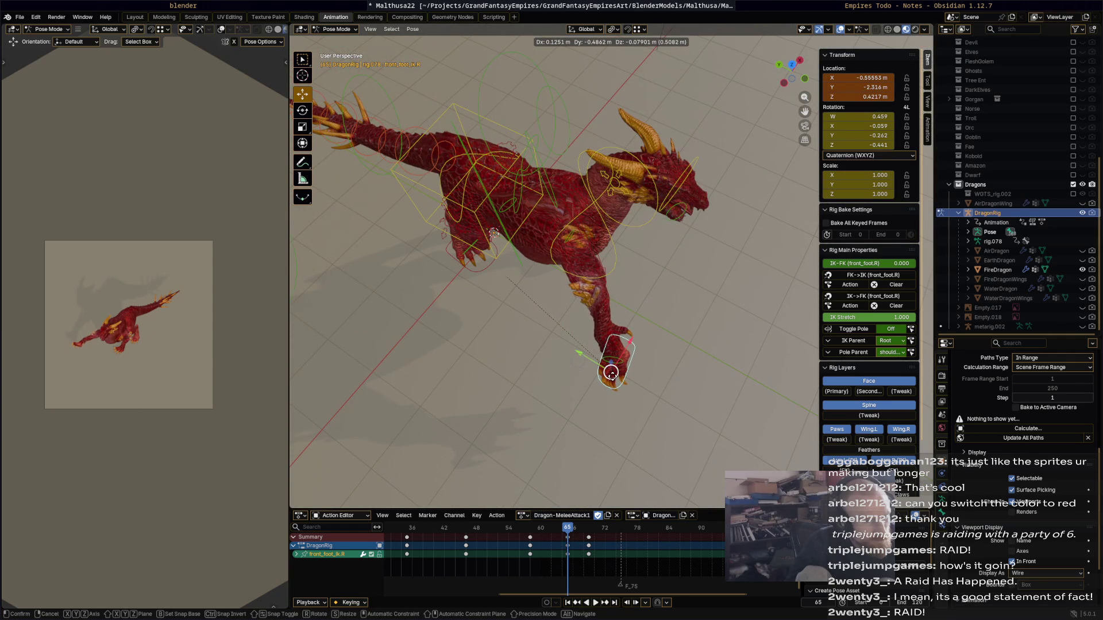
left_click(613, 378)
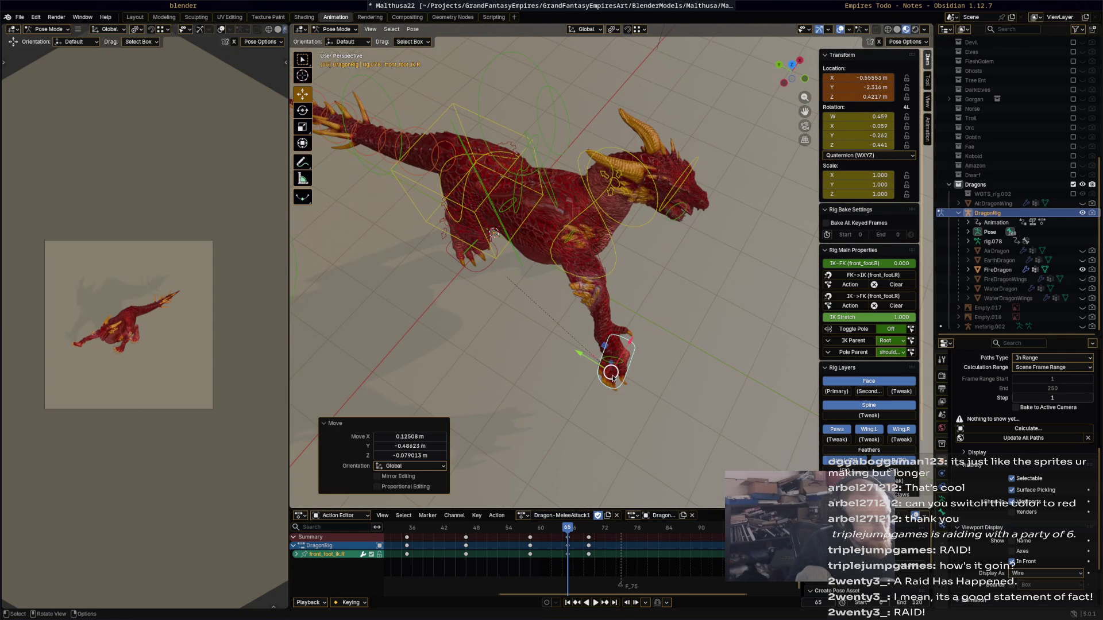
key("g")
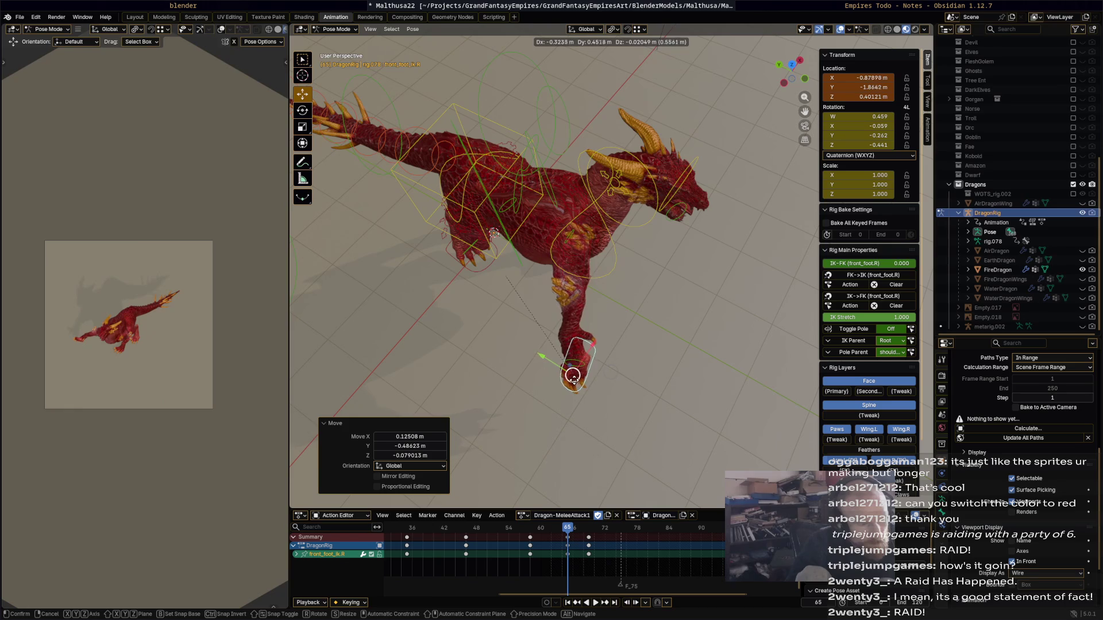
left_click(619, 384)
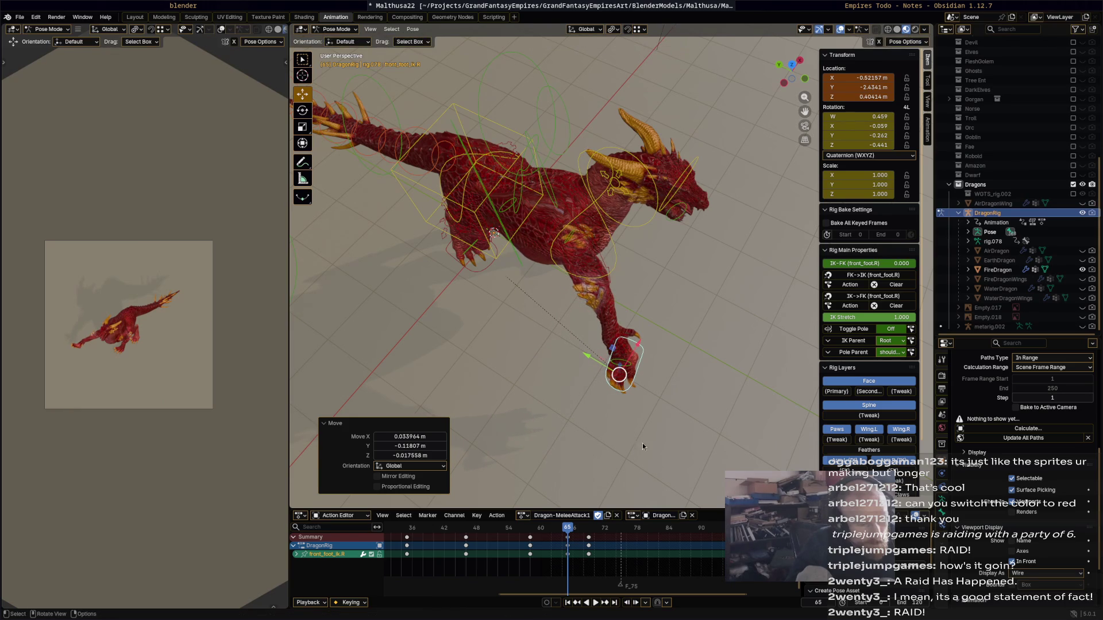
key("i")
- Move the right front foot again and key its position at frame 69
key("space")
left_click_drag(530, 528, 588, 529)
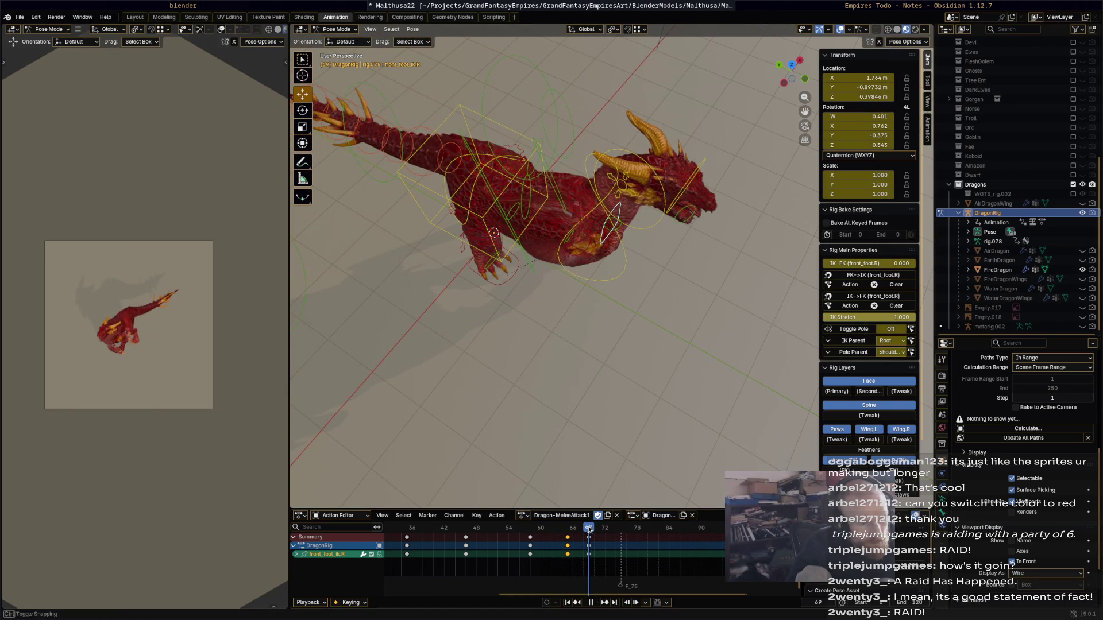
middle_click_drag(635, 408, 549, 360)
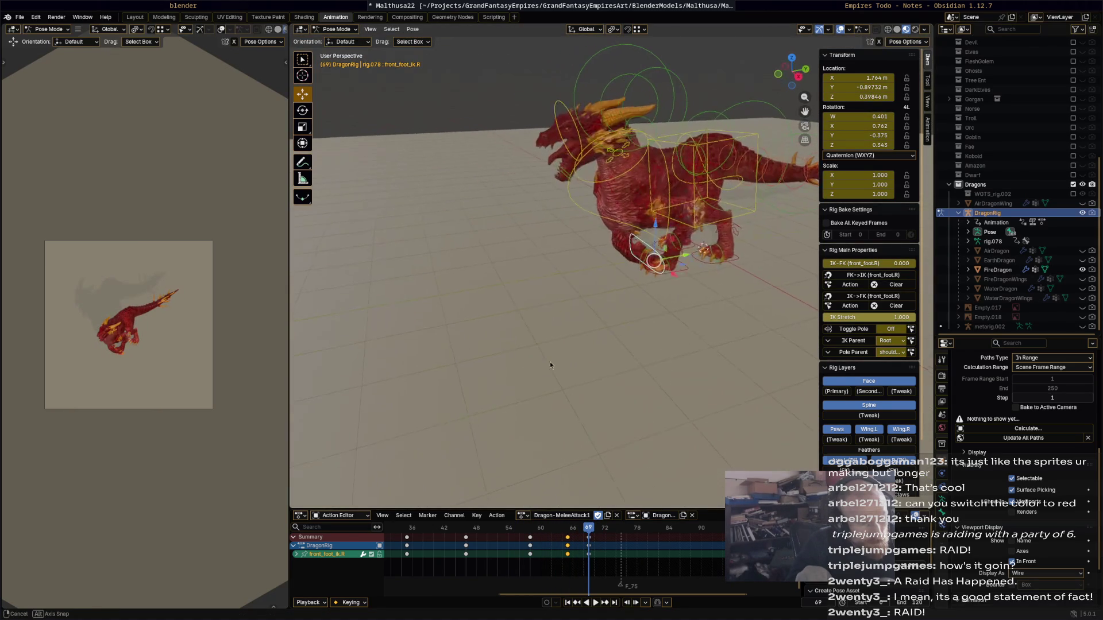
key("g")
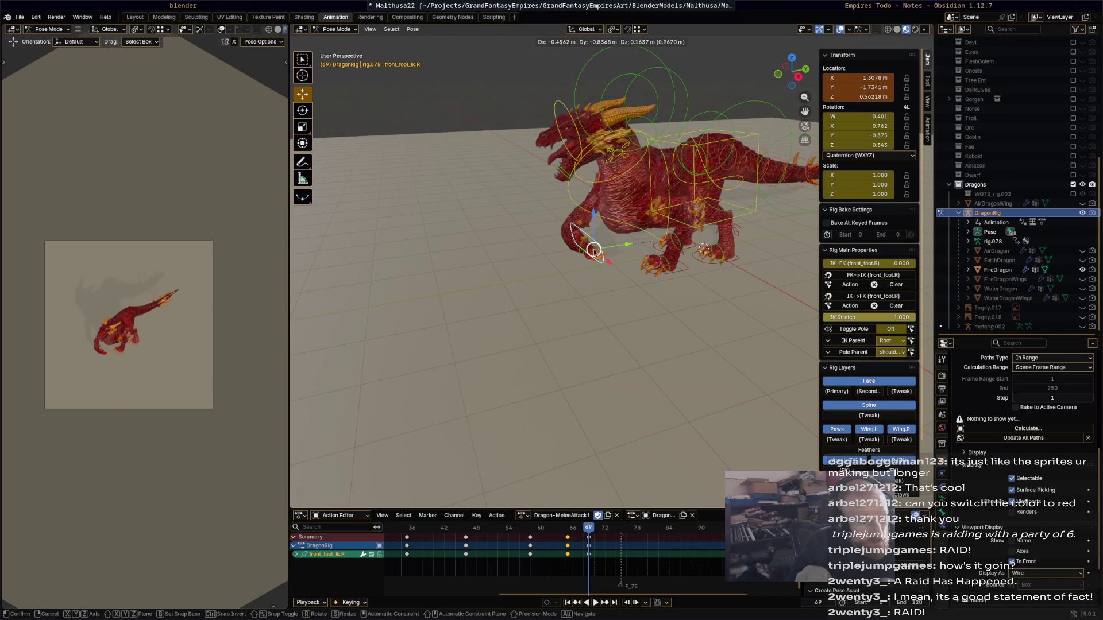
left_click(594, 251)
key("i")
- Review the attack from frame 58, lifting the right front foot up and to the left
key("space")
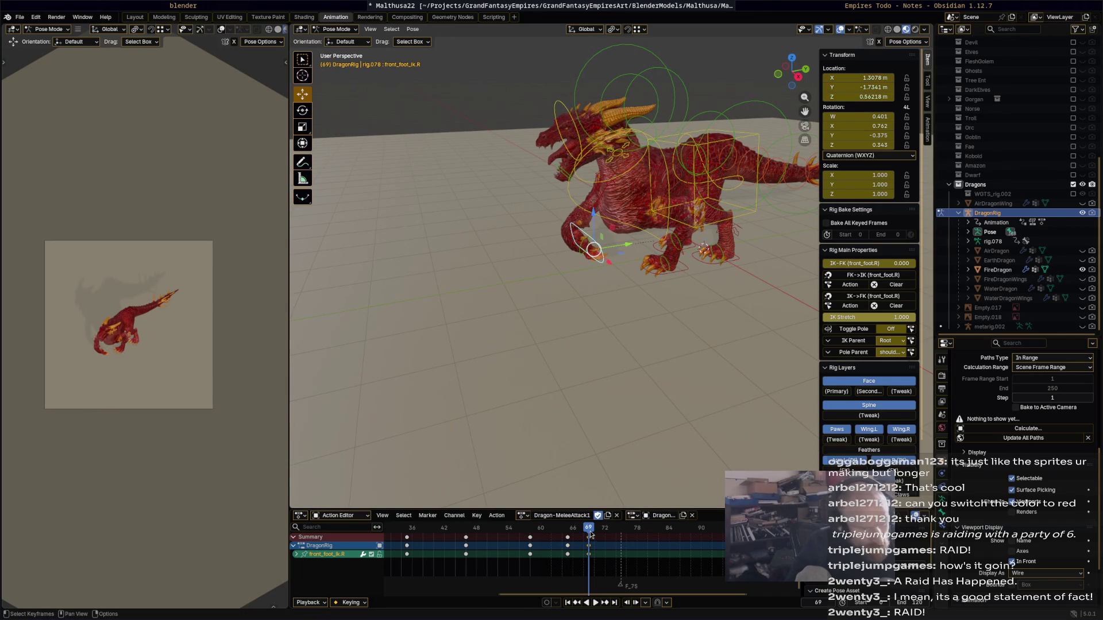
left_click(446, 521)
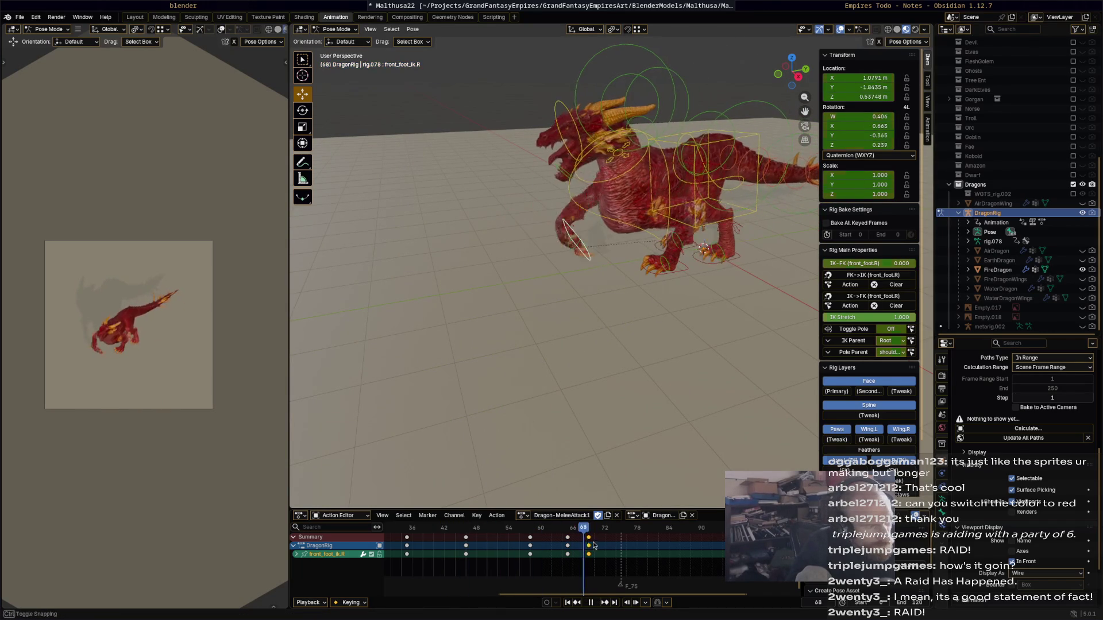
left_click(524, 531)
mouse_move(524, 532)
left_mouse_down()
mouse_move(471, 531)
mouse_move(568, 537)
left_mouse_up()
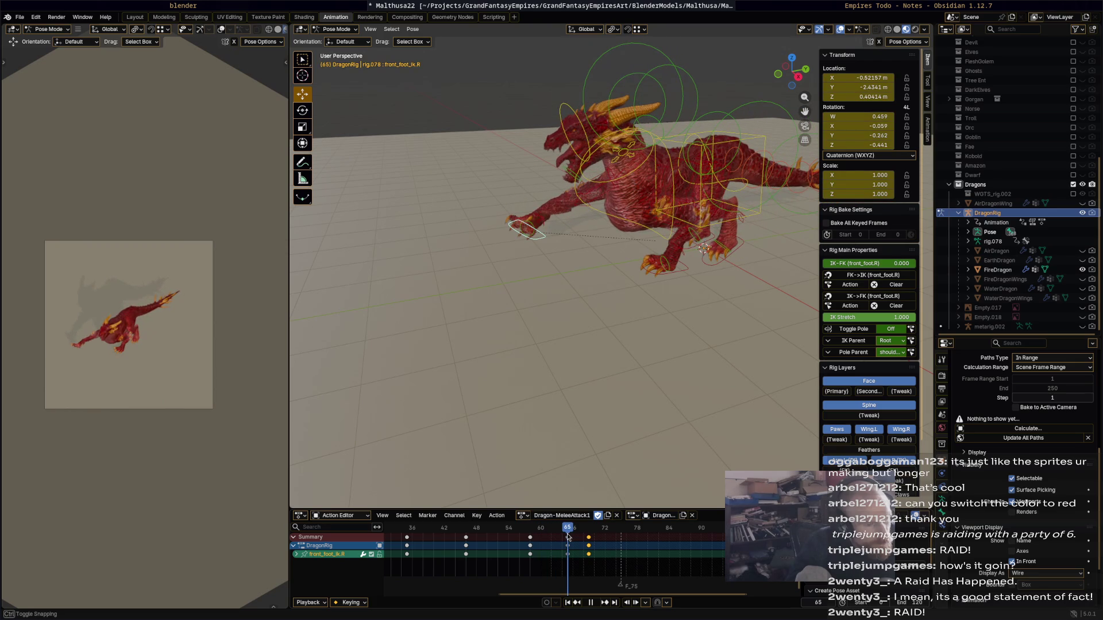
mouse_move(560, 411)
middle_mouse_down()
mouse_move(650, 387)
mouse_move(588, 359)
middle_mouse_up()
mouse_move(531, 315)
left_mouse_down()
mouse_move(502, 264)
mouse_move(492, 276)
mouse_move(546, 284)
left_mouse_up()
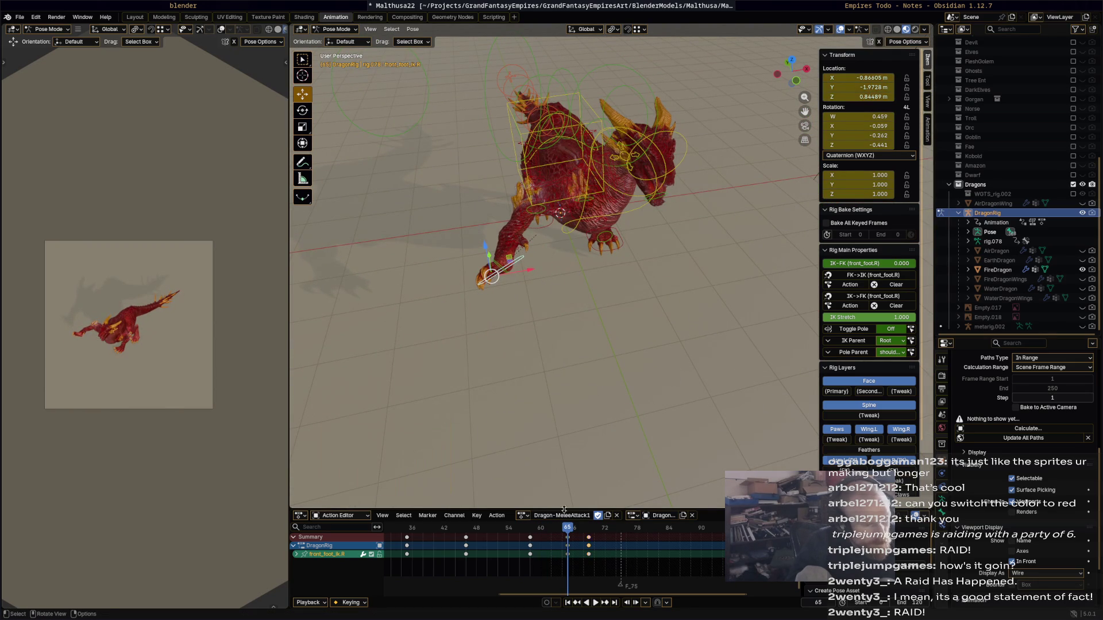
mouse_move(556, 534)
left_mouse_down()
mouse_move(593, 535)
mouse_move(530, 535)
left_mouse_up()
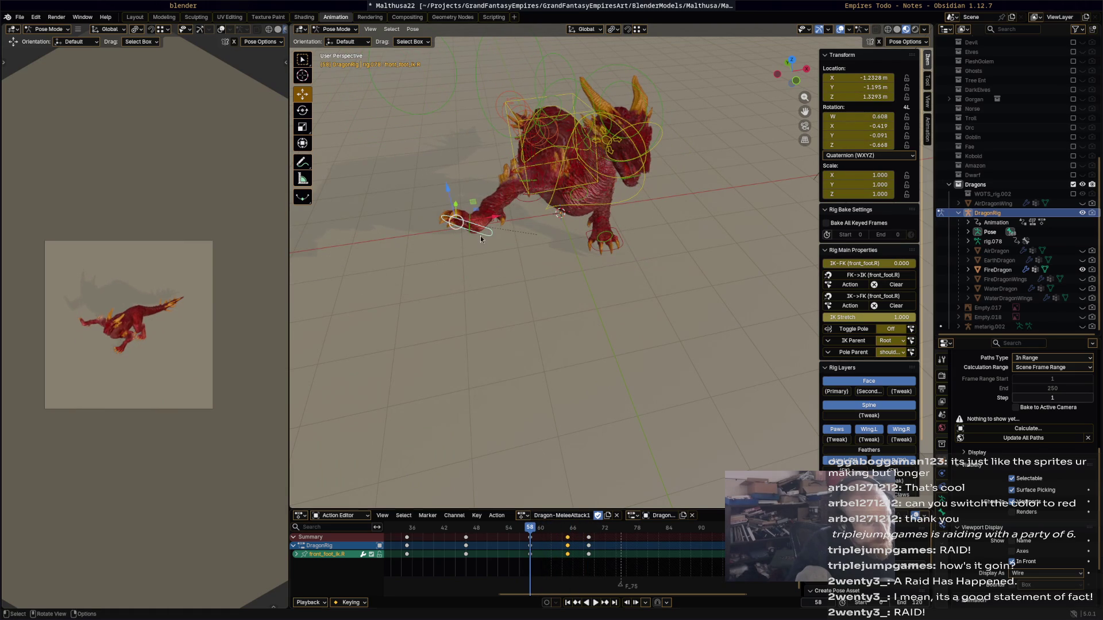
- Rotate and move the right front foot, finishing with a 49.1° rotation
key("r")
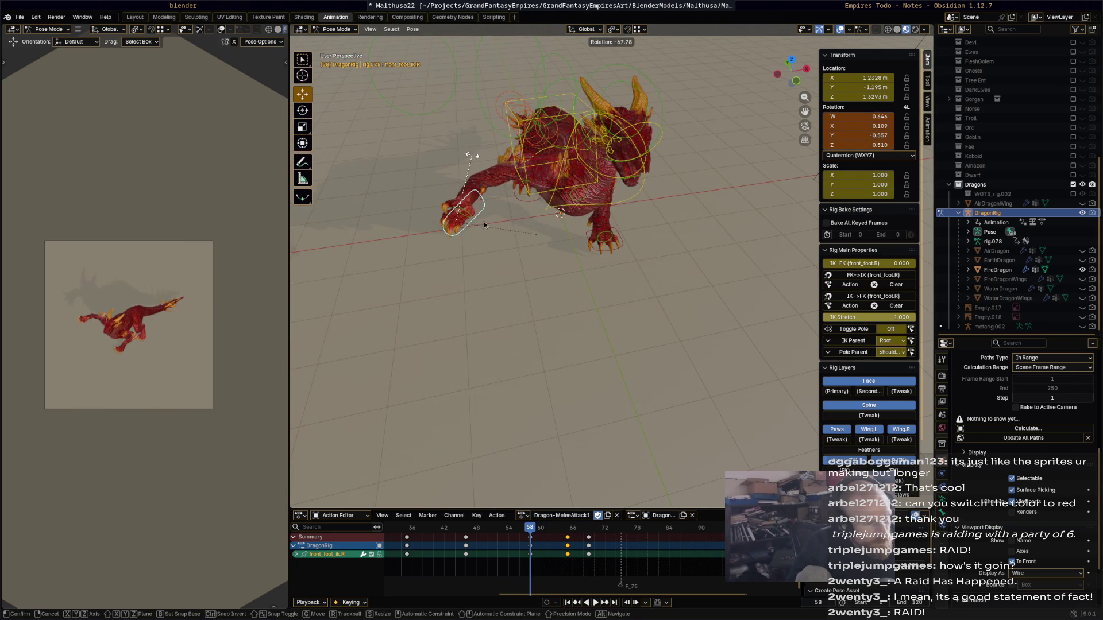
left_click(484, 222)
key("g")
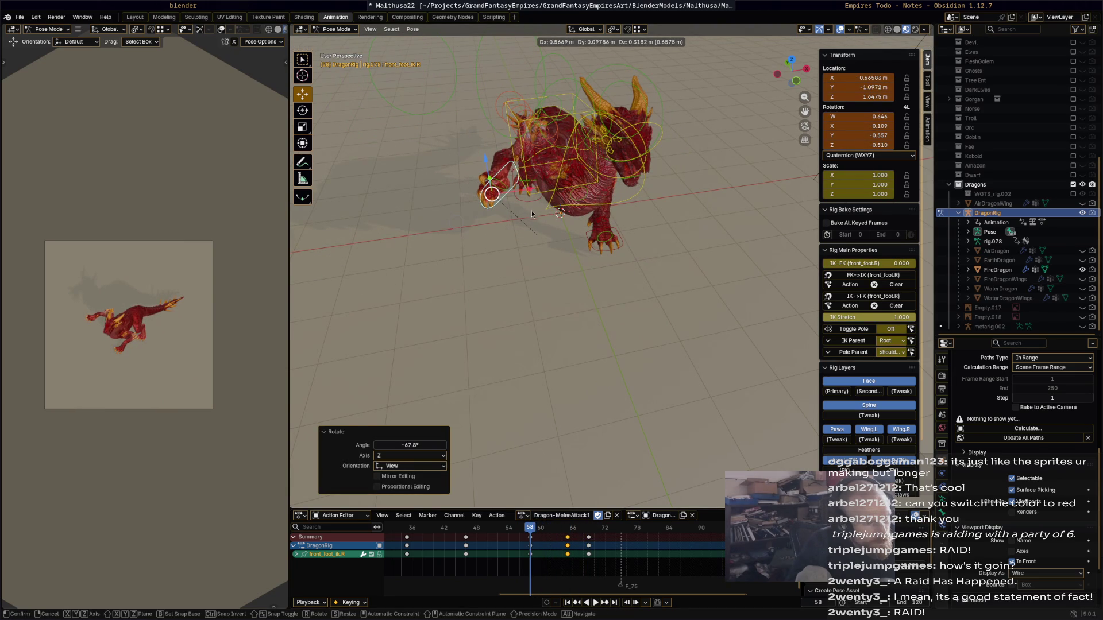
left_click(532, 214)
key("r")
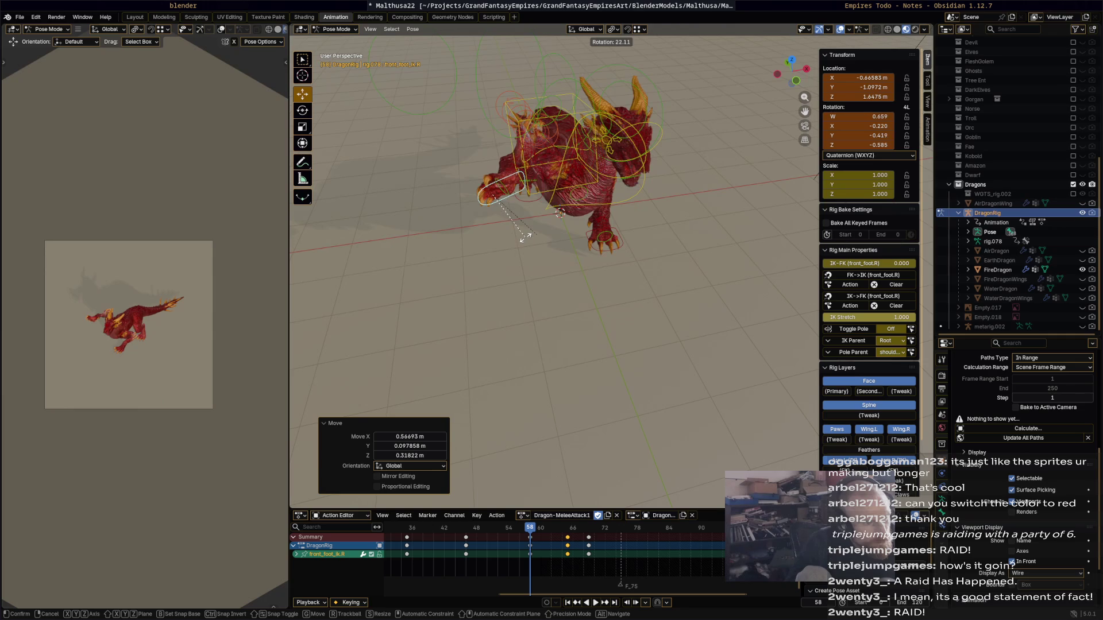
left_click(544, 217)
middle_click_drag(545, 217, 560, 262)
key("r")
left_click(636, 277)
middle_click_drag(637, 278, 534, 322)
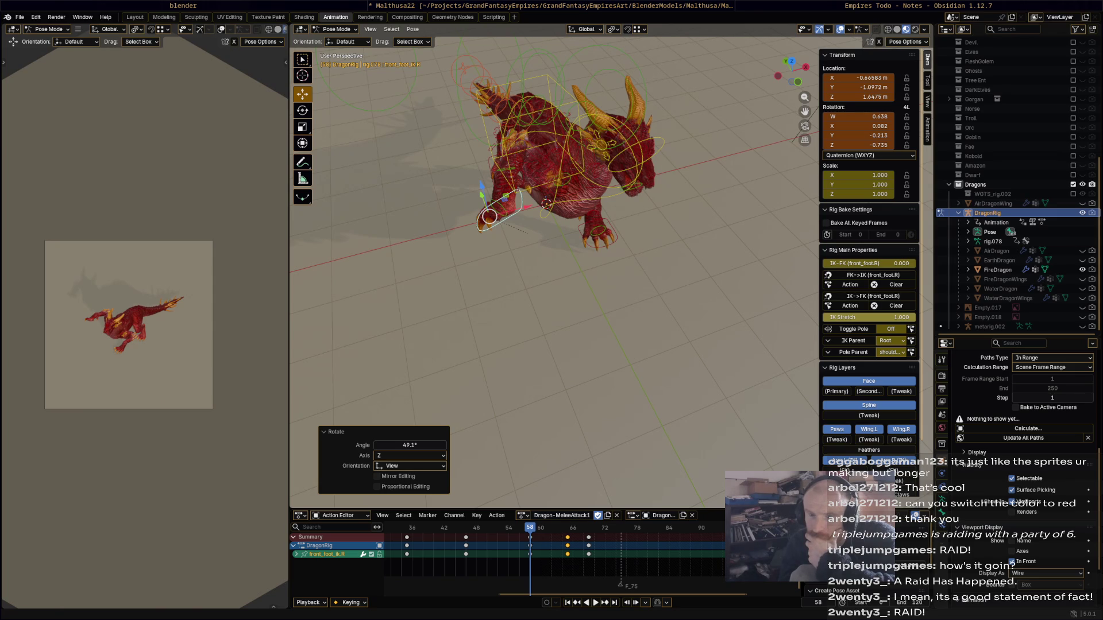
- Rotate the right front foot again at frame 58, then review playback to frame 69
middle_click_drag(471, 207, 684, 287)
key("space")
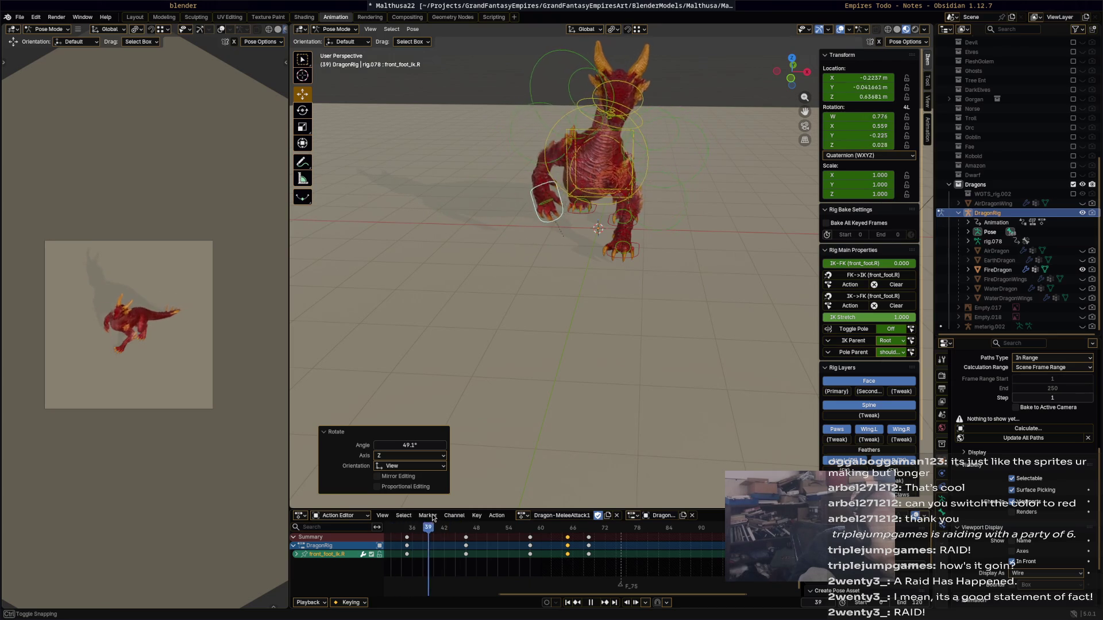
left_click_drag(488, 524, 588, 543)
mouse_move(660, 304)
middle_mouse_down()
mouse_move(656, 286)
mouse_move(677, 343)
middle_mouse_up()
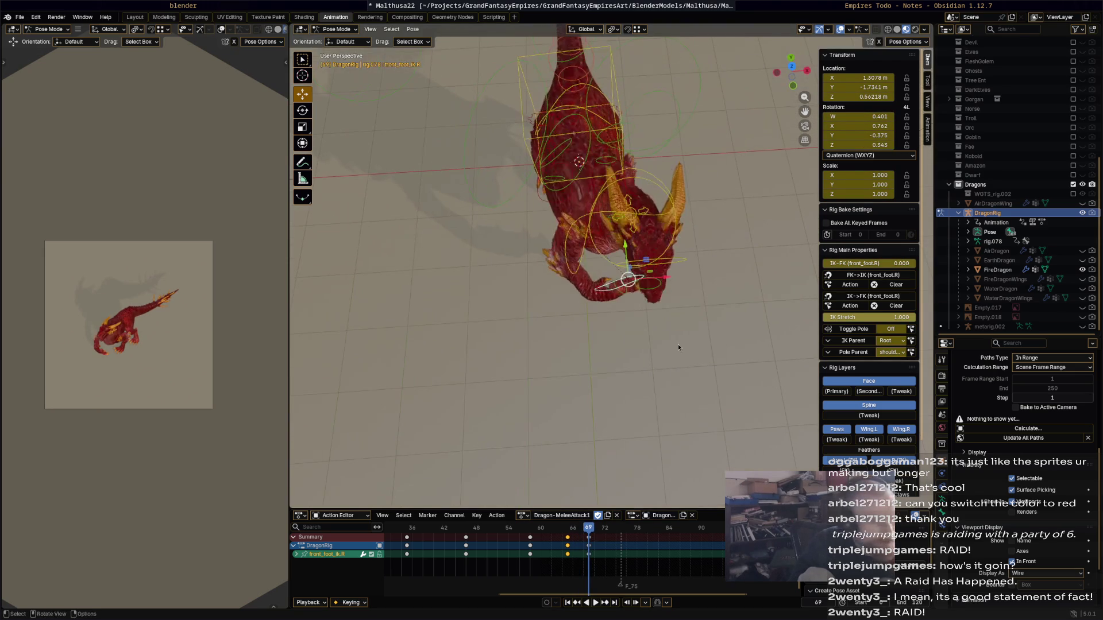
key("r")
left_click(529, 440)
key("g")
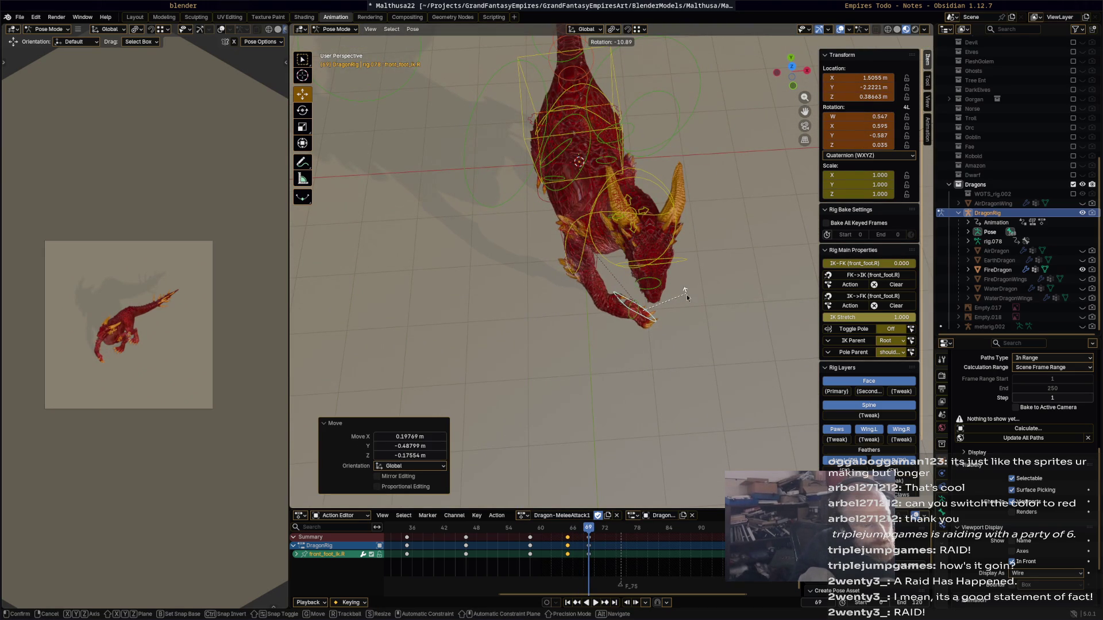
key("Escape")
key("space")
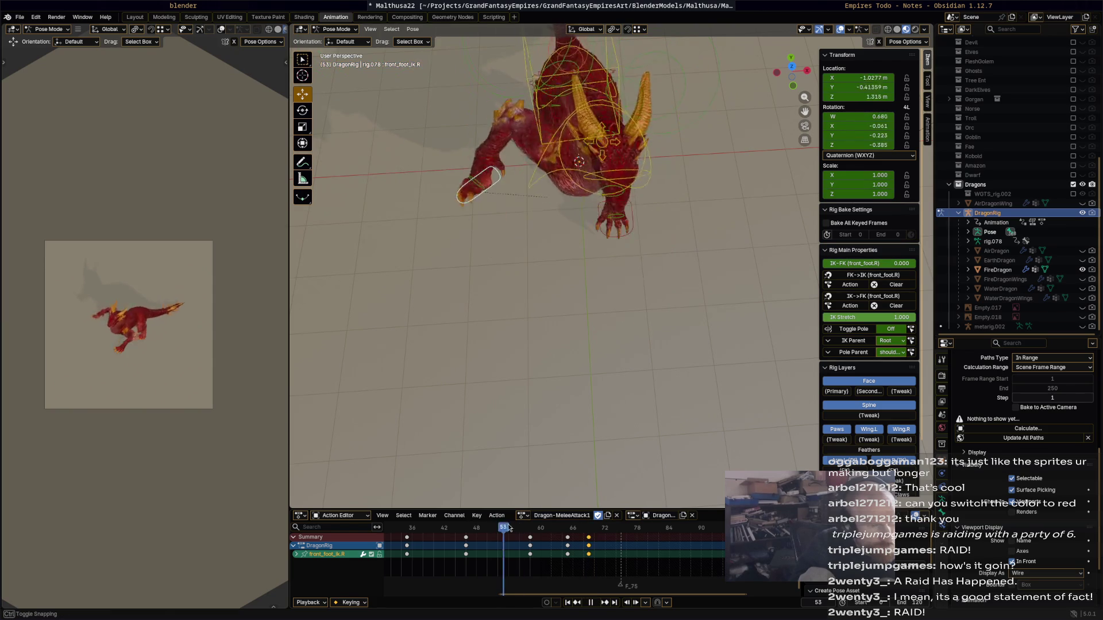
left_click_drag(586, 529, 593, 528)
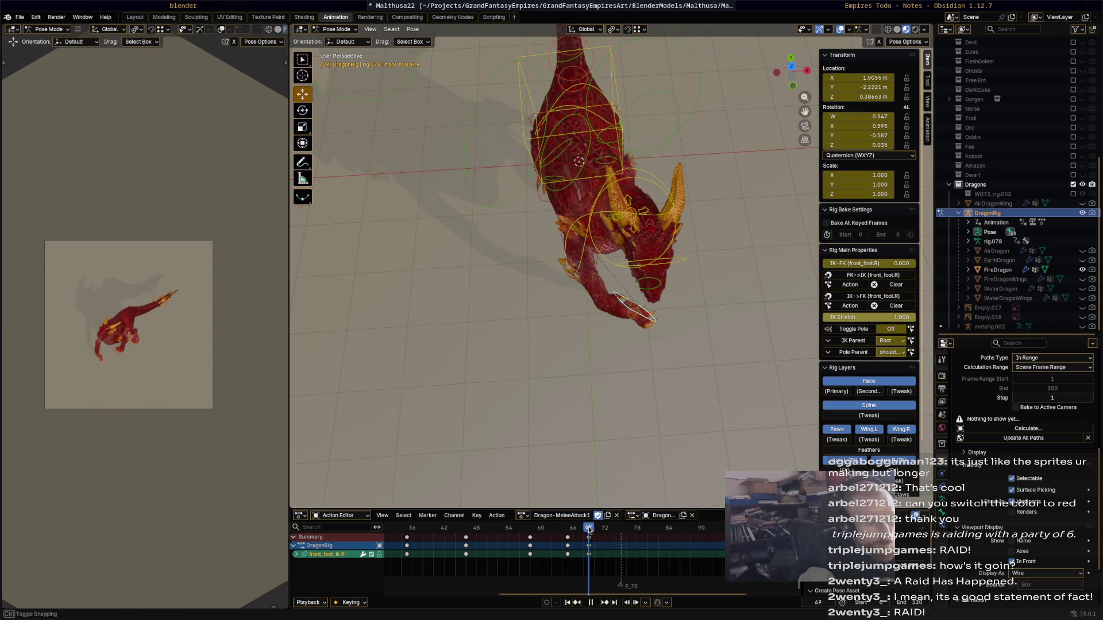
- Slide the left front foot IK control 0.676 m along X
mouse_move(719, 385)
middle_mouse_down()
mouse_move(635, 330)
mouse_move(680, 271)
middle_mouse_up()
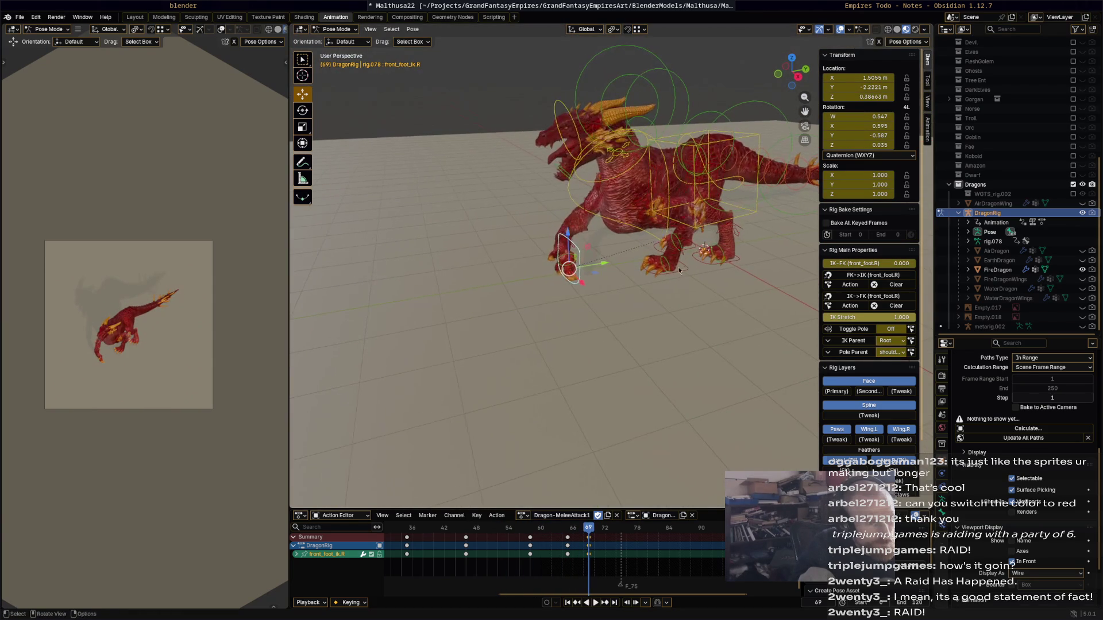
left_click(686, 276)
left_click_drag(671, 267, 705, 268)
left_click(663, 292)
scroll(663, 292, "up", 5)
mouse_move(662, 291)
middle_mouse_down()
mouse_move(620, 304)
mouse_move(739, 371)
mouse_move(735, 287)
mouse_move(704, 279)
mouse_move(793, 183)
middle_mouse_up()
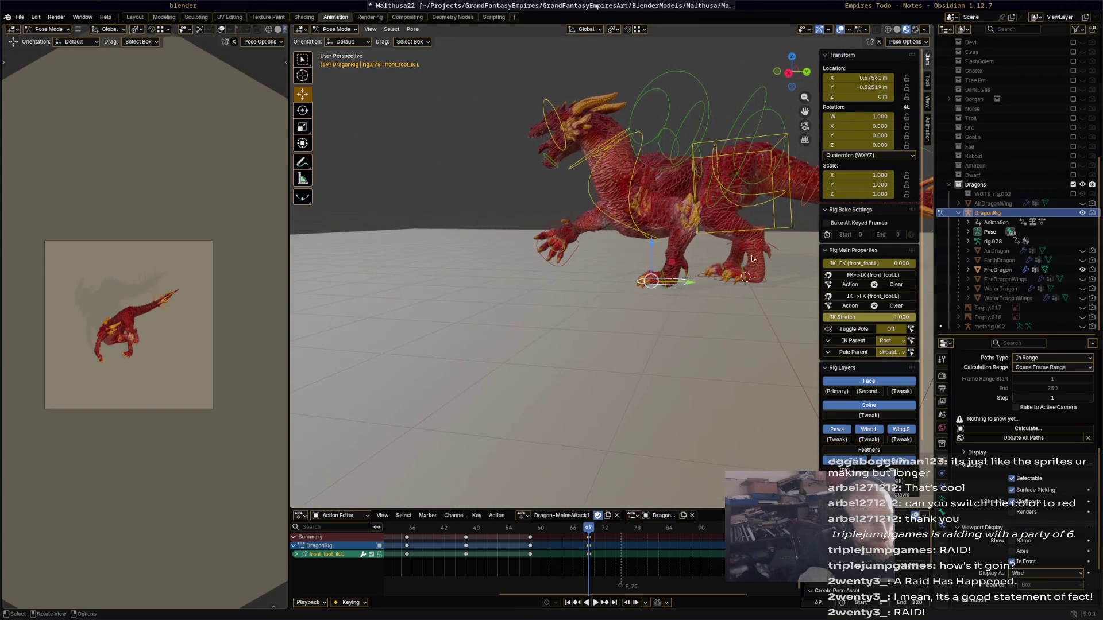
left_click(794, 181)
key("r")
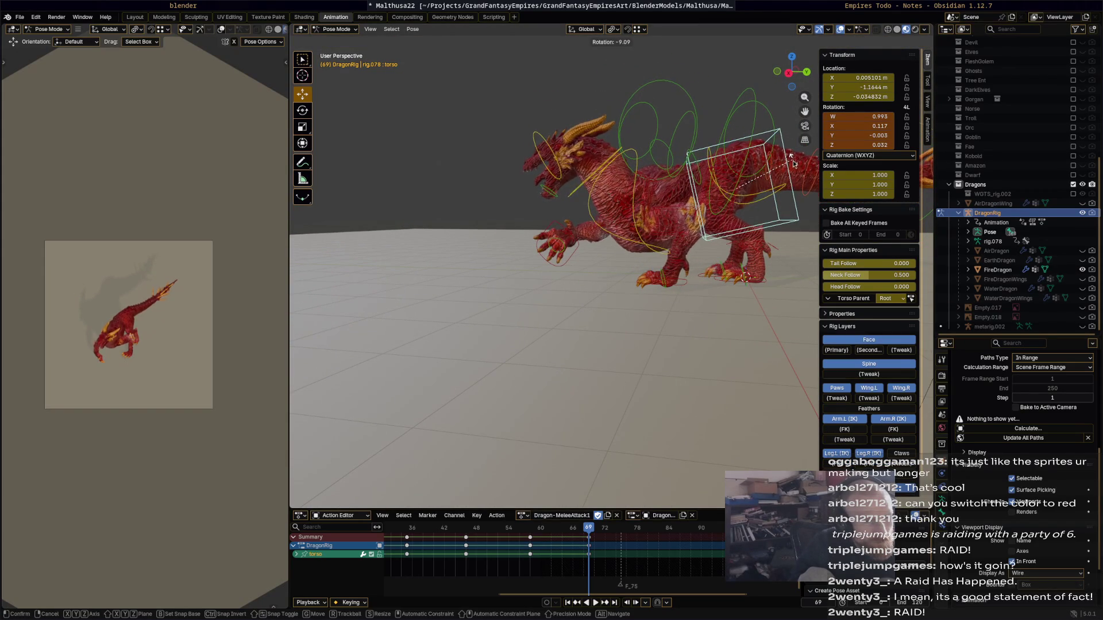
left_click(630, 182)
left_click(635, 183)
key("r")
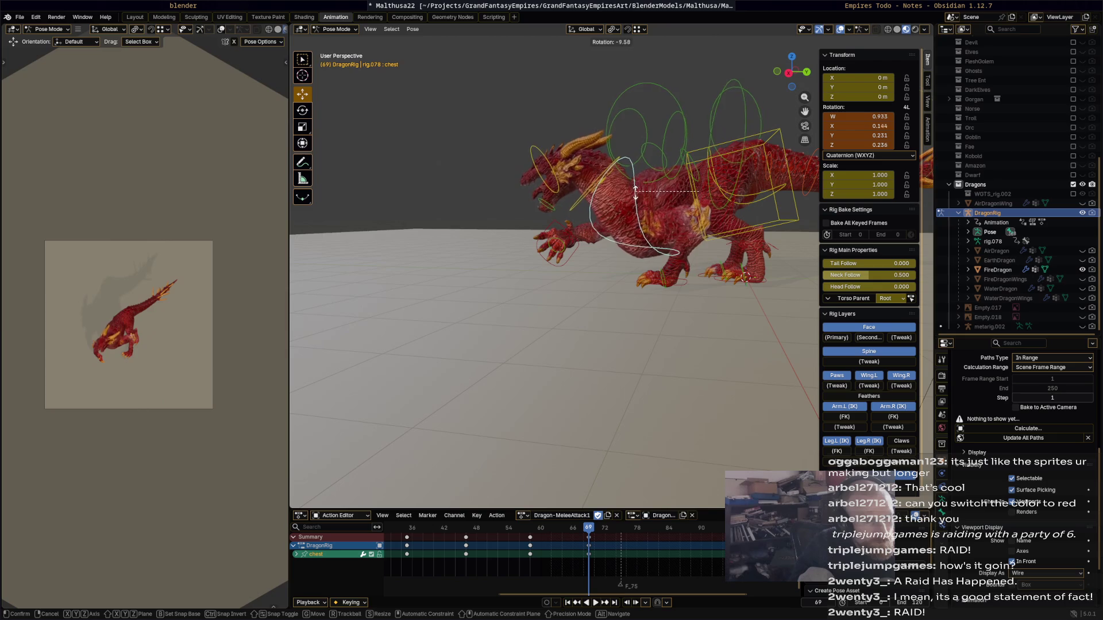
left_click(659, 241)
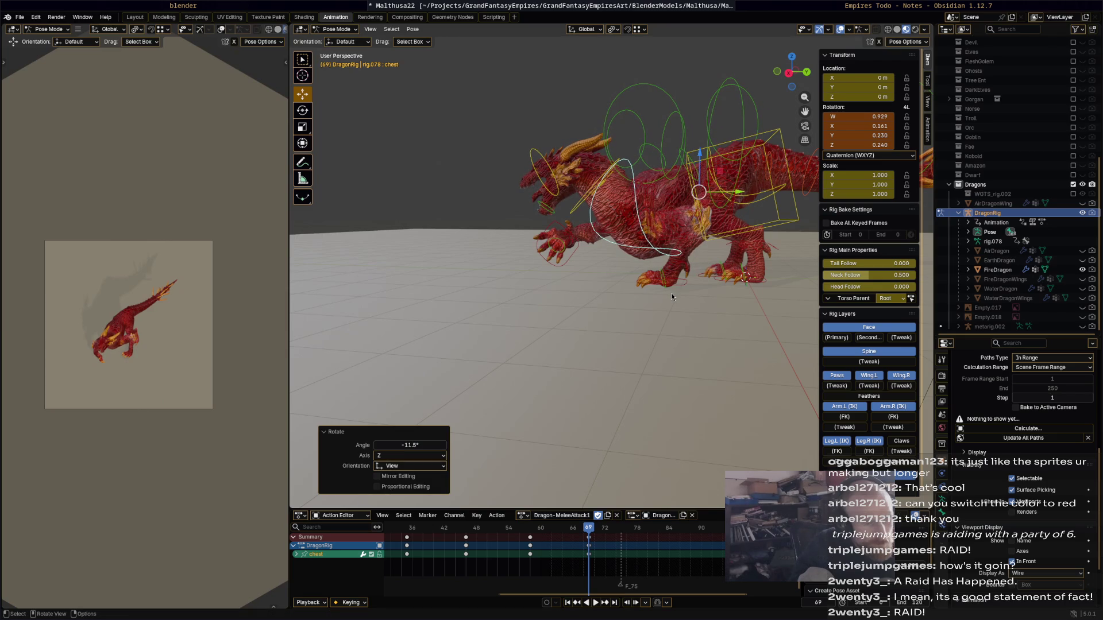
key("a")
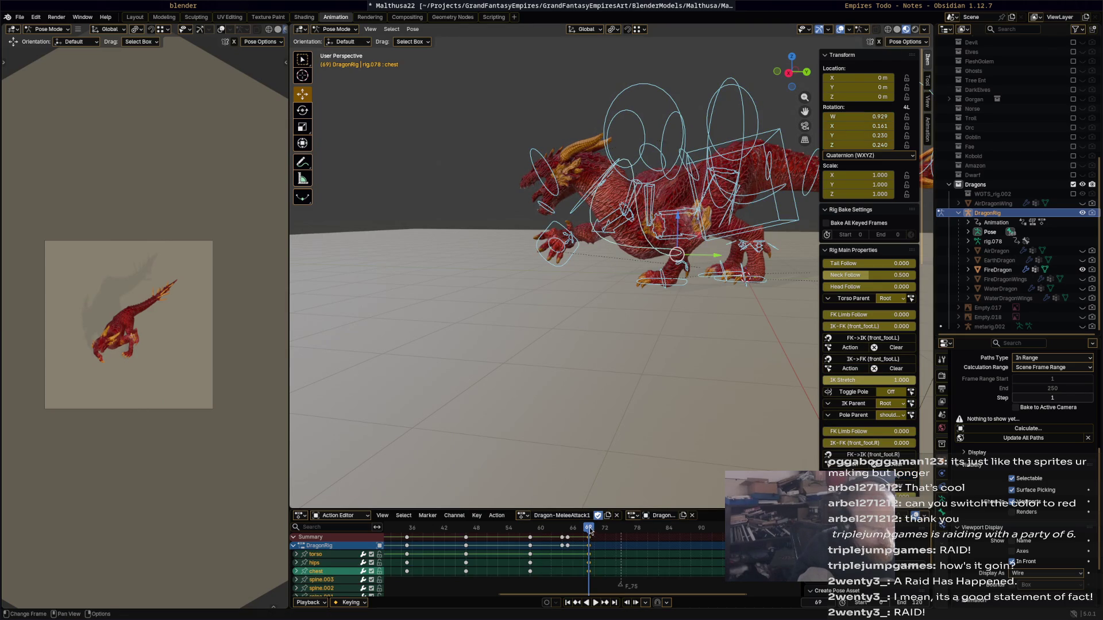
key("space")
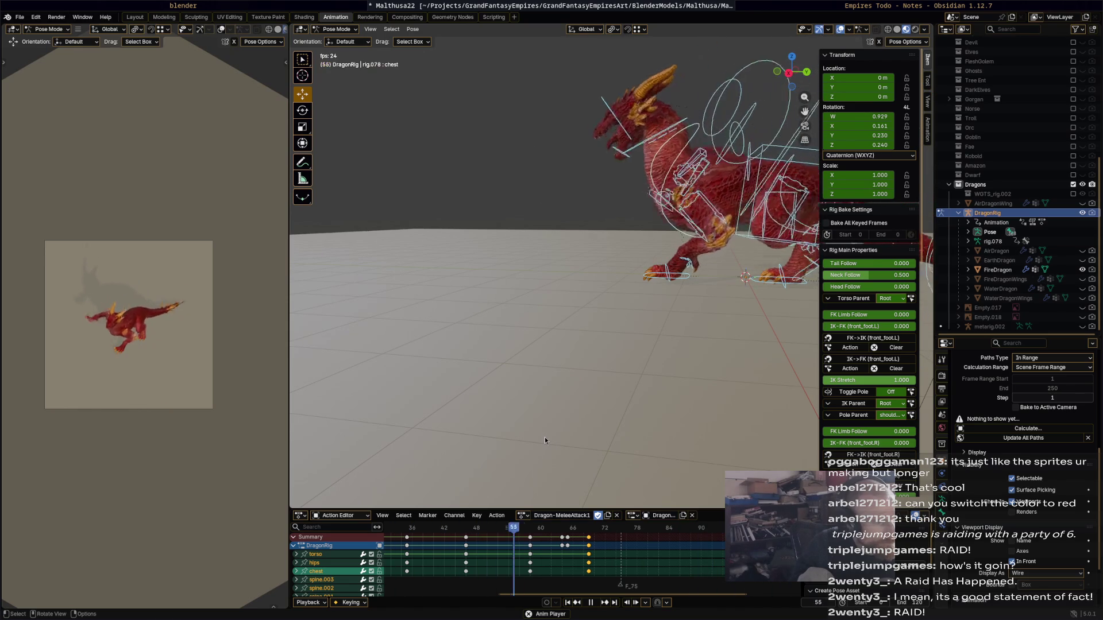
middle_click_drag(540, 434, 582, 456)
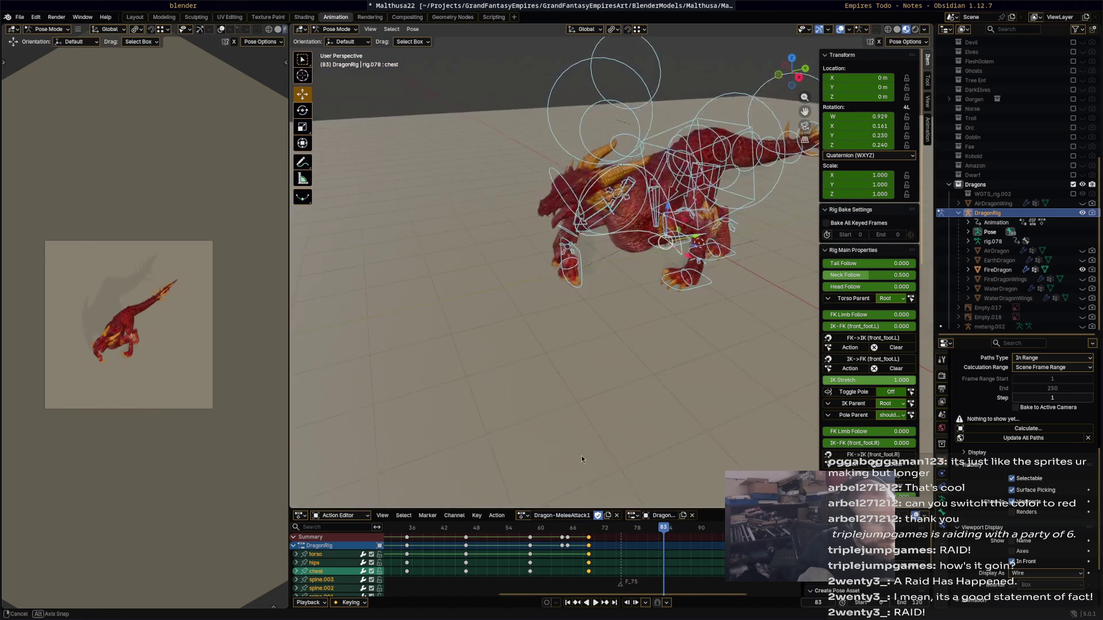
mouse_move(563, 528)
left_mouse_down()
mouse_move(471, 530)
mouse_move(586, 549)
mouse_move(564, 554)
left_mouse_up()
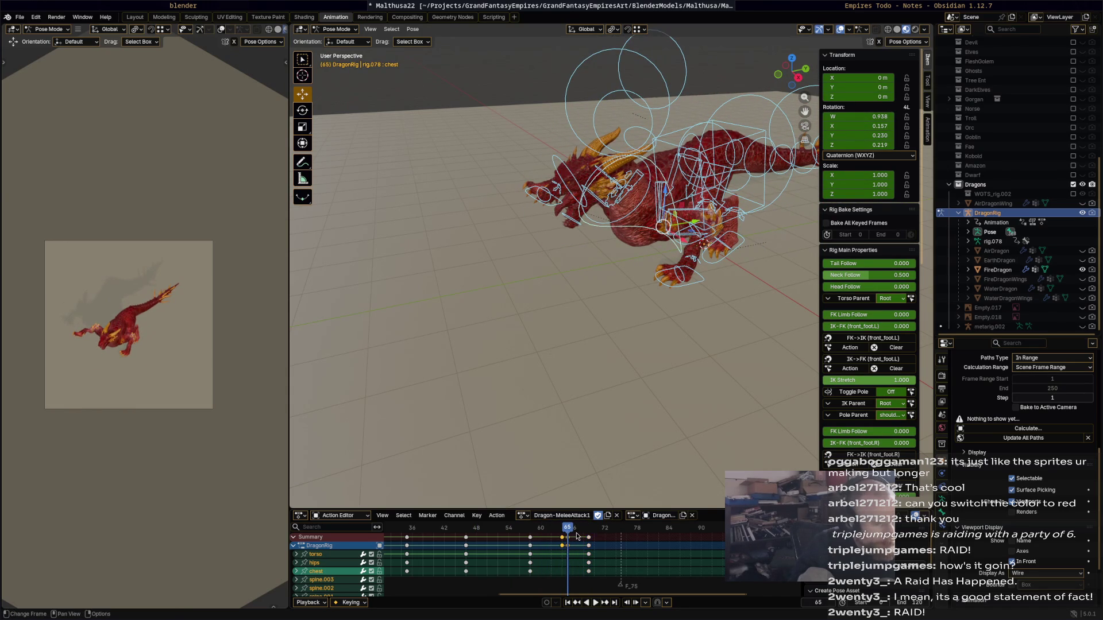
key("x")
key("Escape")
mouse_move(590, 541)
left_mouse_down()
mouse_move(545, 542)
mouse_move(592, 541)
mouse_move(561, 531)
left_mouse_up()
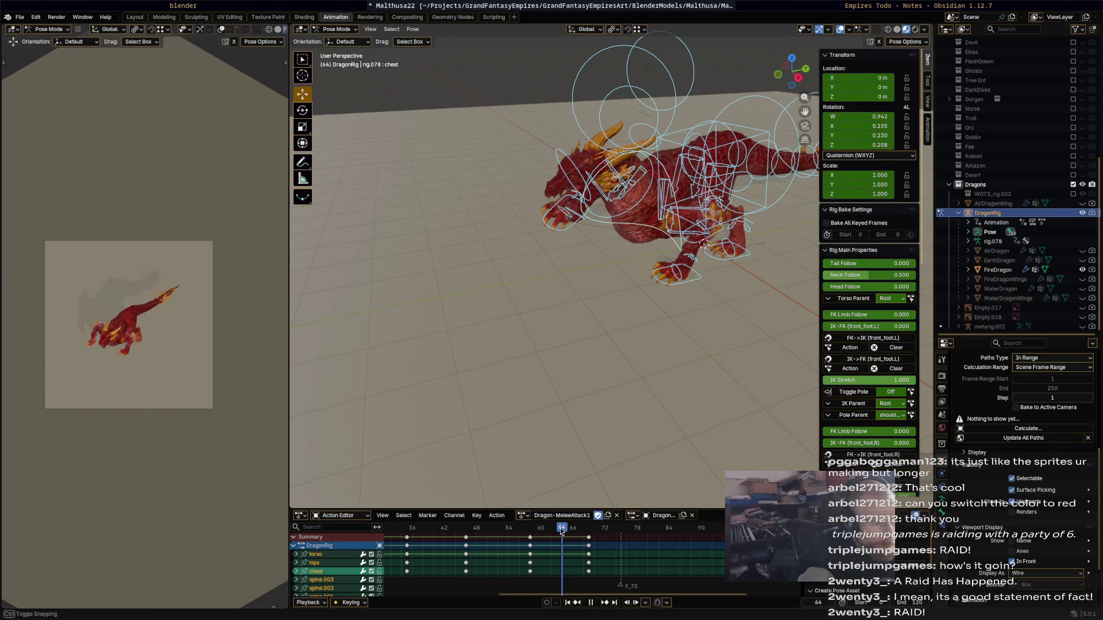
middle_click_drag(550, 348, 598, 242)
left_click(554, 234)
- Move the right front foot control and rotate it 52.5°, then preview the change
key("g")
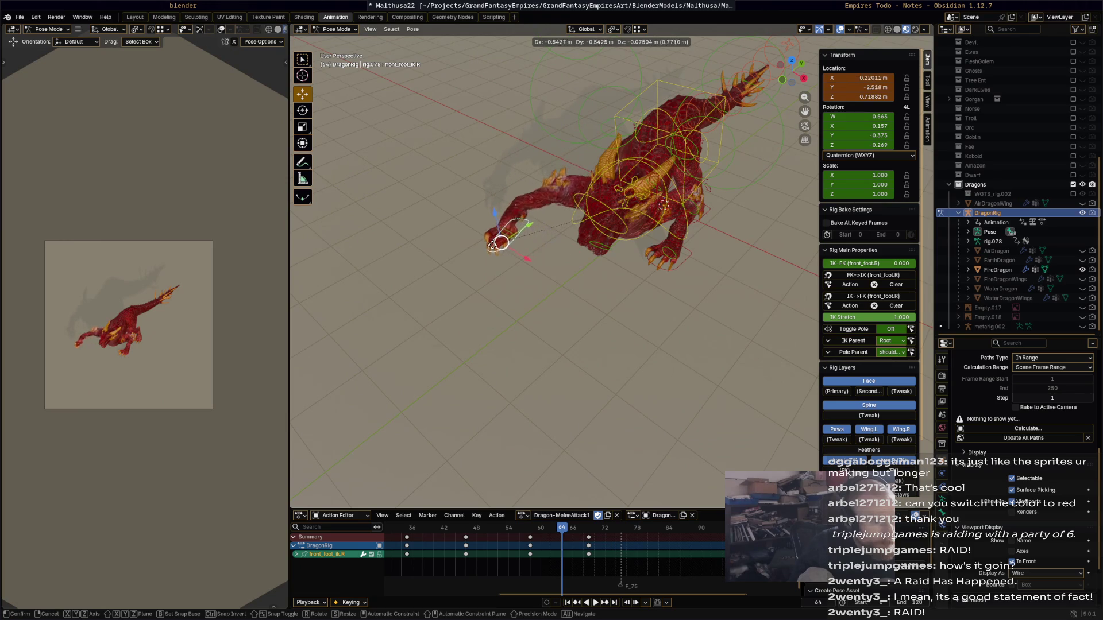
left_click(556, 280)
key("r")
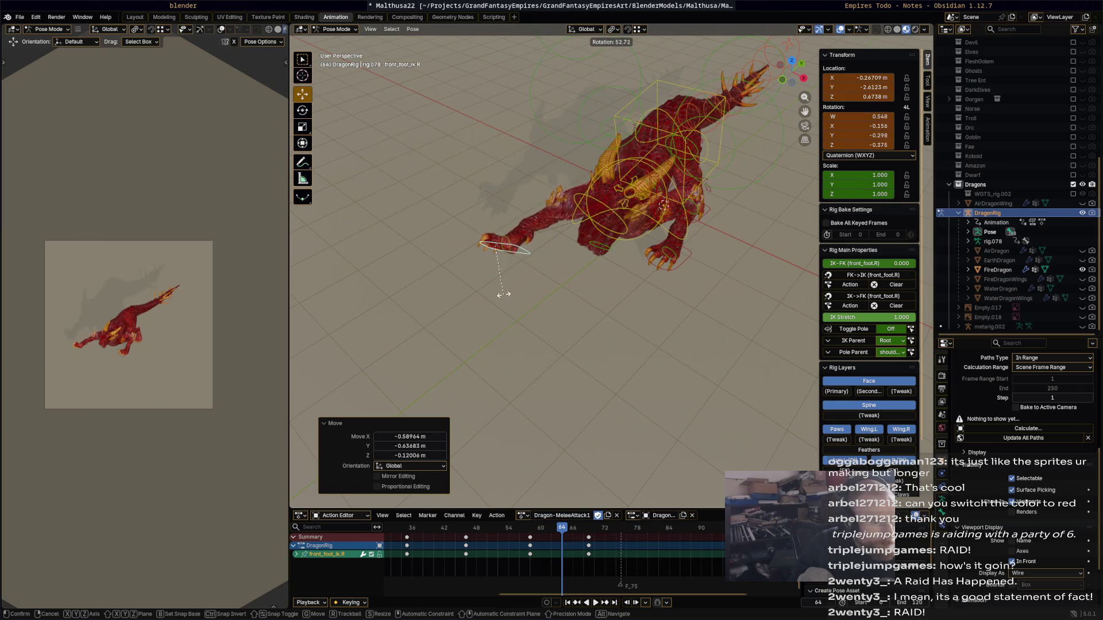
left_click(556, 319)
middle_click_drag(556, 318, 537, 281)
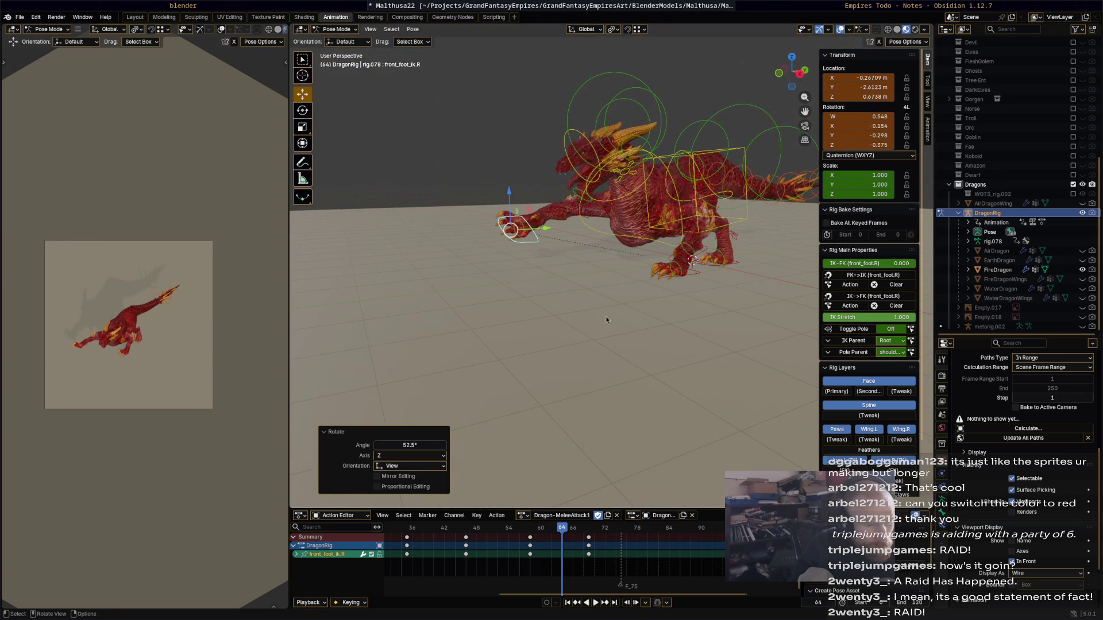
key("space")
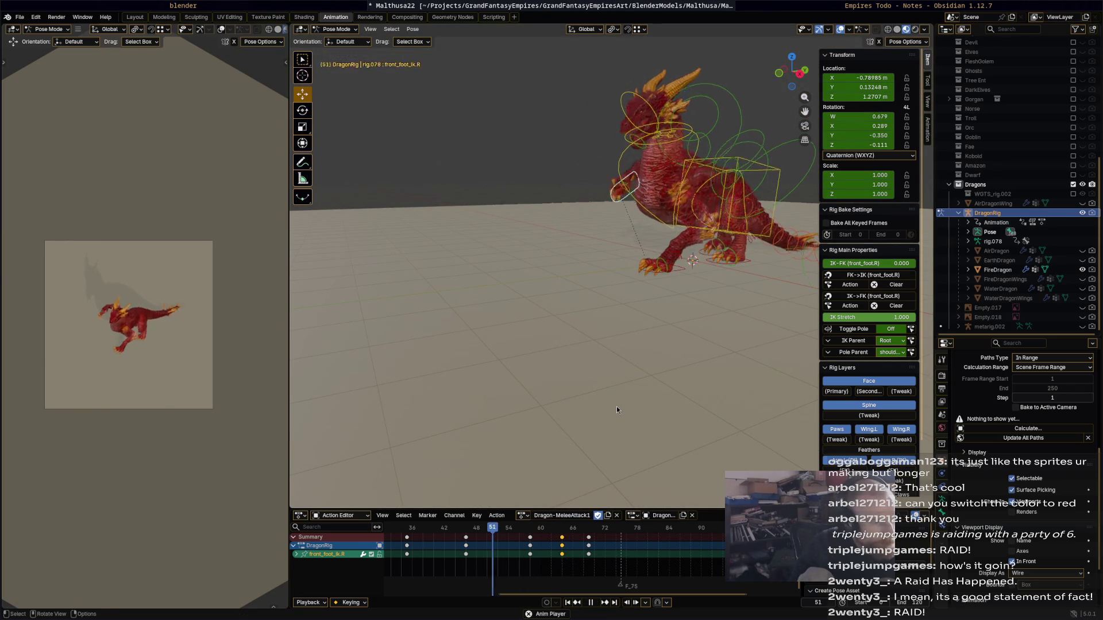
mouse_move(569, 527)
left_mouse_down()
mouse_move(476, 526)
mouse_move(610, 549)
mouse_move(557, 540)
left_mouse_up()
- Rotate the left front foot IK control and keyframe the foot pose at frame 63
left_click(691, 268)
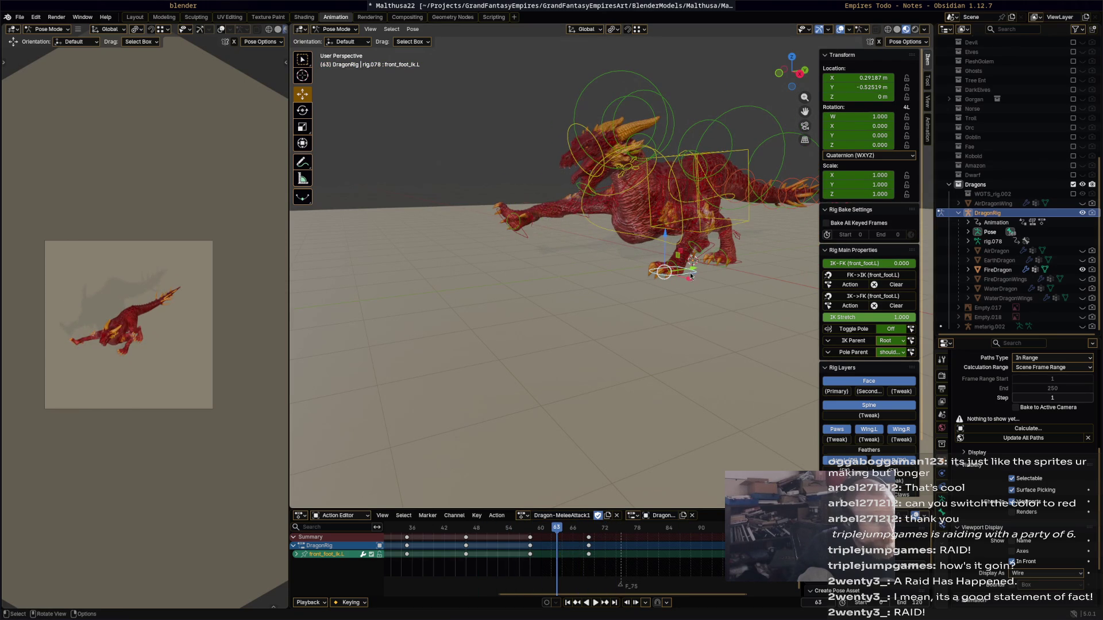
middle_click_drag(678, 436, 720, 401)
middle_click_drag(649, 274, 698, 336)
key("r")
left_click(677, 310)
key("i")
key("space")
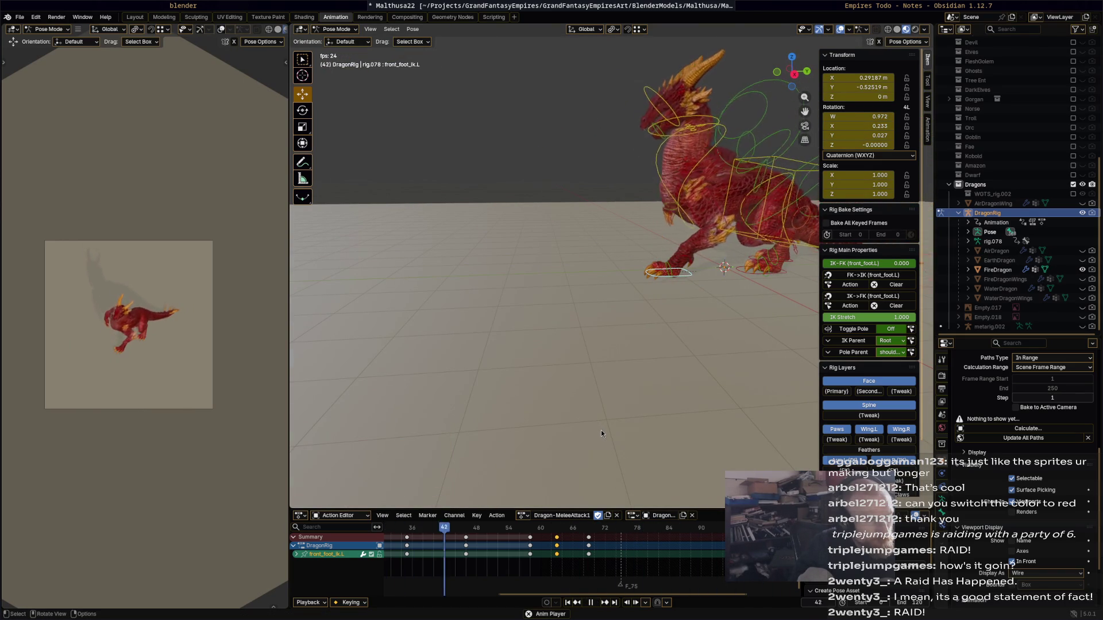
key("space")
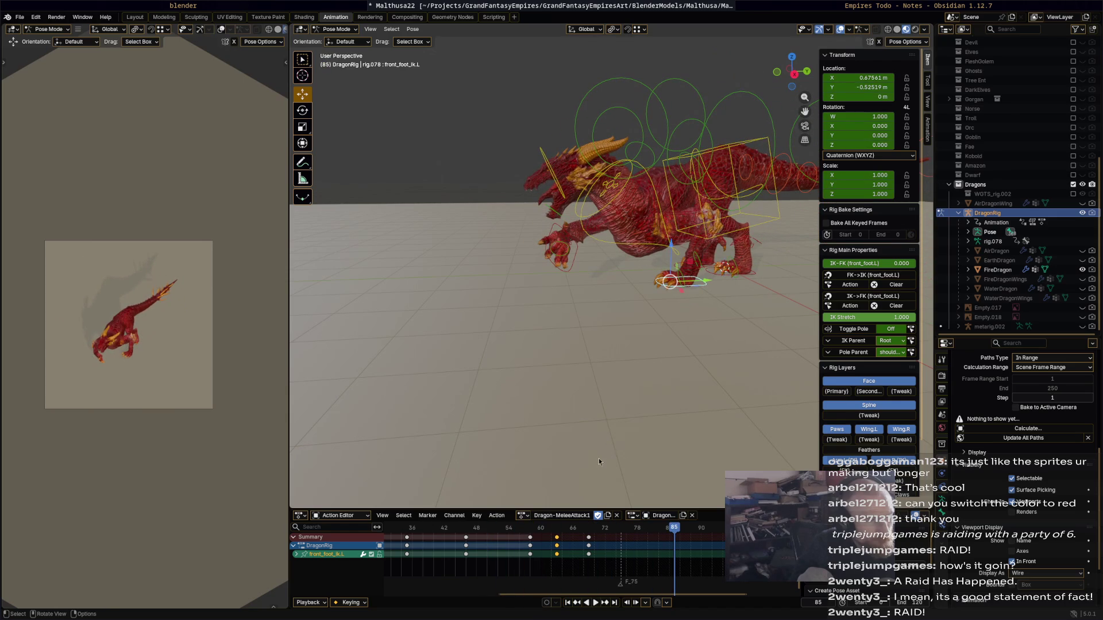
- Return to frame 0, select all bones and copy their frame-0 keys
mouse_move(556, 538)
left_mouse_down()
mouse_move(648, 538)
mouse_move(359, 538)
left_mouse_up()
scroll(490, 387, "down", 4)
scroll(566, 555, "up", 1)
scroll(538, 483, "up", 4)
scroll(566, 546, "down", 5)
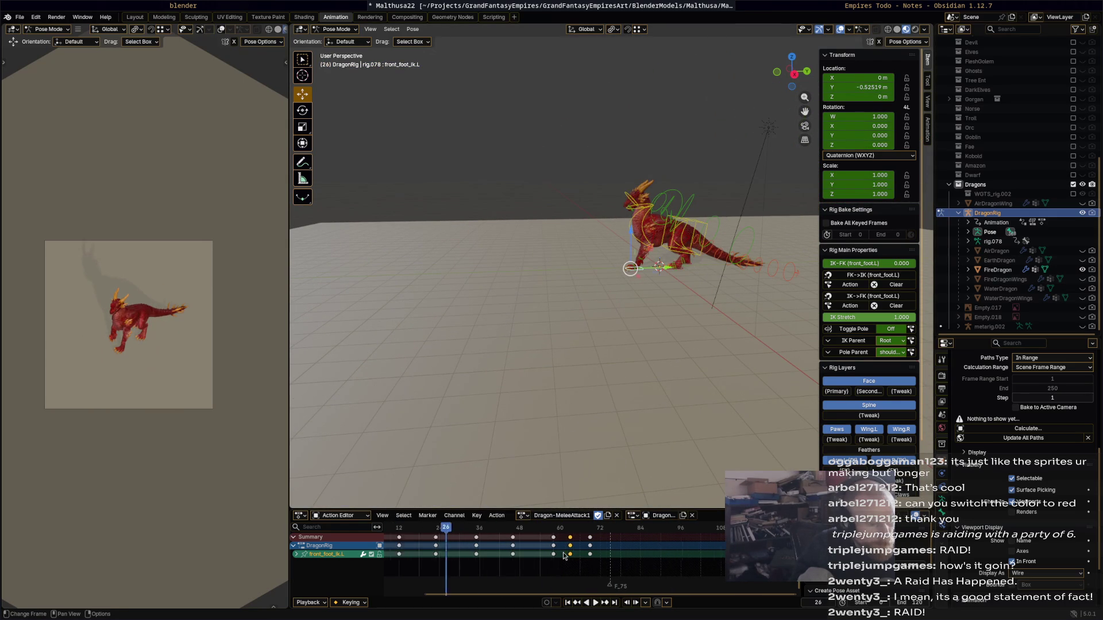
left_click(423, 539)
key("space")
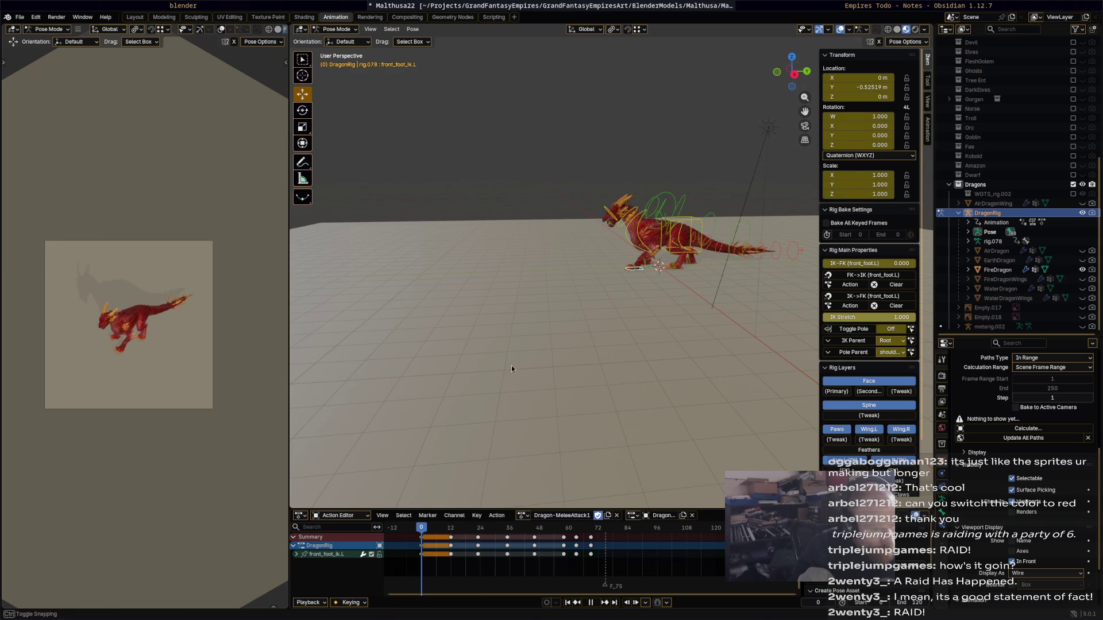
key("a")
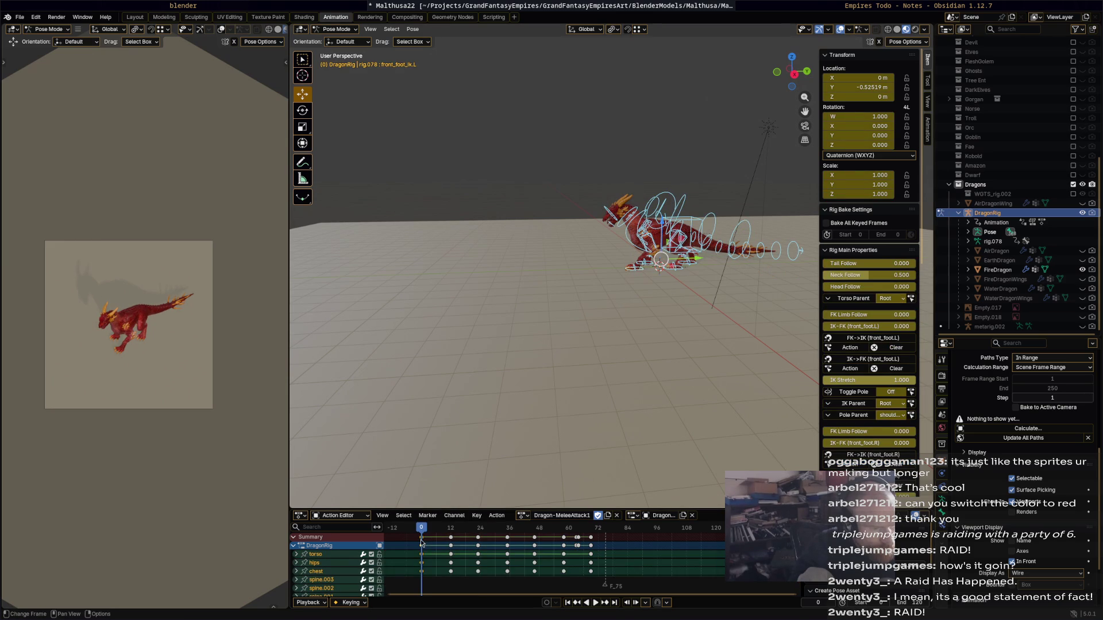
left_click(422, 540)
- Paste the frame-0 keys at frame 96 and play the ending from above and the side
left_click(655, 529)
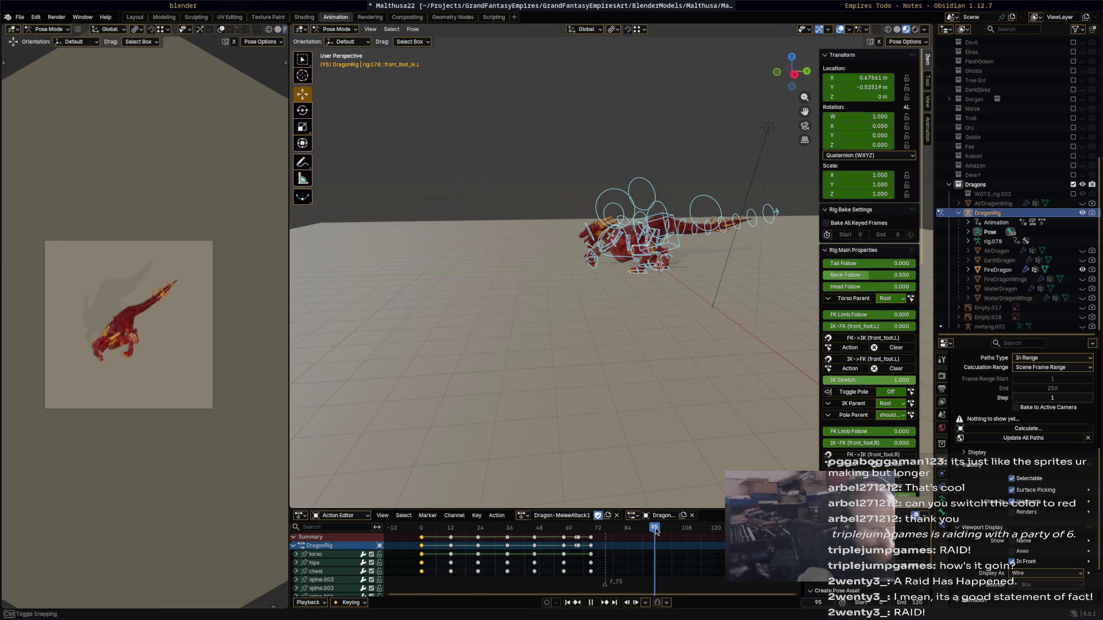
key("space")
key("ctrl+v")
key("space")
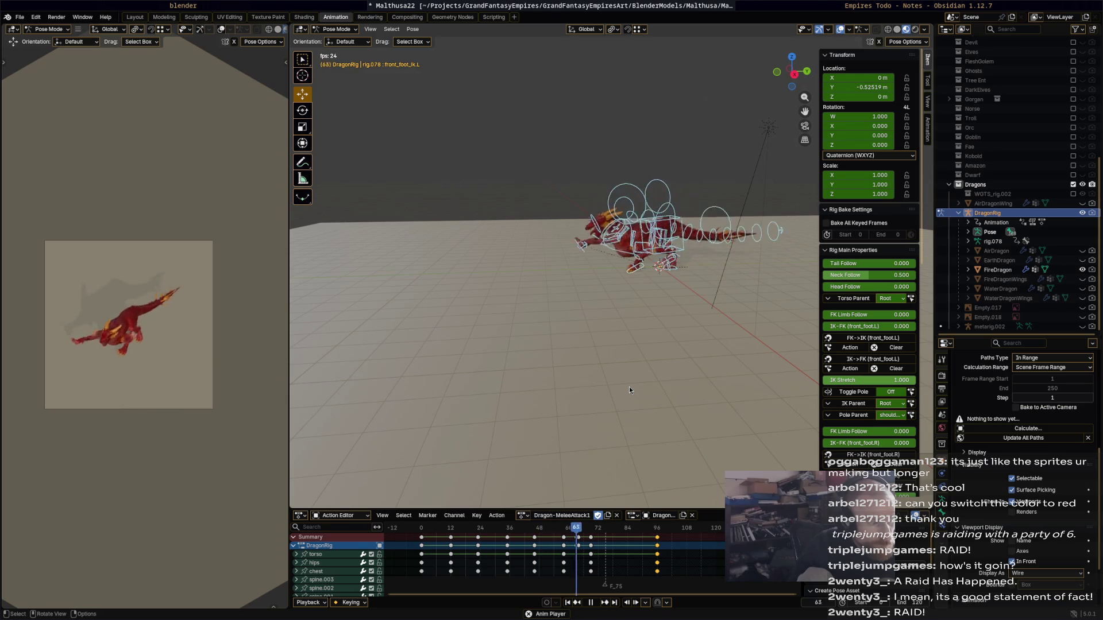
mouse_move(500, 349)
middle_mouse_down()
mouse_move(628, 365)
mouse_move(552, 402)
middle_mouse_up()
scroll(551, 402, "up", 3)
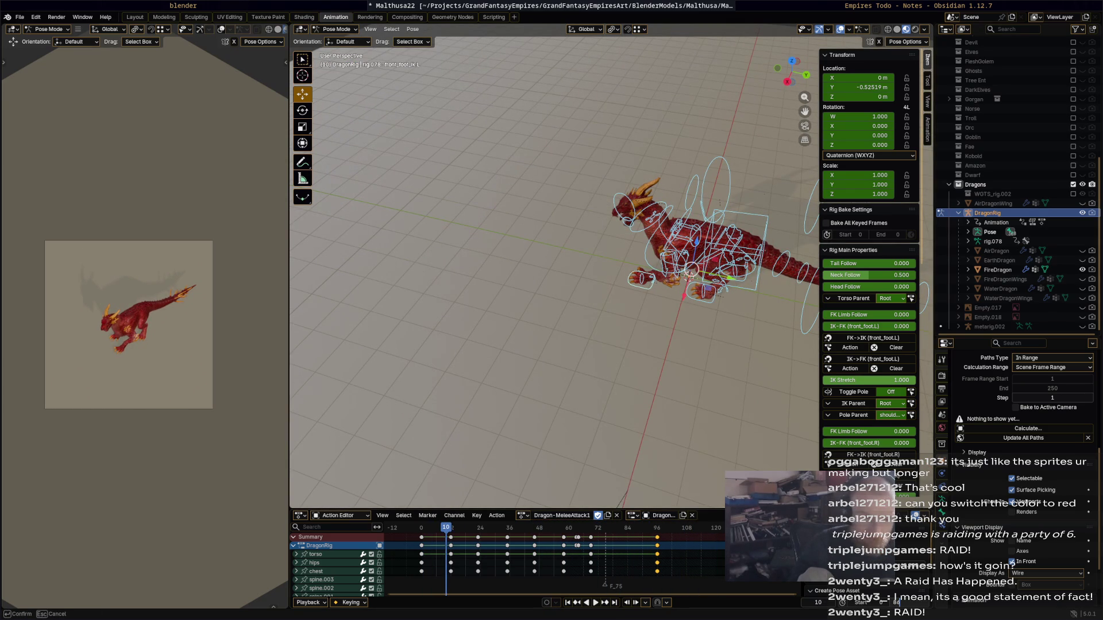
mouse_move(630, 356)
middle_mouse_down()
mouse_move(616, 357)
mouse_move(584, 294)
mouse_move(653, 274)
mouse_move(628, 307)
mouse_move(622, 299)
middle_mouse_up()
key("space")
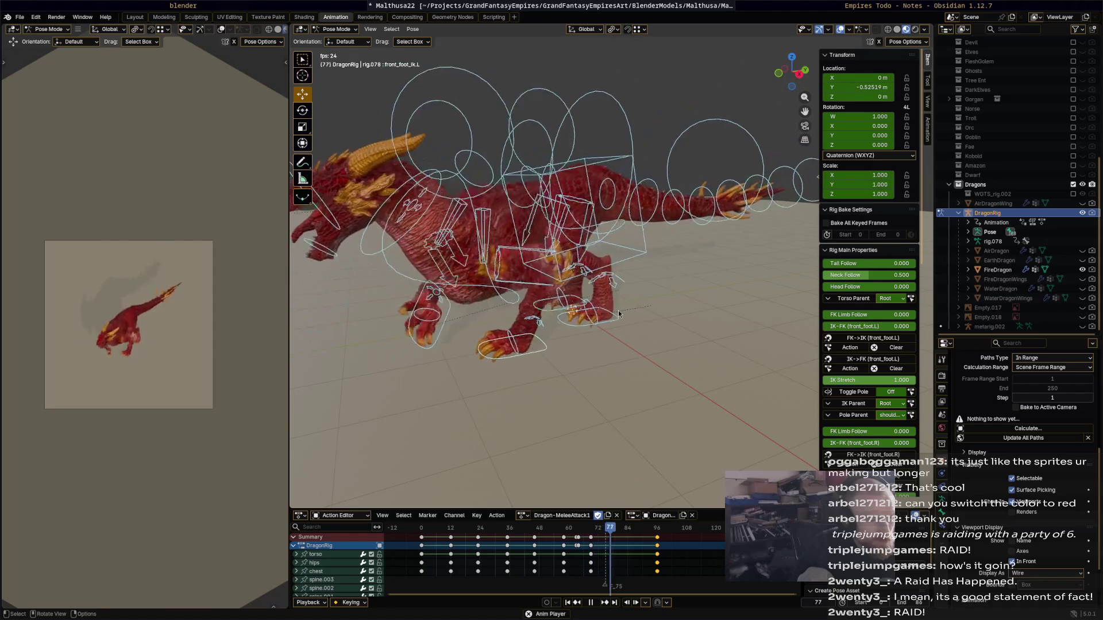
- Play back the whole attack from frame 0 to 96 to review its timing
key("space")
scroll(488, 541, "down", 2)
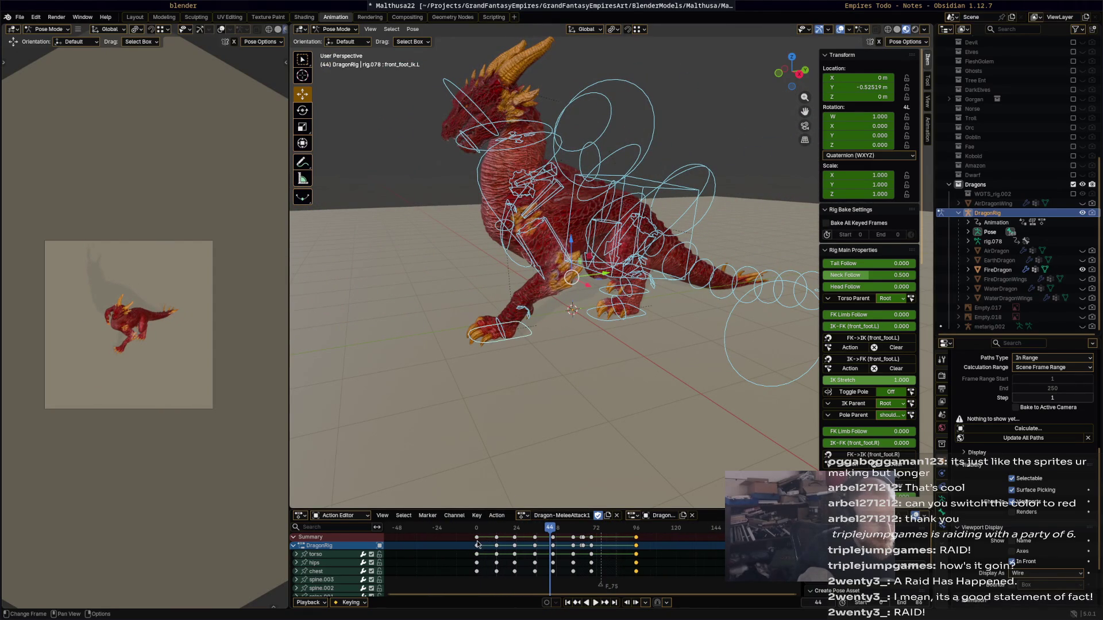
left_click(479, 529)
key("space")
left_click_drag(478, 531, 476, 532)
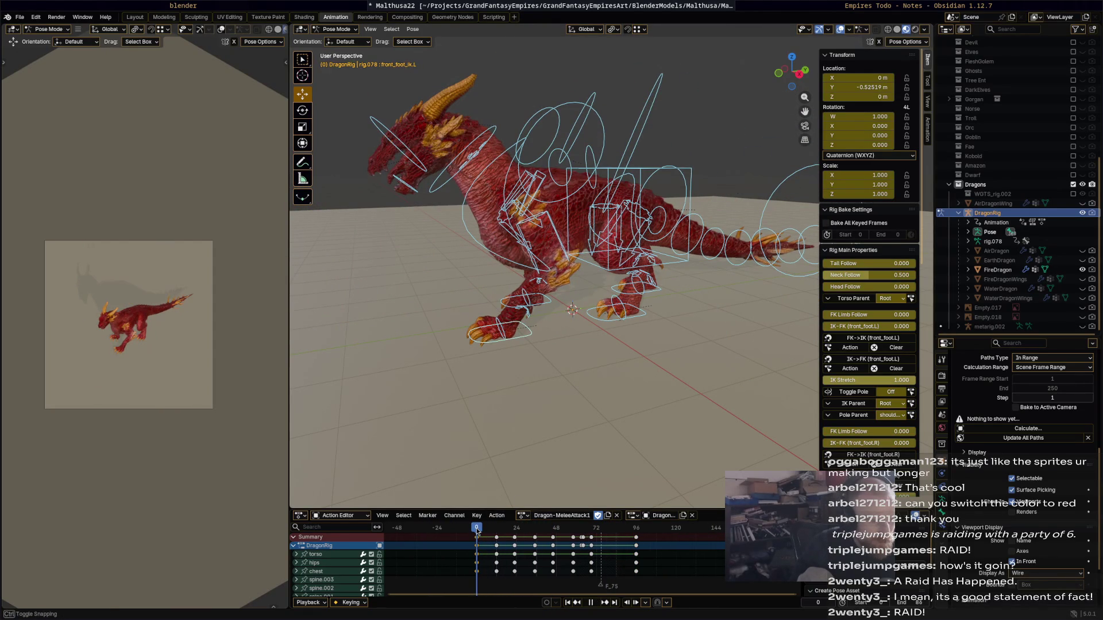
left_click_drag(641, 533, 637, 531)
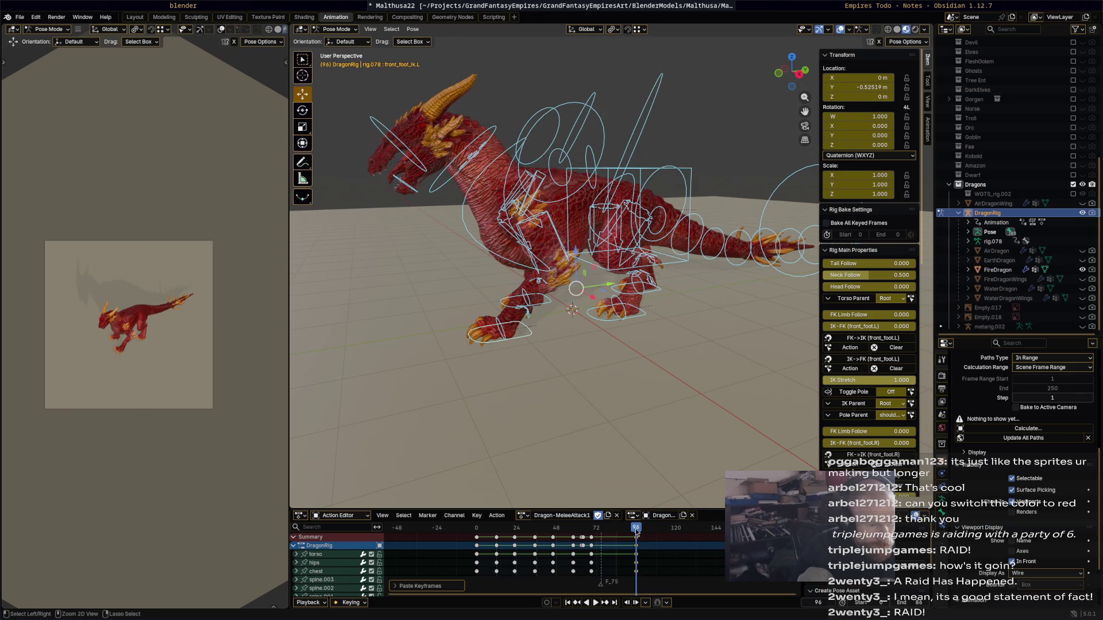
key("space")
left_click_drag(637, 531, 630, 531)
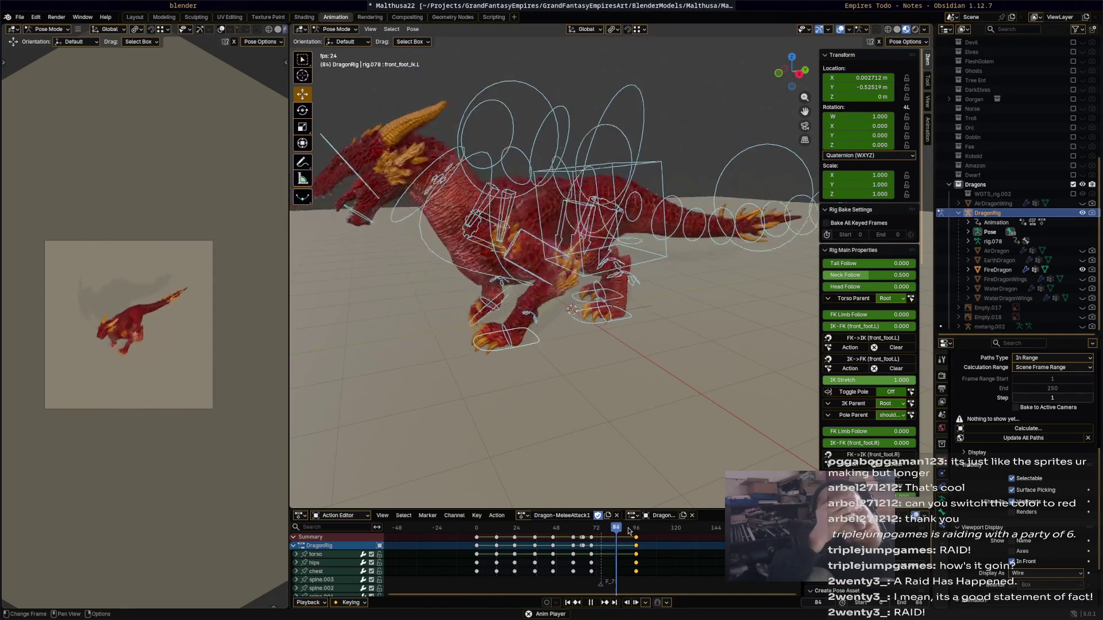
key("space")
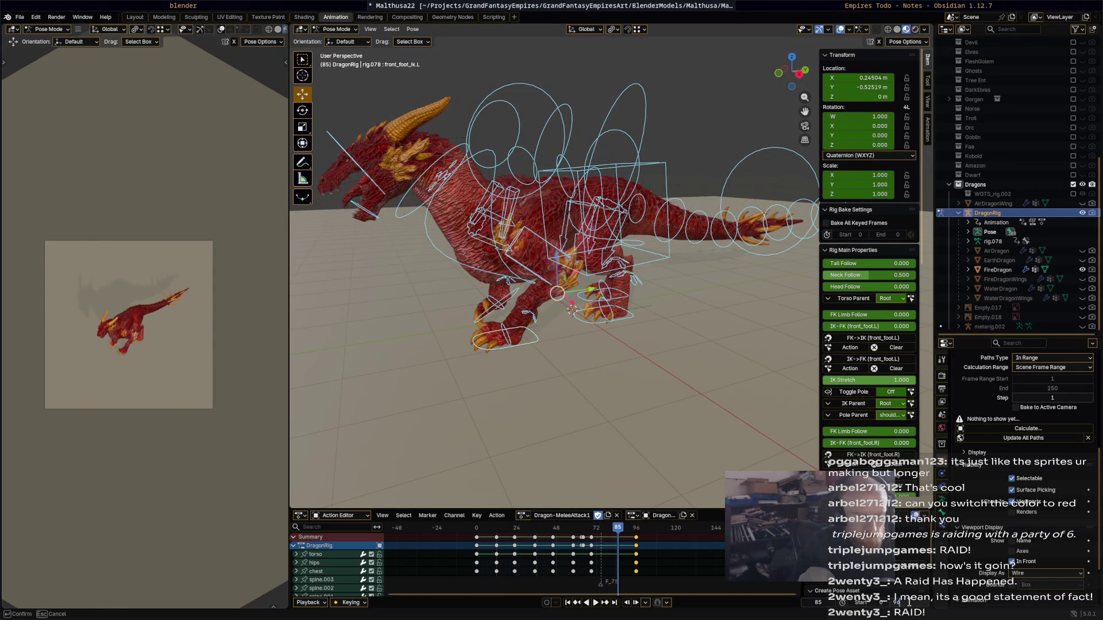
key("space")
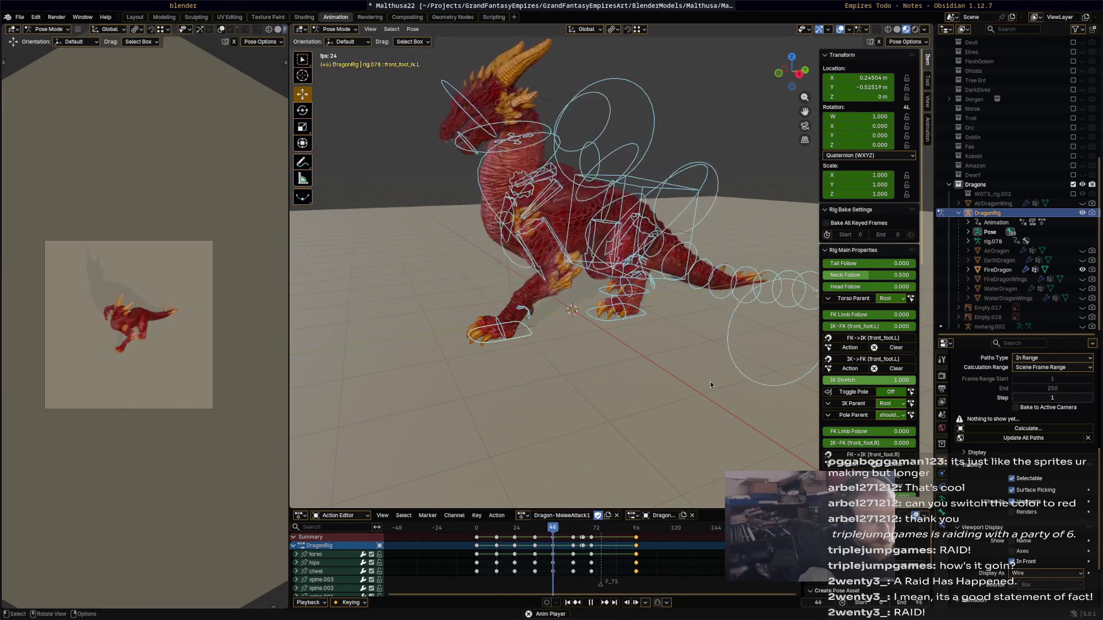
key("space")
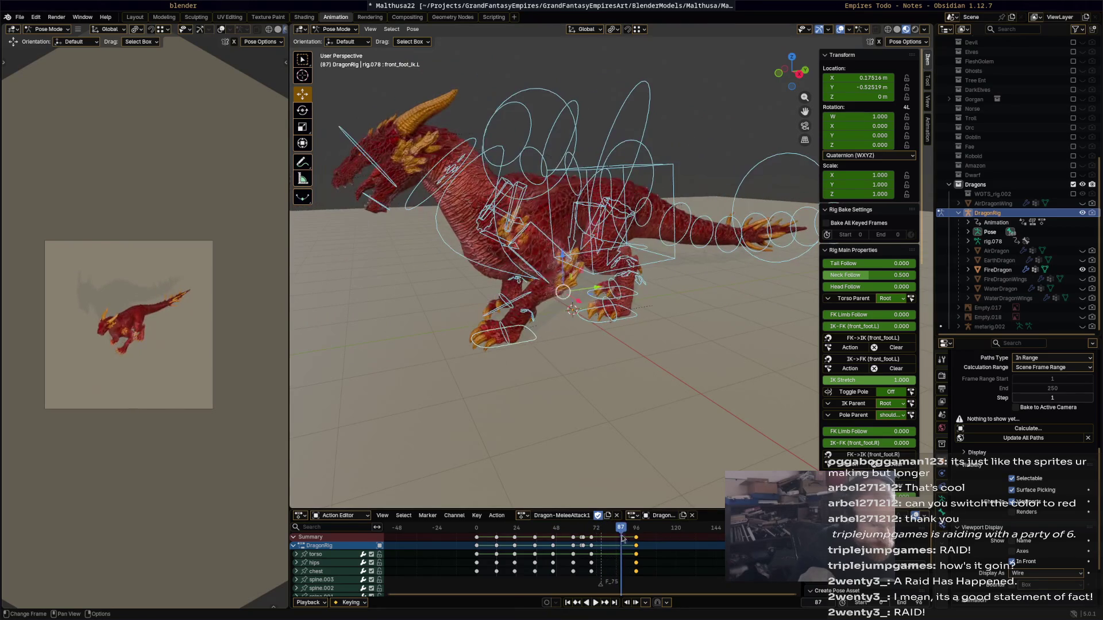
- Slide a nearby key onto frame 63 and shift the frame-12 keys a few frames earlier
scroll(521, 559, "up", 2)
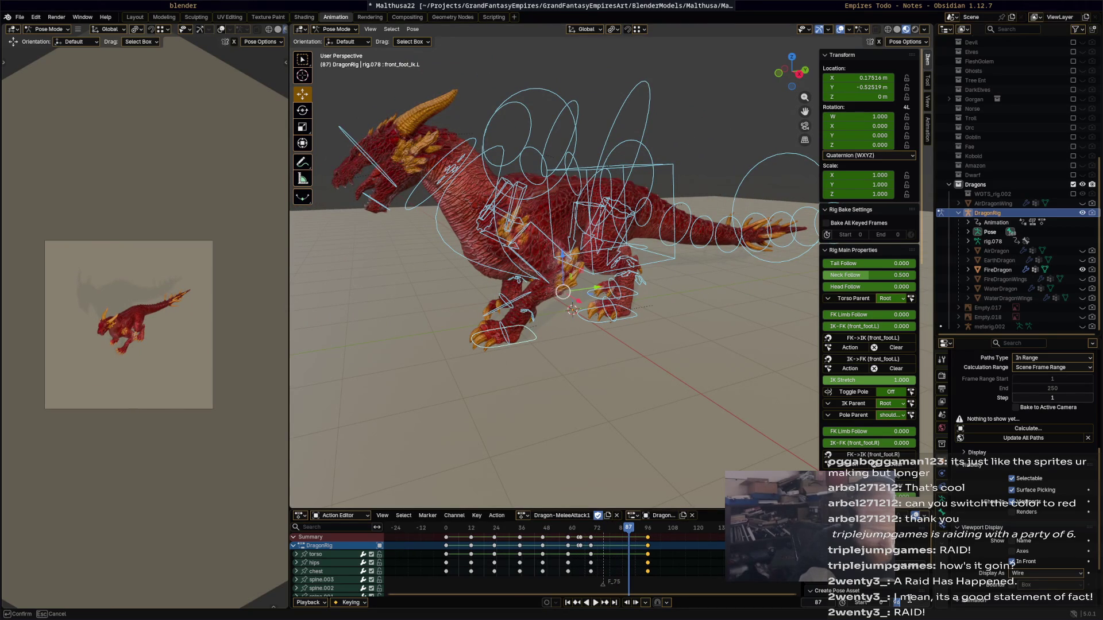
scroll(577, 557, "up", 2)
left_click_drag(578, 531, 572, 542)
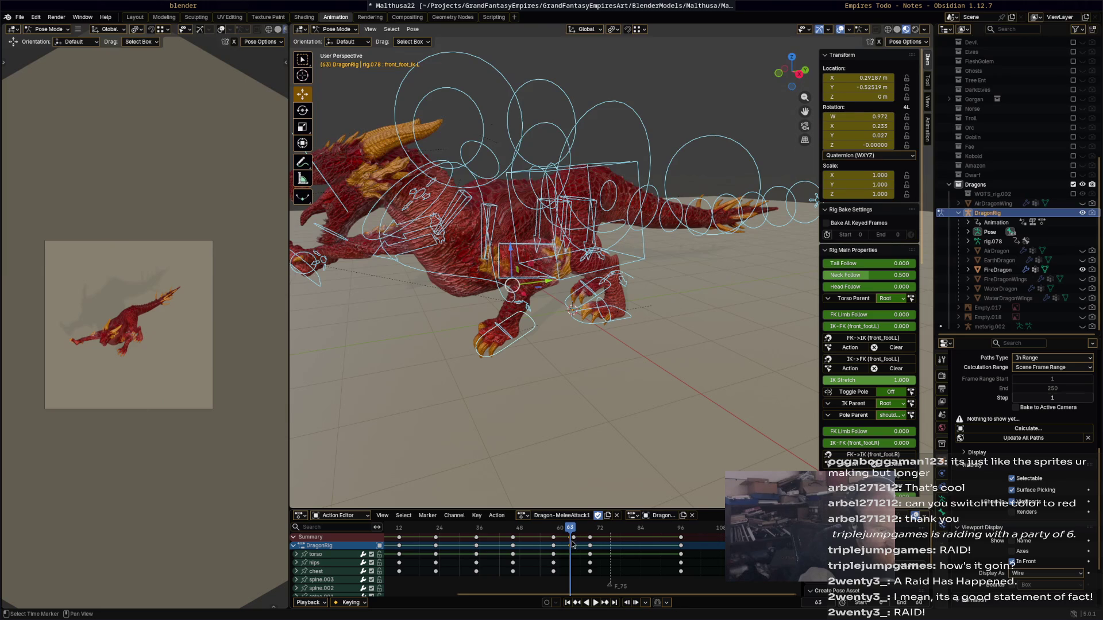
left_click_drag(576, 537, 580, 537)
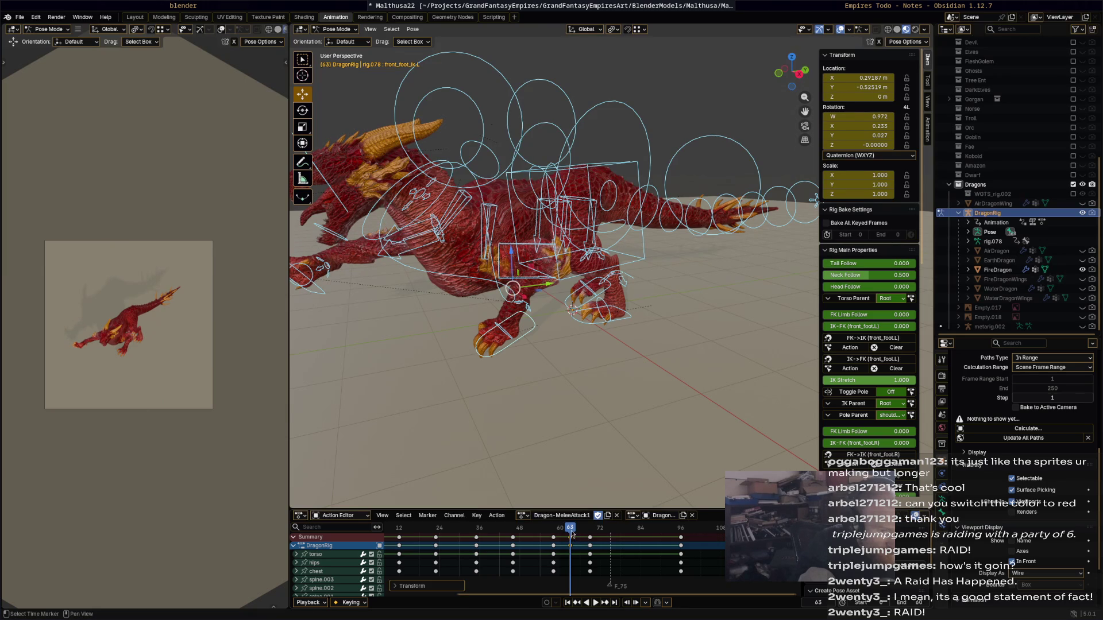
key("space")
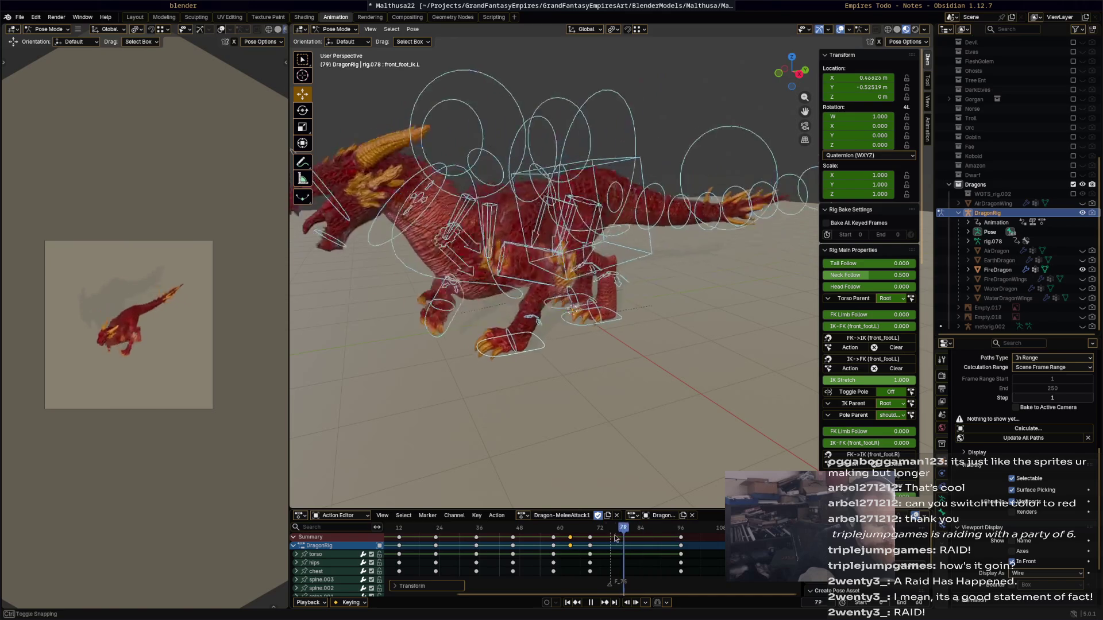
key("space")
scroll(470, 551, "down", 2)
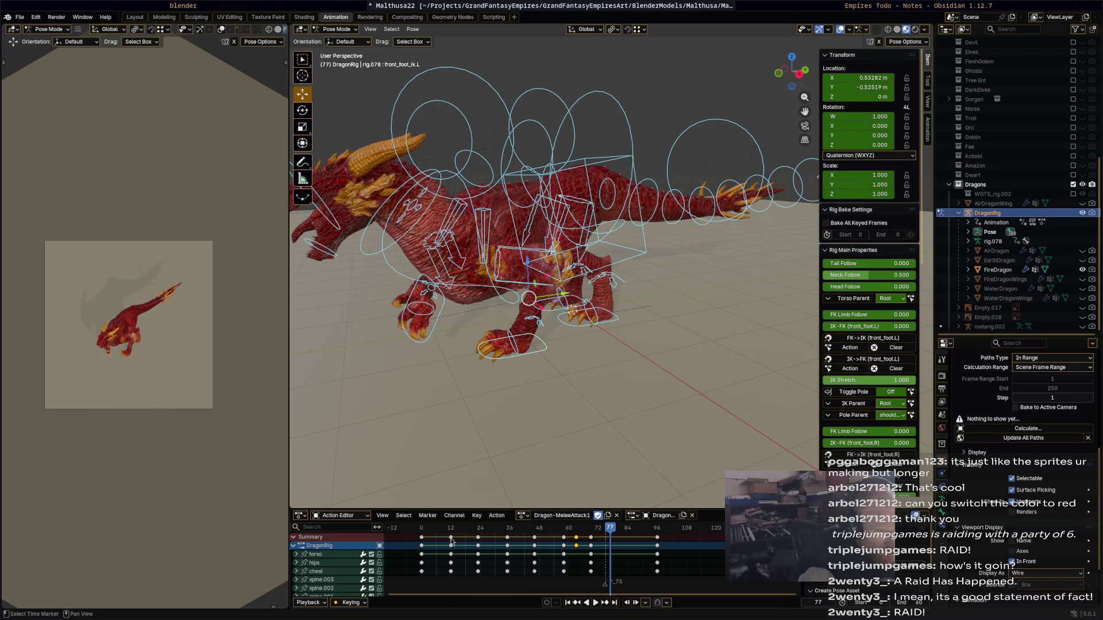
mouse_move(451, 540)
left_mouse_down()
mouse_move(442, 538)
mouse_move(567, 539)
mouse_move(450, 538)
mouse_move(523, 538)
left_mouse_up()
- Move key columns earlier: frame 35 to 27, 48 to 36, 69 to 43, and 96 to 61
left_click(508, 539)
left_click(539, 540)
left_click(546, 537)
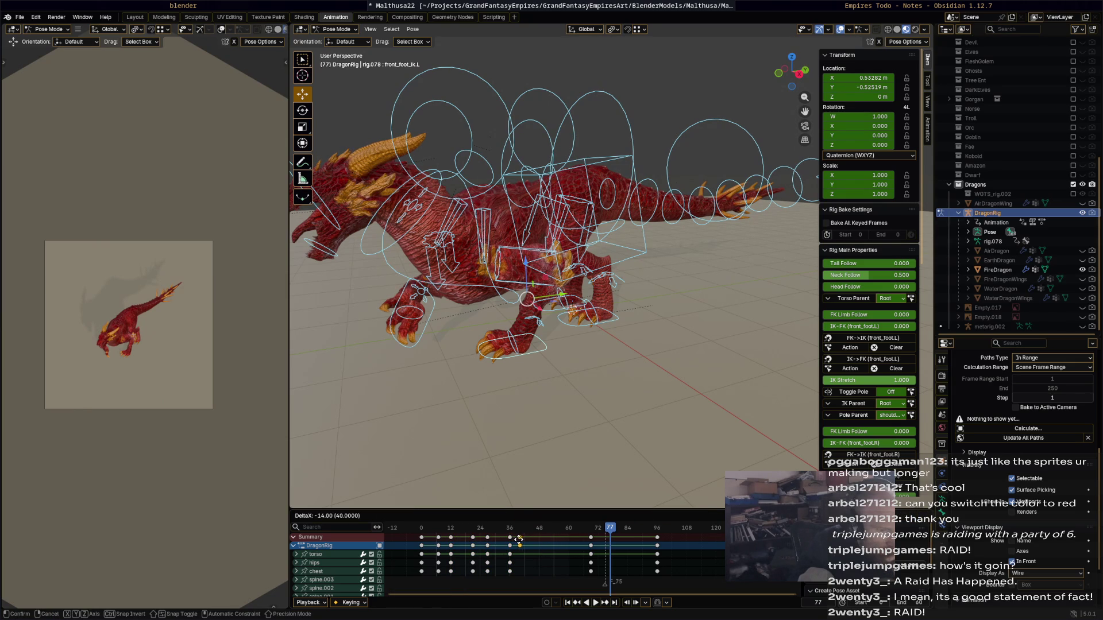
left_click(569, 538)
left_click_drag(590, 538, 527, 538)
left_click(691, 549)
left_click_drag(655, 538, 572, 543)
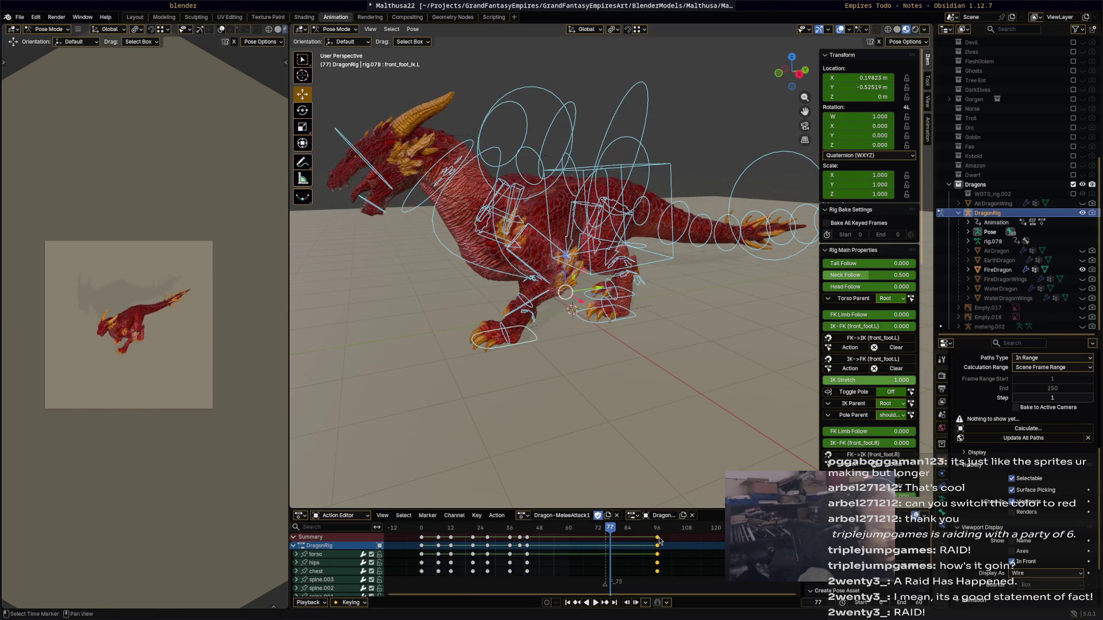
left_click_drag(657, 539, 567, 535)
left_click(396, 527)
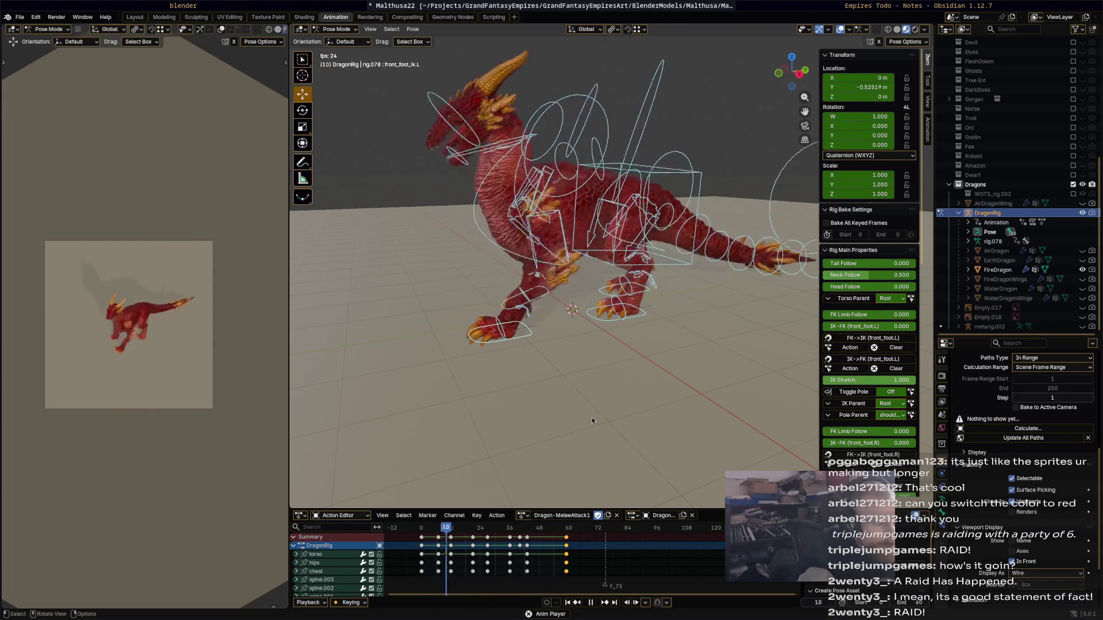
- Select front_foot_ik.L, review the attack and delete the chosen foot keyframes
key("space")
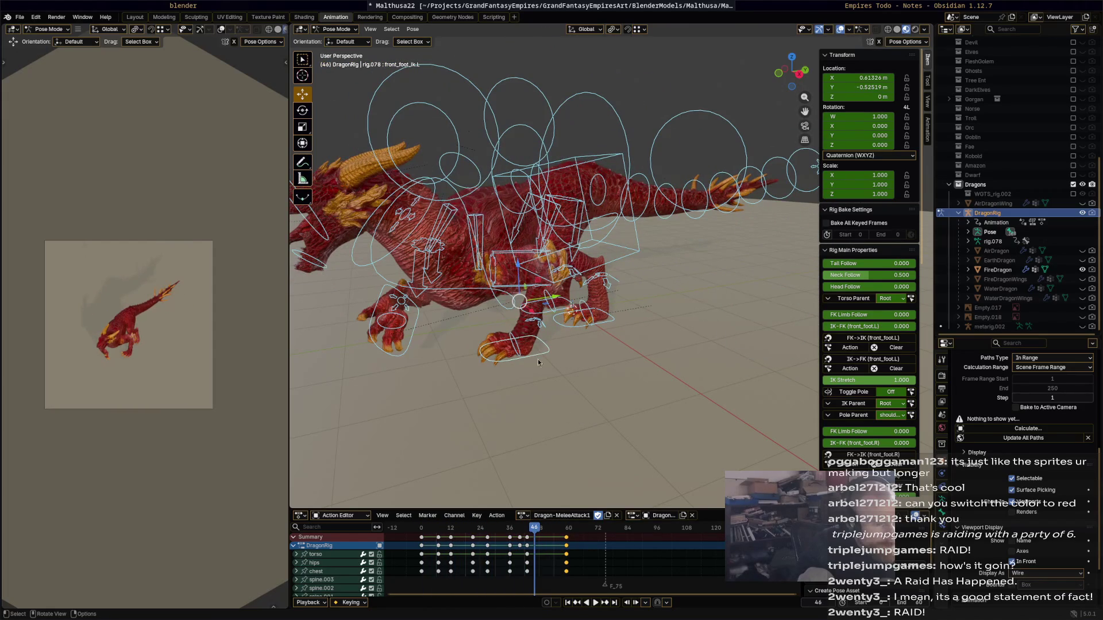
left_click(548, 358)
key("space")
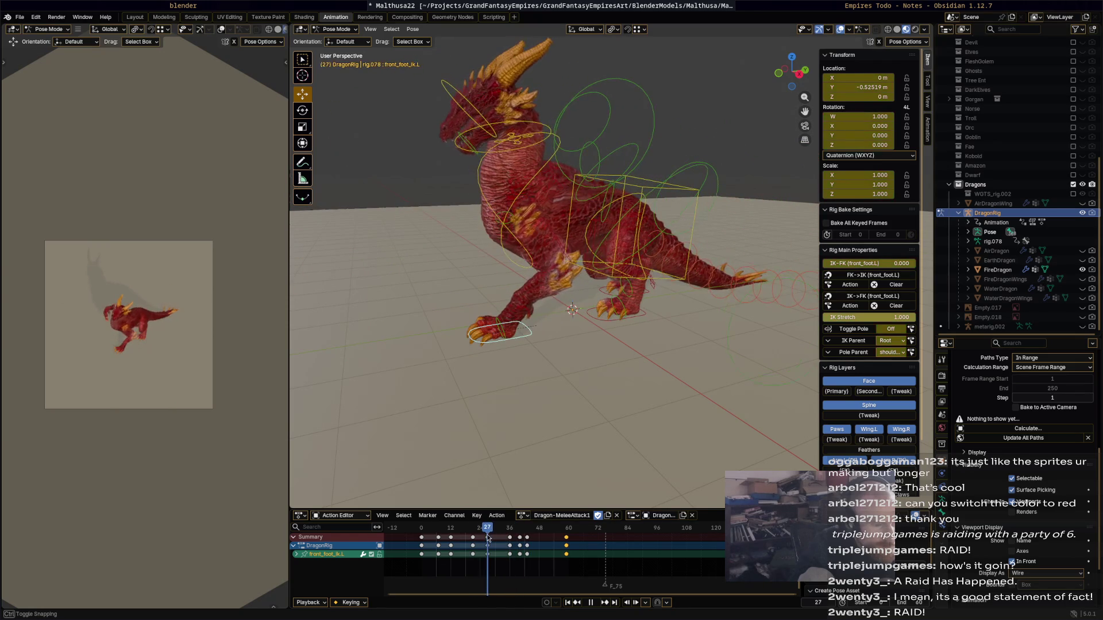
key("space")
left_click(511, 539)
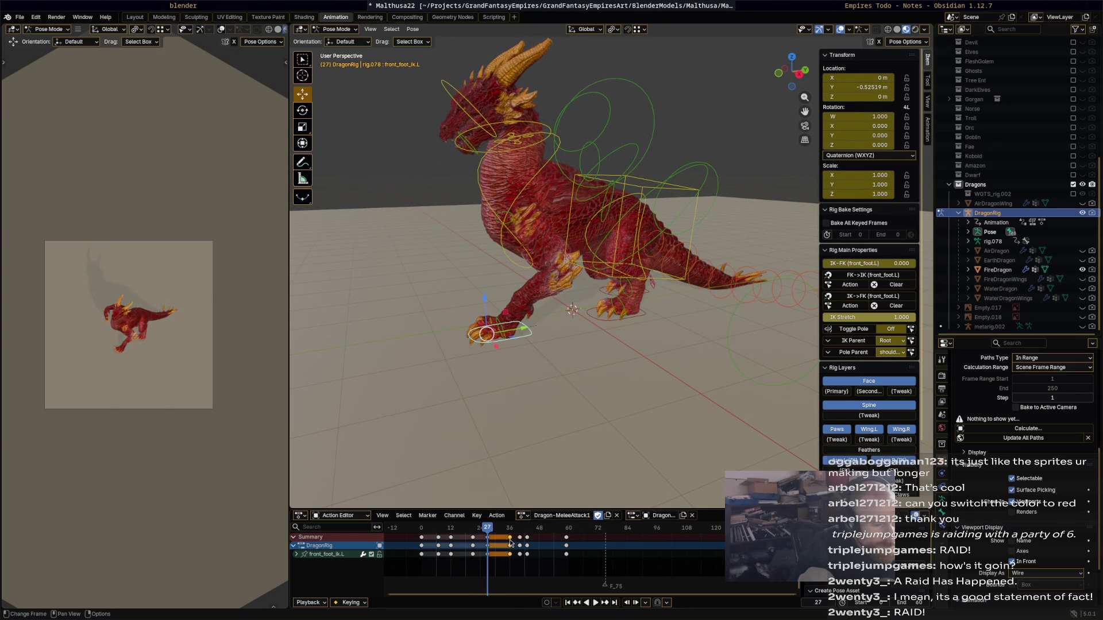
key("x")
left_click(518, 539)
- Move the foot key from frame 40 to 33, and the frame 43 key back to 40
left_click_drag(520, 537, 499, 532)
key("space")
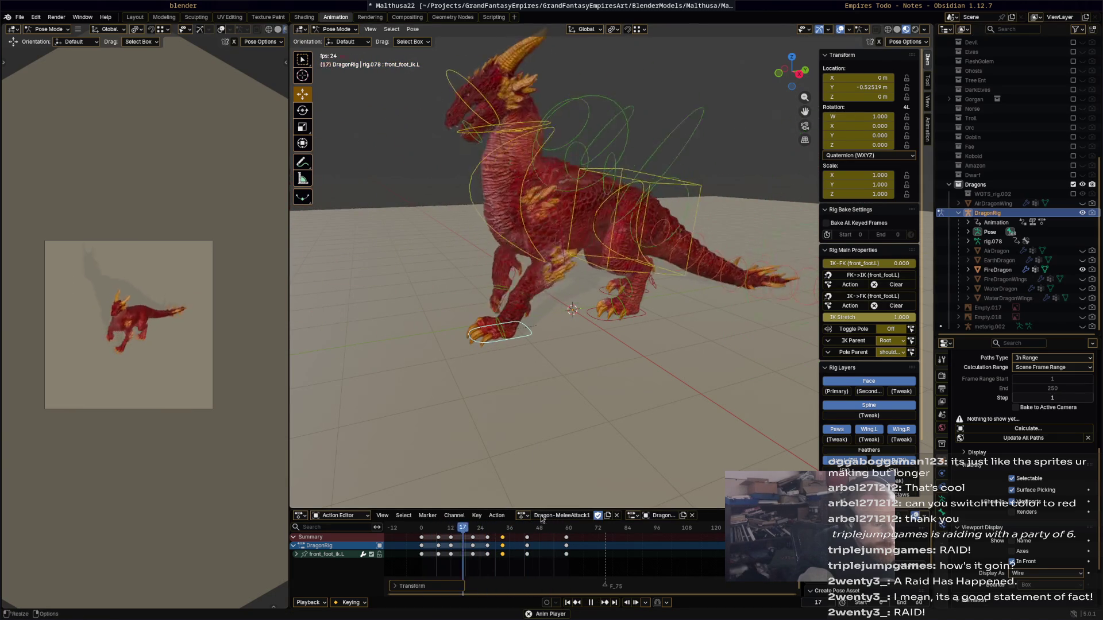
key("space")
left_click_drag(523, 541, 521, 539)
left_click(520, 539)
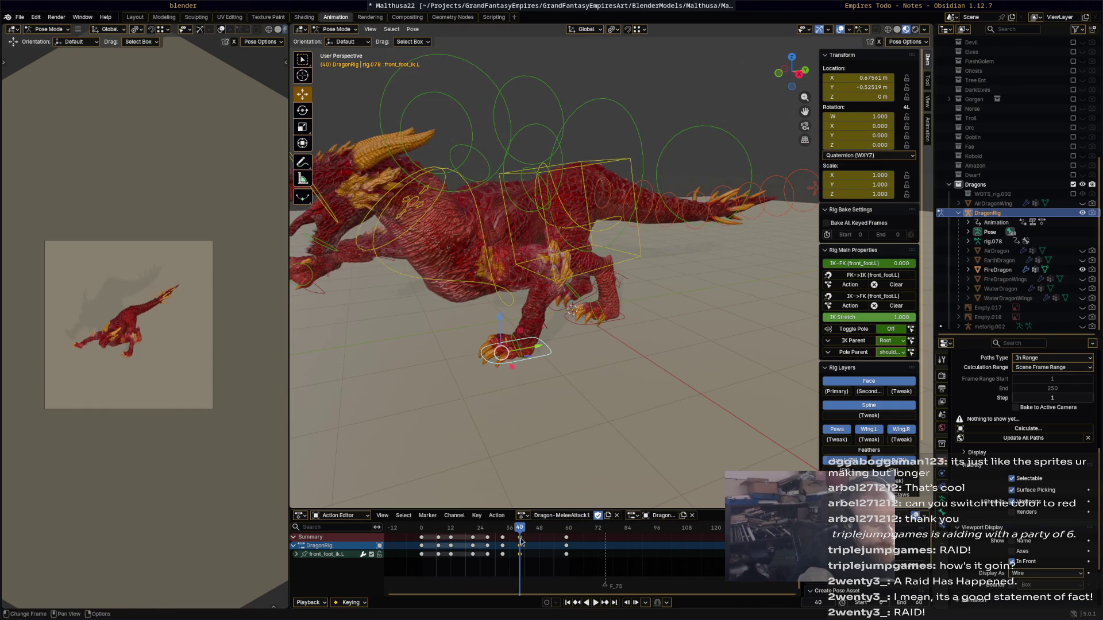
- Paste the copied foot keys at frame 47 and rotate the front left foot
left_click(538, 532)
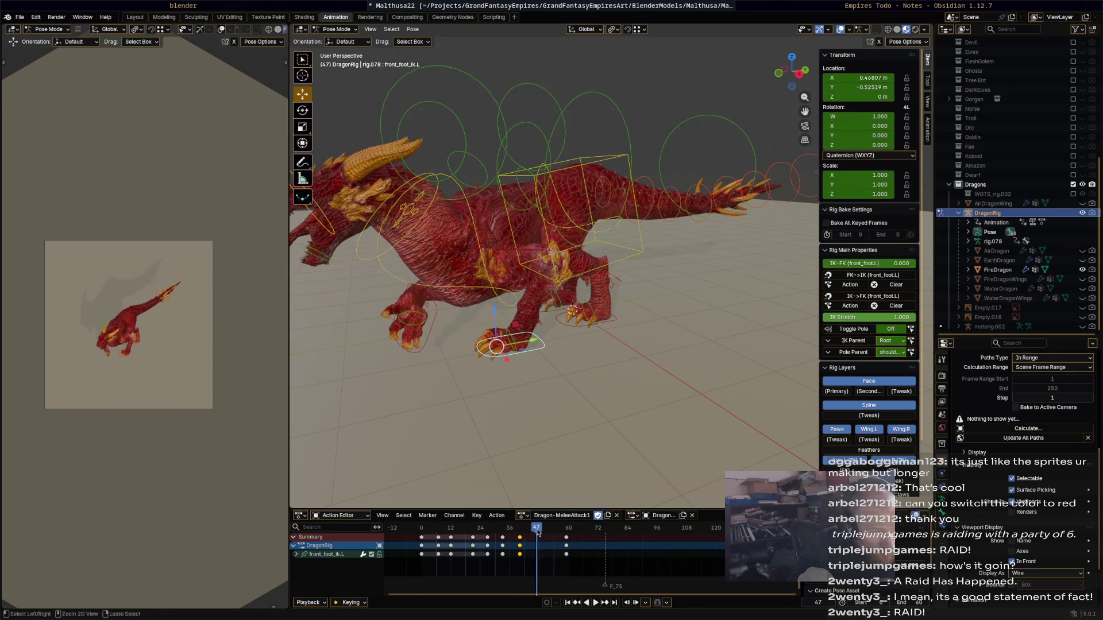
key("ctrl+v")
key("space")
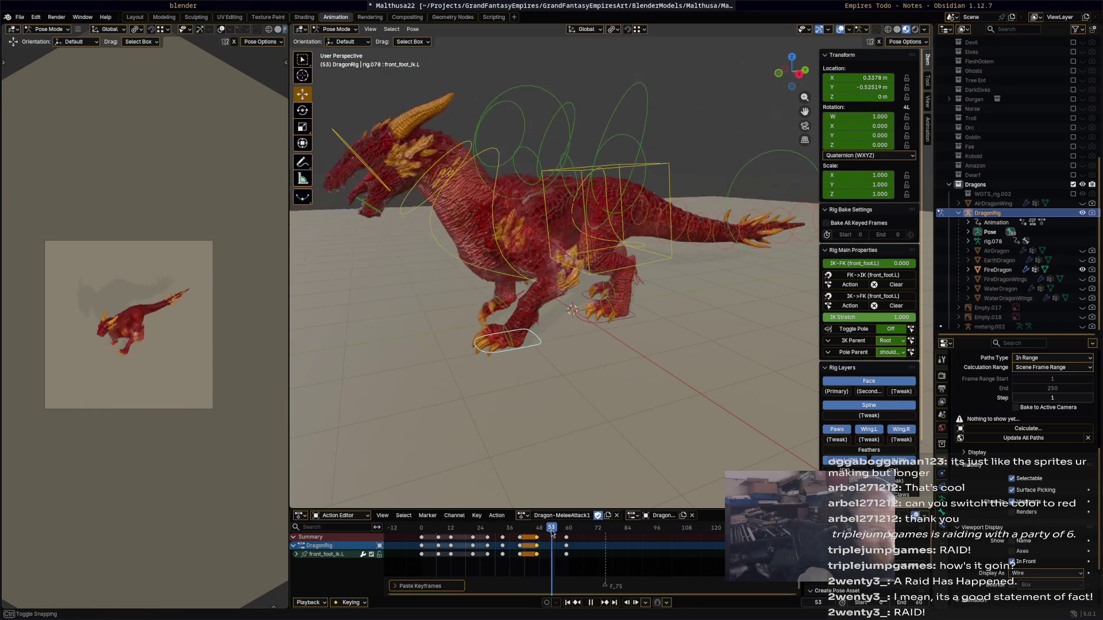
key("space")
middle_click_drag(517, 421, 521, 435)
key("r")
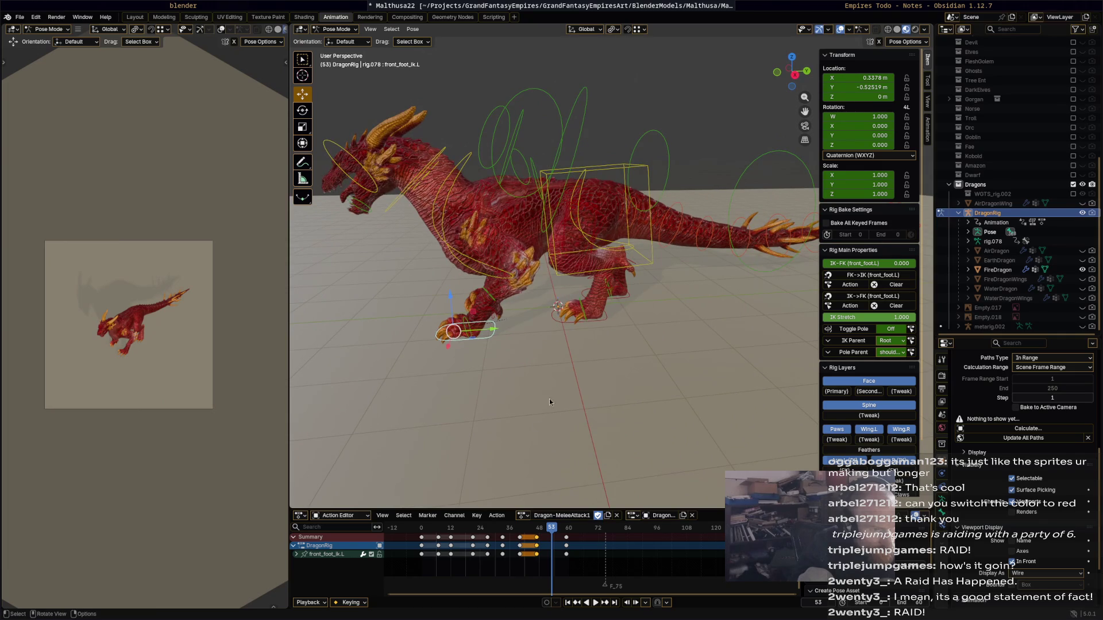
left_click(532, 340)
- Shift the keys near frame 48 three frames later and replay the attack
left_click(539, 541)
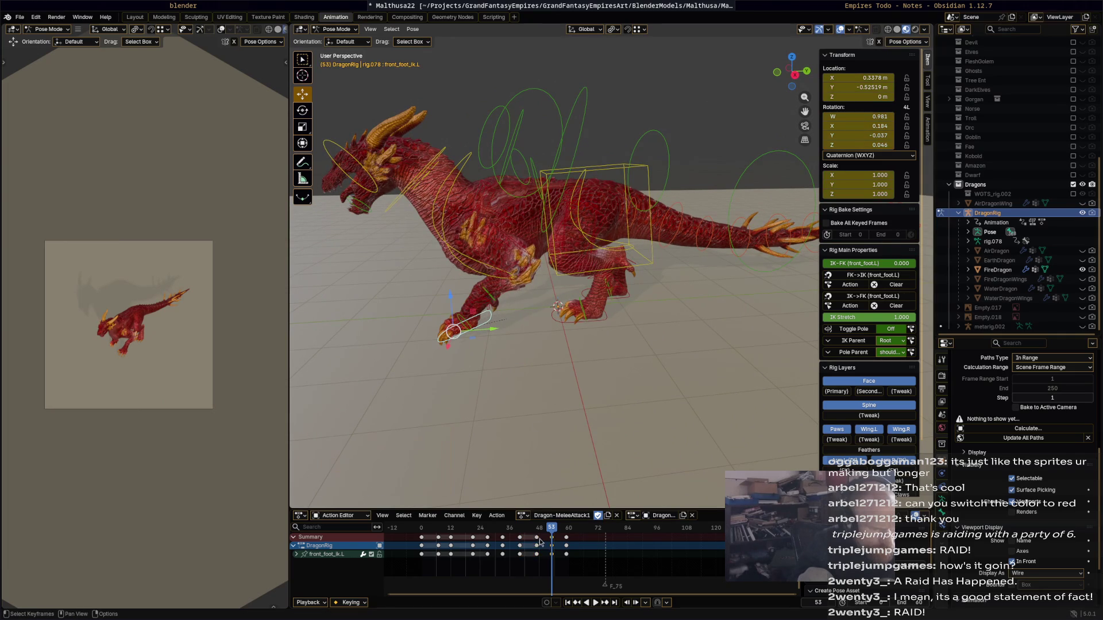
left_click_drag(538, 541, 555, 534)
key("space")
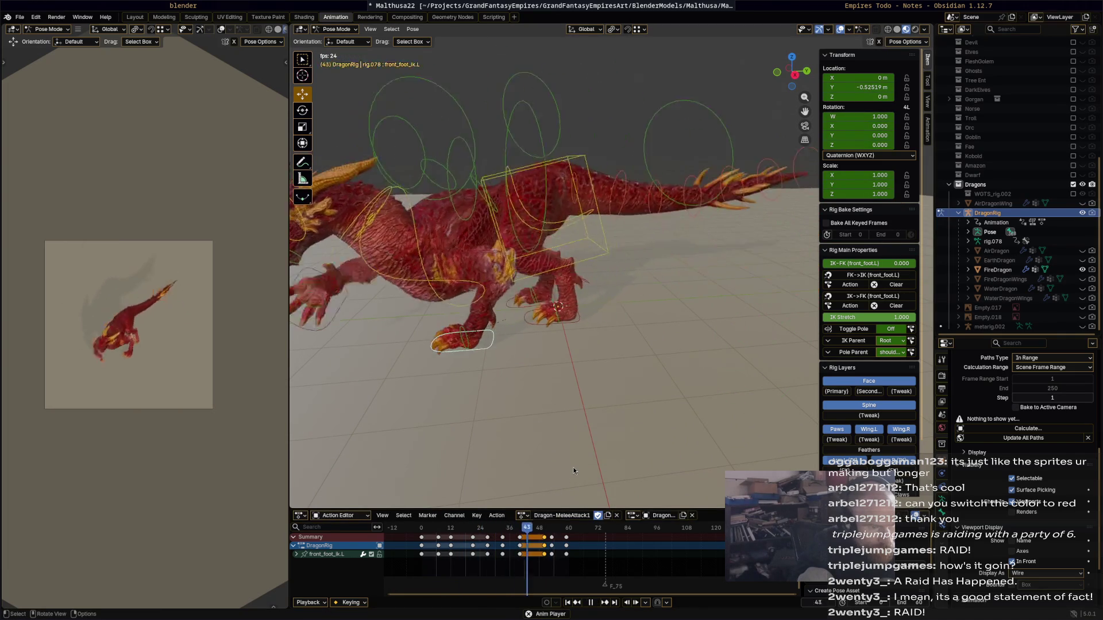
left_click(618, 318)
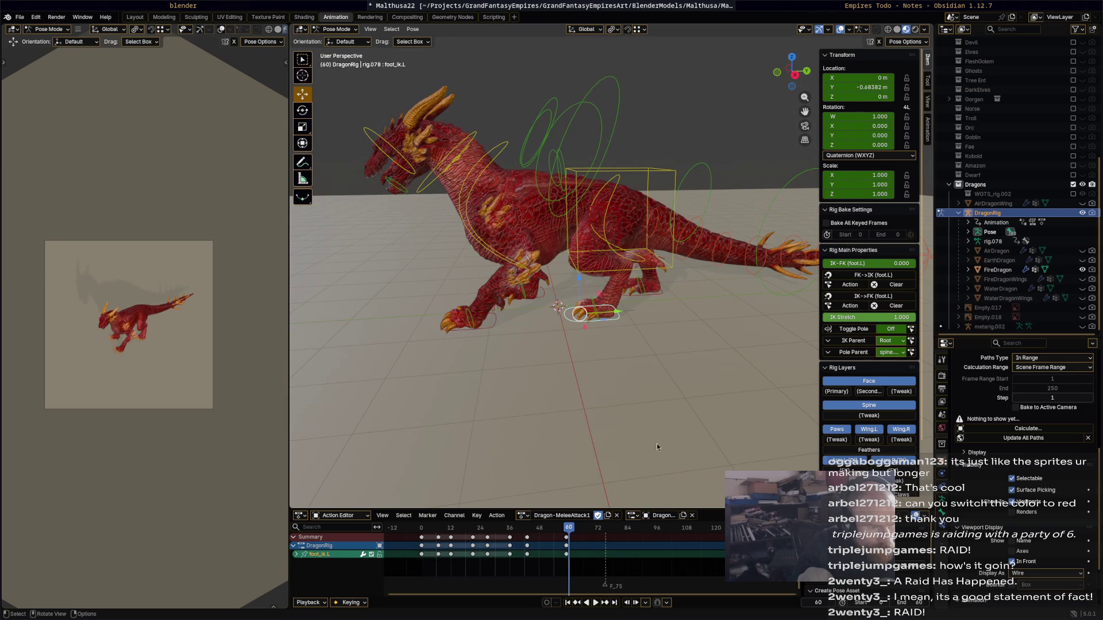
- Paste the copied foot keys at frame 51 on the rear left foot IK
key("space")
mouse_move(559, 529)
left_mouse_down()
mouse_move(530, 533)
mouse_move(546, 531)
left_mouse_up()
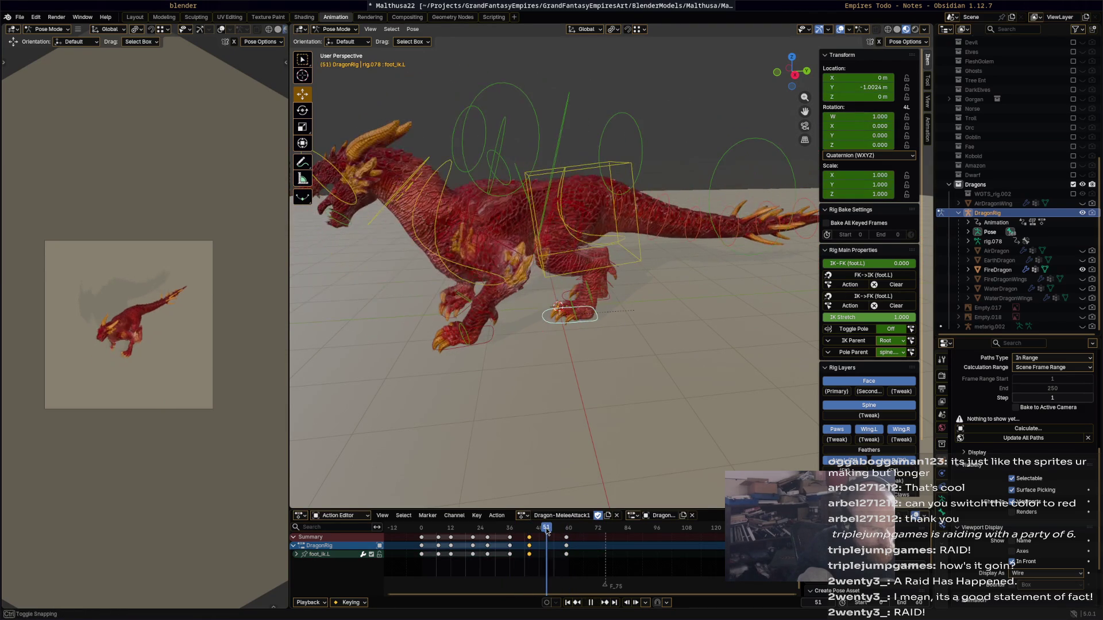
key("ctrl+v")
key("space")
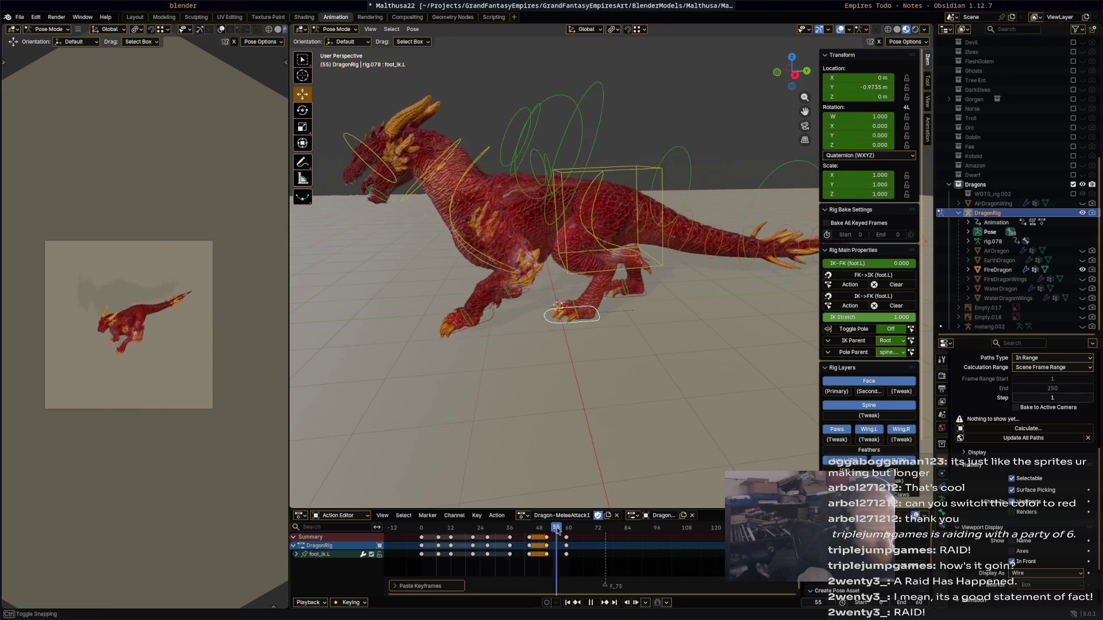
- Rotate the rear left foot and key the pose at frames 56 and 39
key("r")
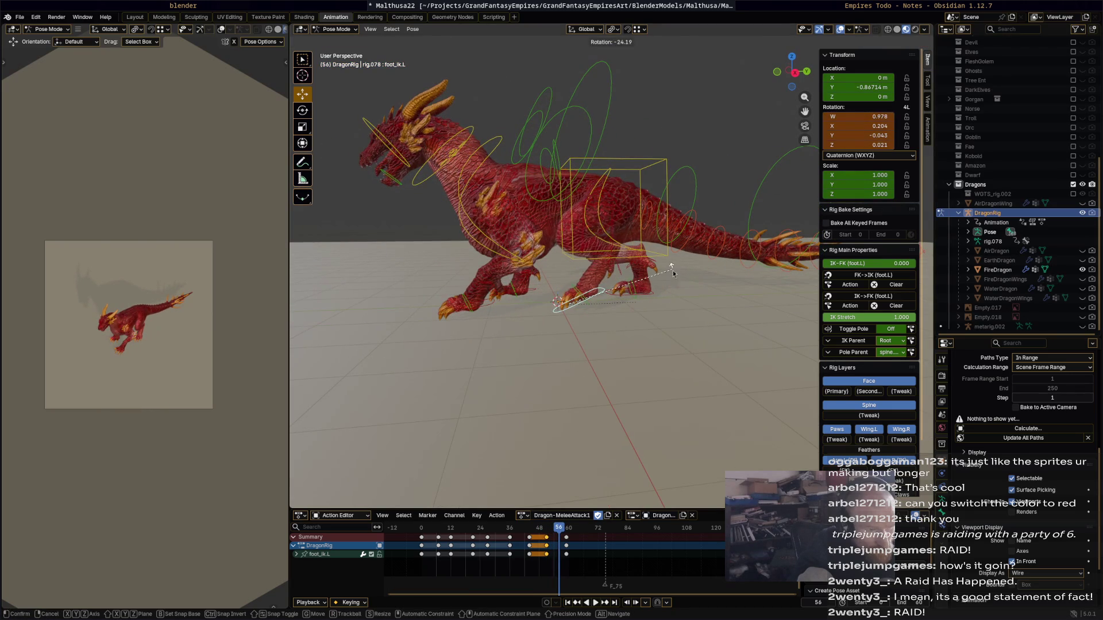
left_click(670, 274)
key("i")
key("space")
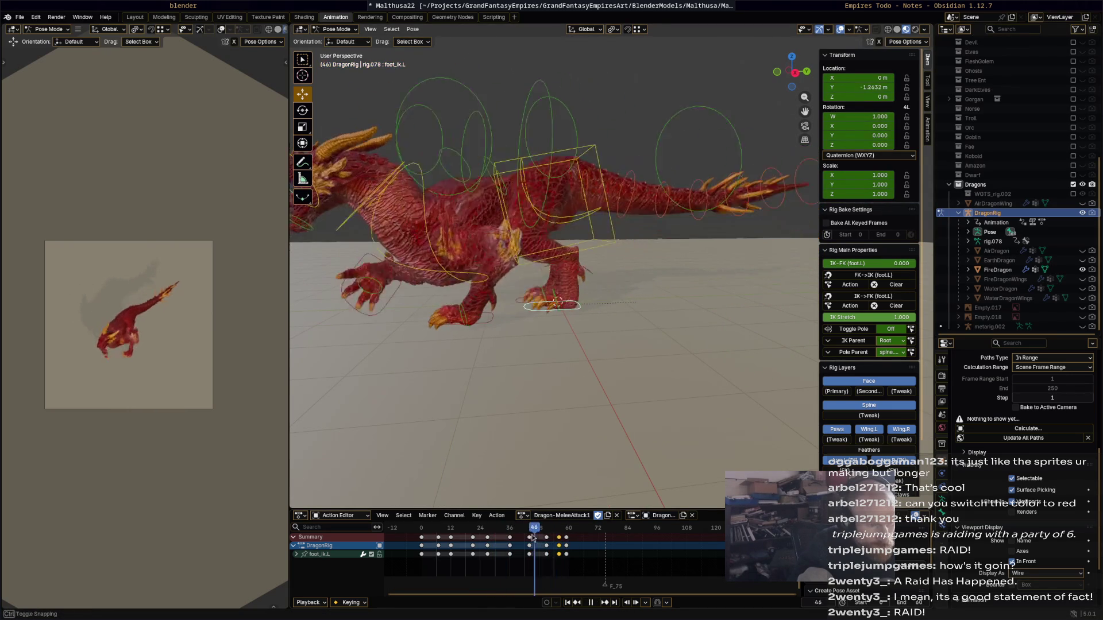
key("r")
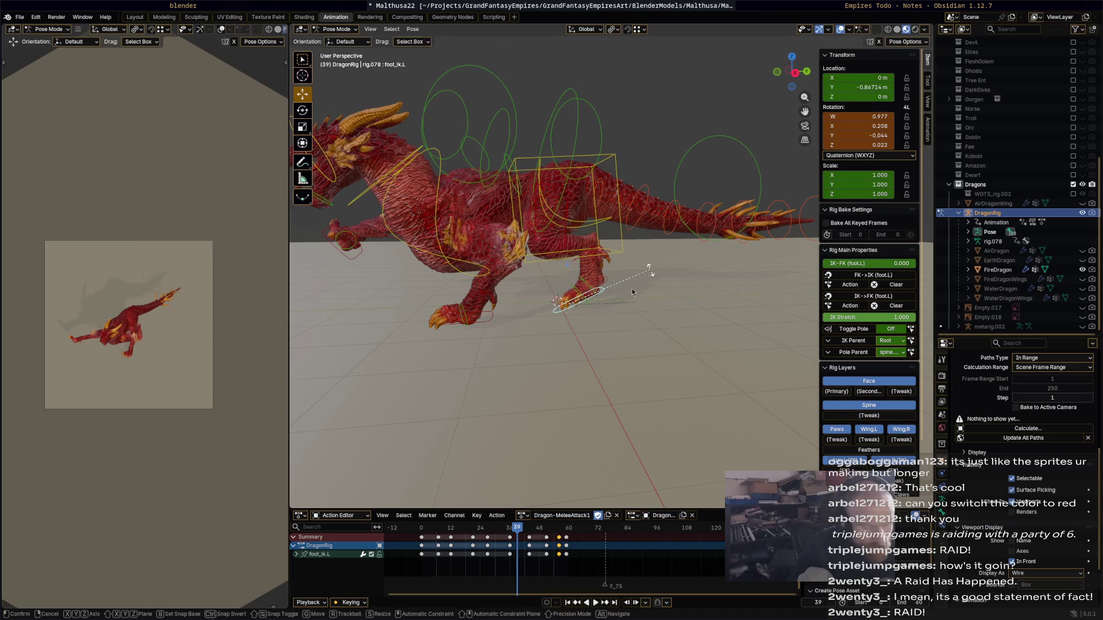
left_click(631, 288)
key("i")
key("space")
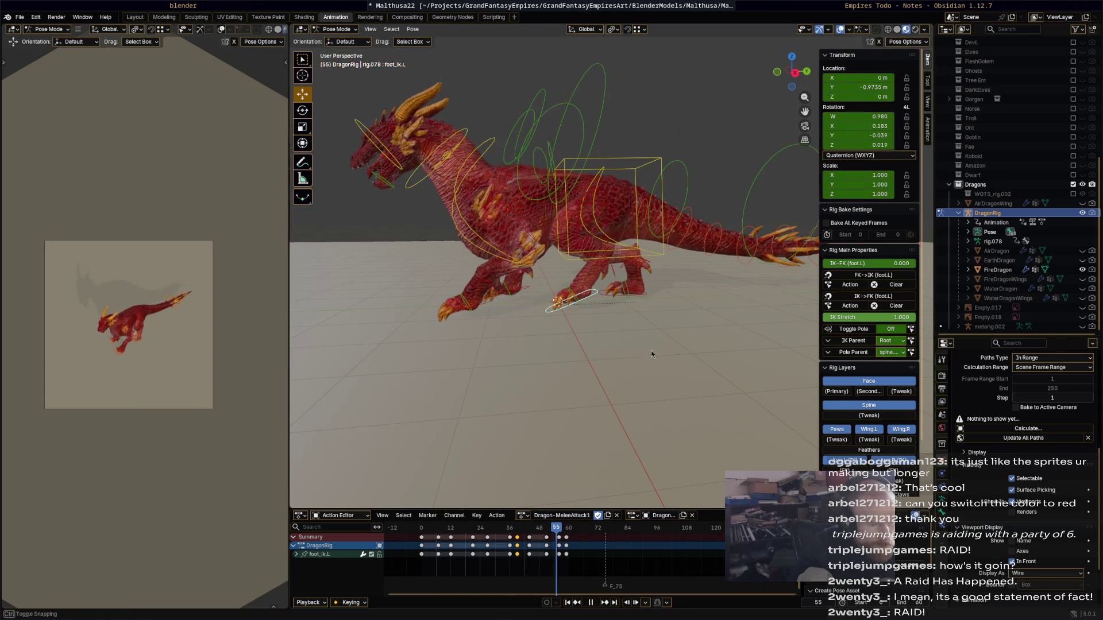
left_click(638, 294)
key("space")
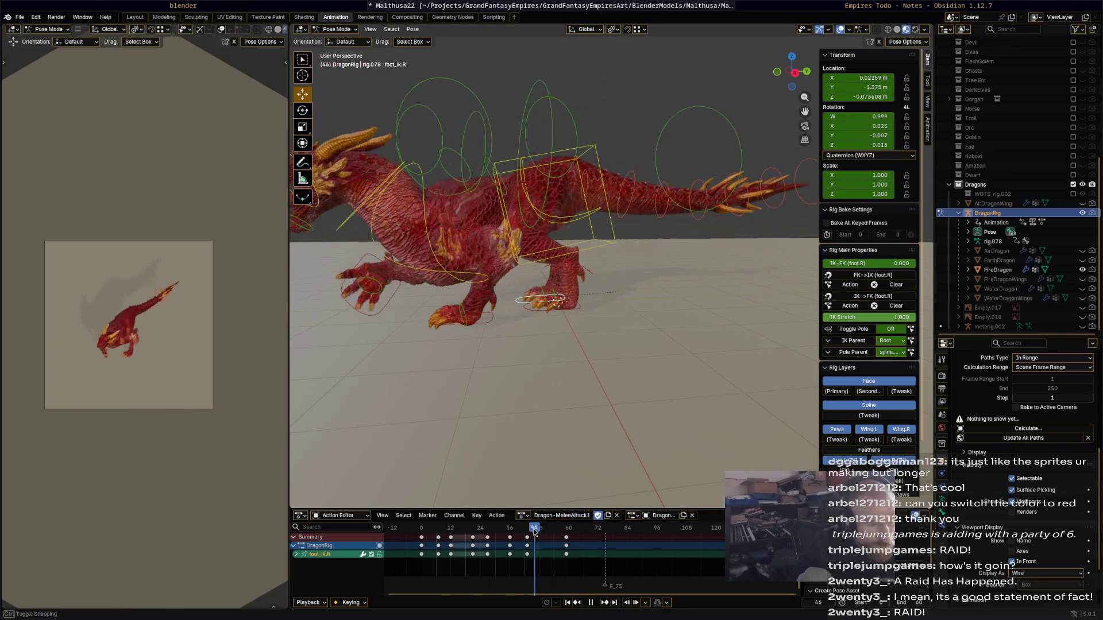
- Select and copy the rear right foot IK keys at frame 43
left_click(527, 533)
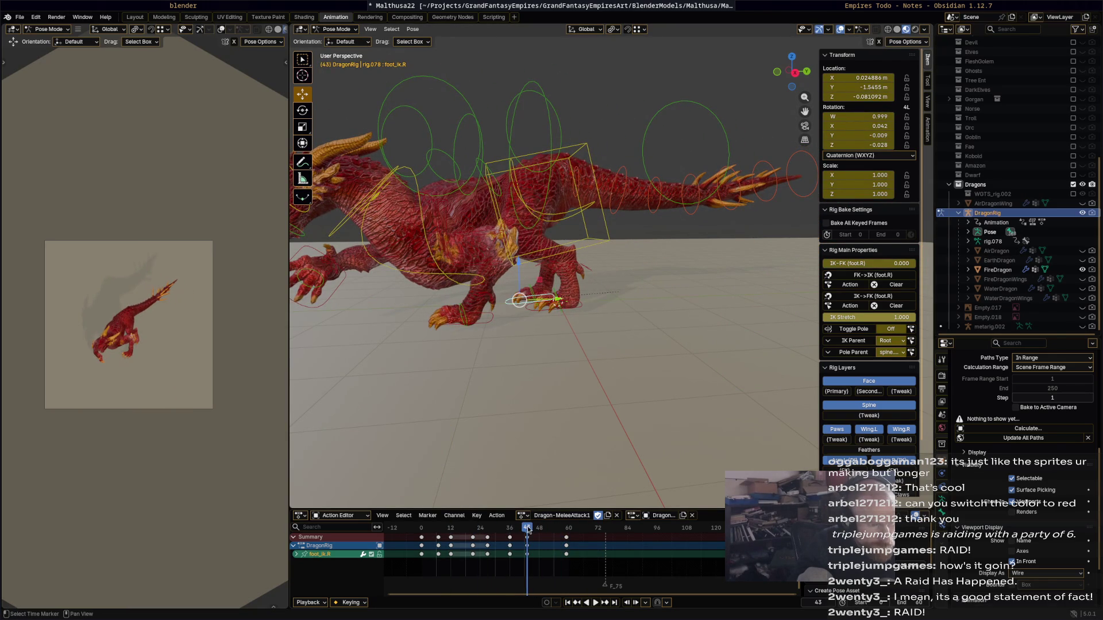
key("space")
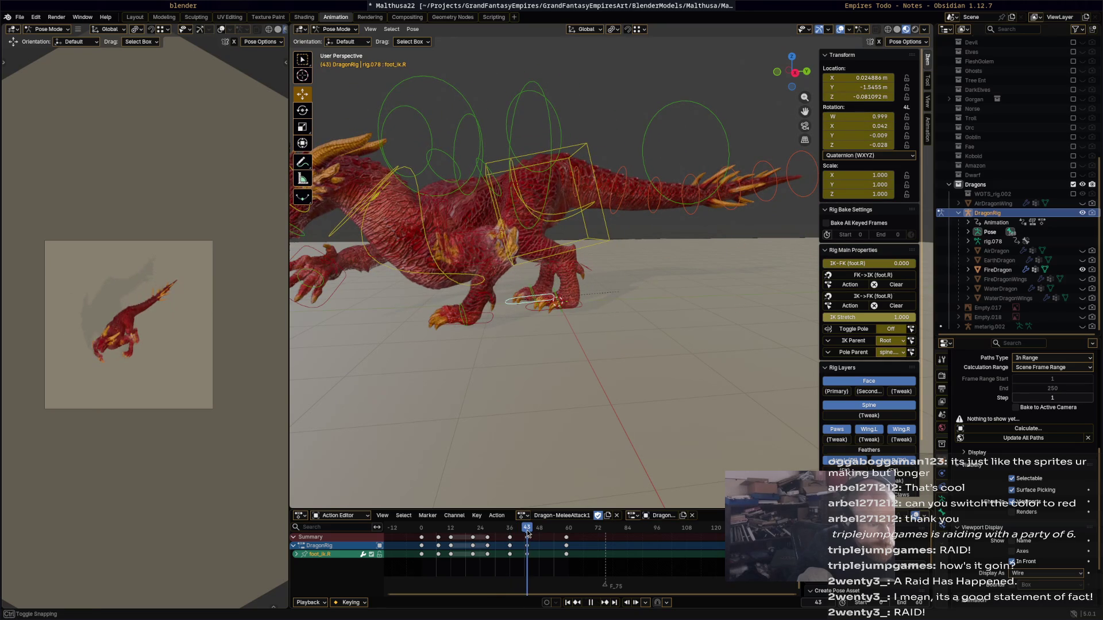
left_click(528, 538)
left_click(527, 537)
key("space")
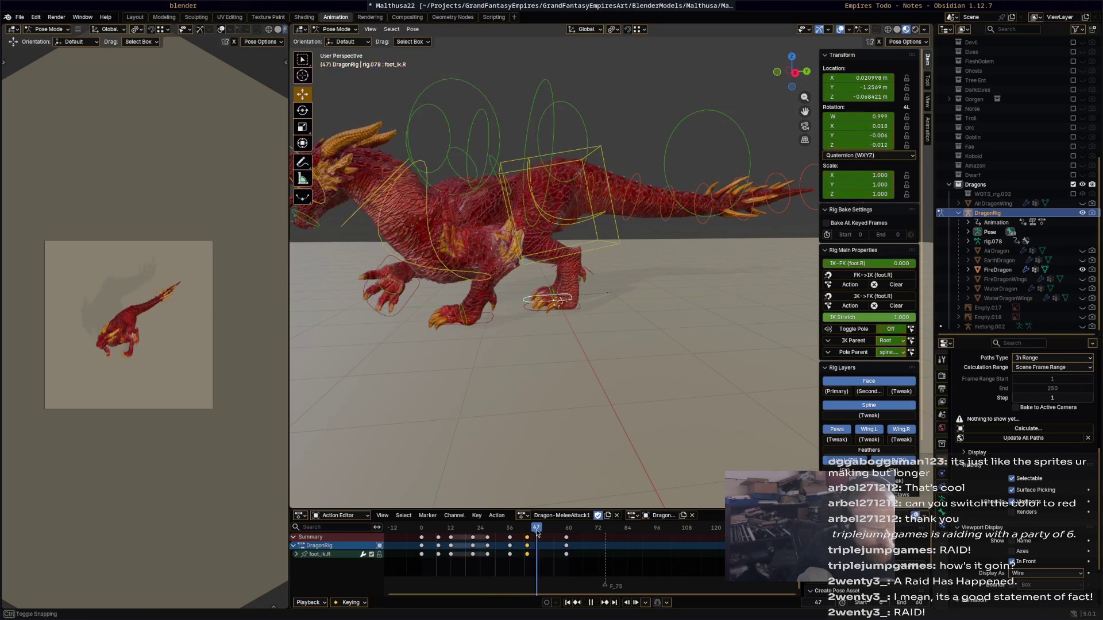
- Paste the keys at frame 47, then move them six frames earlier
key("ctrl+v")
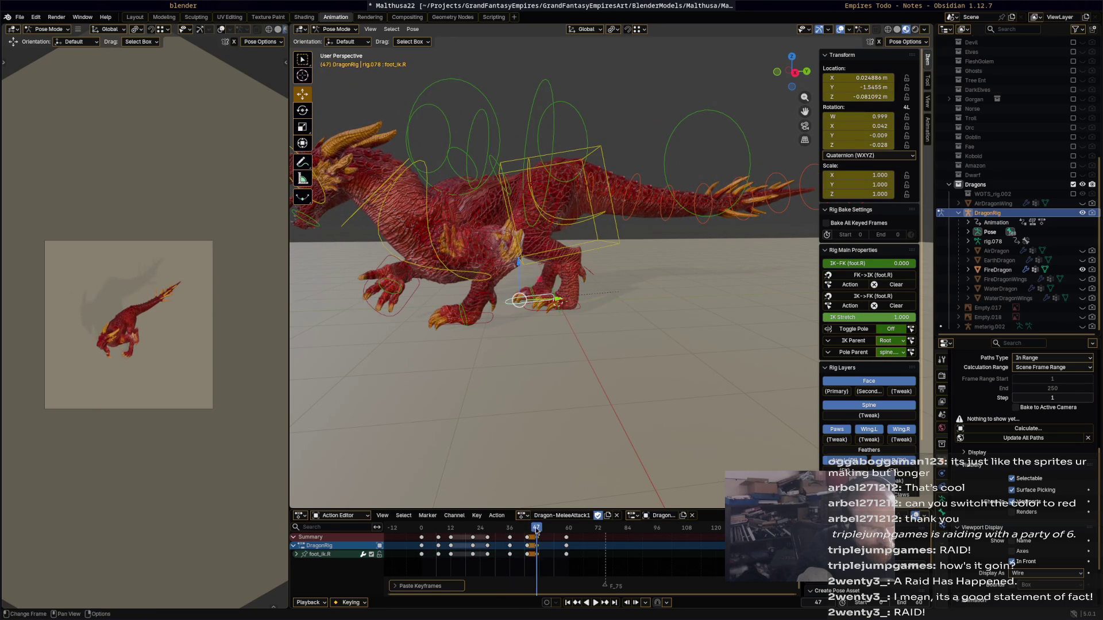
key("space")
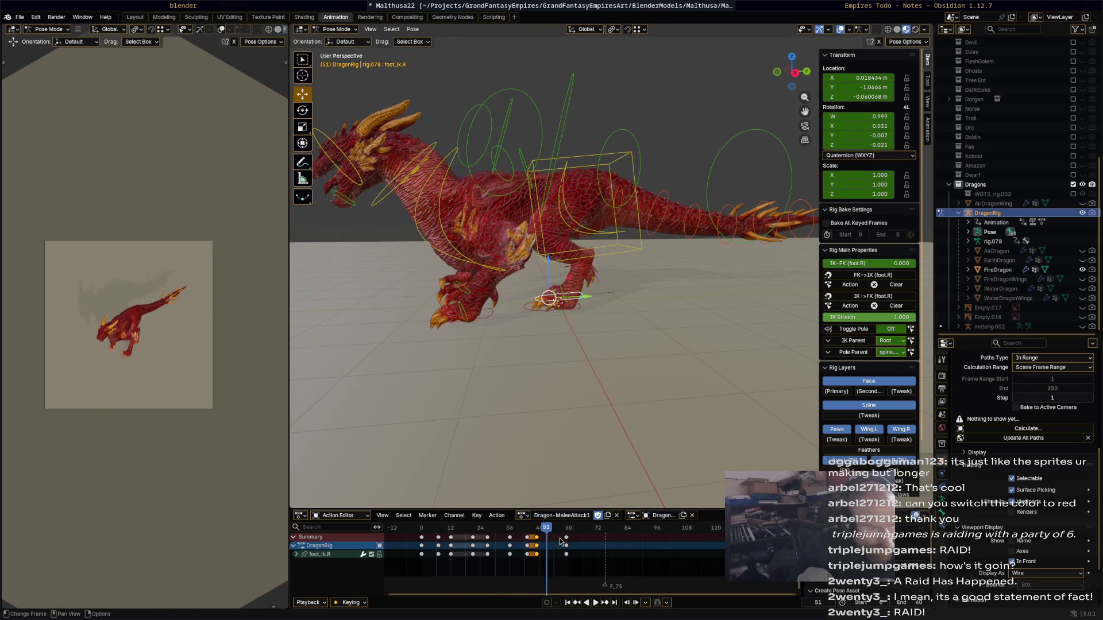
key("g")
left_click(550, 535)
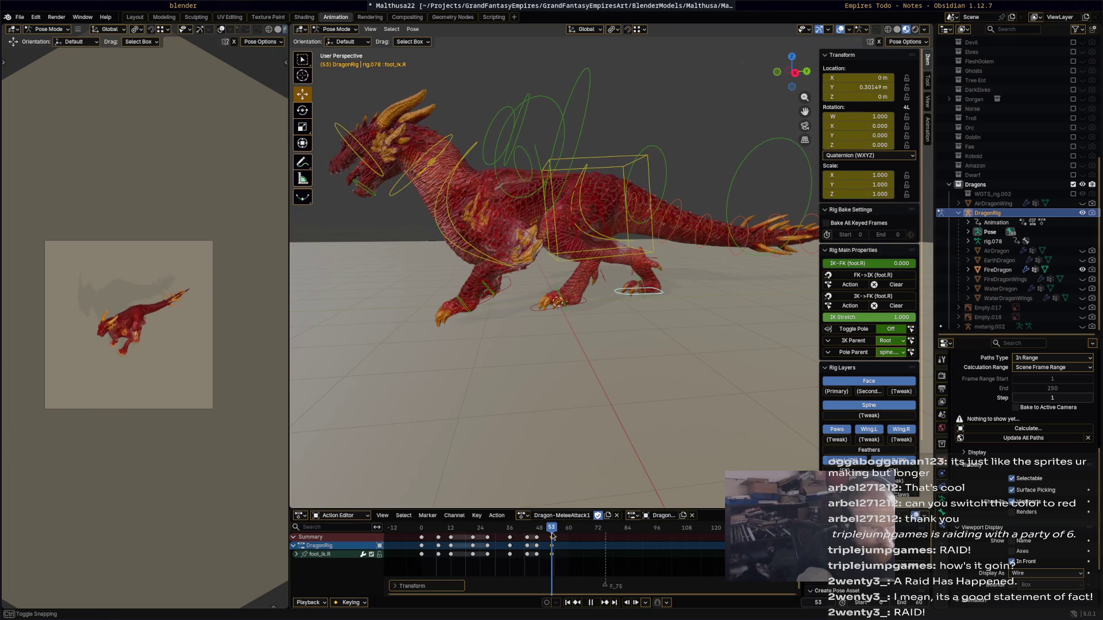
- Paste the copied keys again near frame 60 and play the full attack
left_click_drag(561, 534, 467, 535)
key("ctrl+v")
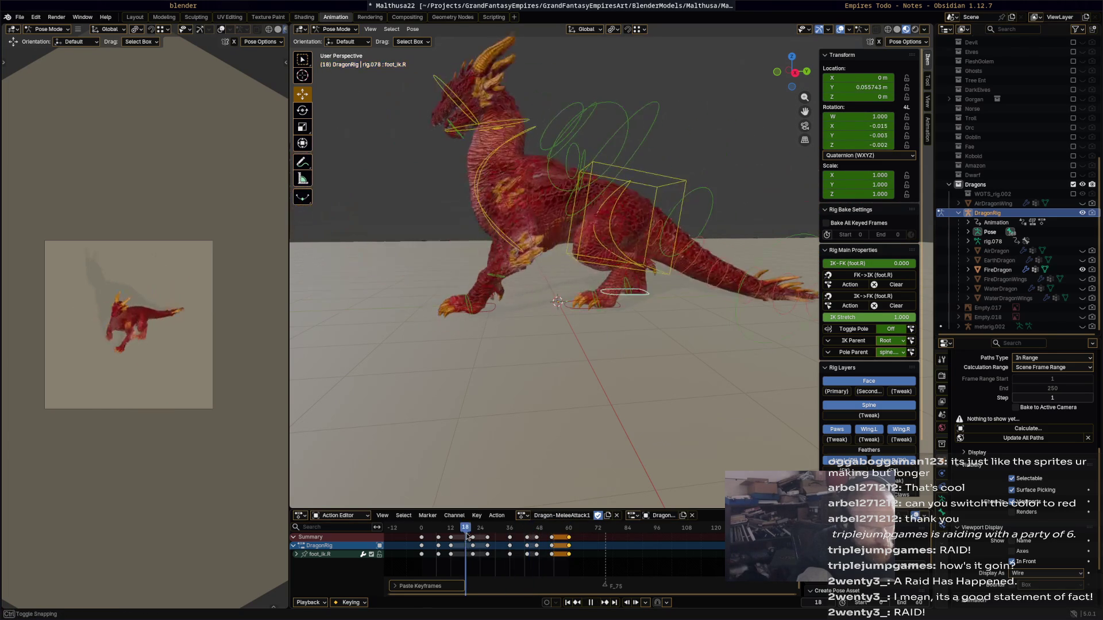
key("space")
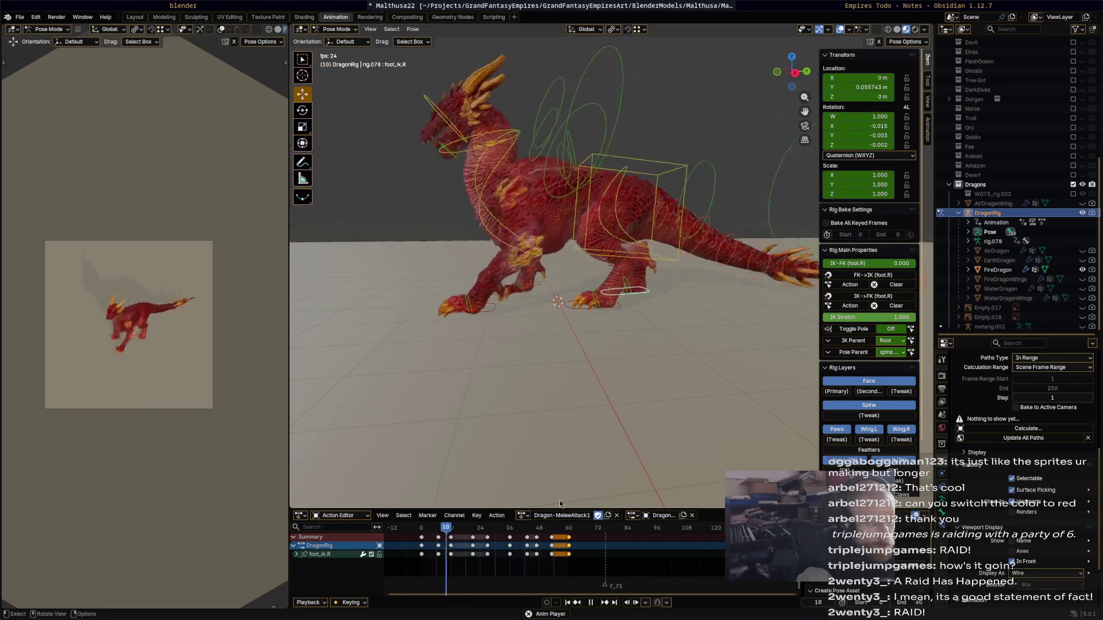
key("space")
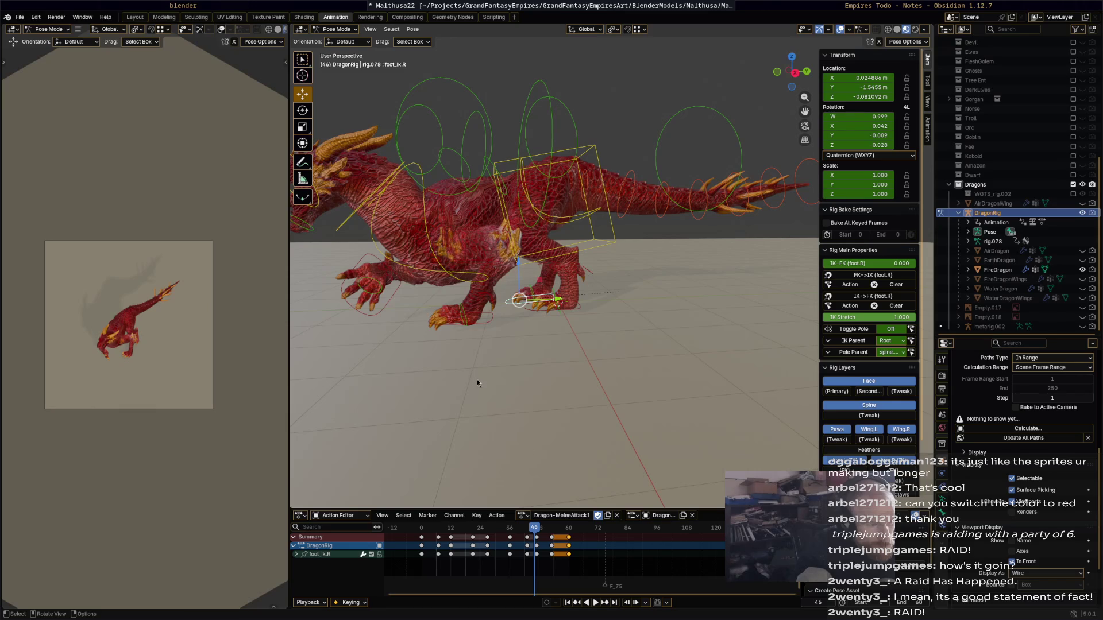
left_click(386, 314)
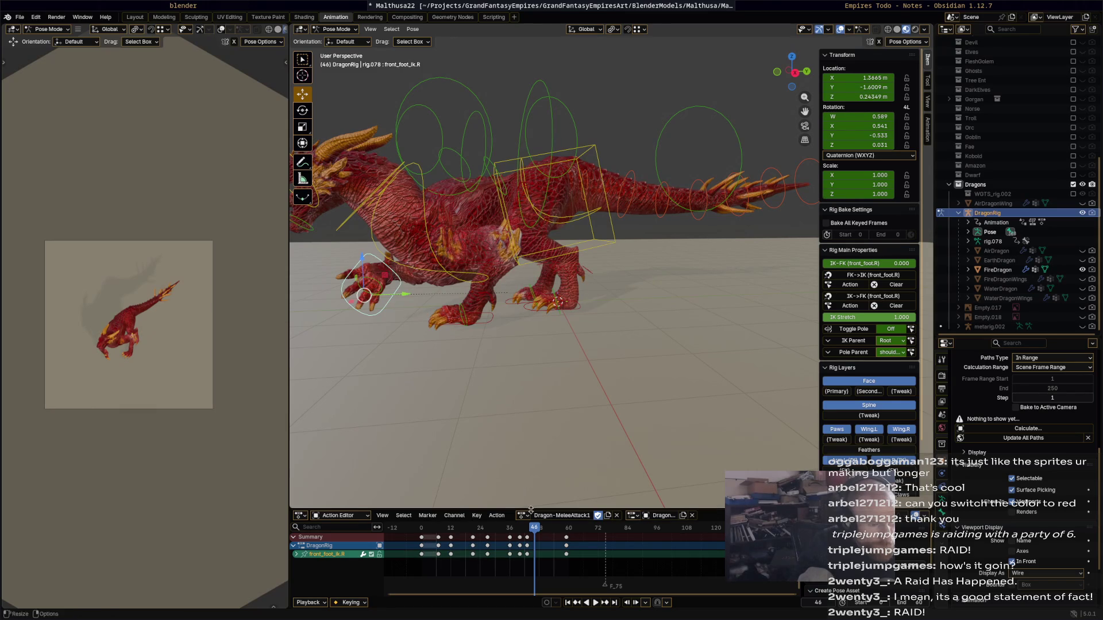
- Move the front right foot IK to a new position and key it at frame 45
key("space")
left_click(522, 533)
mouse_move(522, 533)
left_mouse_down()
mouse_move(541, 545)
mouse_move(517, 523)
mouse_move(524, 510)
left_mouse_up()
key("space")
mouse_move(382, 411)
middle_mouse_down()
mouse_move(499, 414)
mouse_move(538, 454)
middle_mouse_up()
left_click_drag(527, 531, 533, 530)
mouse_move(619, 448)
middle_mouse_down()
mouse_move(618, 459)
mouse_move(580, 454)
middle_mouse_up()
key("g")
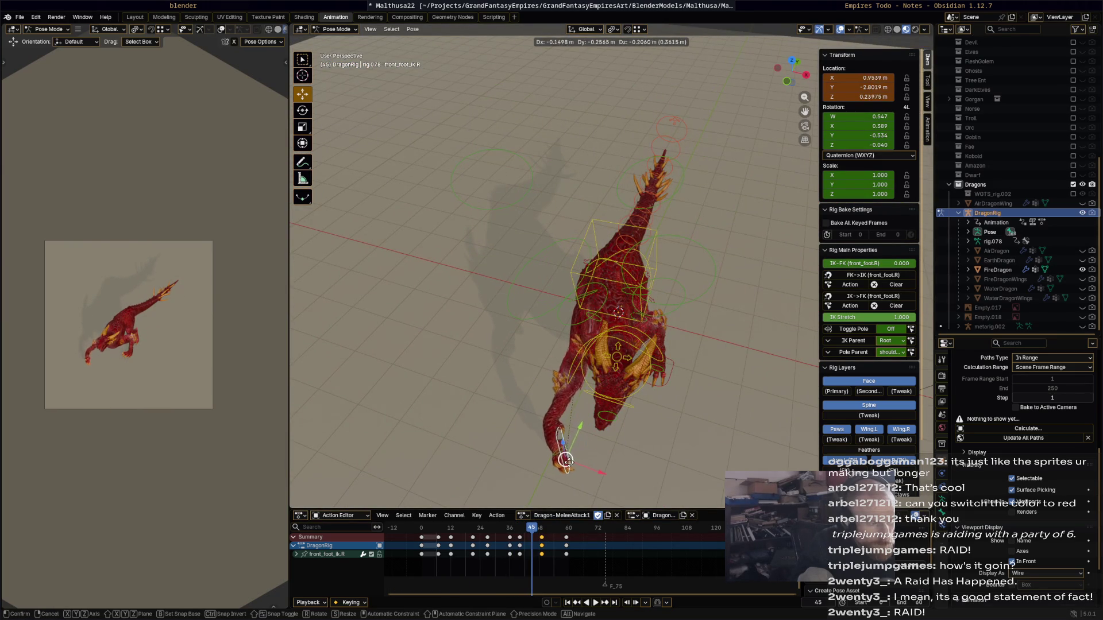
left_click(602, 457)
key("i")
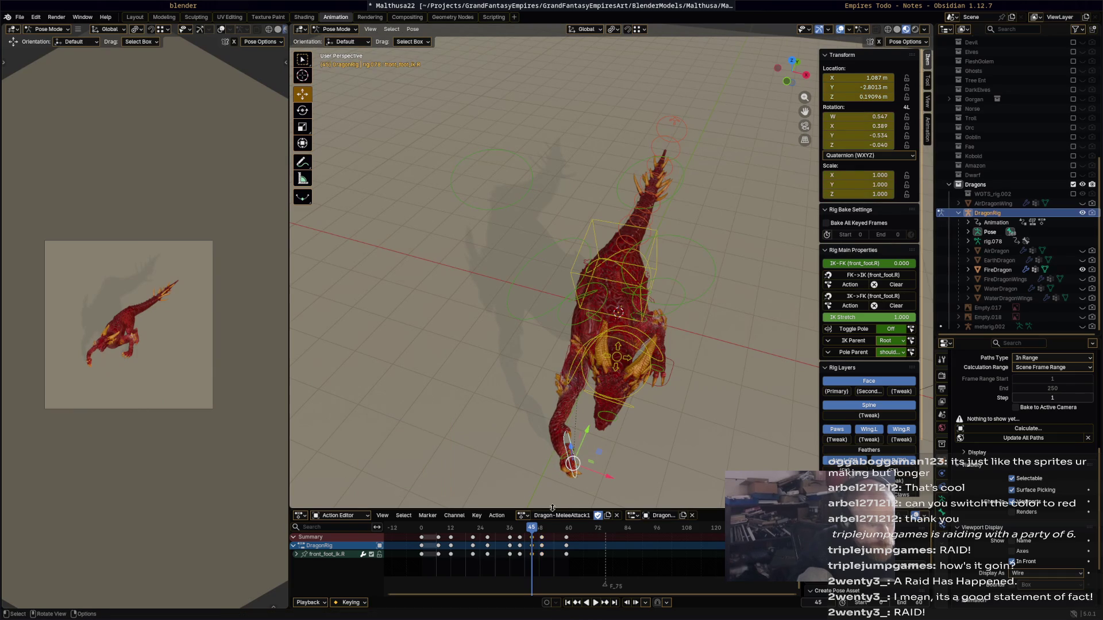
key("space")
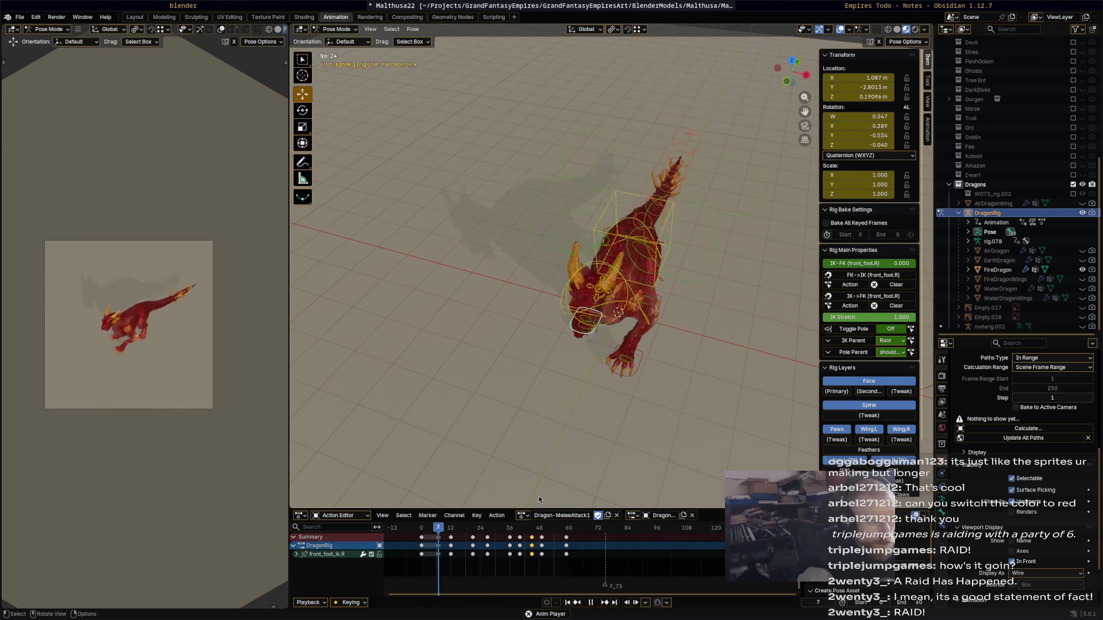
- At frame 52, move and rotate front_foot_ik.R to -38.7°, then reposition it
key("space")
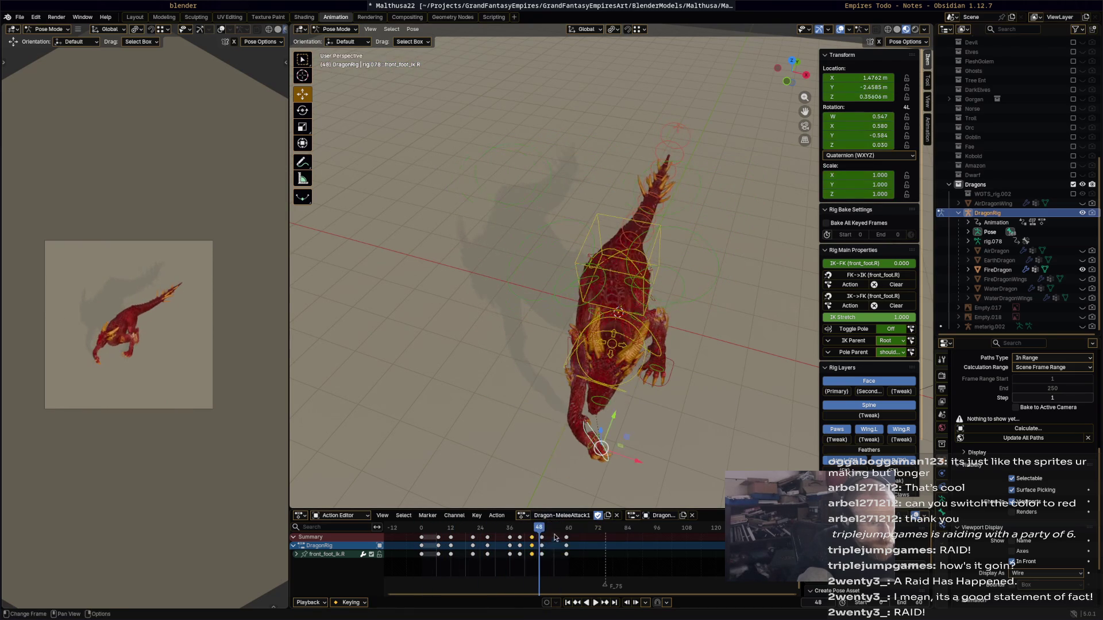
left_click_drag(540, 531, 544, 534)
left_click_drag(610, 422, 650, 409)
mouse_move(650, 409)
middle_mouse_down()
mouse_move(652, 380)
mouse_move(619, 376)
mouse_move(584, 399)
mouse_move(566, 451)
mouse_move(572, 425)
middle_mouse_up()
key("r")
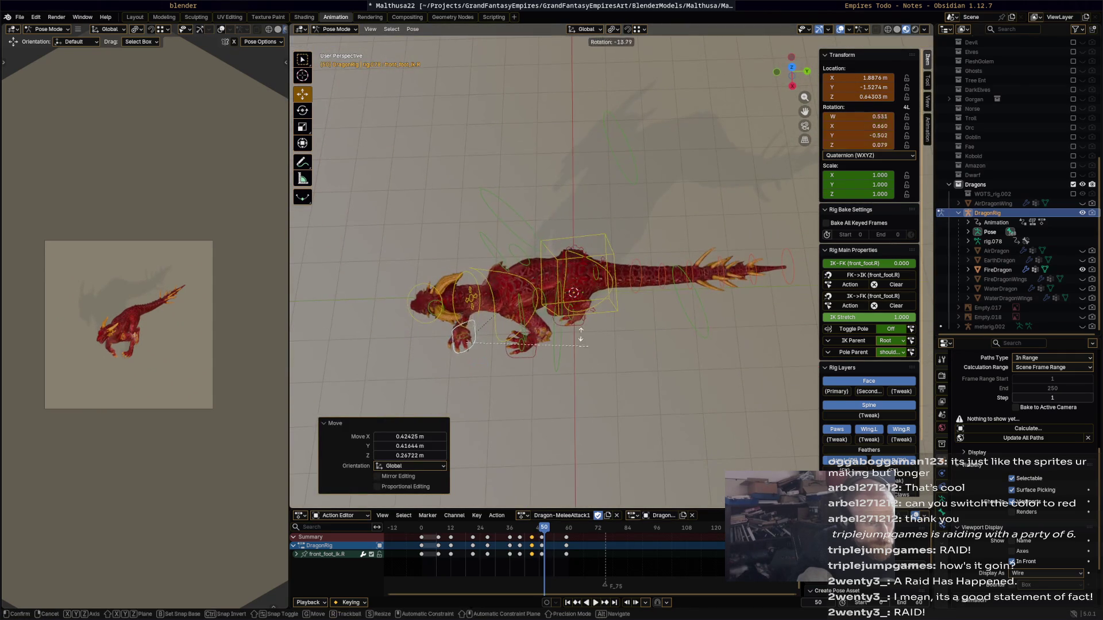
left_click(553, 307)
key("g")
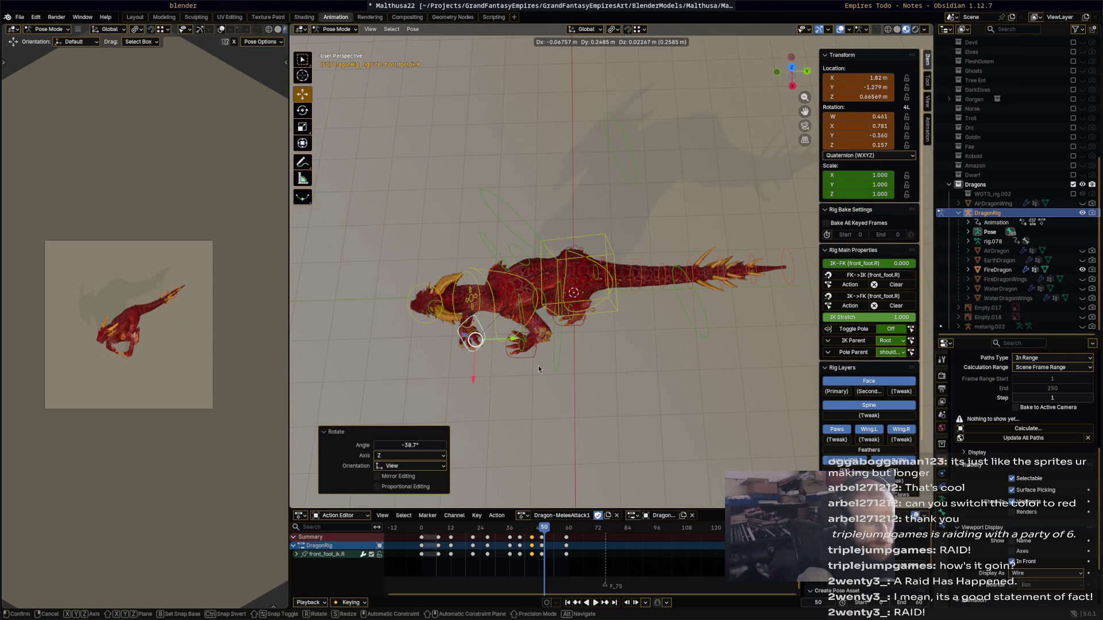
left_click(539, 369)
- Slide the frame 50 keys to frame 49 and review the timing
mouse_move(560, 397)
middle_mouse_down()
mouse_move(583, 374)
mouse_move(577, 402)
middle_mouse_up()
scroll(535, 544, "up", 3)
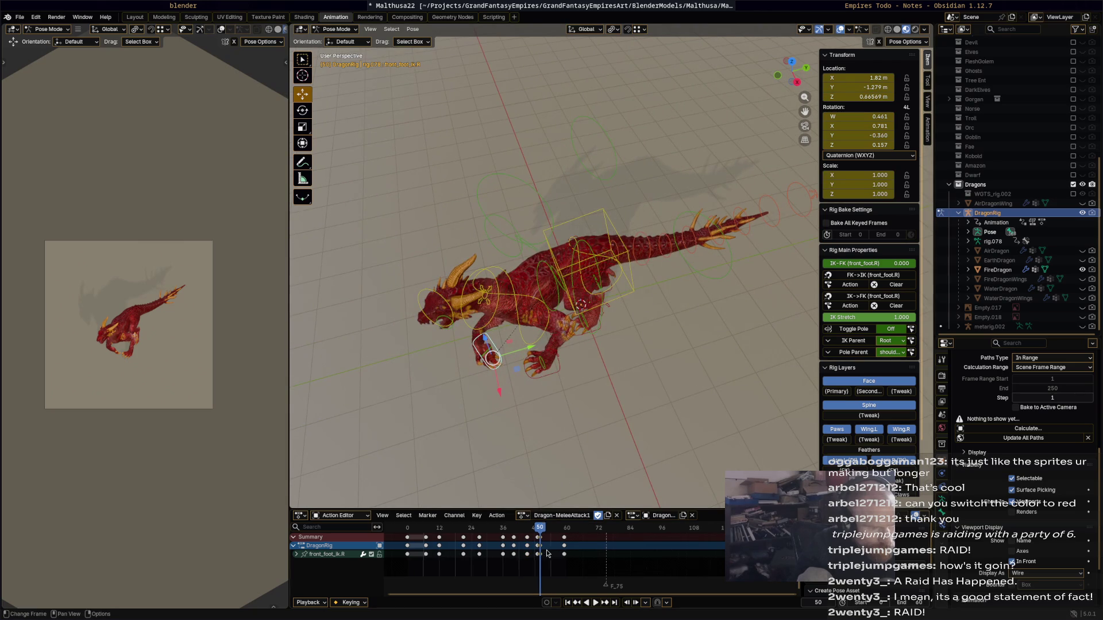
left_click_drag(514, 539, 516, 536)
key("space")
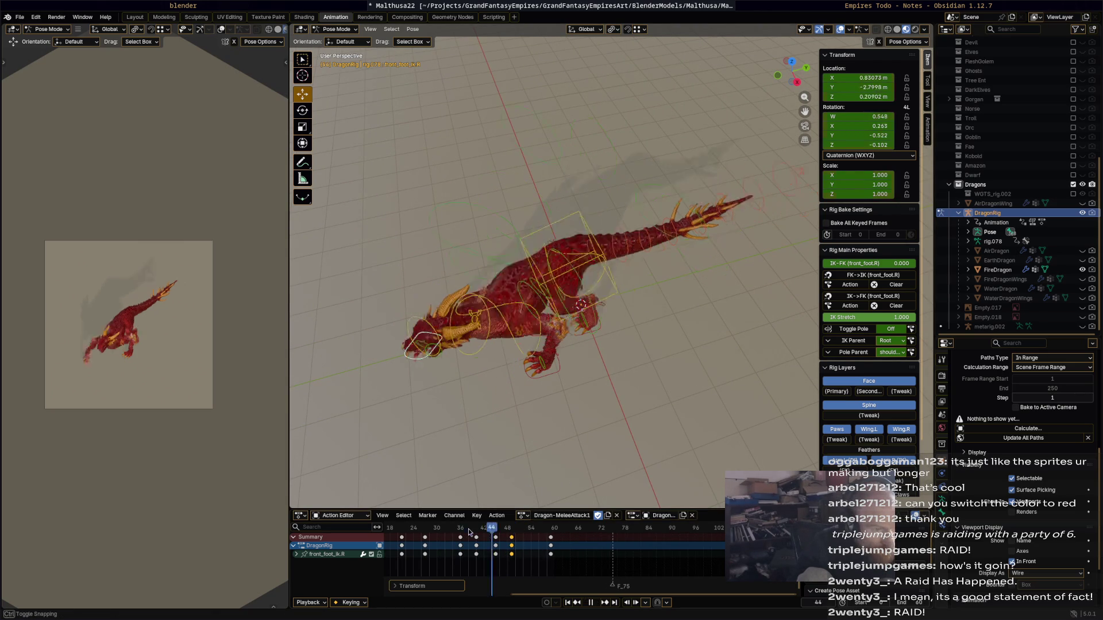
middle_click_drag(594, 402, 682, 364)
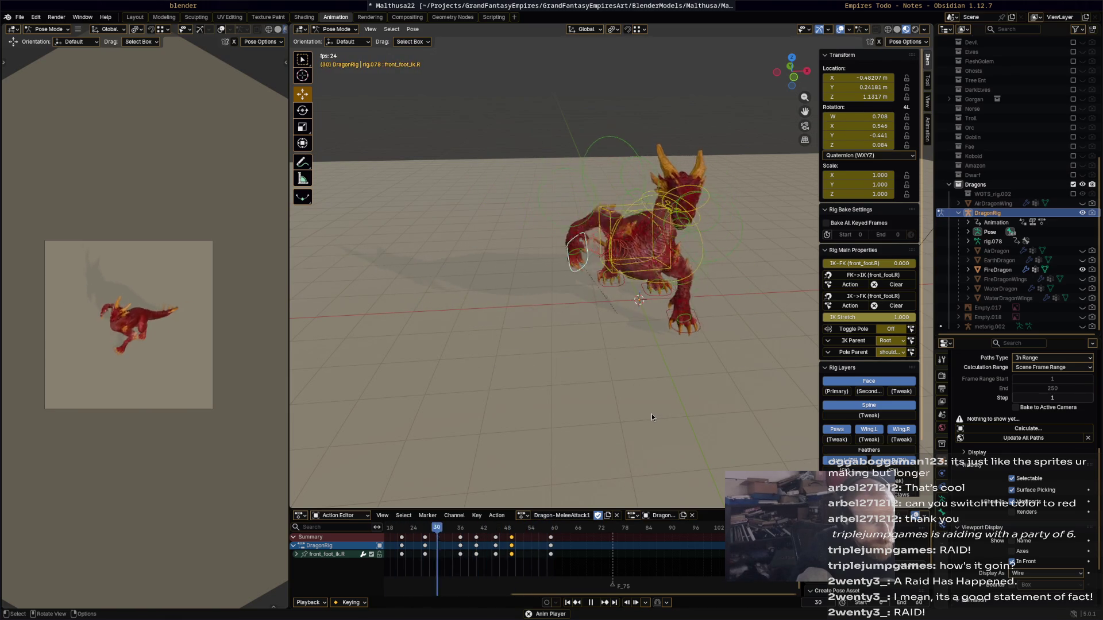
- Move the frame 48 keys three frames earlier and the frame 50 keys three frames later
key("space")
mouse_move(527, 530)
left_mouse_down()
mouse_move(460, 532)
mouse_move(498, 533)
left_mouse_up()
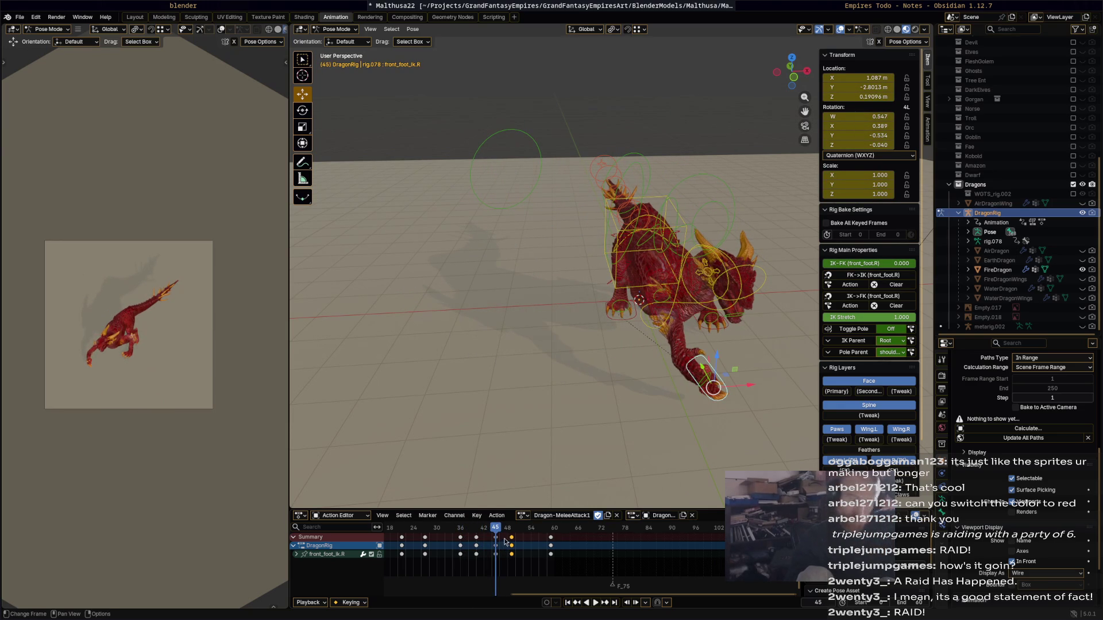
key("space")
mouse_move(474, 535)
left_mouse_down()
mouse_move(442, 535)
mouse_move(513, 535)
mouse_move(473, 533)
mouse_move(497, 538)
left_mouse_up()
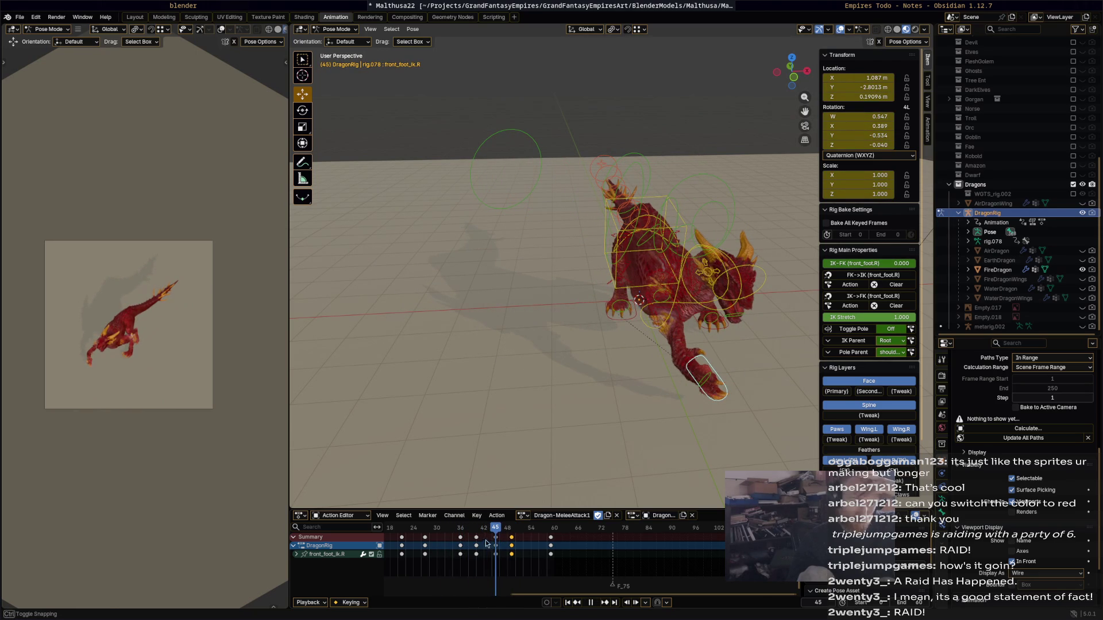
key("g")
left_click(484, 540)
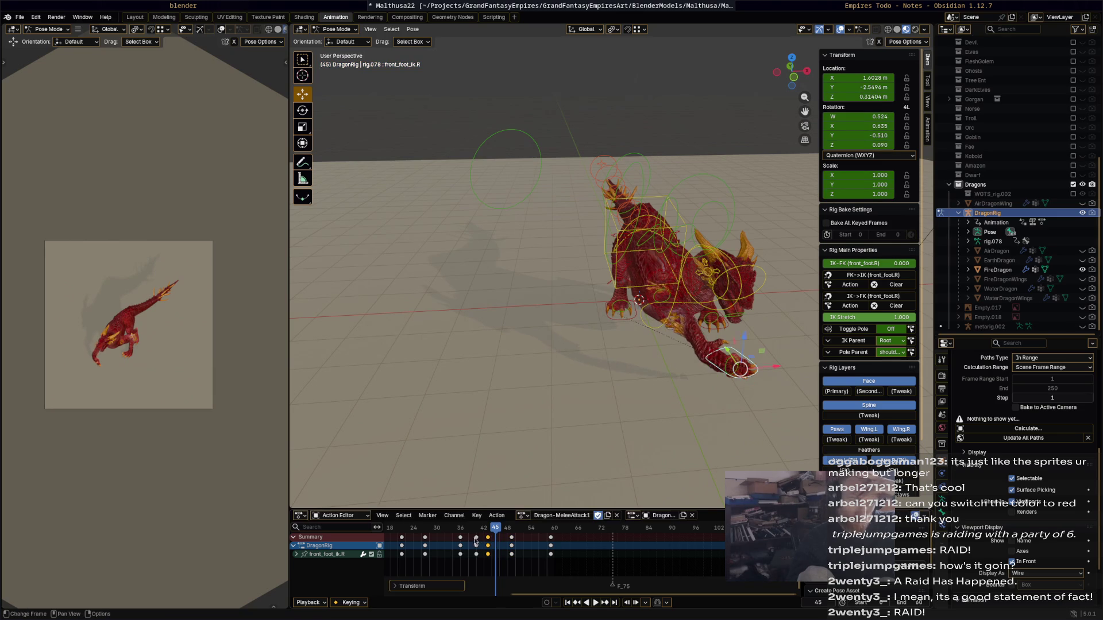
key("g")
left_click(484, 541)
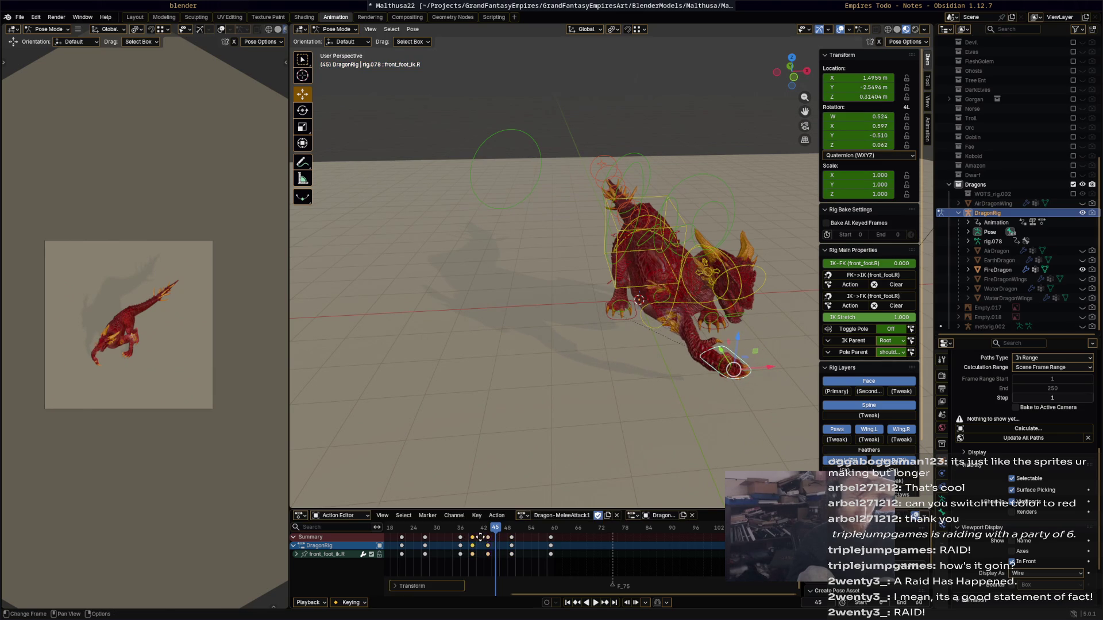
key("space")
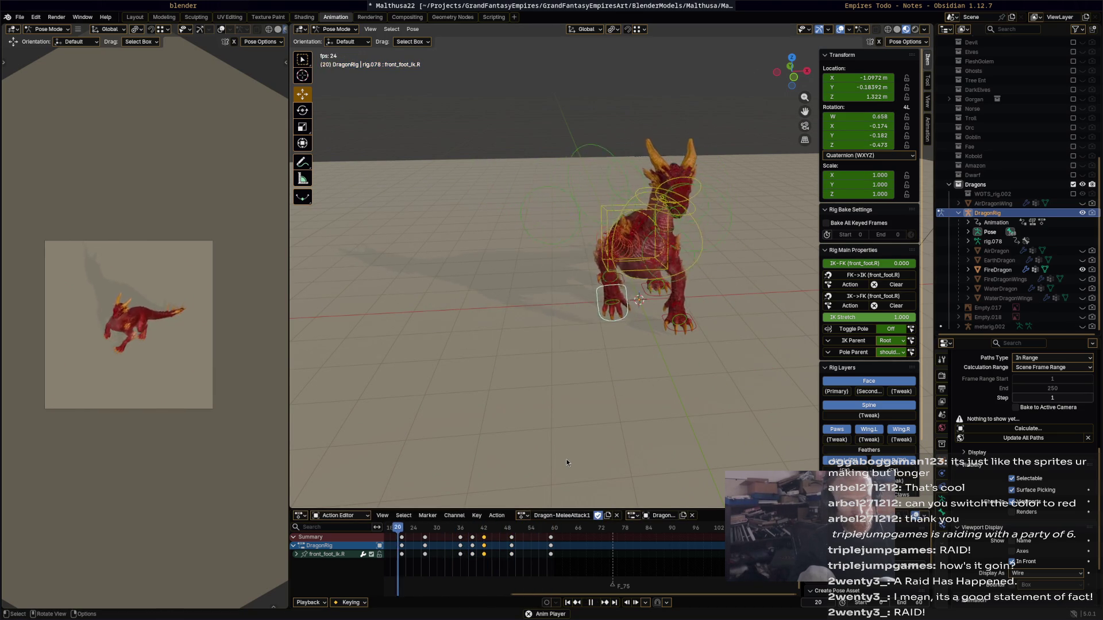
key("space")
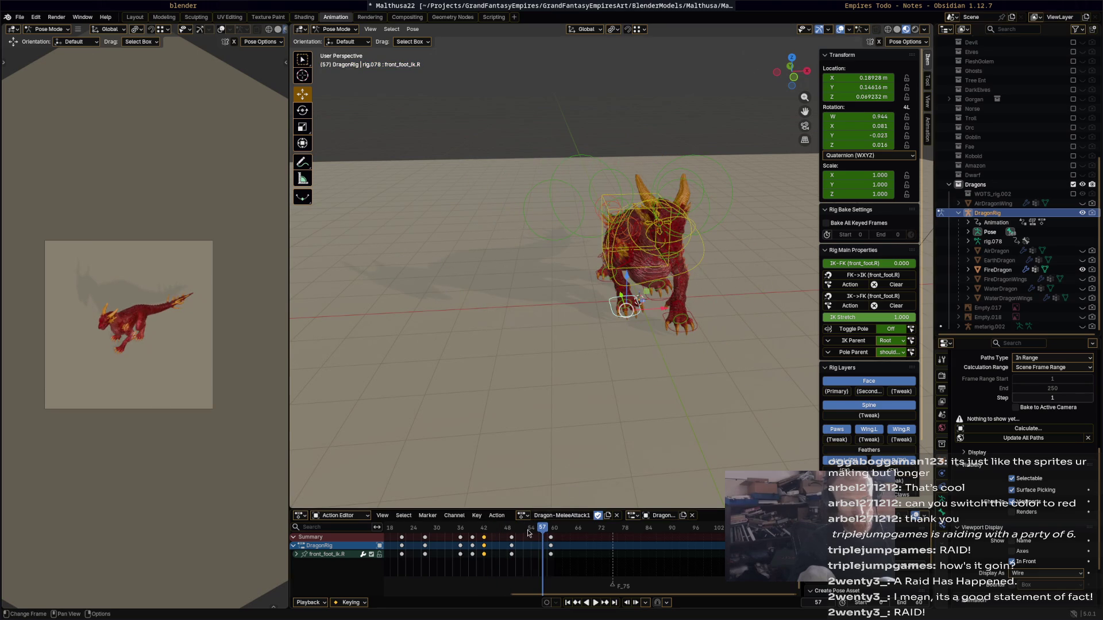
left_click_drag(513, 540, 532, 537)
key("space")
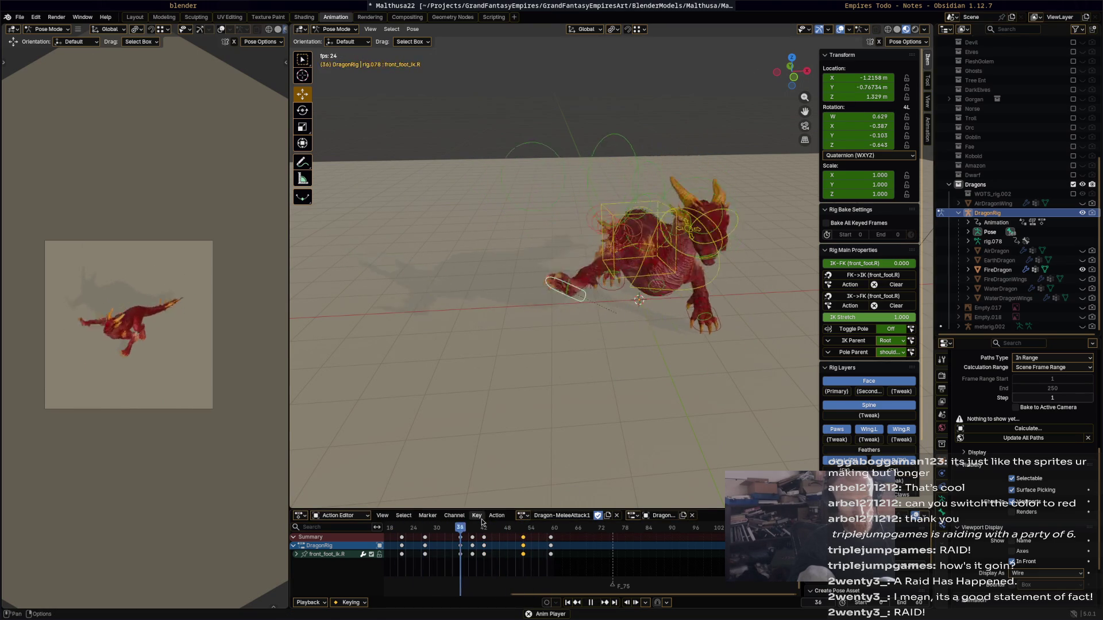
key("space")
key("space")
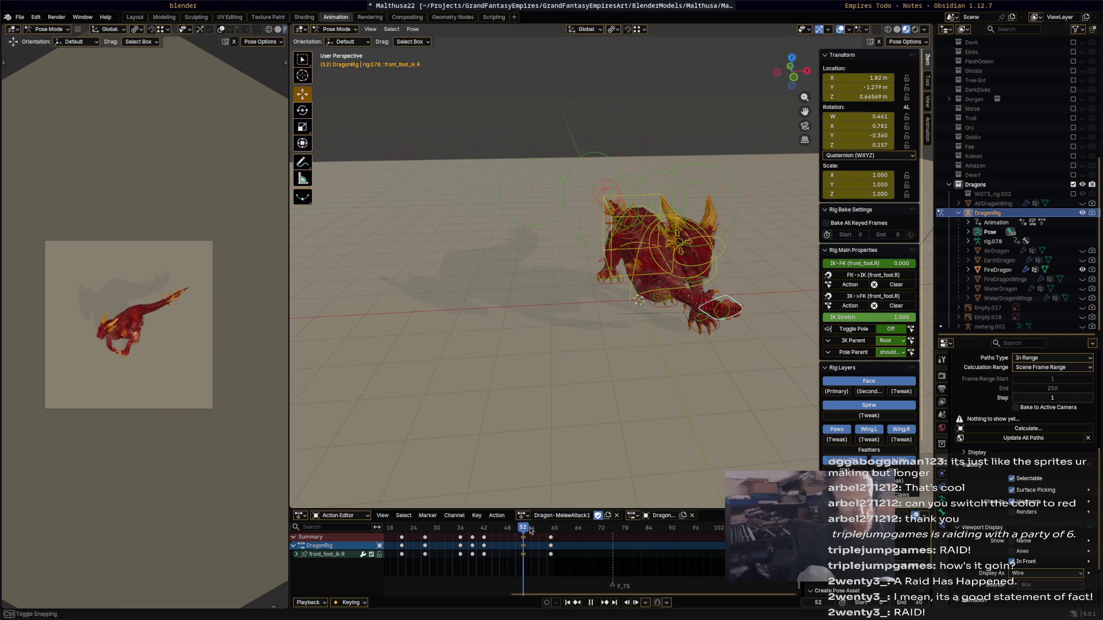
- Move the right front foot down and left and key it at frame 52
middle_click_drag(753, 364, 722, 303)
mouse_move(712, 254)
left_mouse_down()
mouse_move(678, 266)
mouse_move(673, 301)
left_mouse_up()
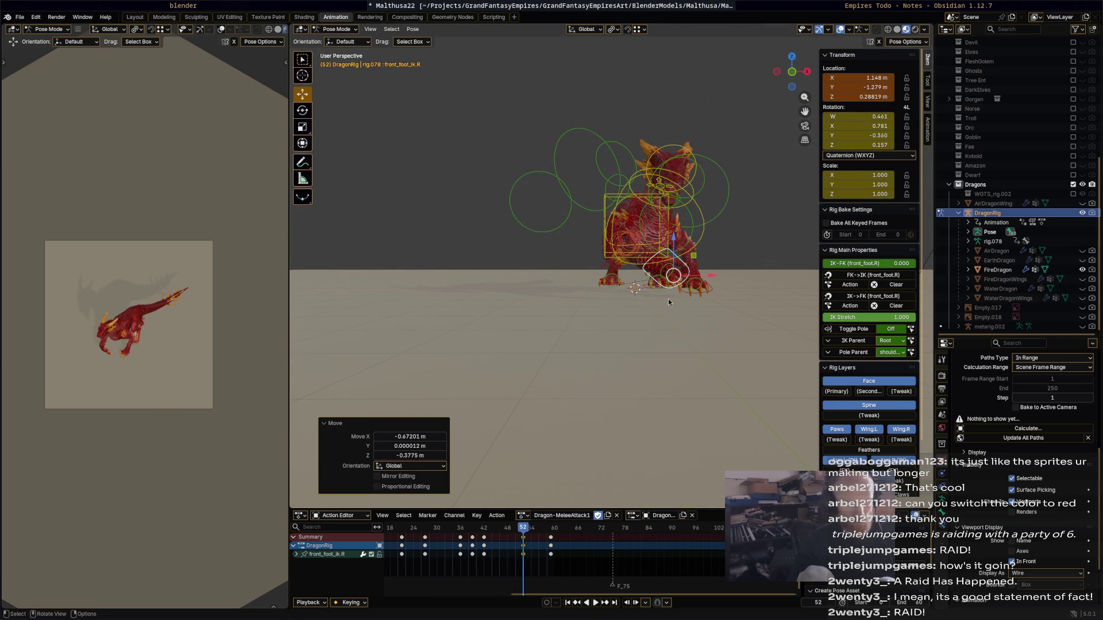
key("i")
middle_click_drag(667, 298, 632, 339)
key("space")
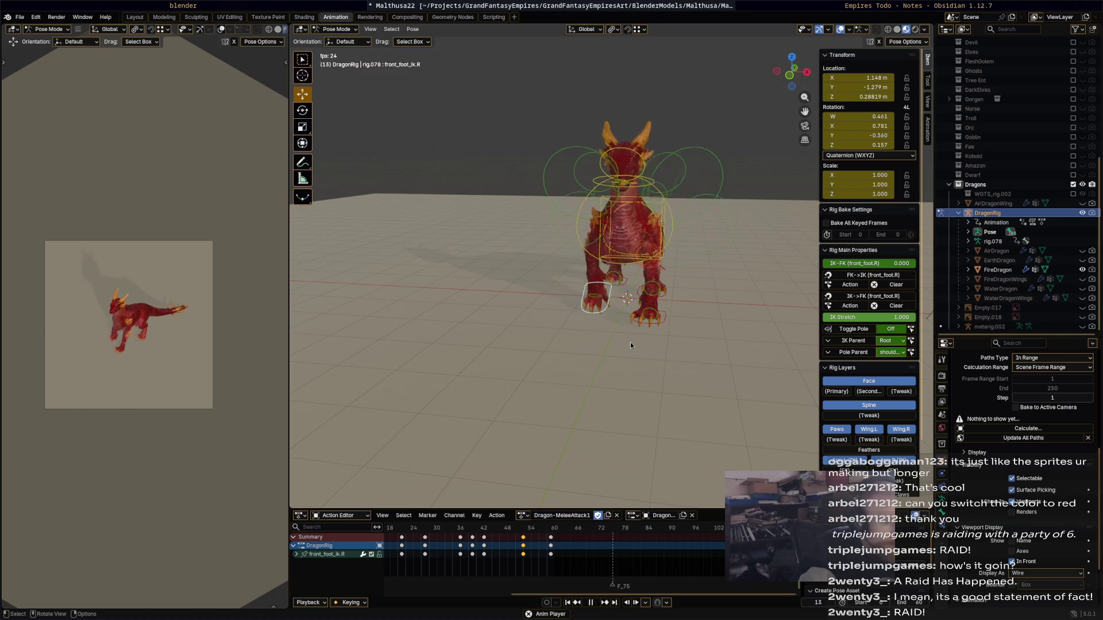
- Shift the right front foot about -0.45 m along X and key it at frame 32
key("space")
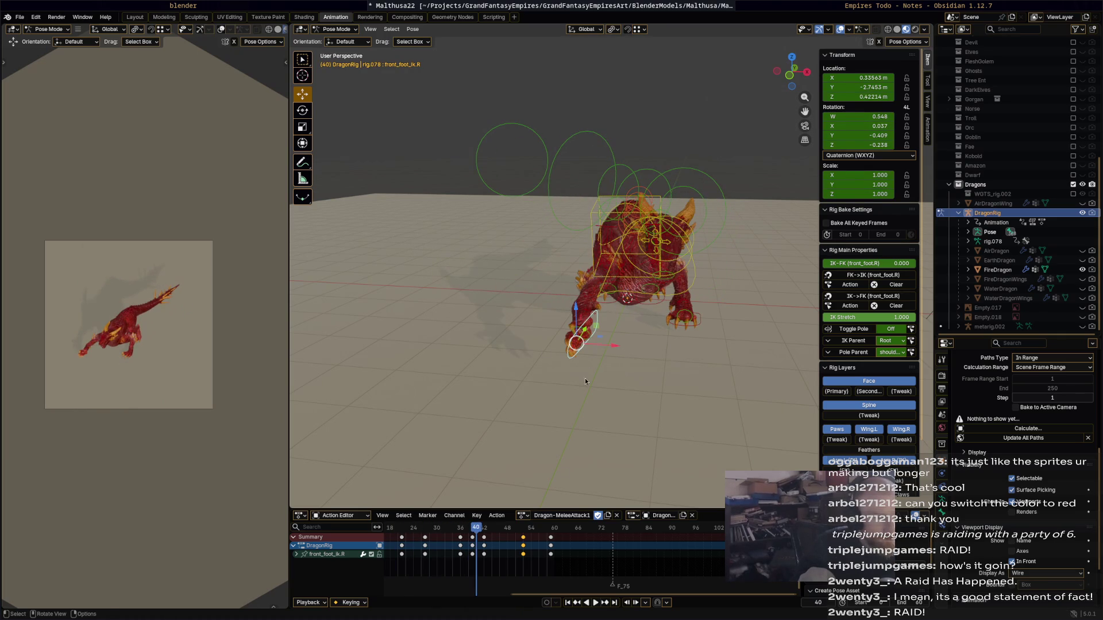
mouse_move(484, 541)
left_mouse_down()
mouse_move(420, 537)
mouse_move(461, 538)
mouse_move(447, 530)
left_mouse_up()
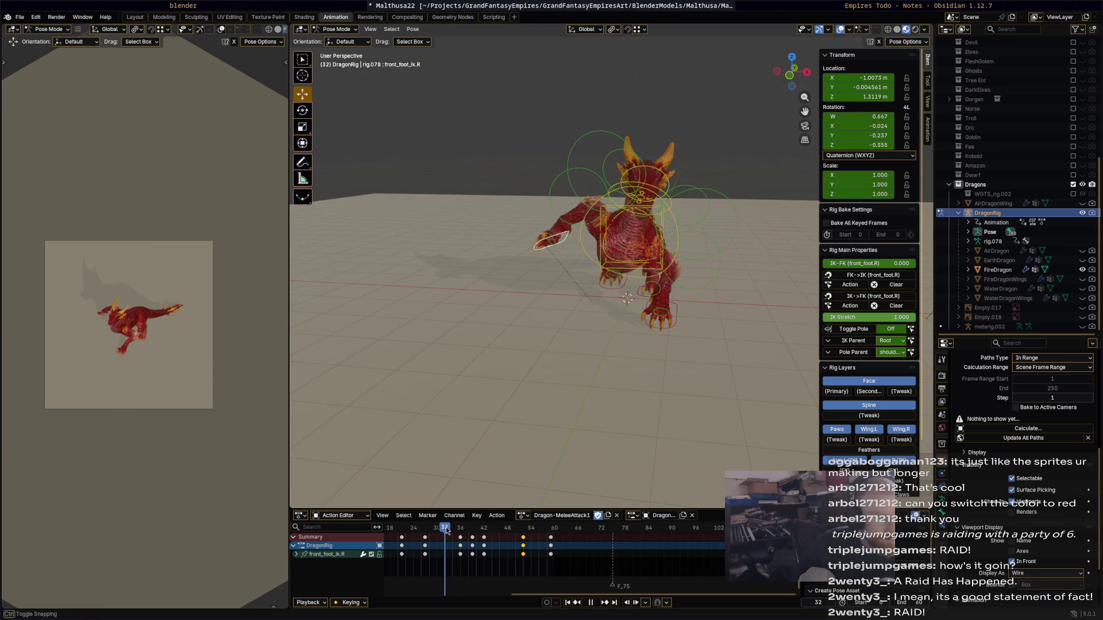
left_click_drag(543, 244, 520, 243)
left_click(532, 259)
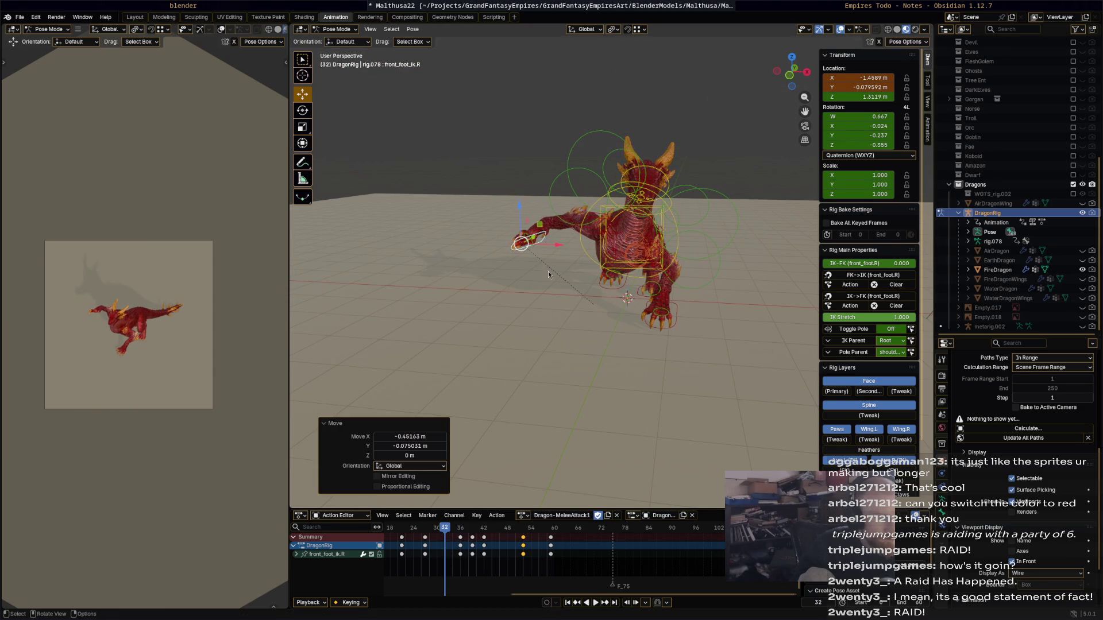
key("i")
key("space")
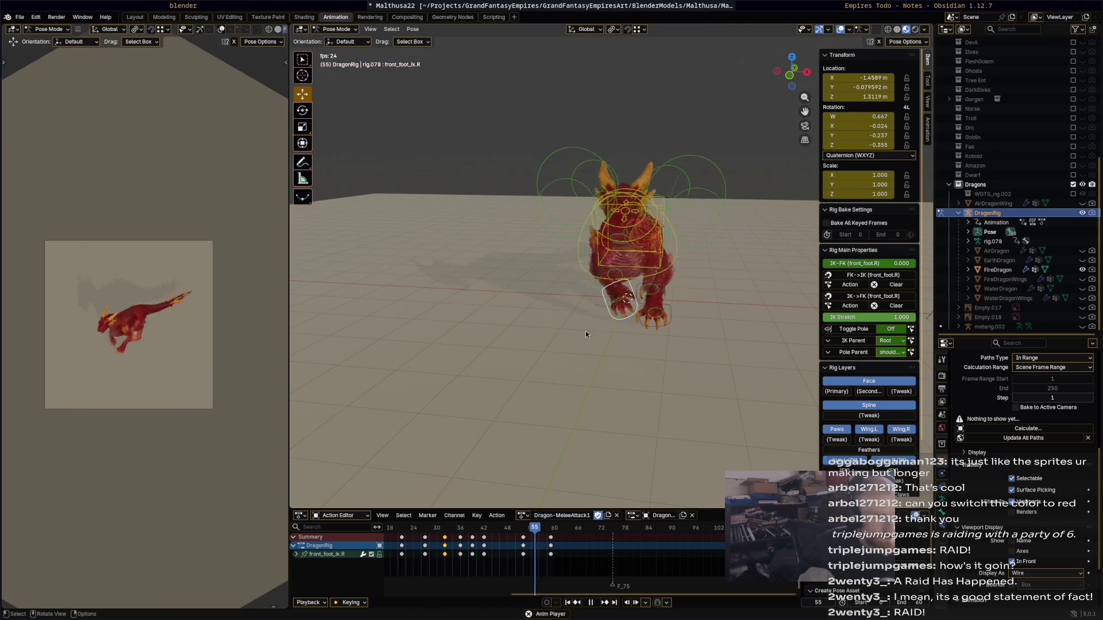
key("space")
- Rotate the chest bone -19.5° and key it at frame 47
key("space")
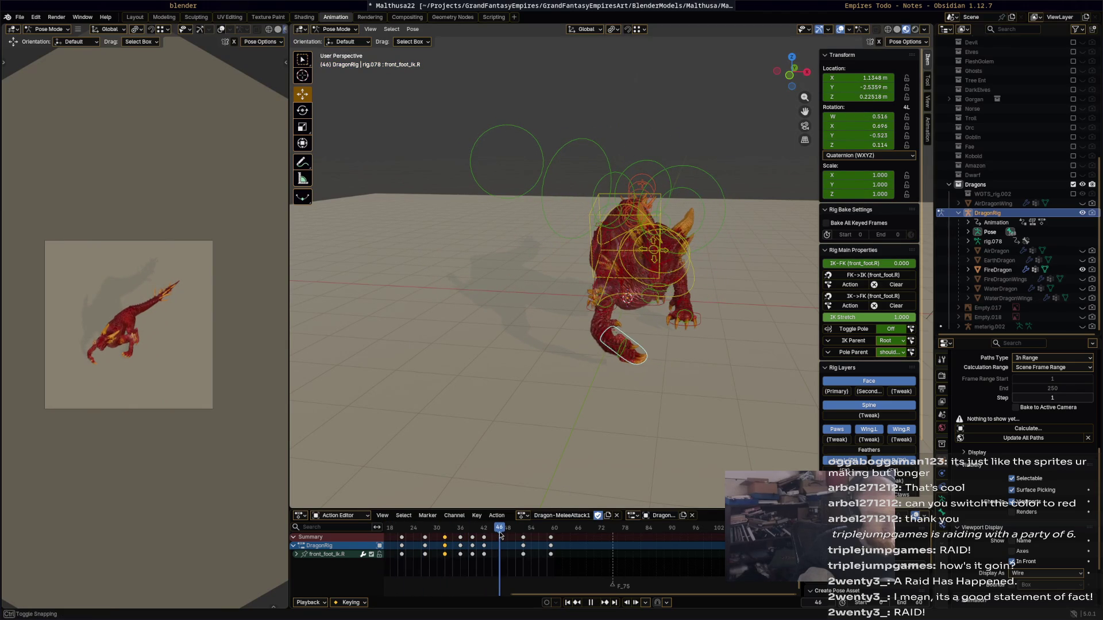
key("space")
middle_click_drag(665, 401, 652, 452)
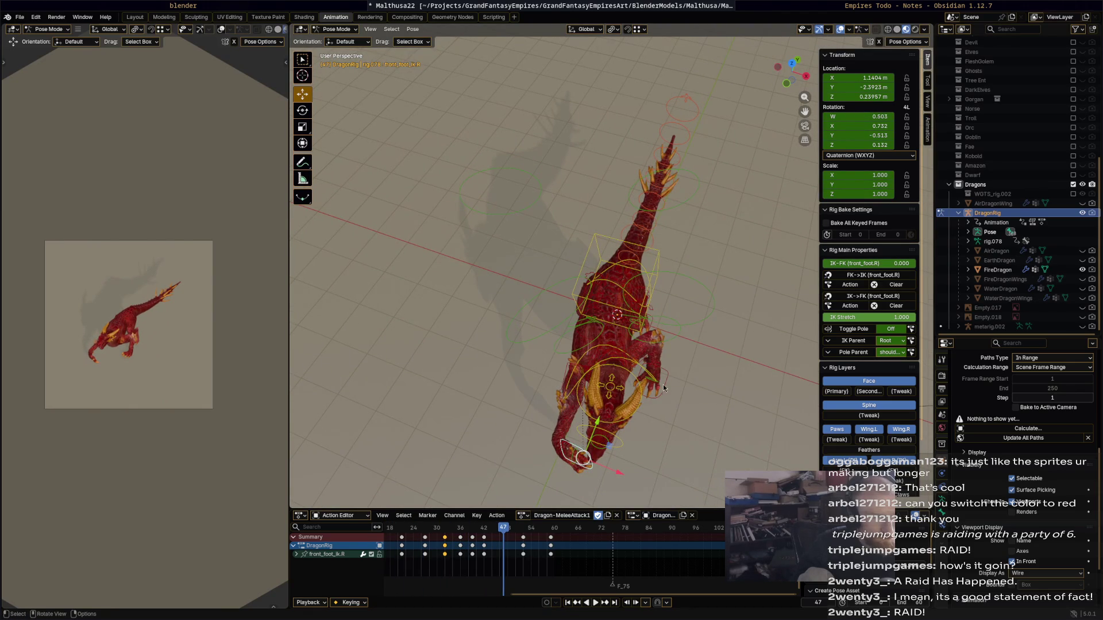
left_click(654, 374)
key("r")
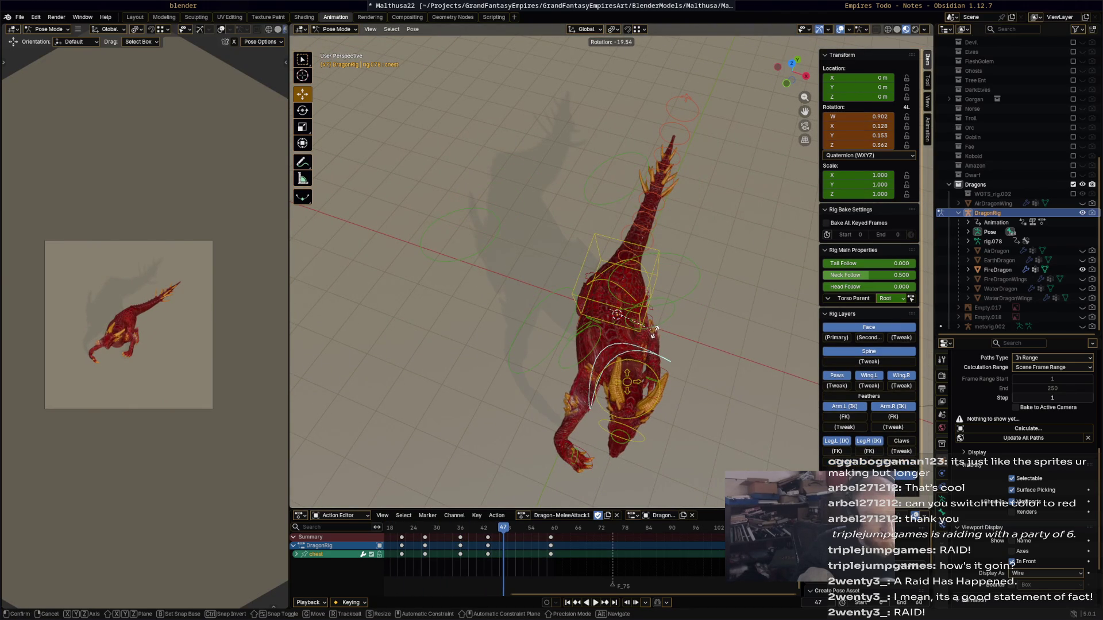
left_click(691, 400)
middle_click_drag(697, 401, 697, 397)
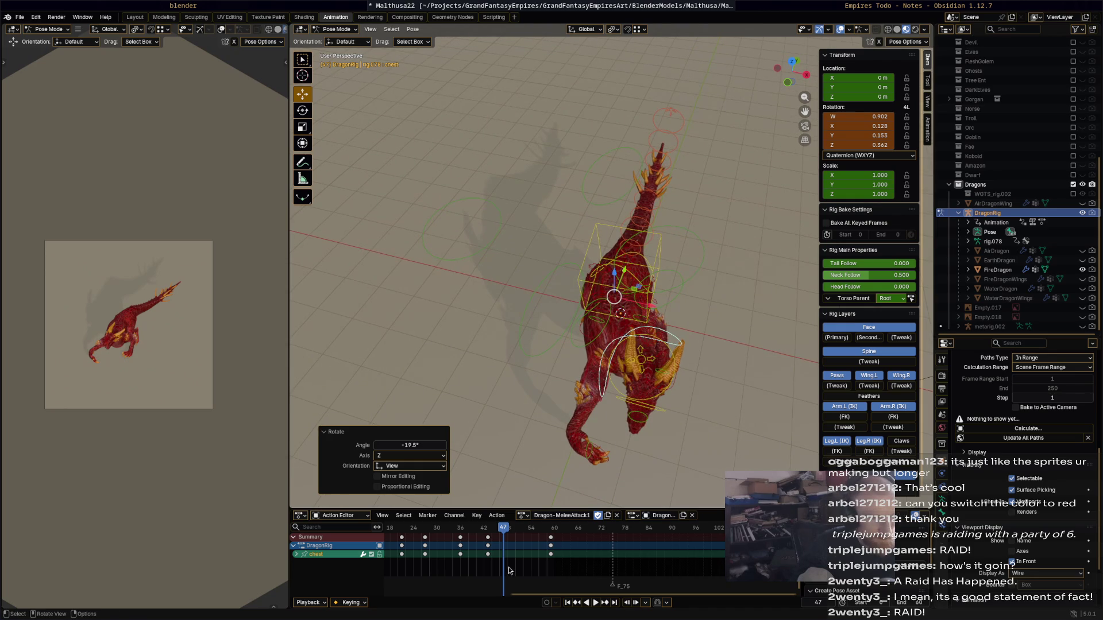
key("i")
- Move front_foot_ik.R about 1.01 m in X and 0.58 m in Y, keyed at frame 47
middle_click_drag(595, 435, 616, 396)
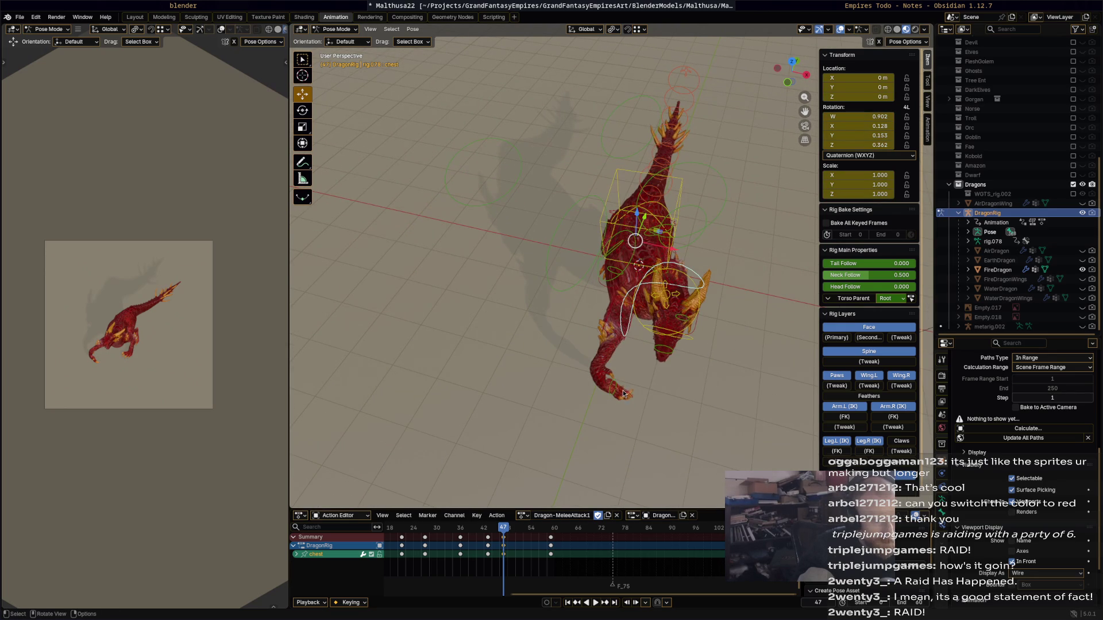
left_click(626, 398)
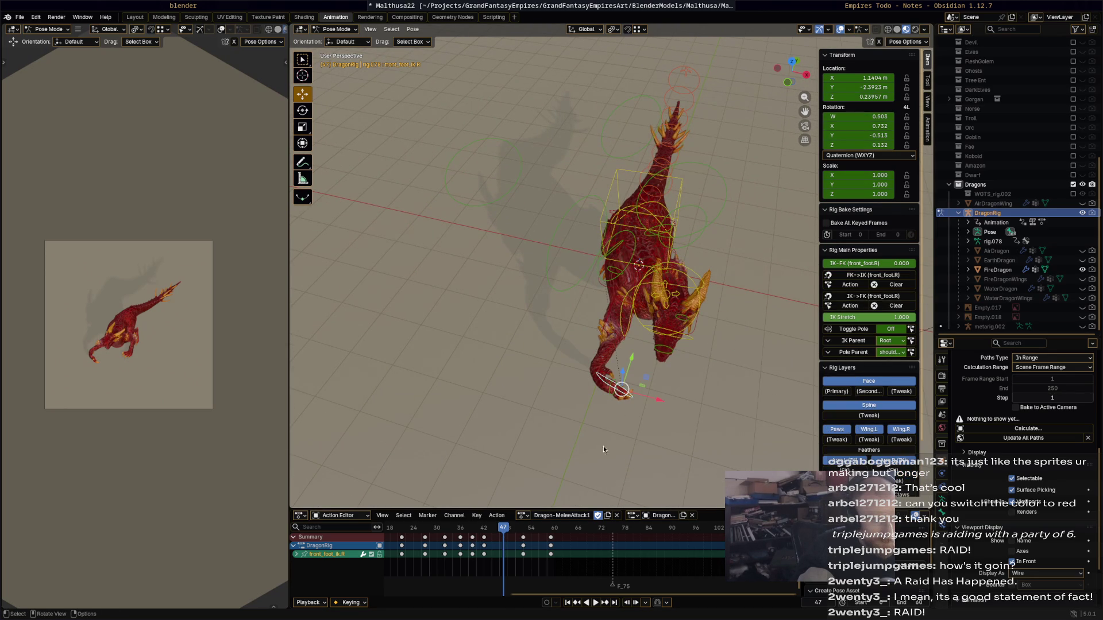
key("g")
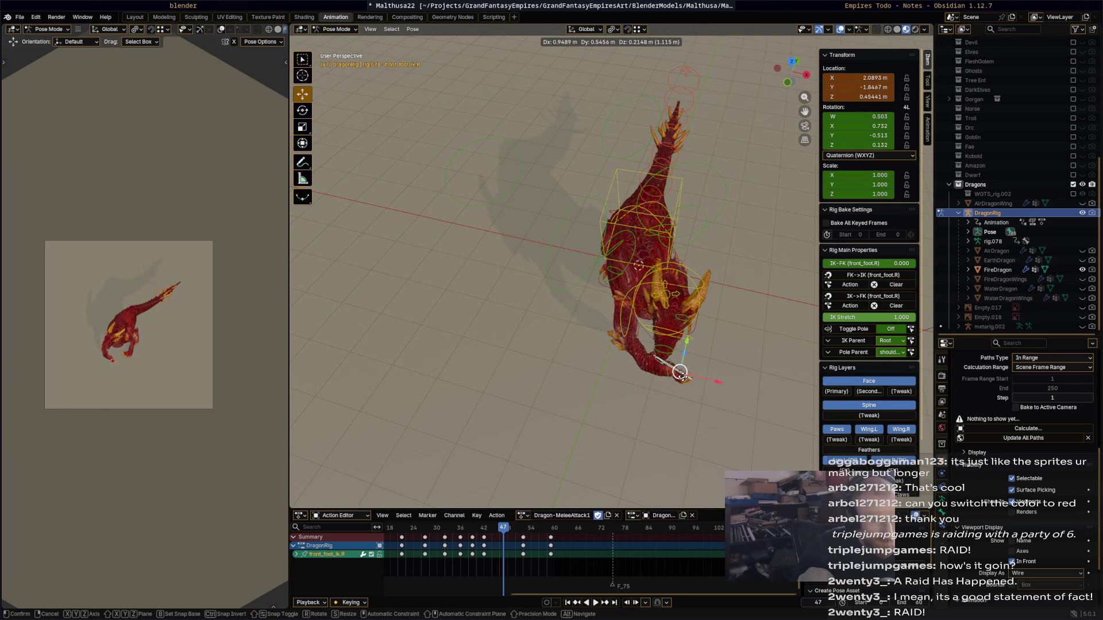
left_click(726, 395)
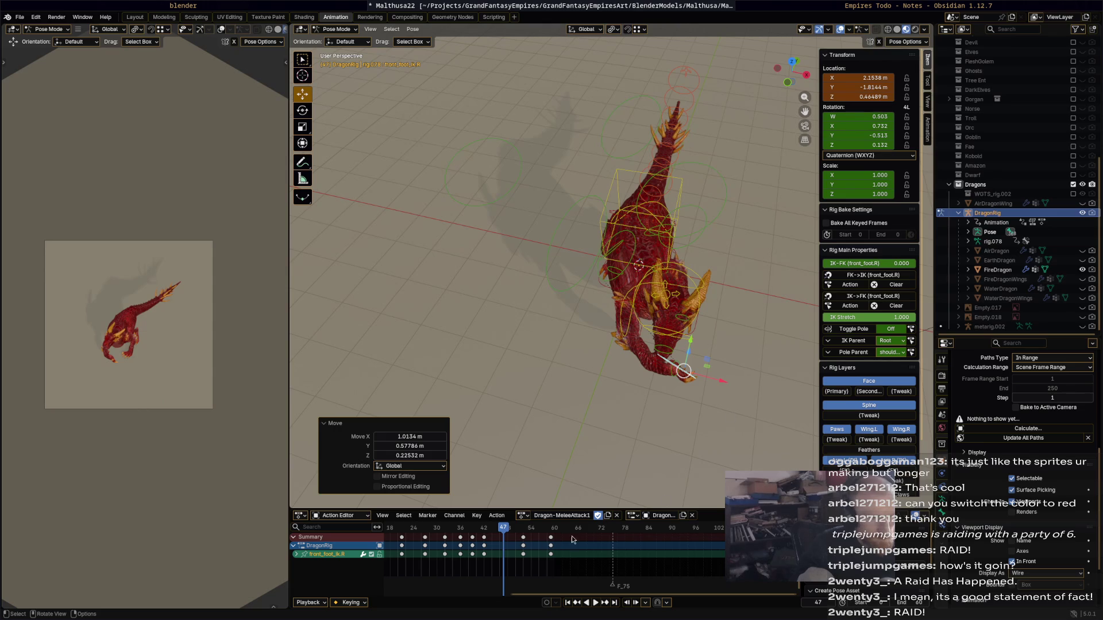
key("i")
key("space")
left_click_drag(513, 530, 556, 529)
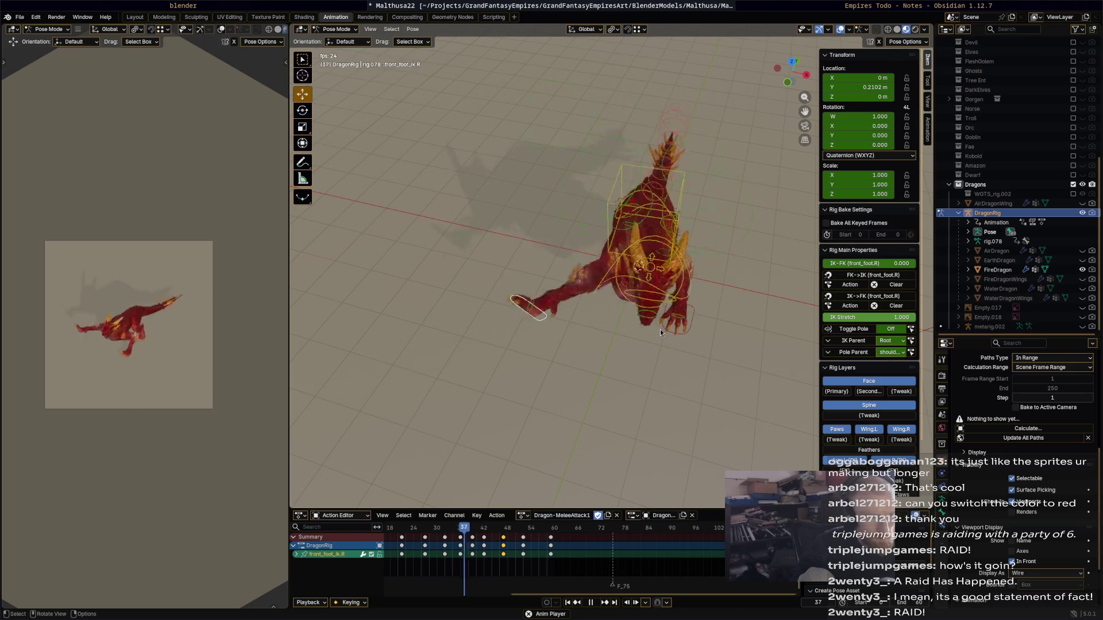
key("space")
key("space")
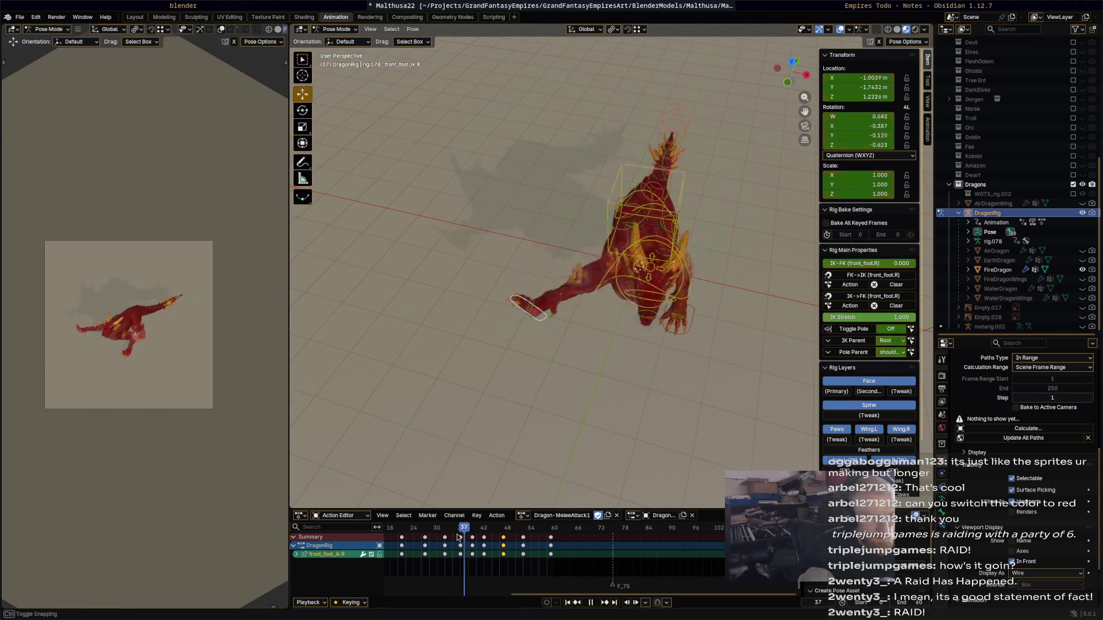
- Scrub through frames 34 to 58 to review the attack motion
mouse_move(508, 538)
left_mouse_down()
mouse_move(550, 541)
mouse_move(416, 540)
left_mouse_up()
left_click_drag(585, 444, 614, 422)
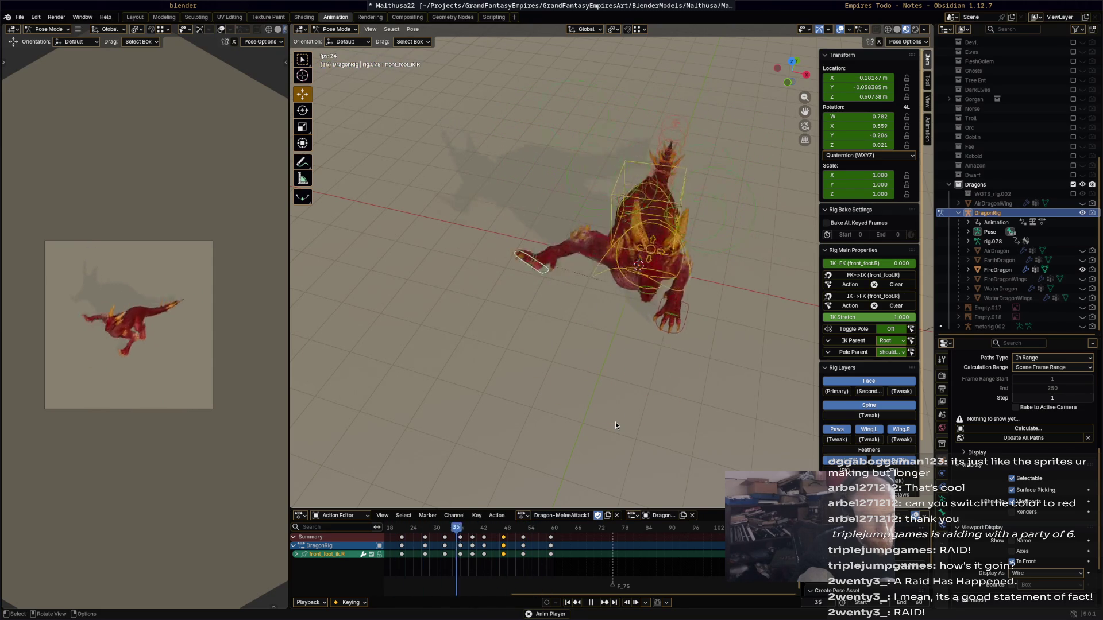
key("space")
mouse_move(537, 528)
left_mouse_down()
mouse_move(442, 530)
mouse_move(506, 536)
left_mouse_up()
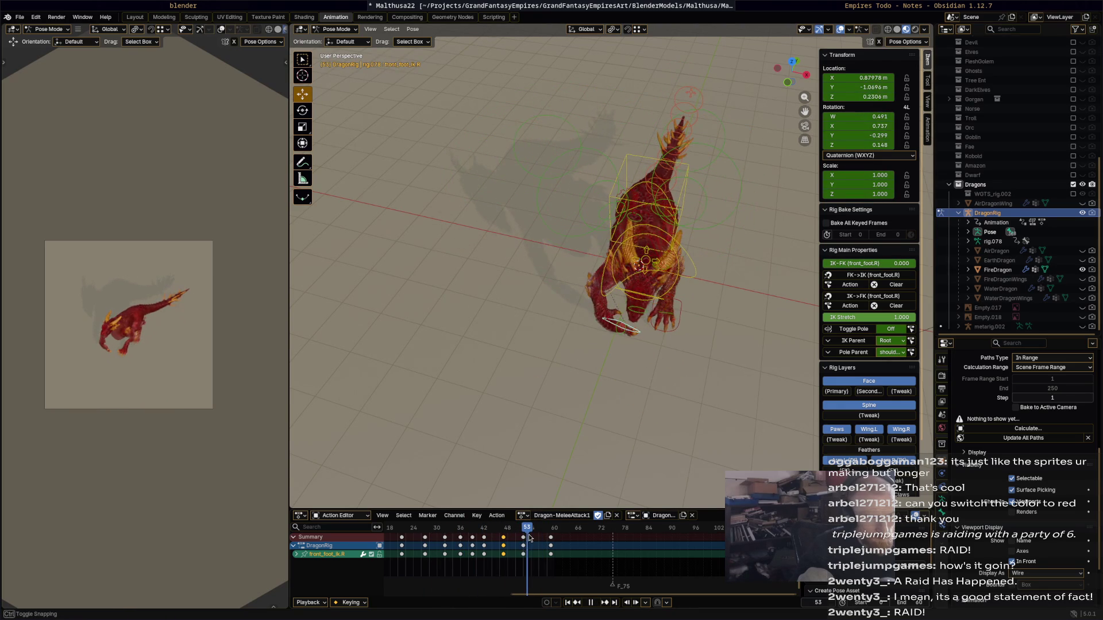
left_click_drag(524, 537, 503, 537)
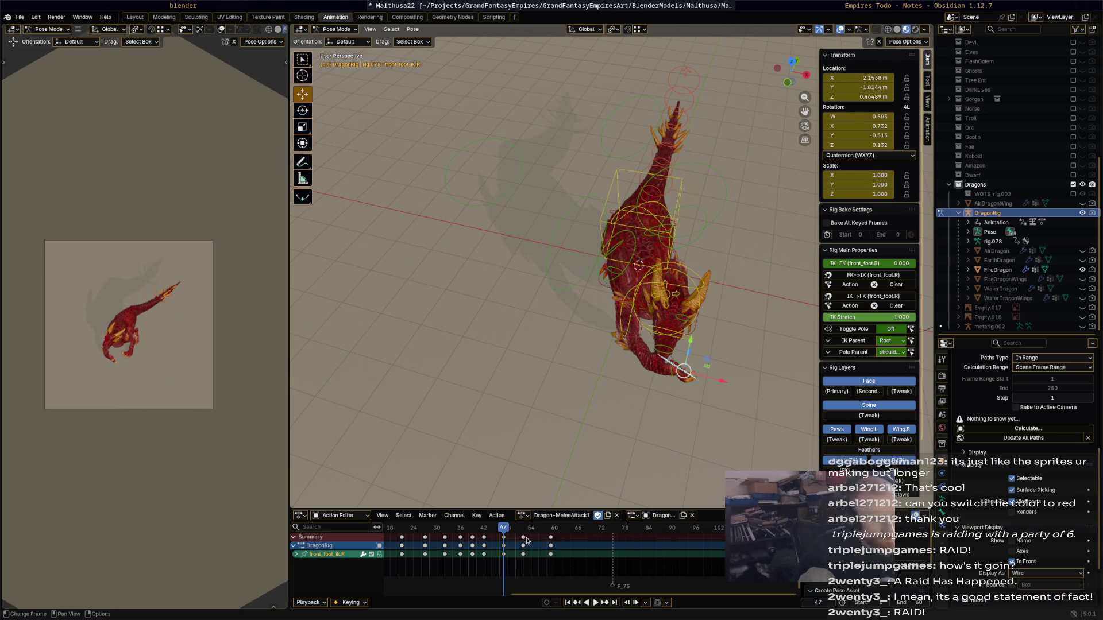
- Delete the right front foot IK keyframe at frame 52 and replay the attack
right_click(525, 539)
left_click(525, 538)
key("x")
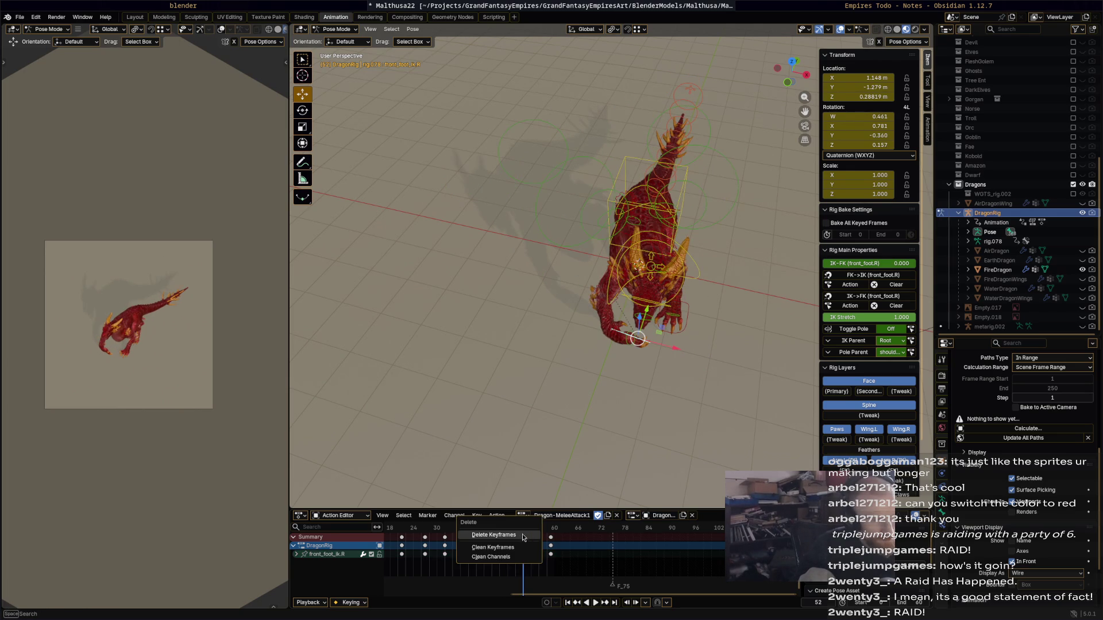
left_click(523, 537)
key("space")
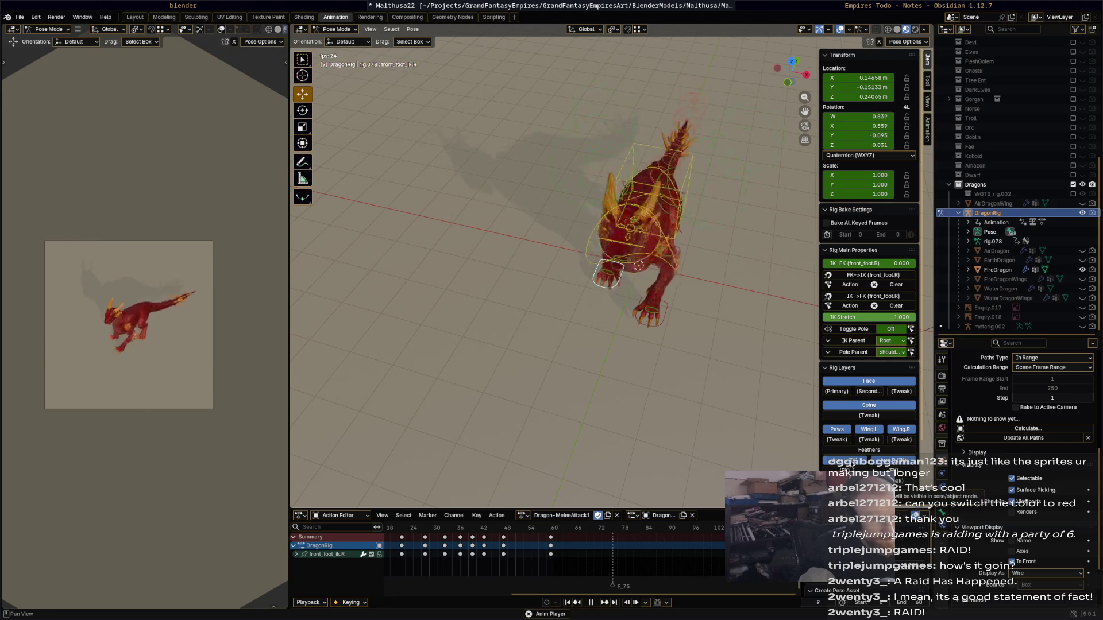
key("space")
- Orbit to a low front view, recentre the dragon and stop on frame 36
mouse_move(630, 341)
middle_mouse_down()
mouse_move(659, 315)
mouse_move(697, 184)
middle_mouse_up()
key("space")
mouse_move(414, 528)
left_mouse_down()
mouse_move(407, 535)
mouse_move(458, 528)
left_mouse_up()
middle_click_drag(663, 349, 659, 325)
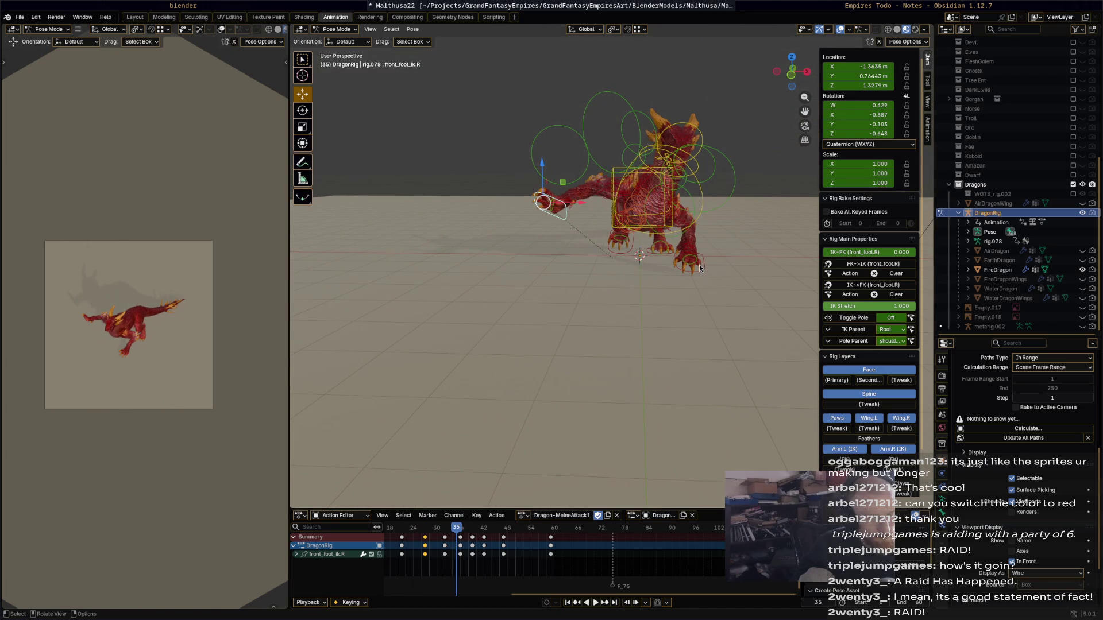
middle_click_drag(703, 250, 663, 284, "shift")
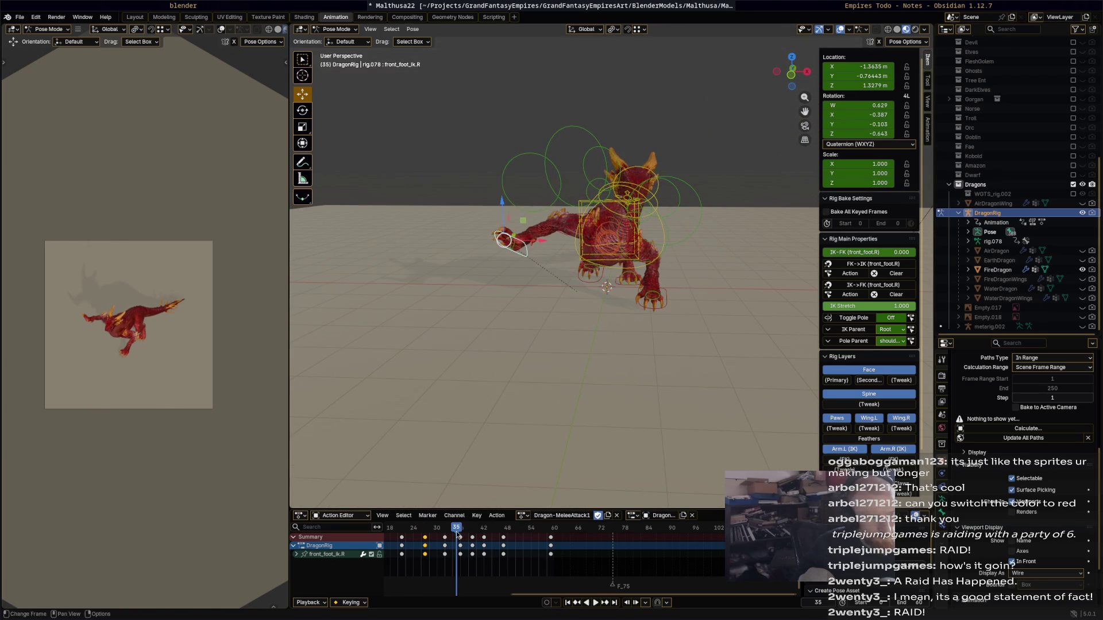
left_click_drag(458, 533, 463, 537)
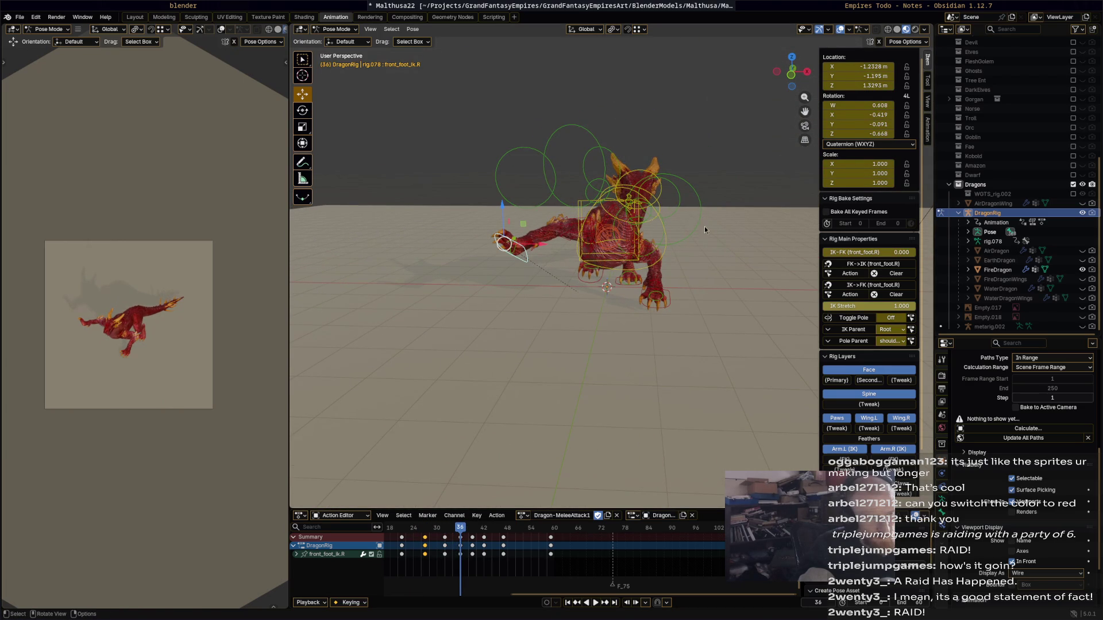
left_click(649, 218)
- Rotate the neck further and key it at frame 36, then play to frame 44
key("r")
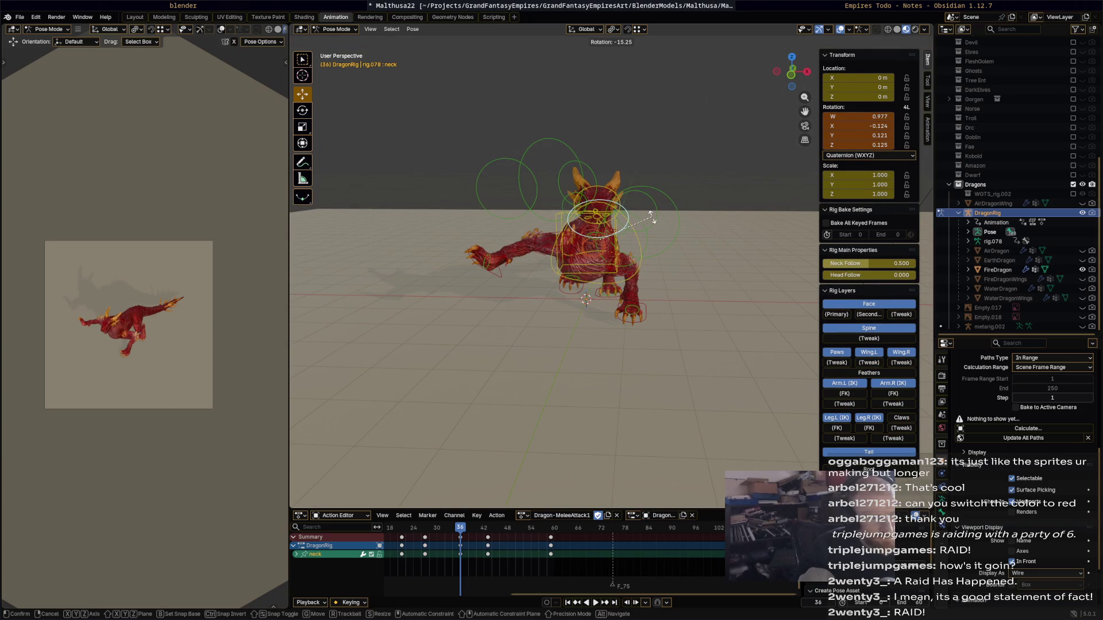
left_click(703, 236)
key("i")
key("space")
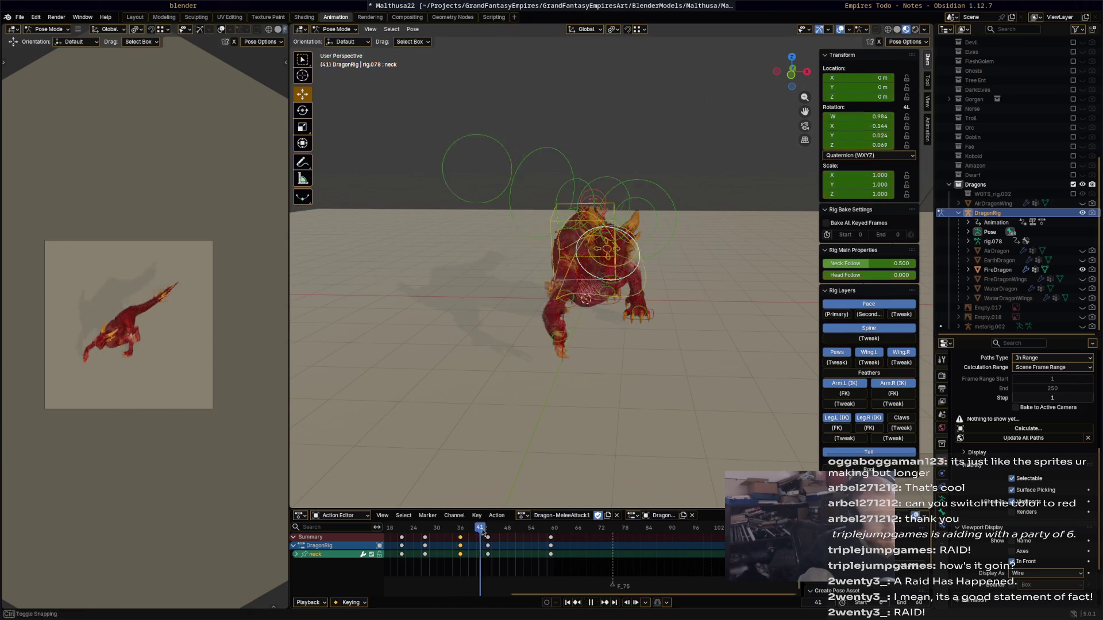
key("space")
- At frame 44, rotate the neck -16.7° and the head -22.1°
key("r")
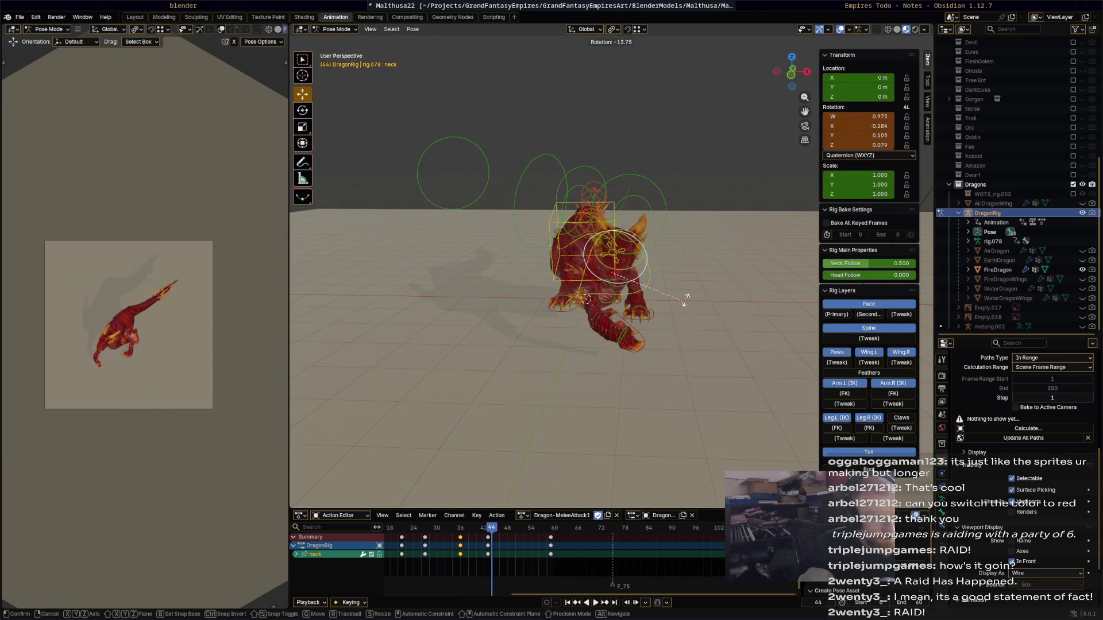
left_click(686, 299)
scroll(693, 256, "up", 2)
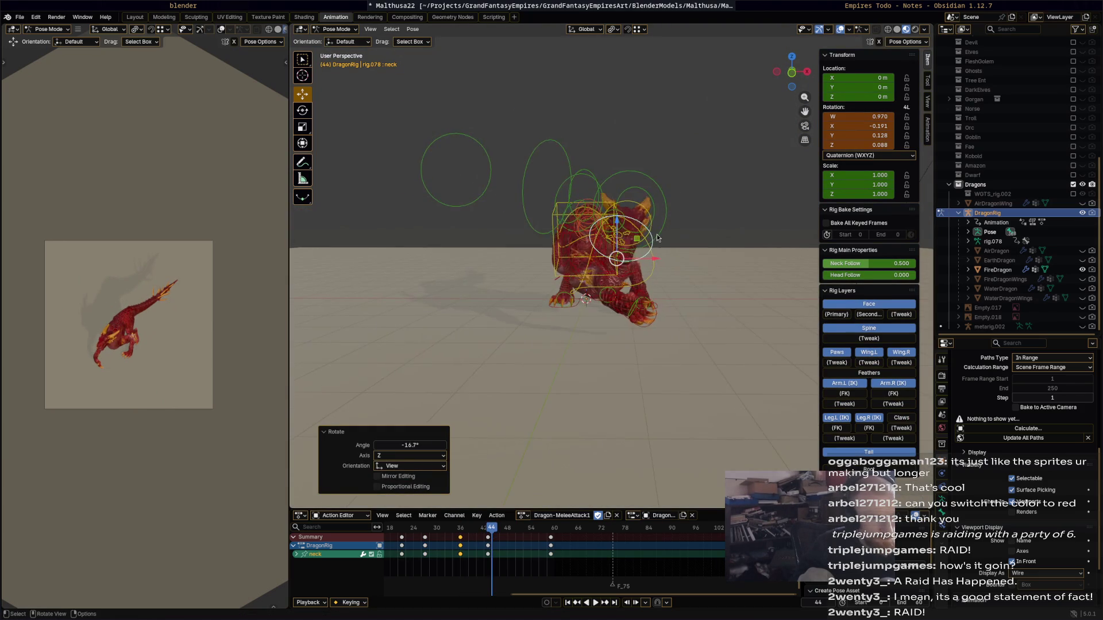
left_click(666, 215)
key("r")
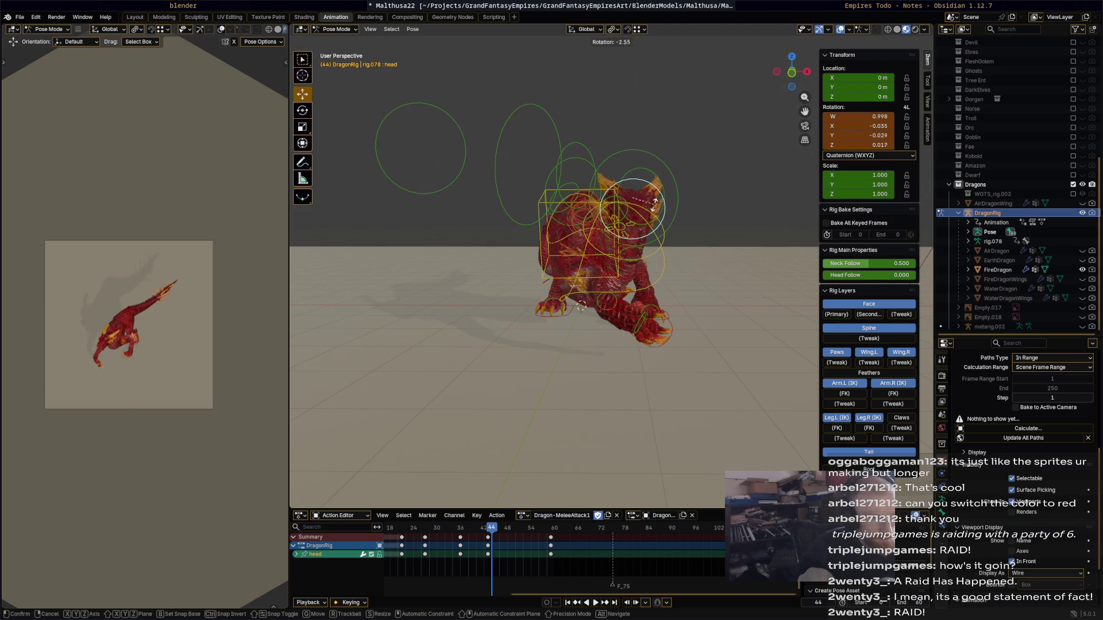
left_click(673, 218)
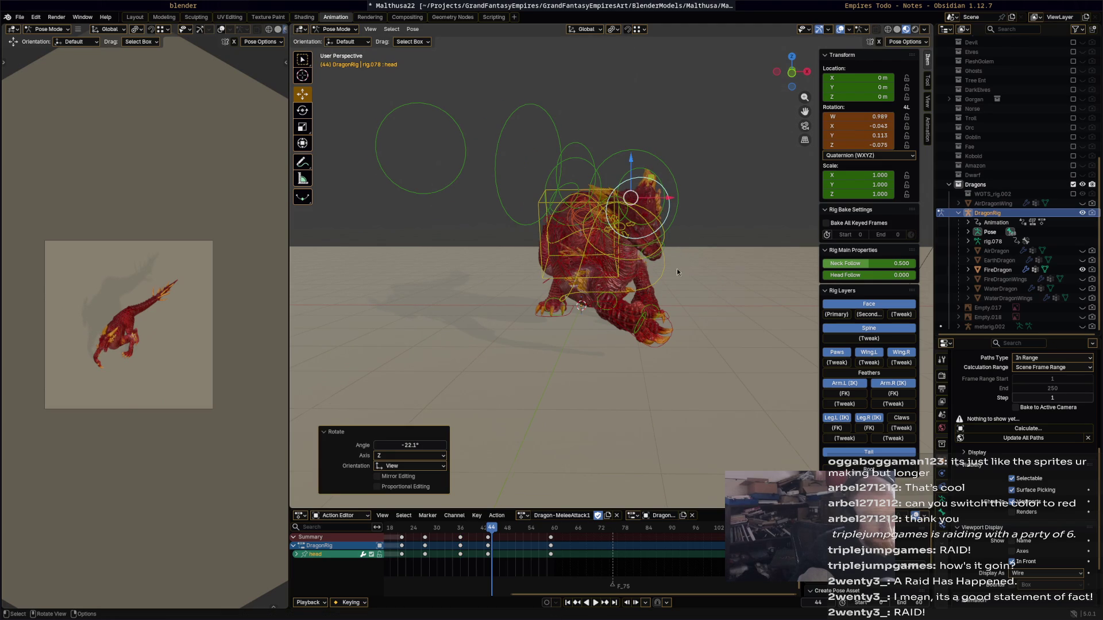
- At frame 43, adjust the head rotation and turn the neck -10.2°
middle_click_drag(677, 272, 676, 291)
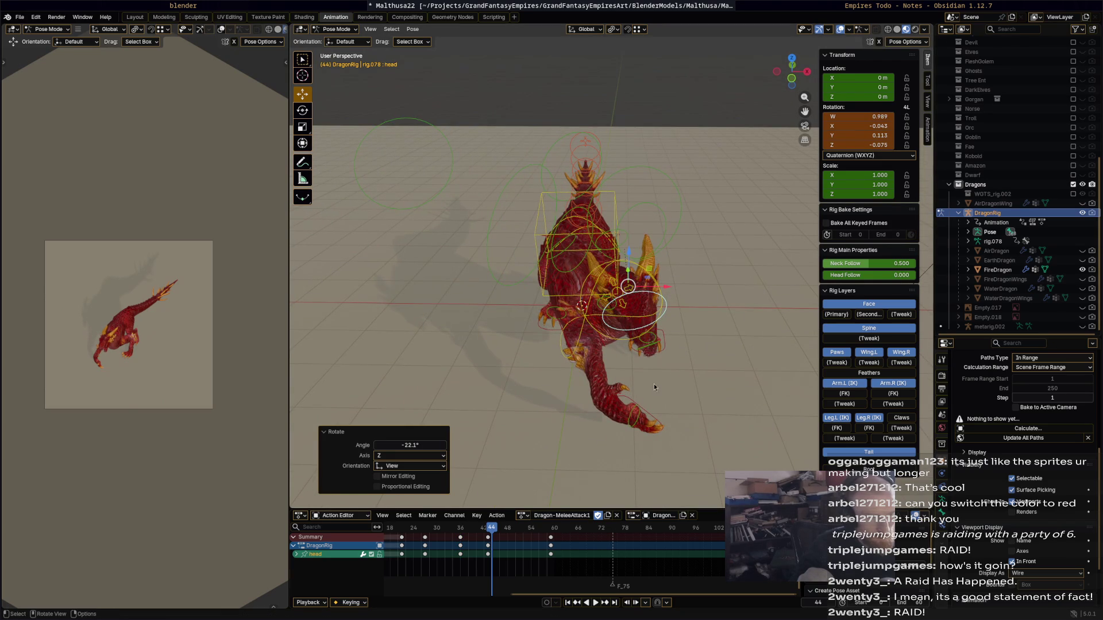
key("Left")
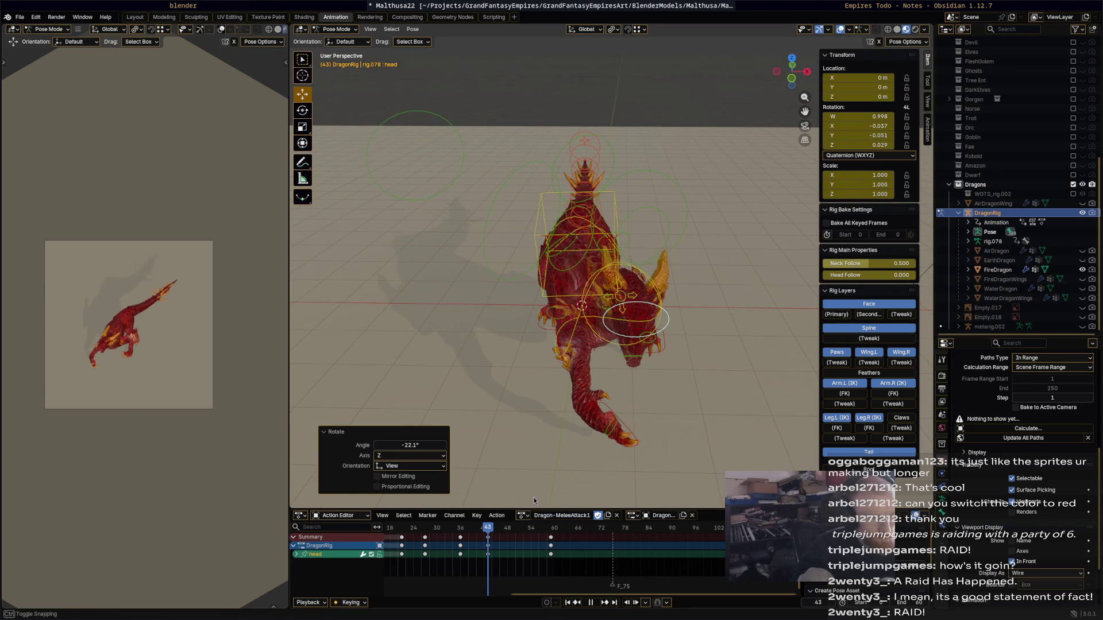
middle_click_drag(680, 316, 711, 251)
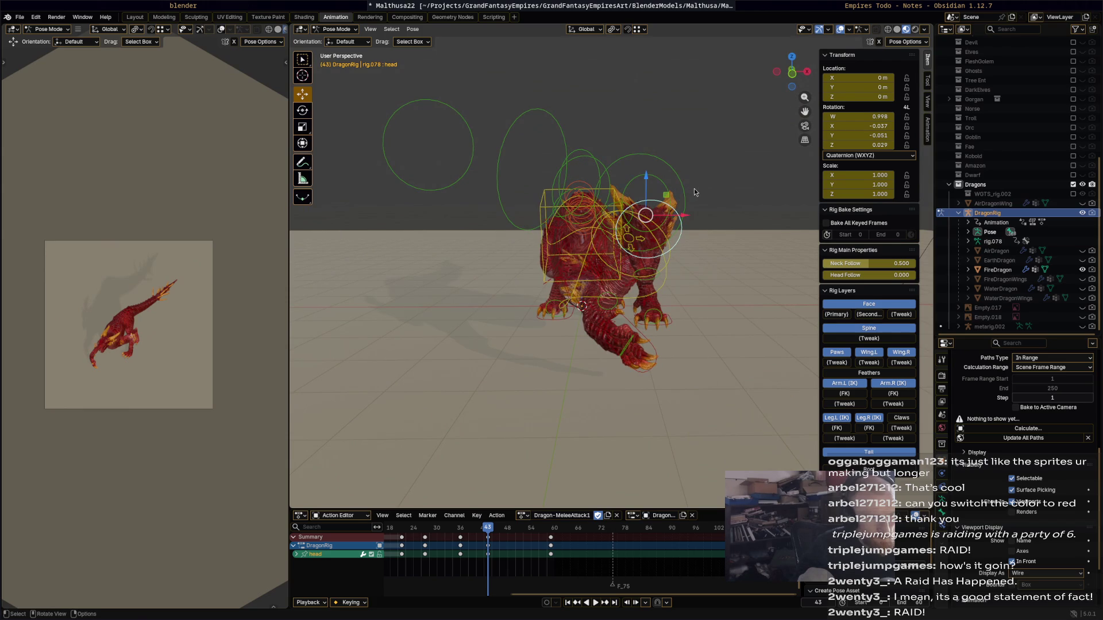
key("r")
left_click(687, 173)
left_click(636, 277)
key("r")
left_click(721, 224)
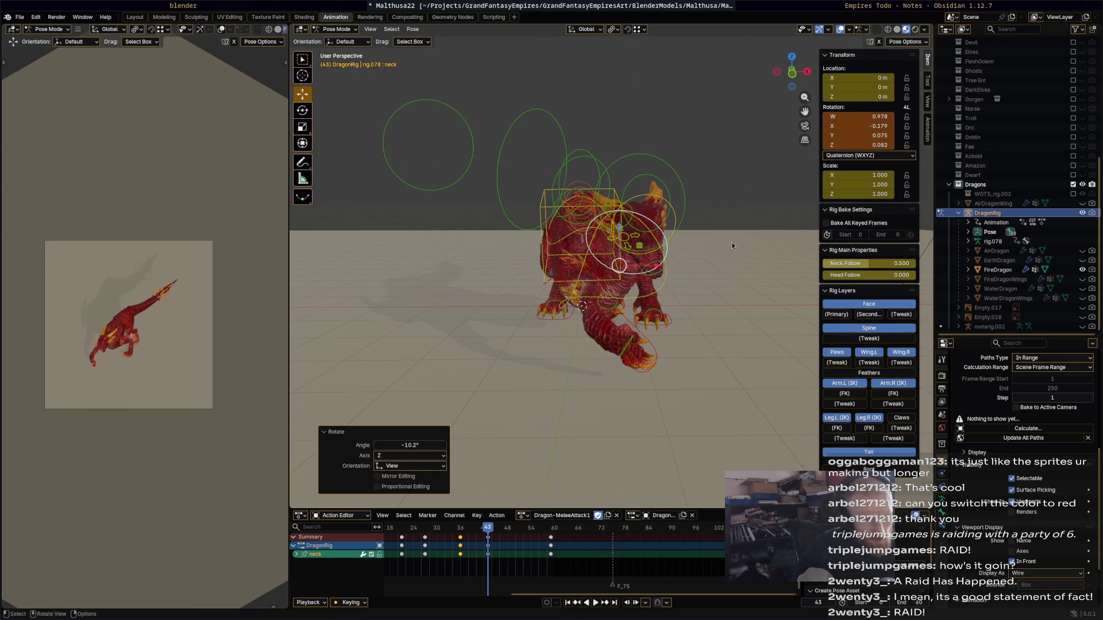
- Key every bone at frame 43 and play the attack through to frame 50
key("a")
key("i")
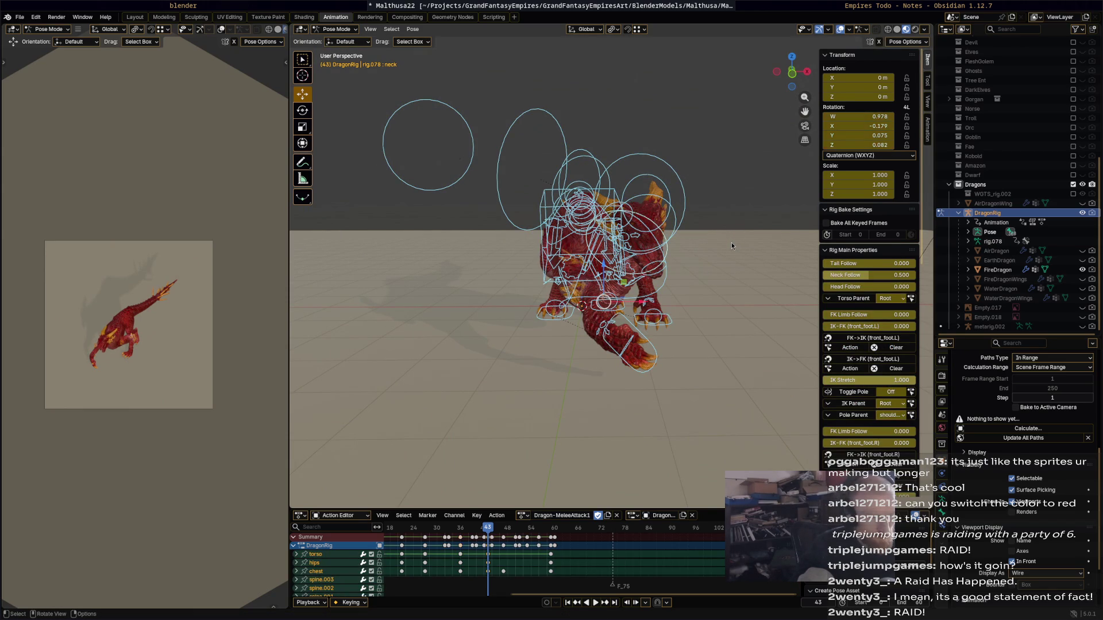
key("space")
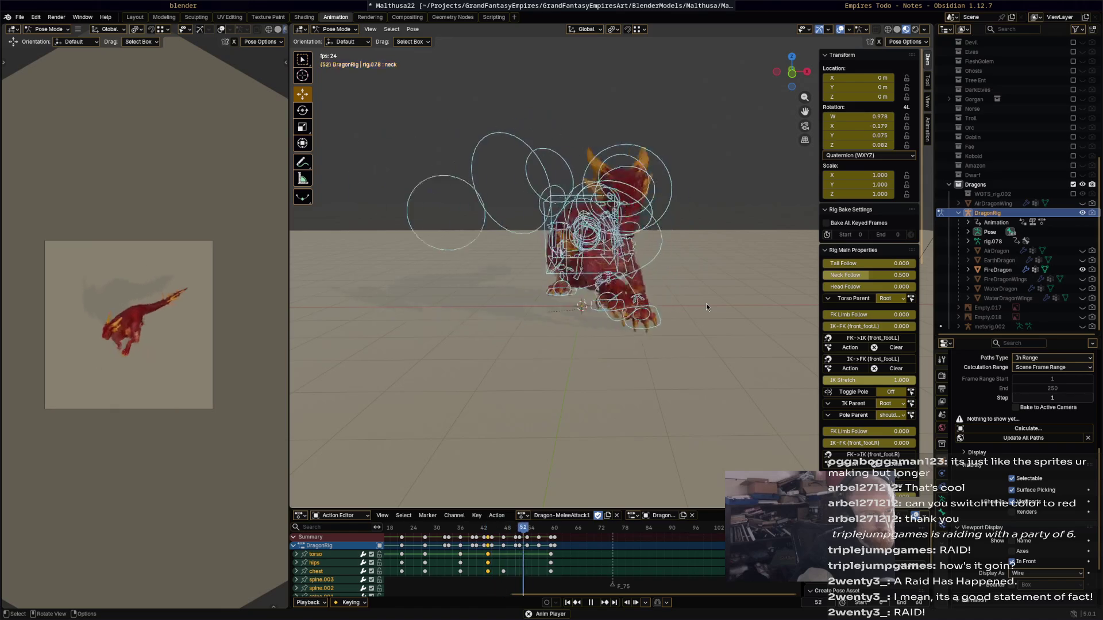
mouse_move(638, 317)
middle_mouse_down()
mouse_move(558, 353)
mouse_move(523, 349)
middle_mouse_up()
key("space")
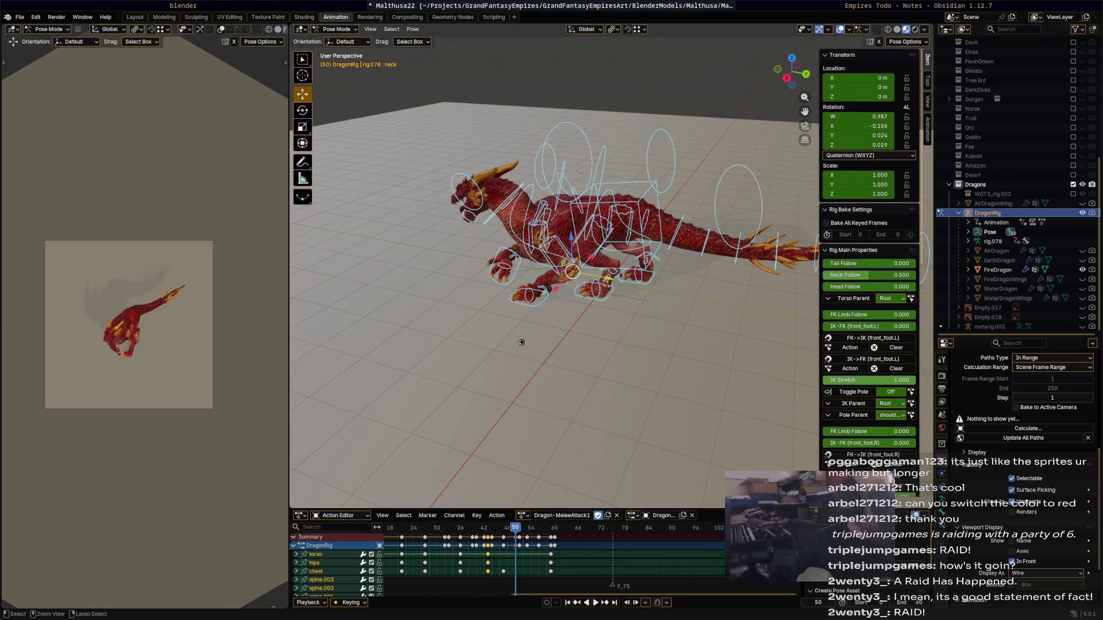
- Save the work to Malthusa22.blend and select the spine.002 tail bone
key("ctrl+s")
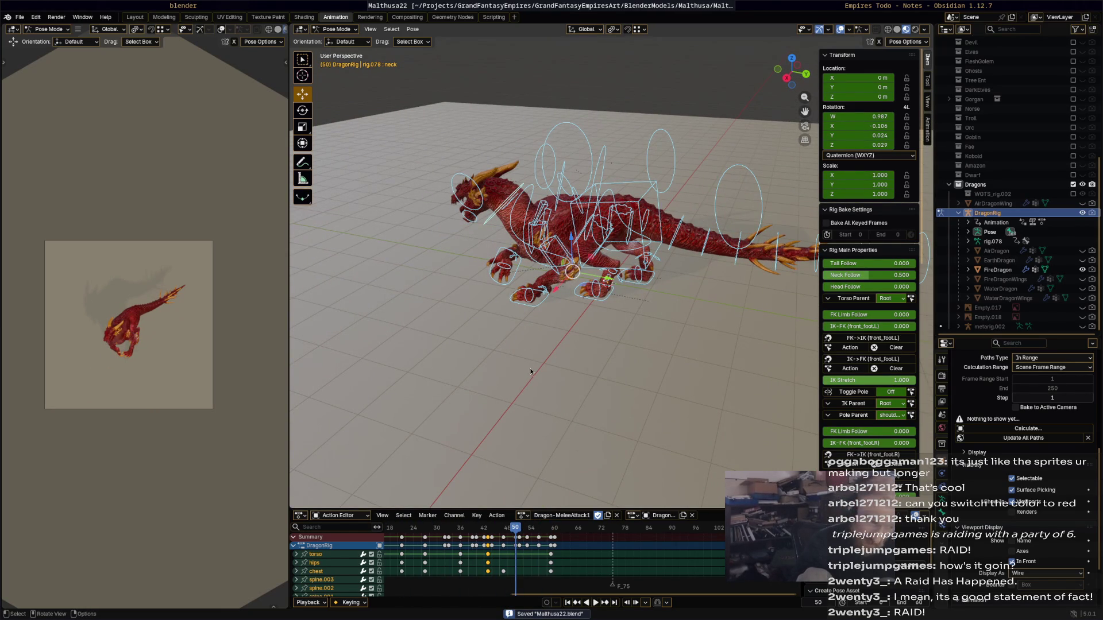
mouse_move(535, 356)
middle_mouse_down()
mouse_move(436, 370)
mouse_move(499, 325)
middle_mouse_up()
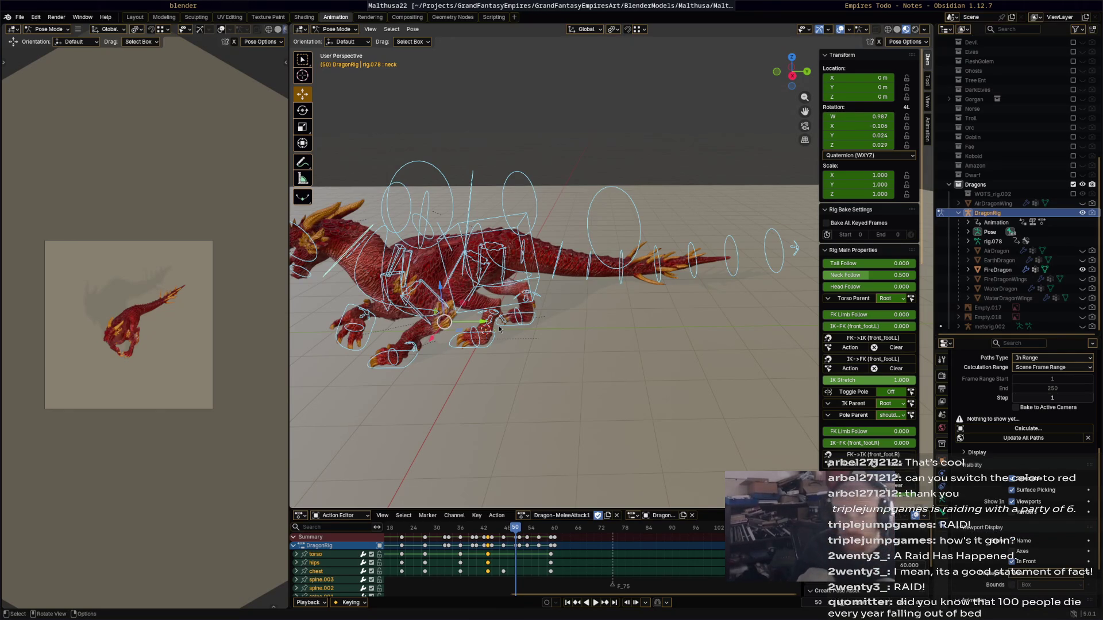
middle_click_drag(659, 348, 612, 328)
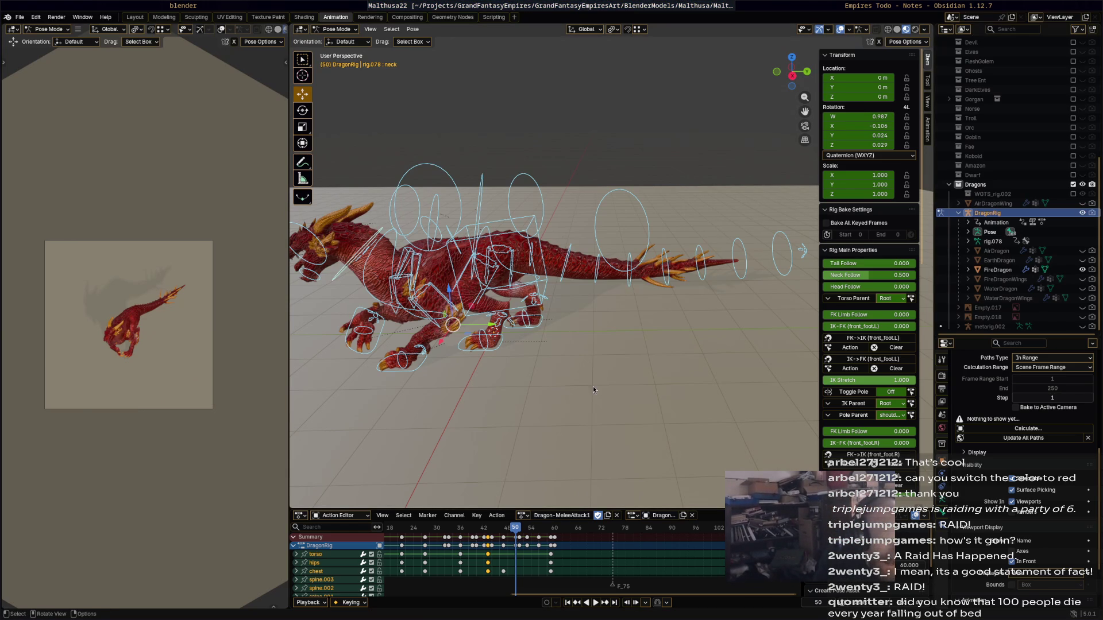
left_click(557, 270)
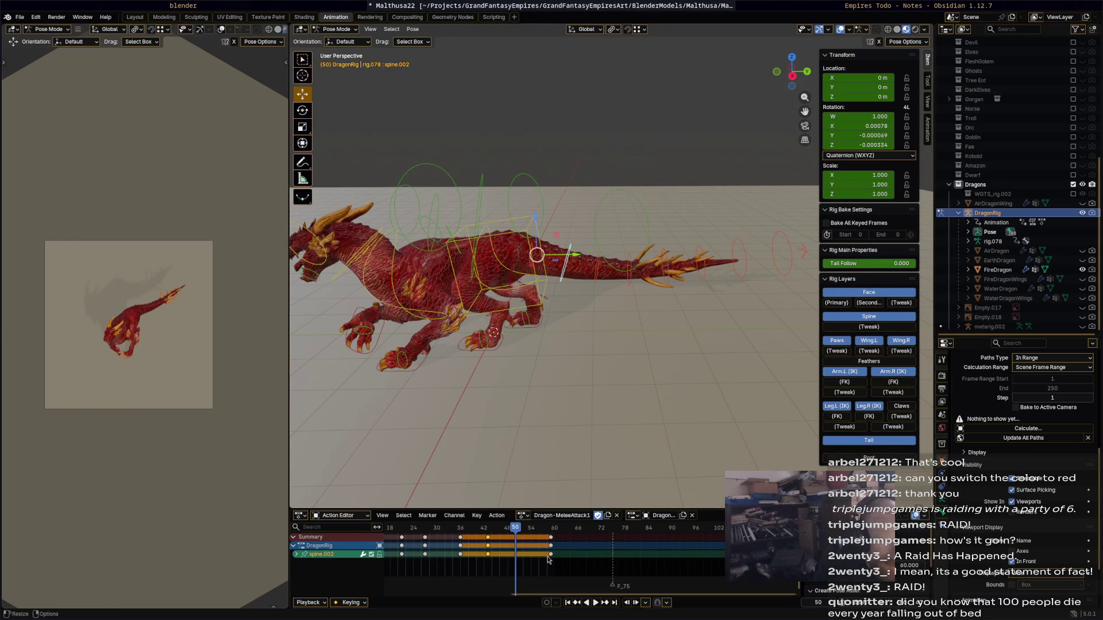
- At frame 27, bend spine.002 upward -16.1° about Z, then rotate the spine.013 tail tip
mouse_move(518, 538)
left_mouse_down()
mouse_move(405, 531)
mouse_move(450, 527)
left_mouse_up()
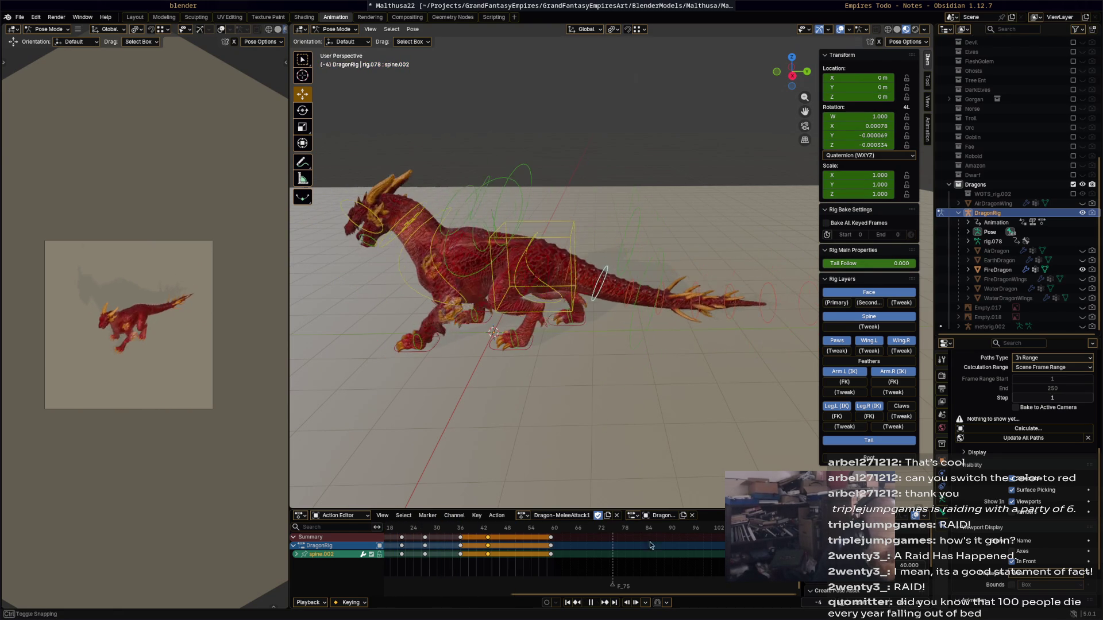
mouse_move(517, 534)
left_mouse_down()
mouse_move(401, 534)
mouse_move(453, 536)
mouse_move(425, 534)
left_mouse_up()
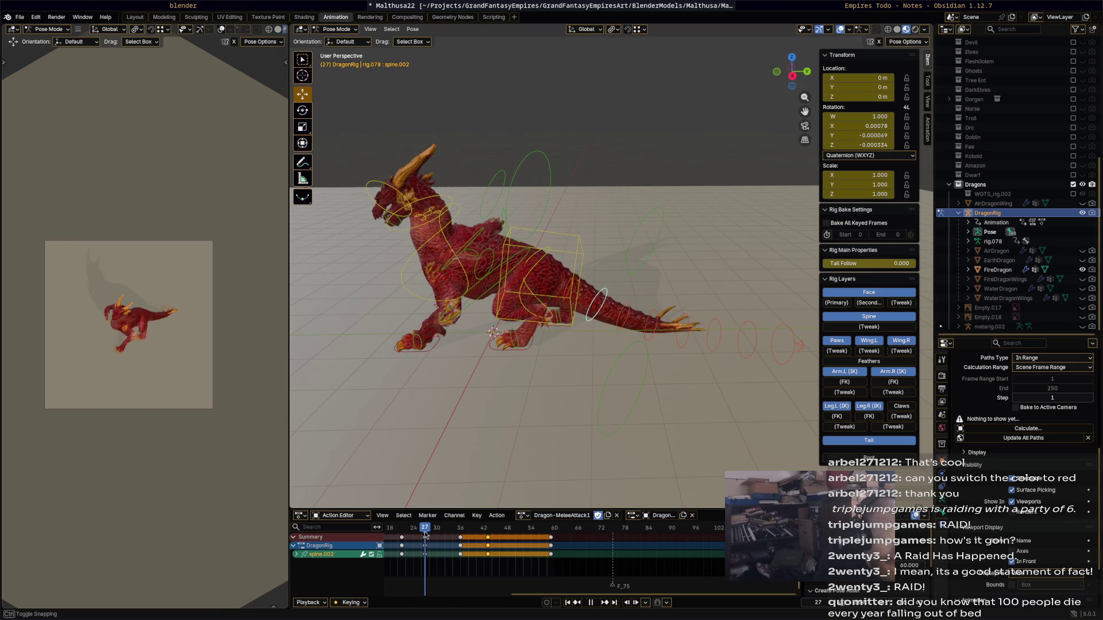
middle_click_drag(644, 366, 690, 279)
key("r")
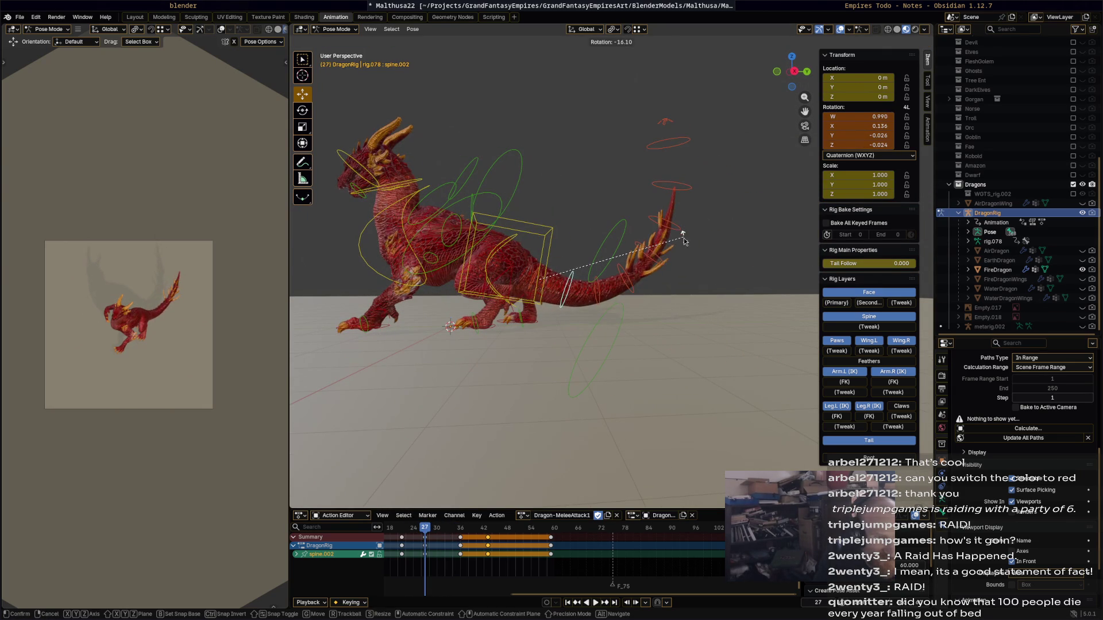
left_click(657, 254)
left_click(675, 228)
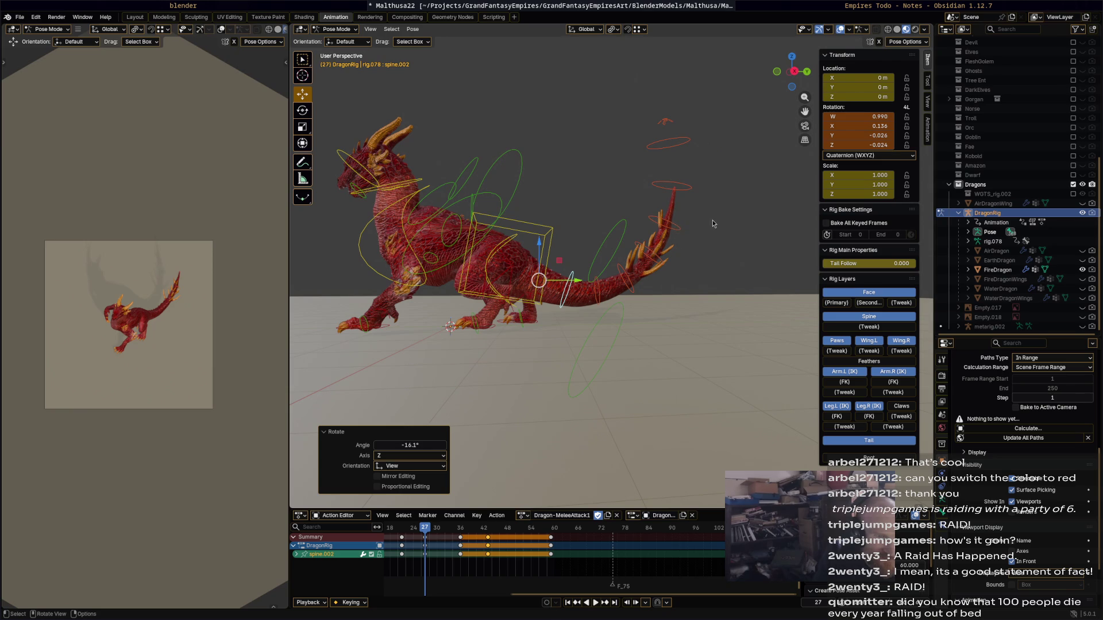
key("r")
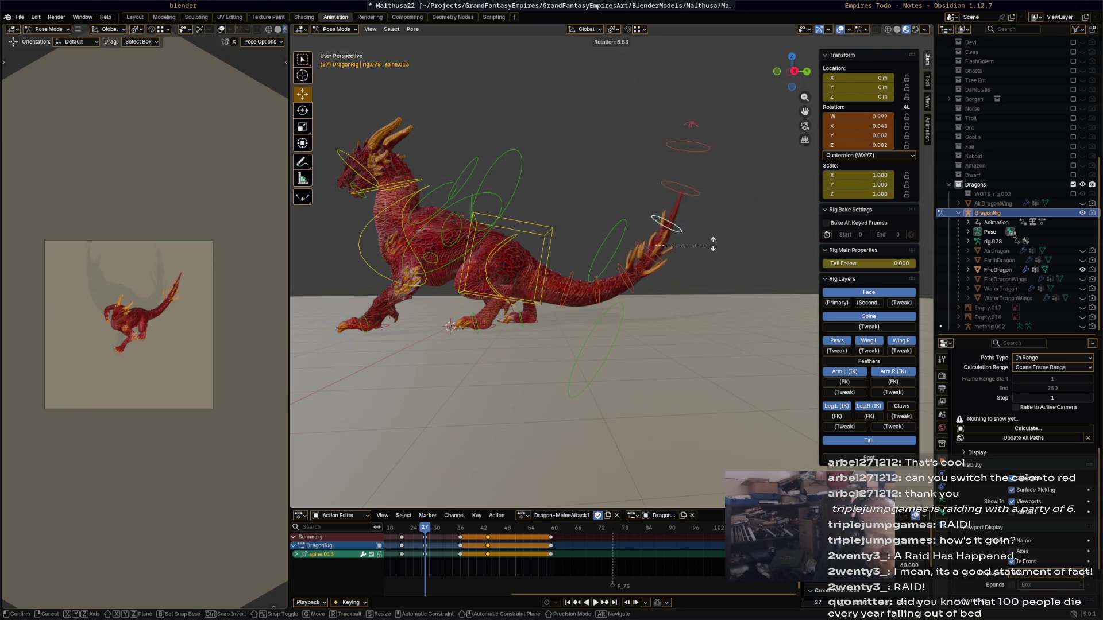